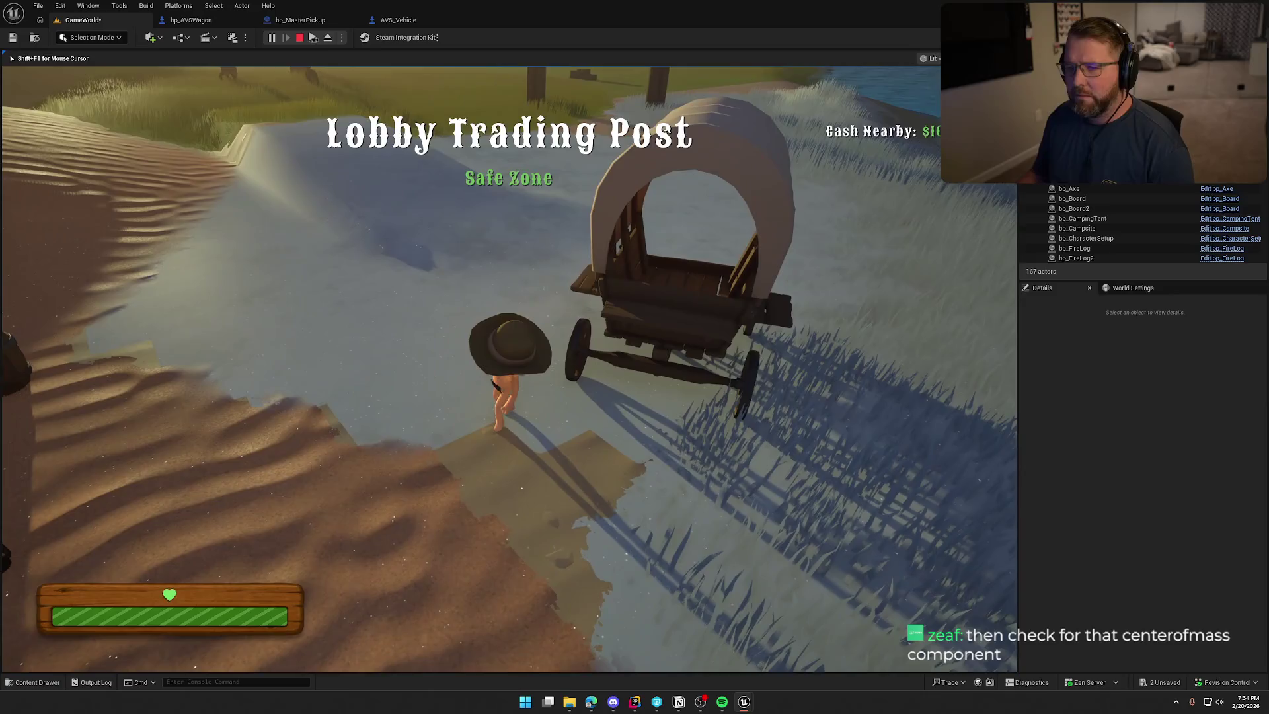
Stop the play session and orbit the editor view around the covered wagon
key("Escape")
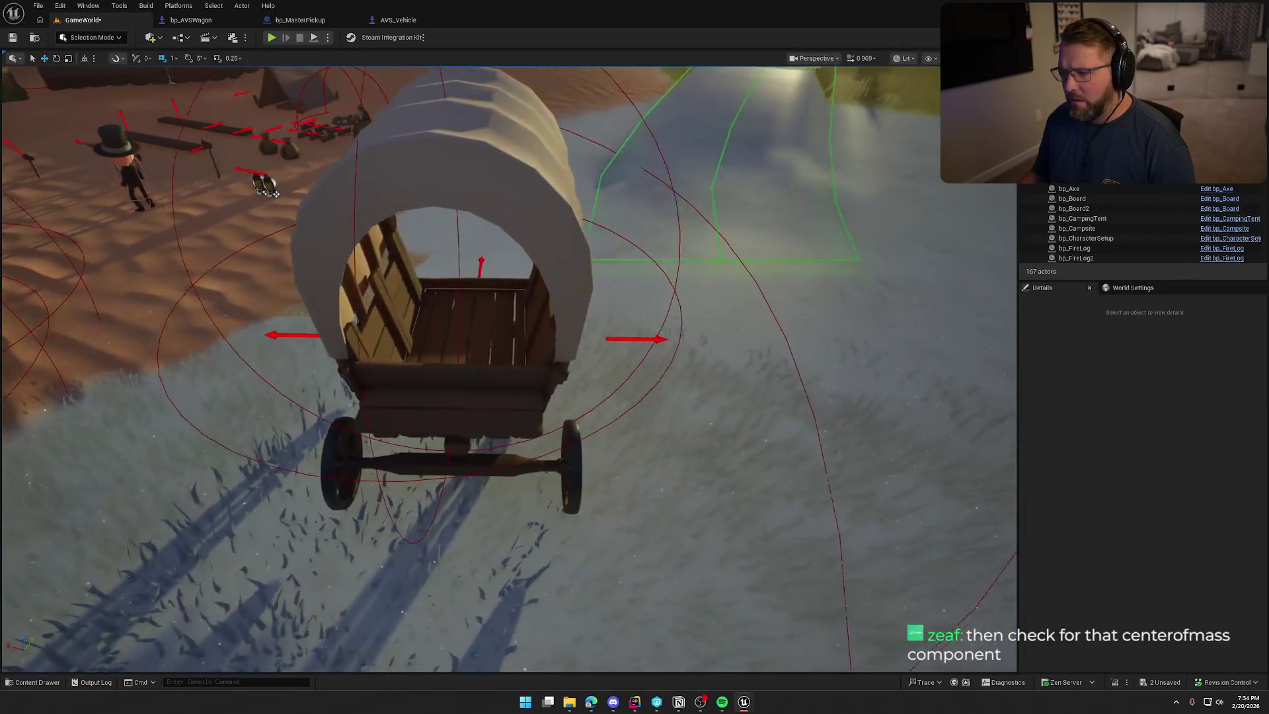
mouse_move(502, 357)
left_mouse_down()
mouse_move(238, 357)
mouse_move(463, 357)
mouse_move(397, 357)
left_mouse_up()
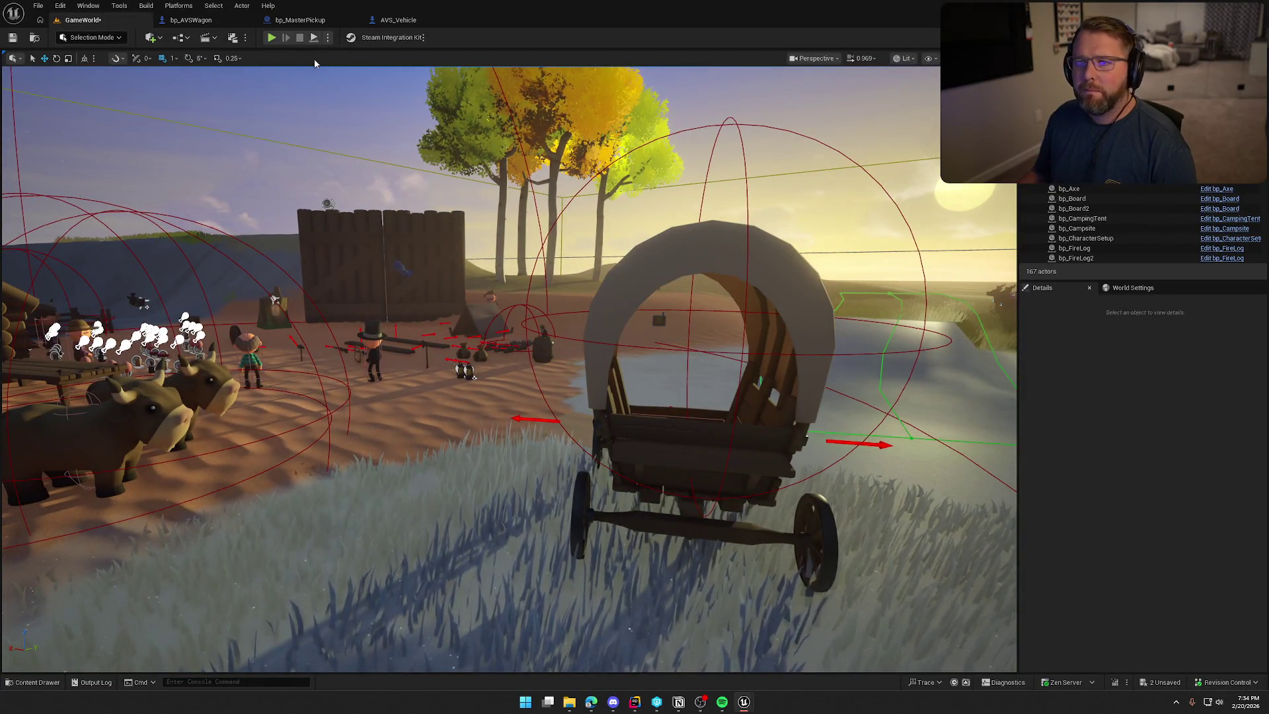
Open the bp_AVSWagon event graph and filter My Blueprint members by 'COM'
left_click(191, 20)
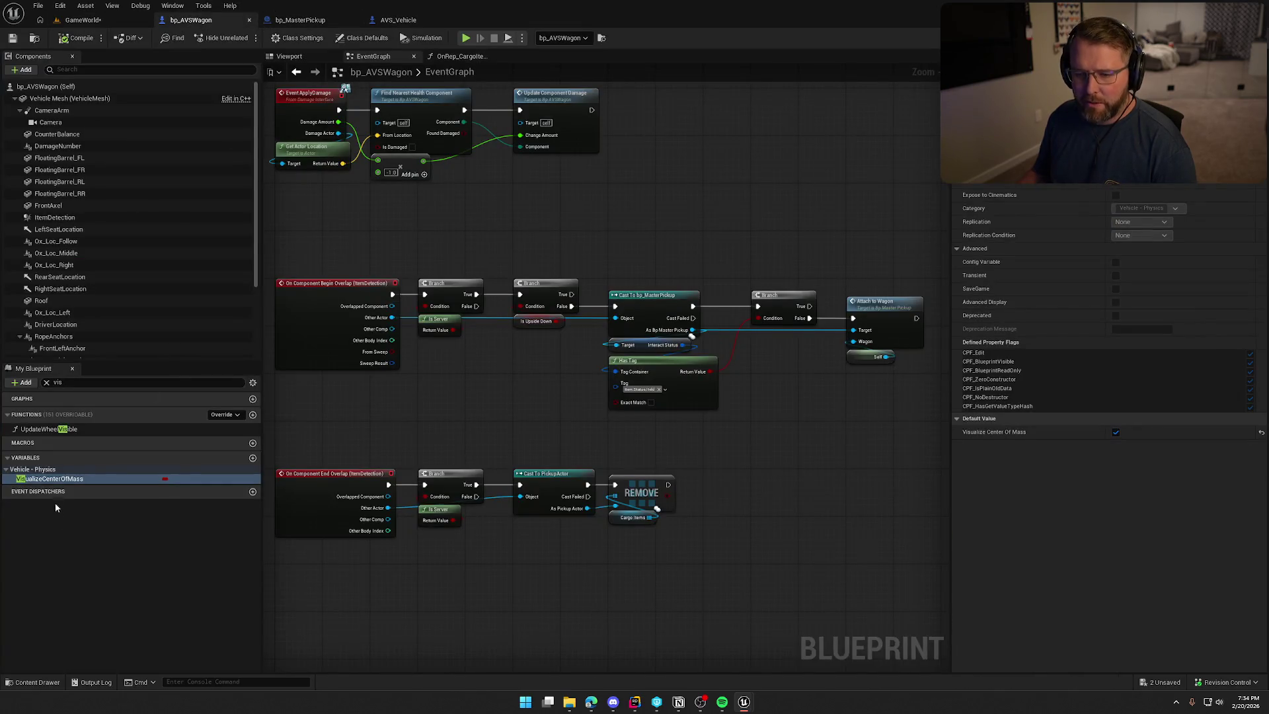
left_click(79, 382)
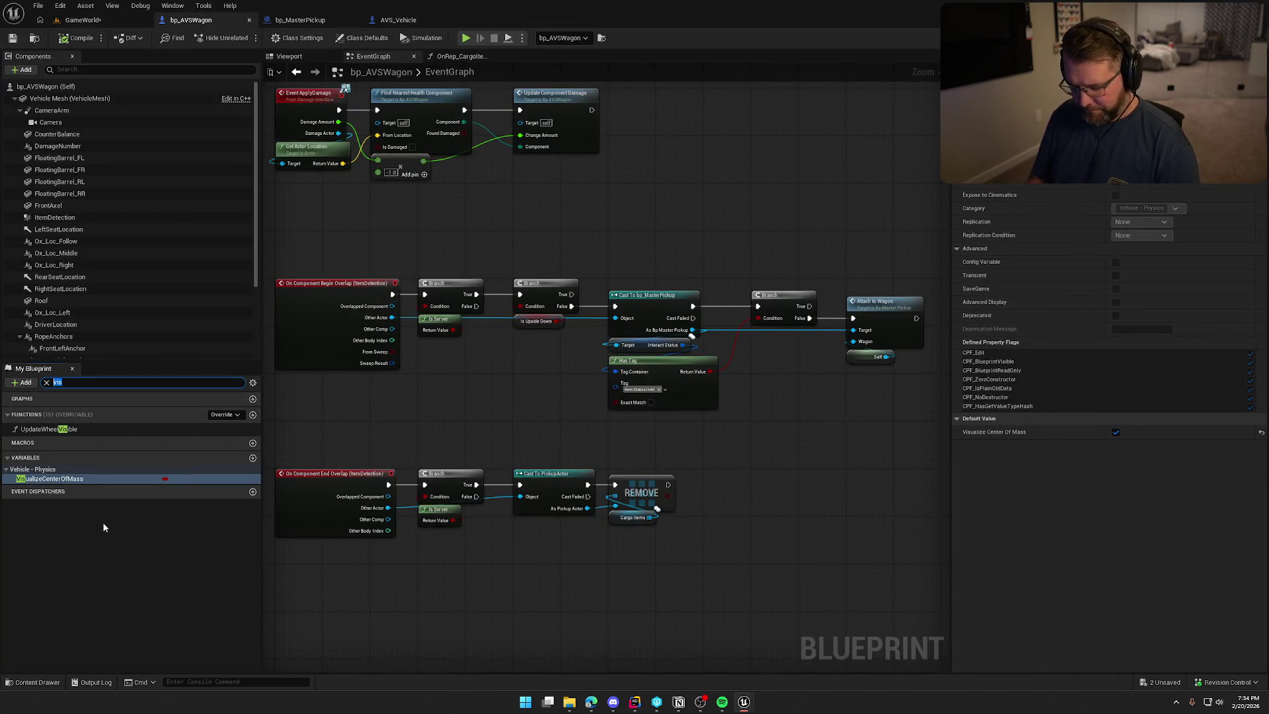
type("COM")
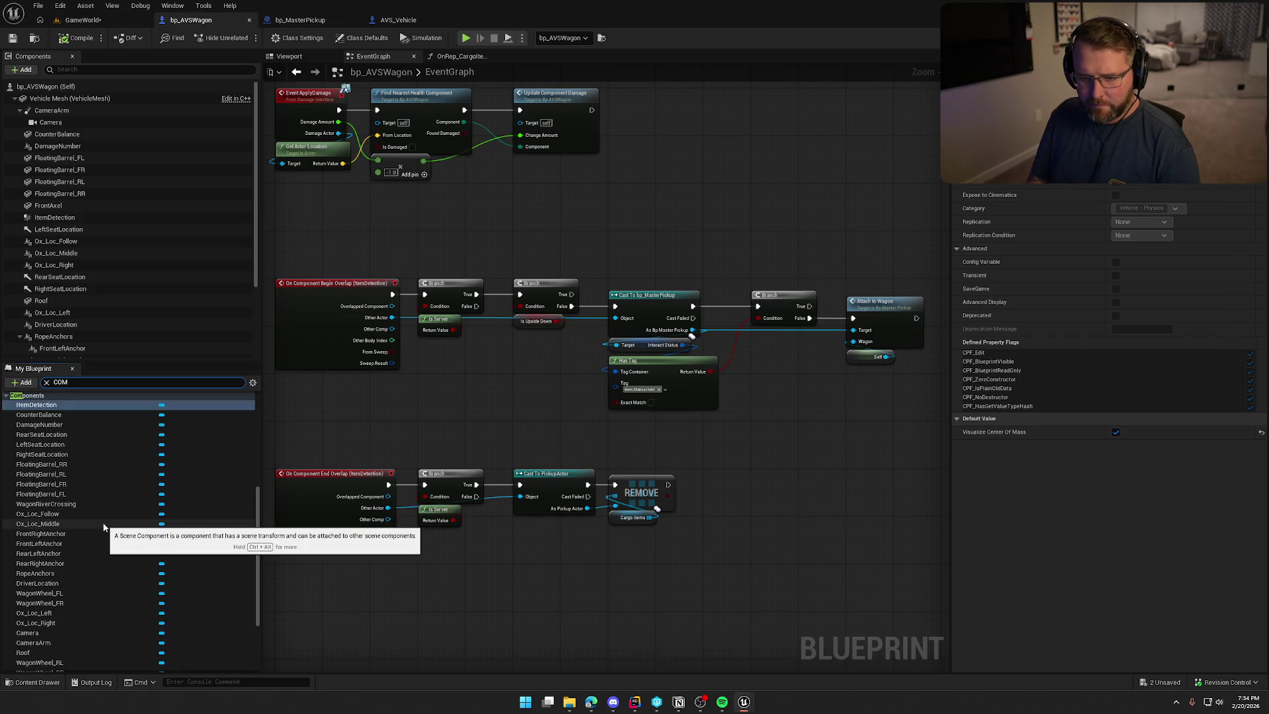
type("o")
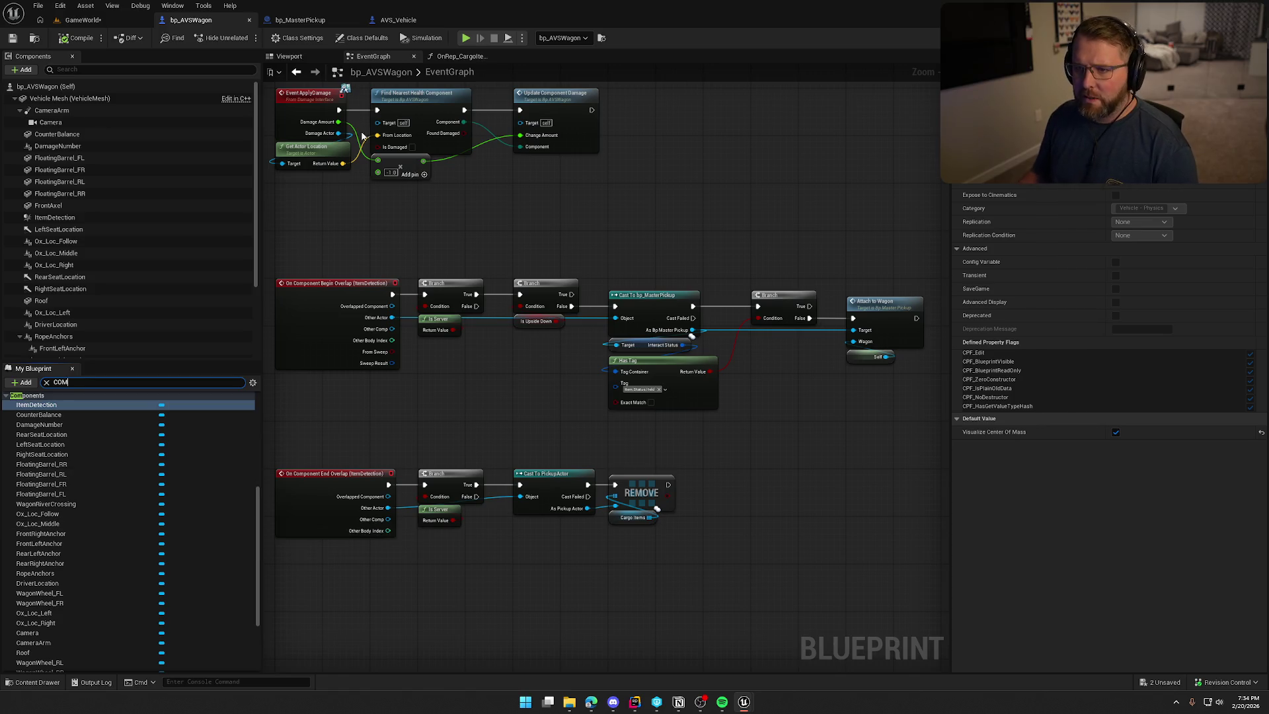
Check AVS_Vehicle's InitCOM function graph, then return to the wagon Blueprint
left_click(401, 21)
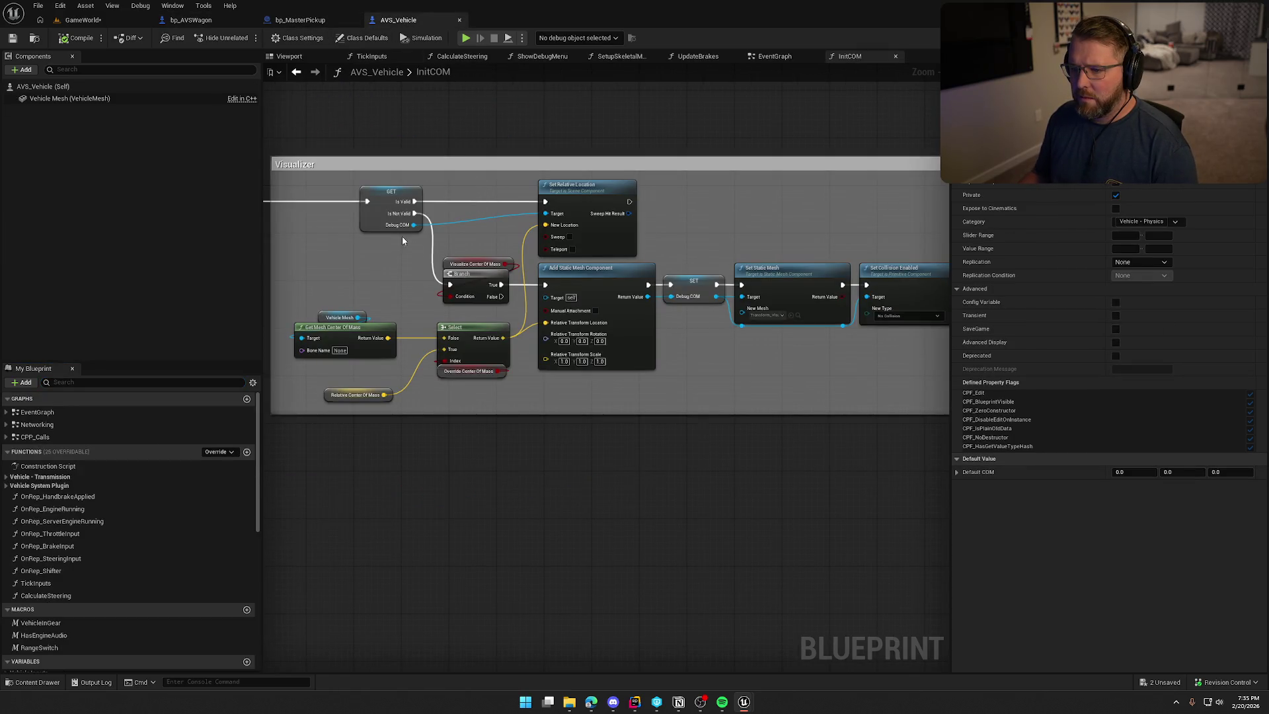
left_click(190, 20)
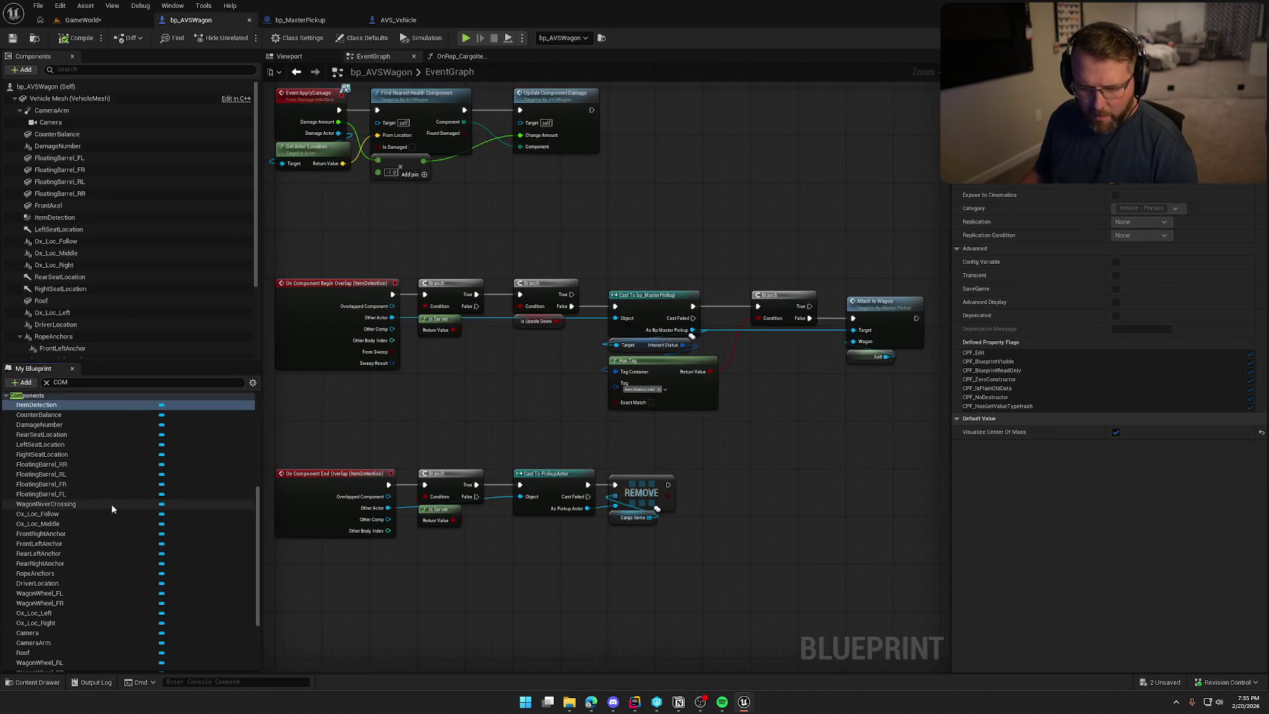
scroll(122, 522, "up", 2)
scroll(123, 527, "up", 5)
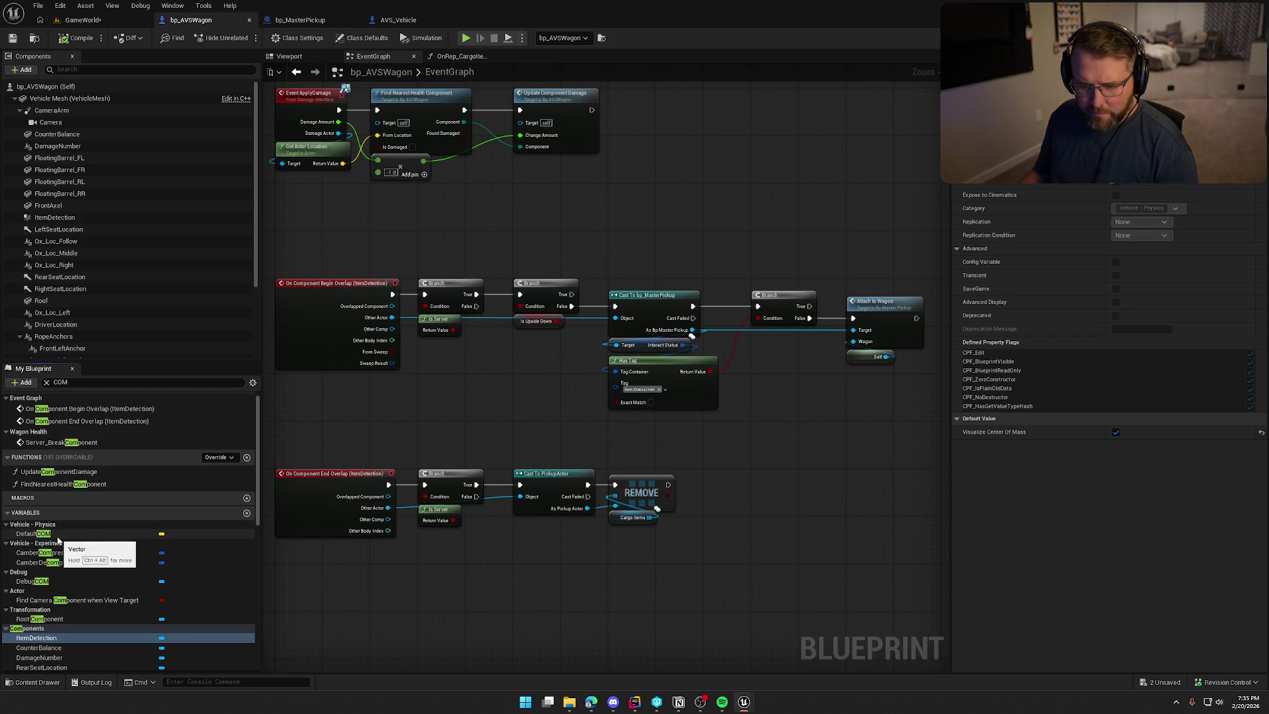
Select the DebugCOM variable and scroll through its details
left_click(116, 582)
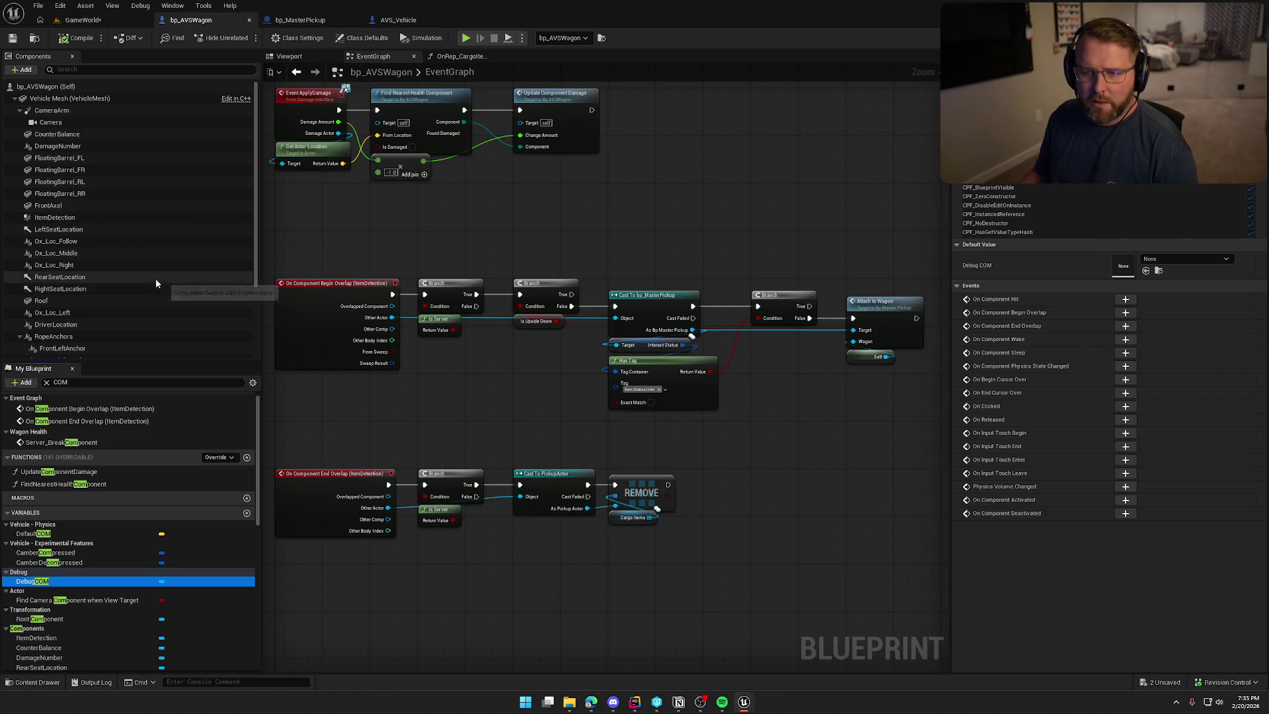
scroll(156, 279, "down", 3)
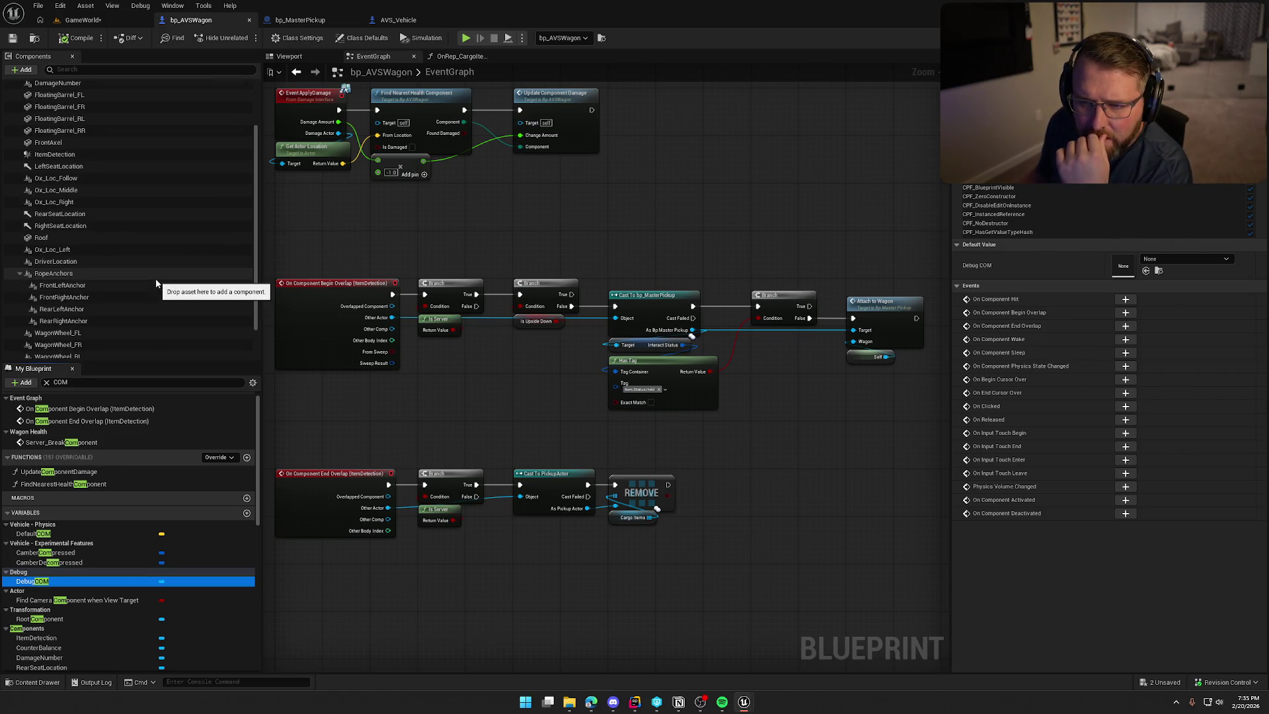
scroll(156, 279, "down", 2)
scroll(156, 279, "up", 5)
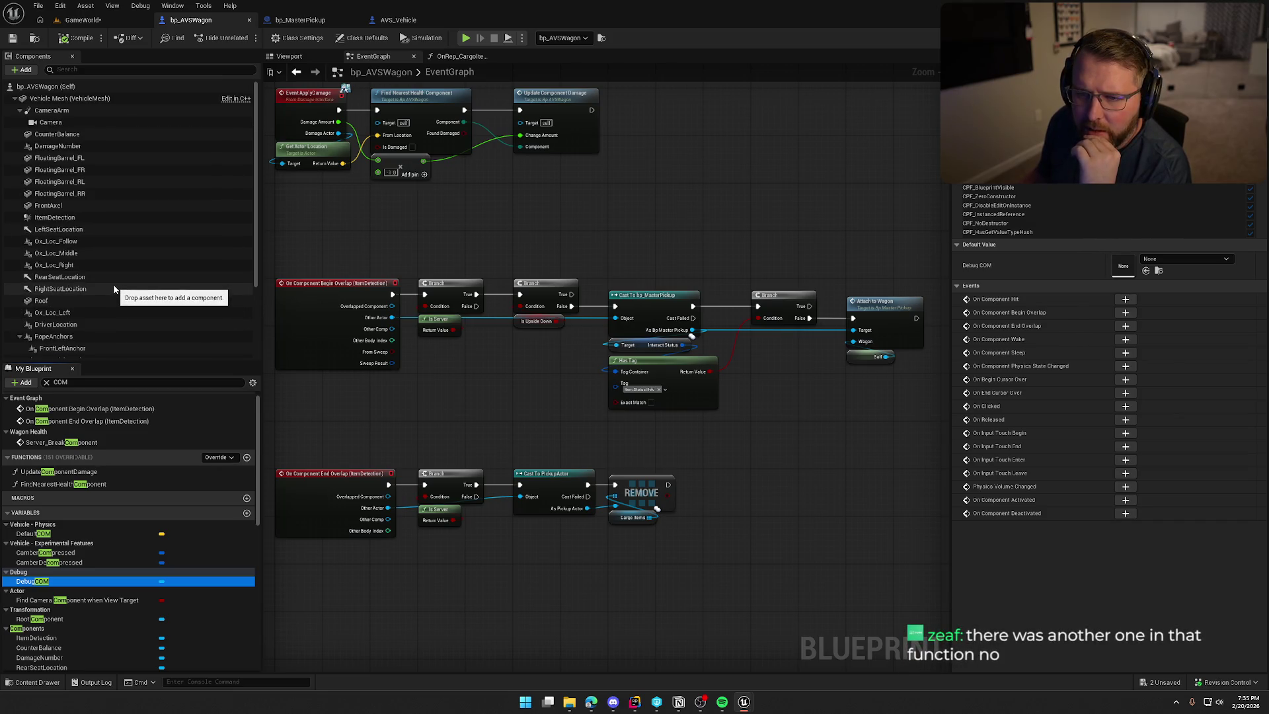
scroll(114, 289, "down", 4)
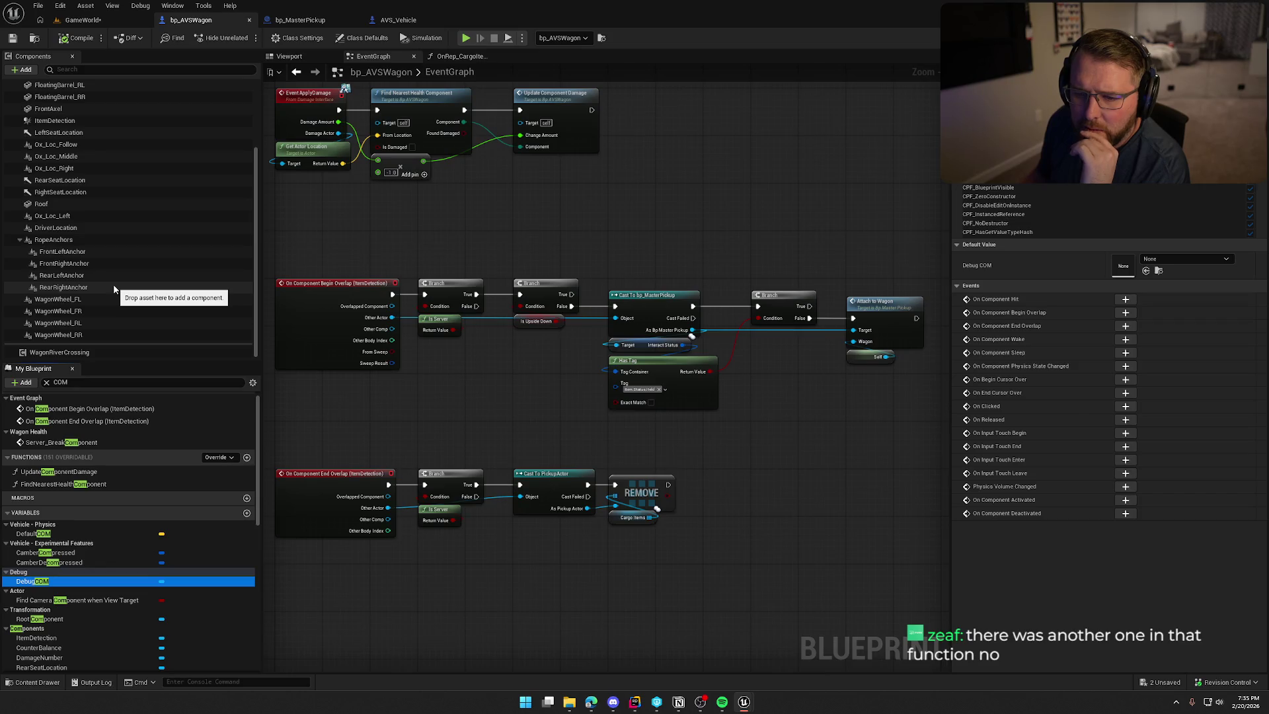
scroll(113, 289, "up", 4)
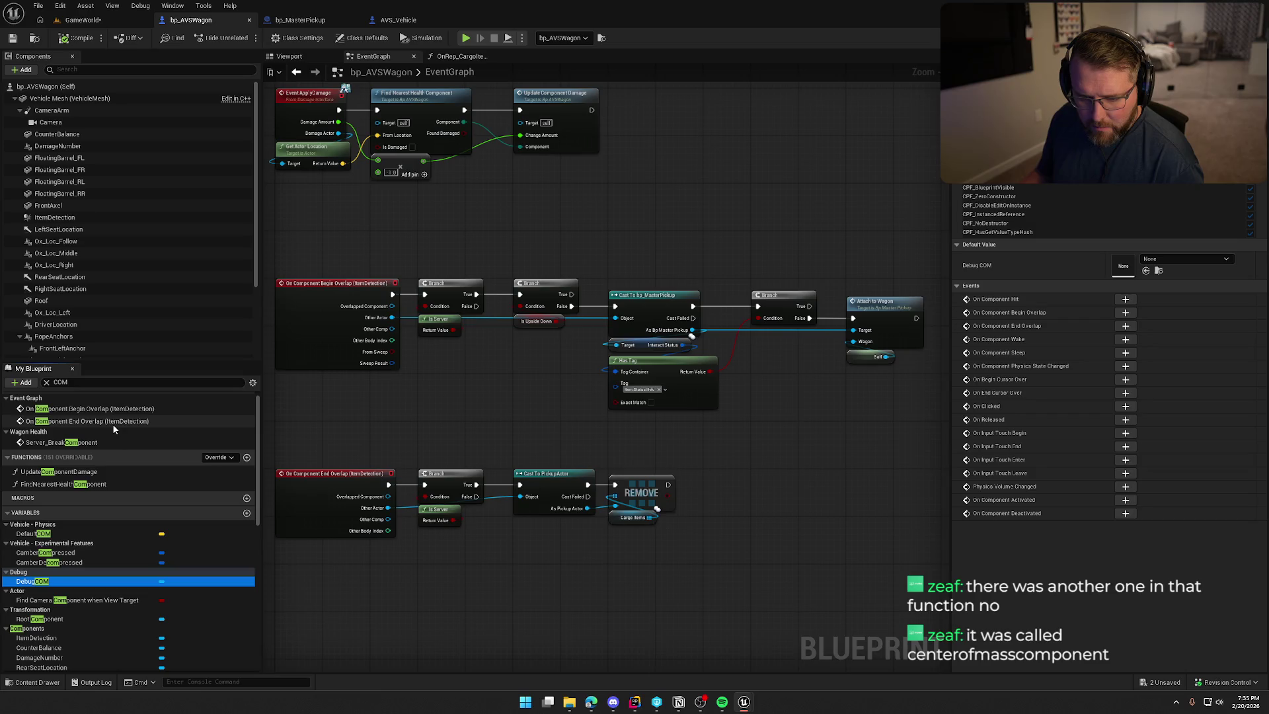
scroll(142, 638, "down", 5)
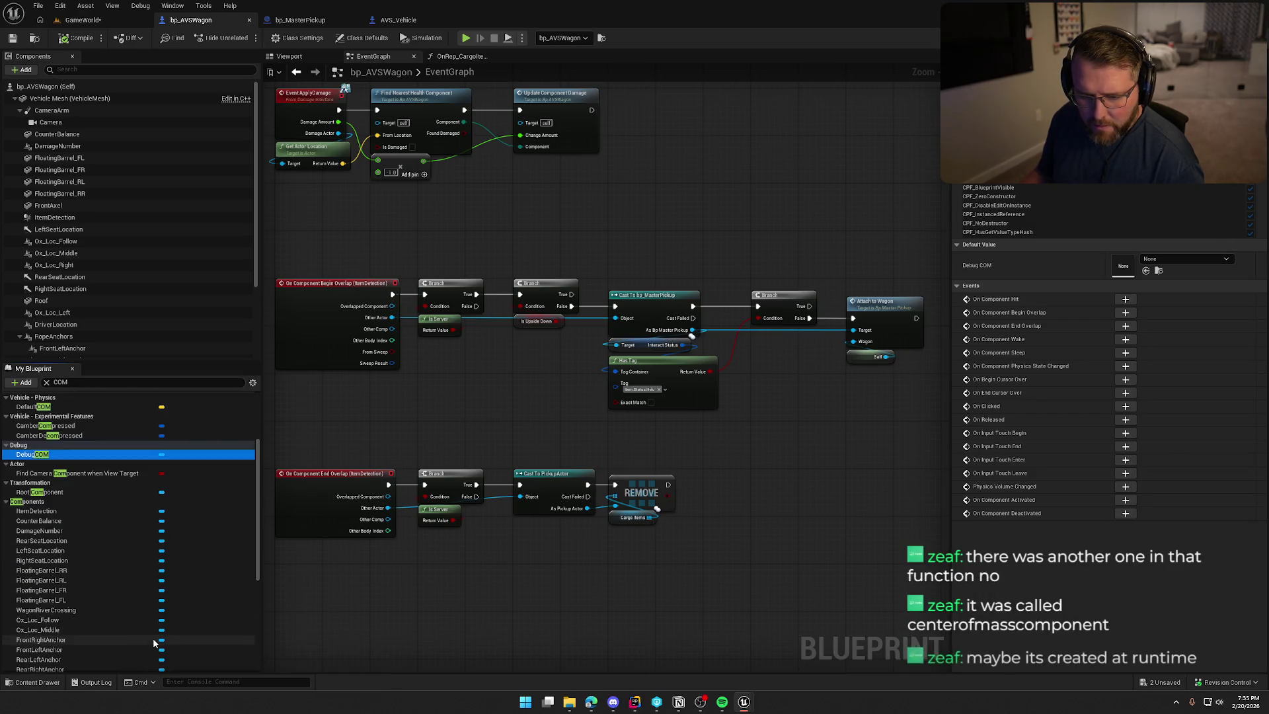
scroll(152, 639, "down", 3)
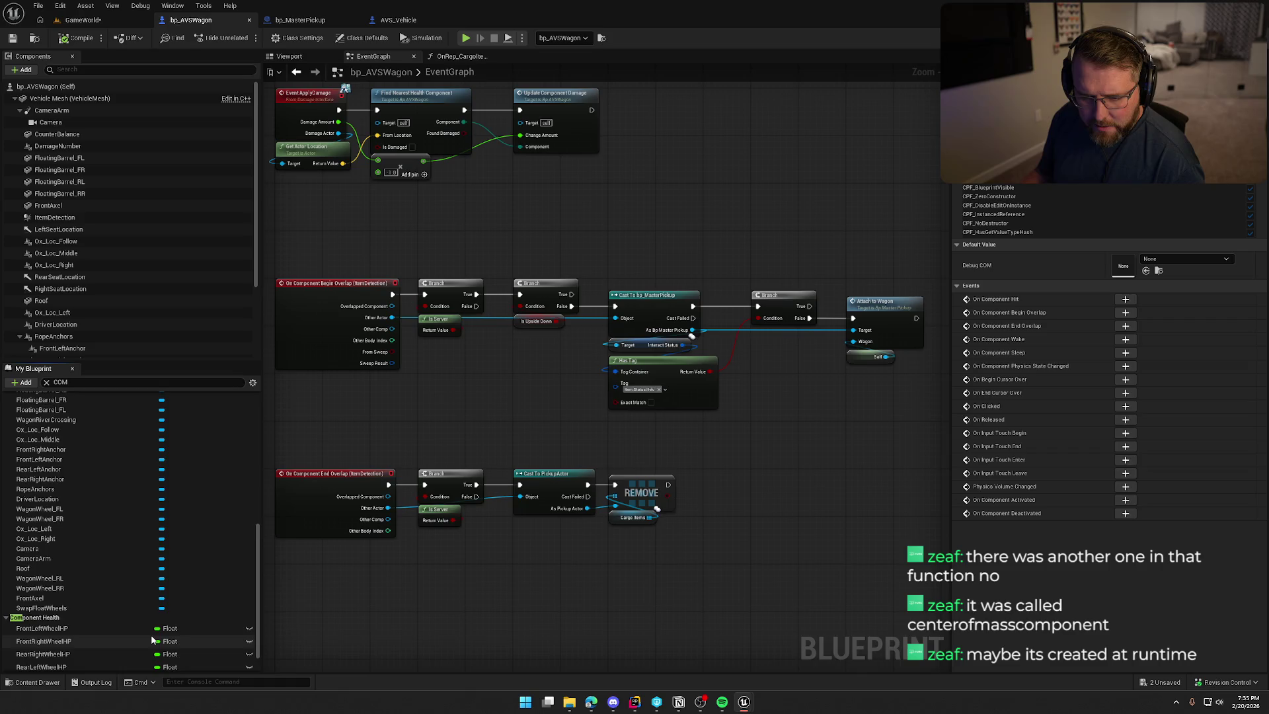
scroll(151, 639, "down", 2)
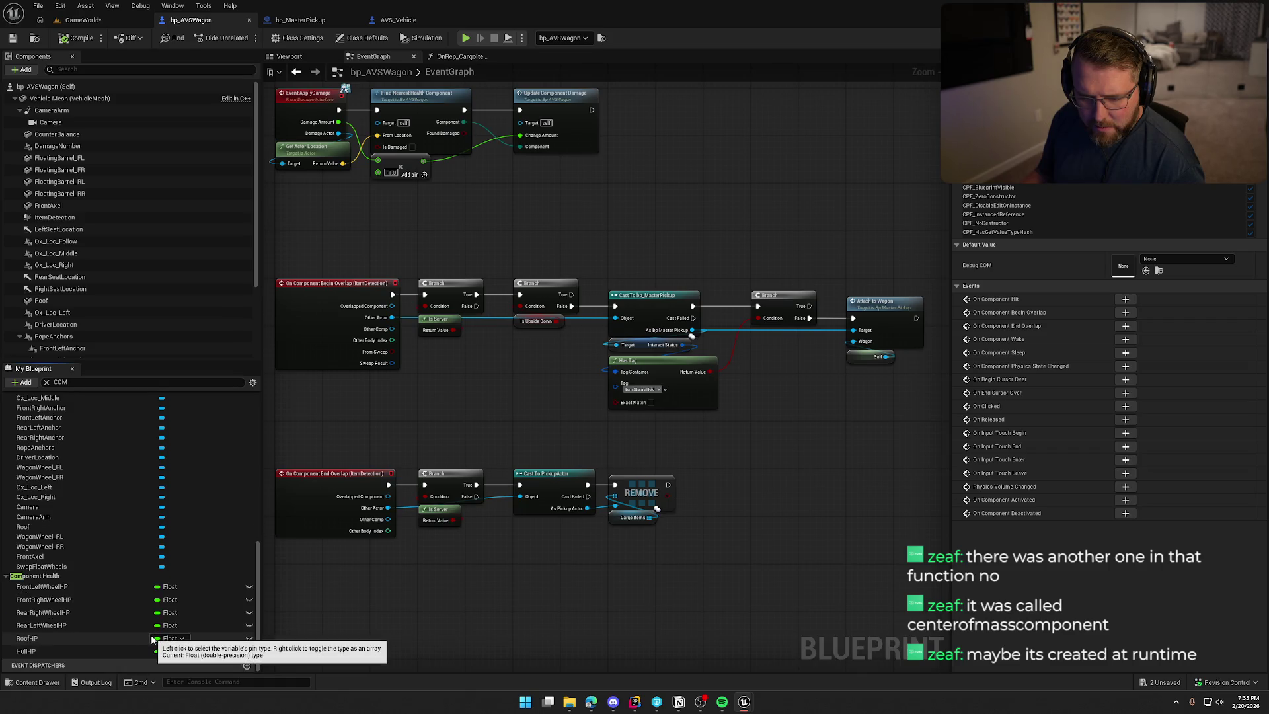
Filter members by 'center' and inspect VisualizeCenterOfMass and OverrideCenterOfMass in Details
left_click(72, 382)
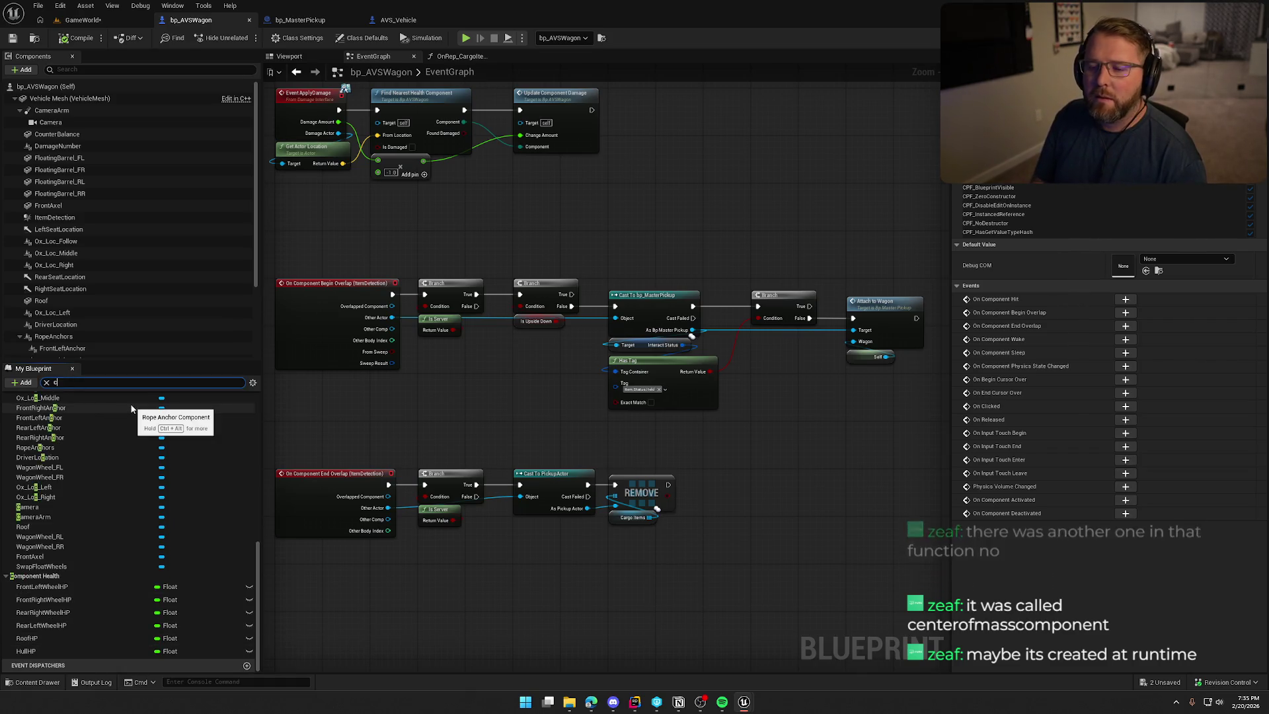
type("center")
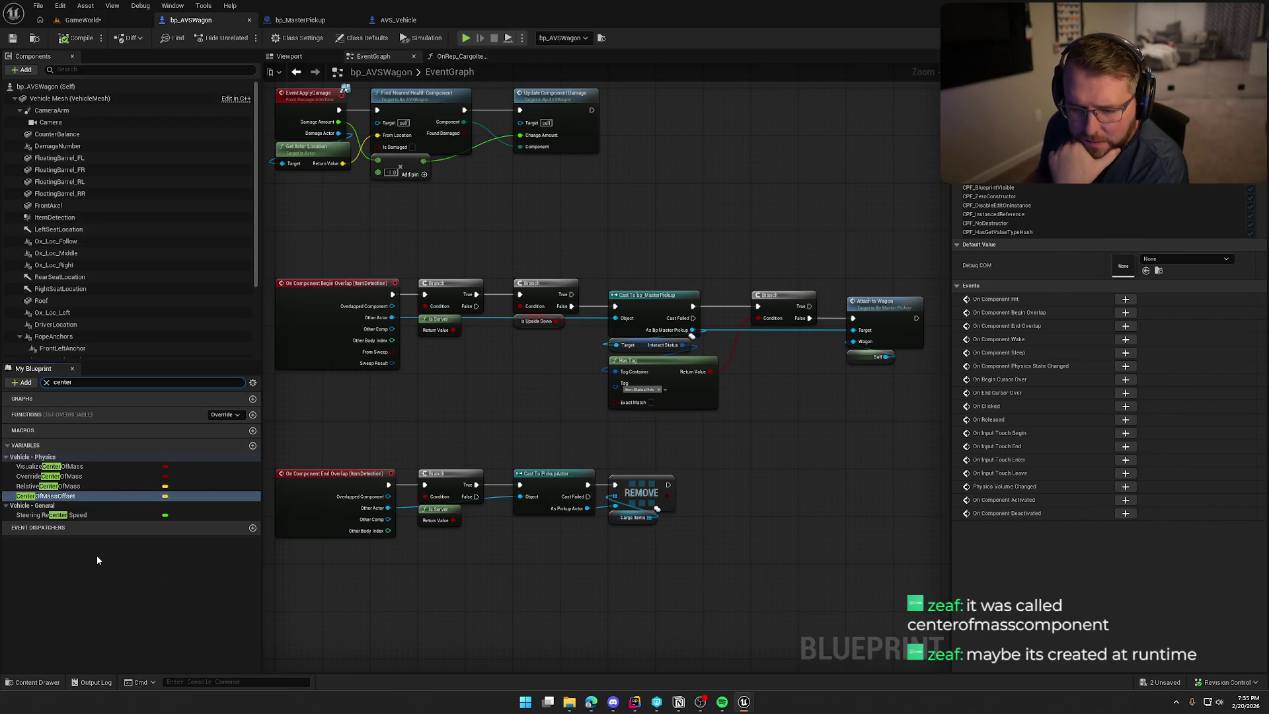
left_click(52, 466)
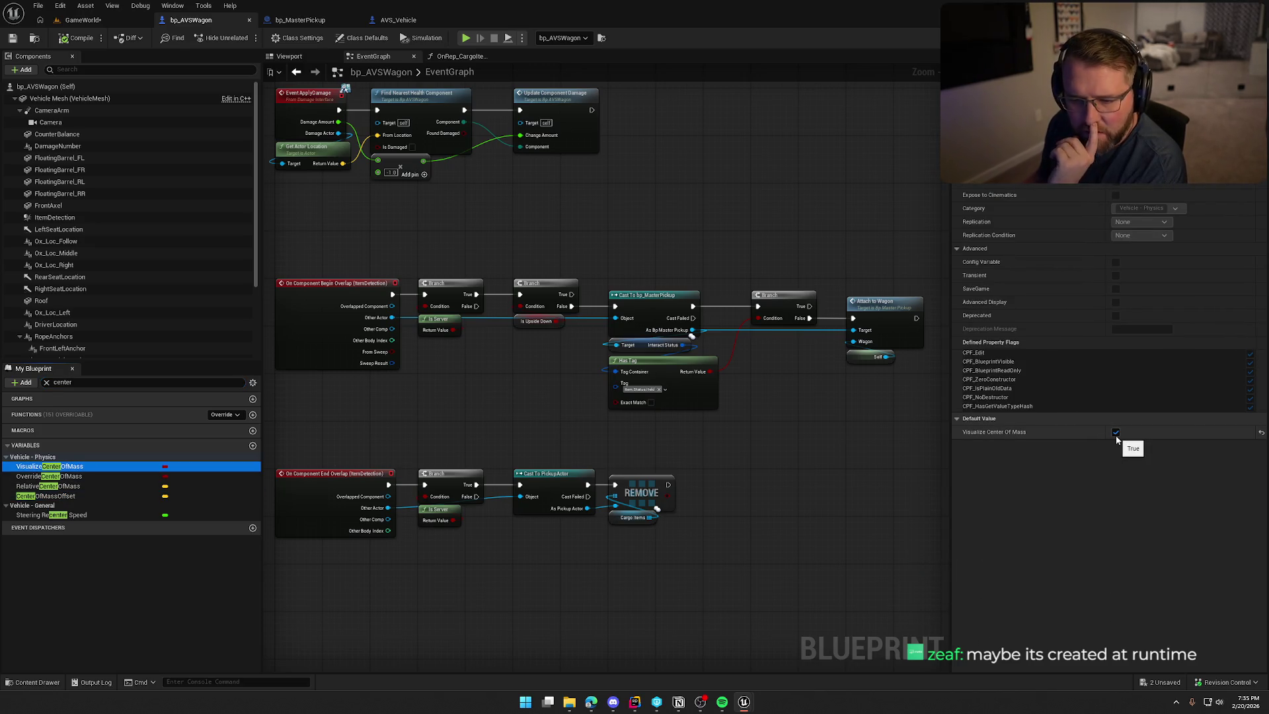
left_click(67, 476)
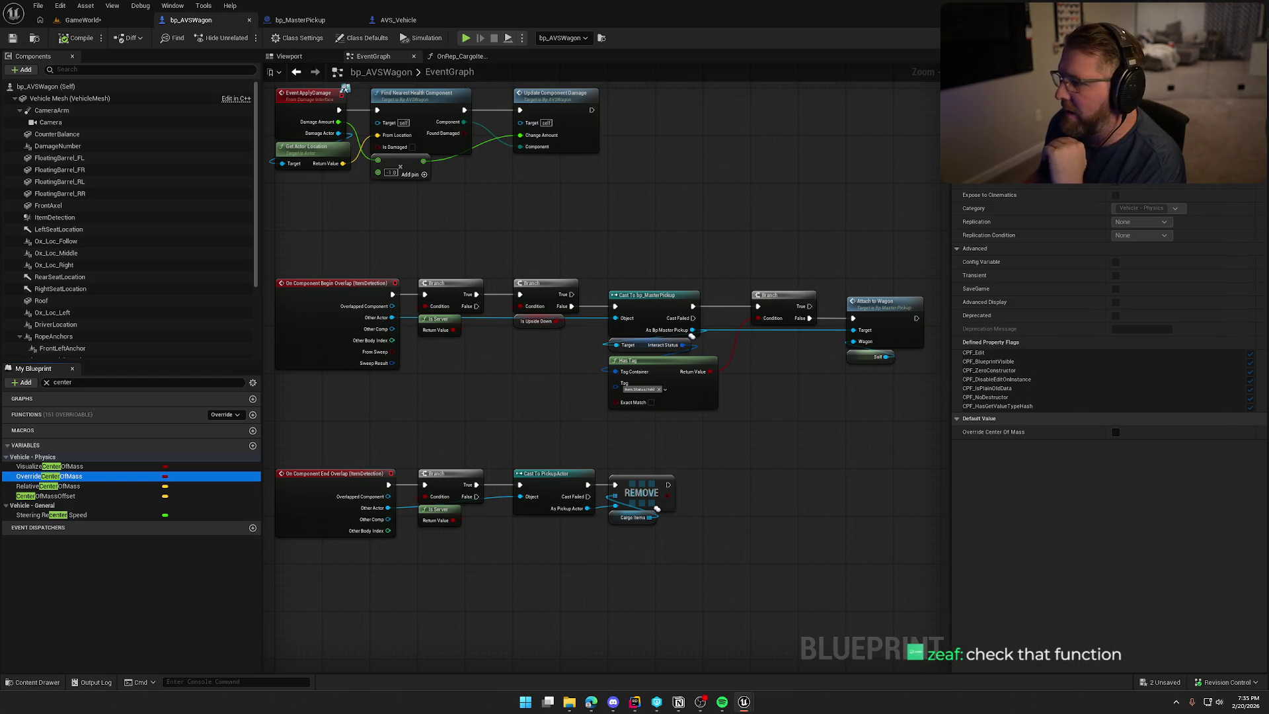
Open AVS_Vehicle's InitCOM graph and pan through its nodes, including the Visualizer group
left_click(397, 19)
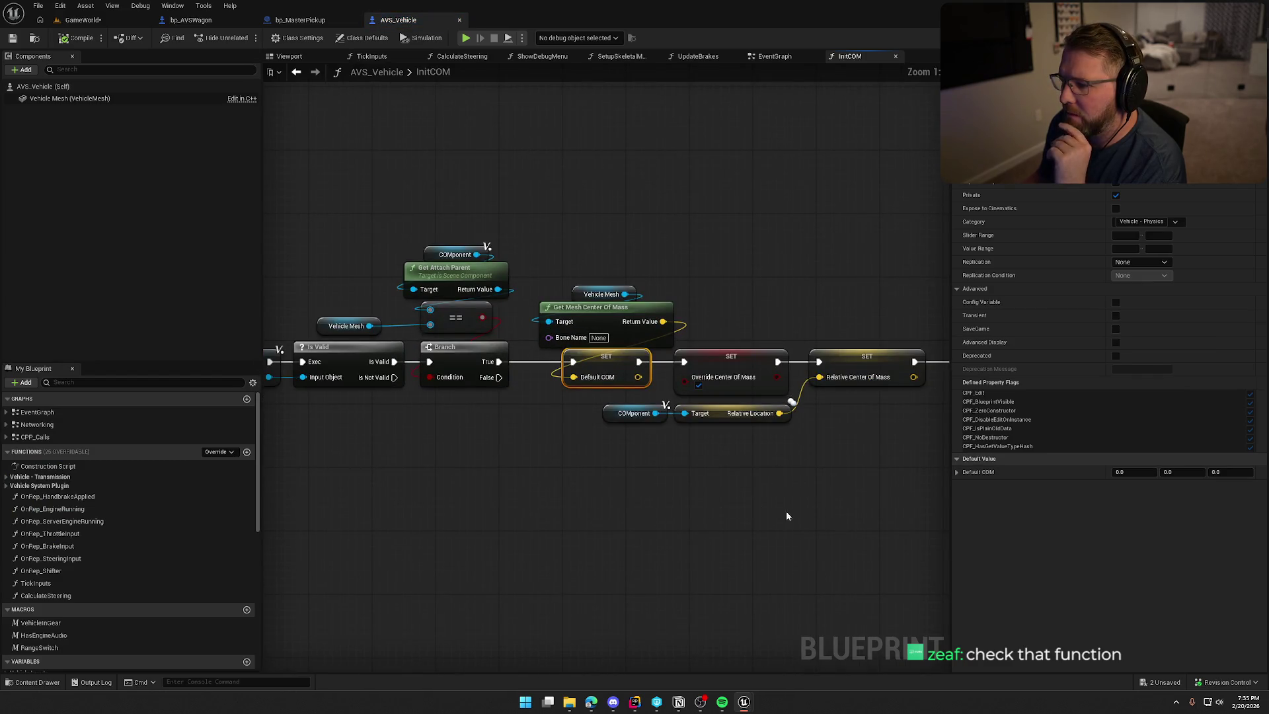
scroll(621, 517, "down", 3)
left_click_drag(637, 518, 343, 327)
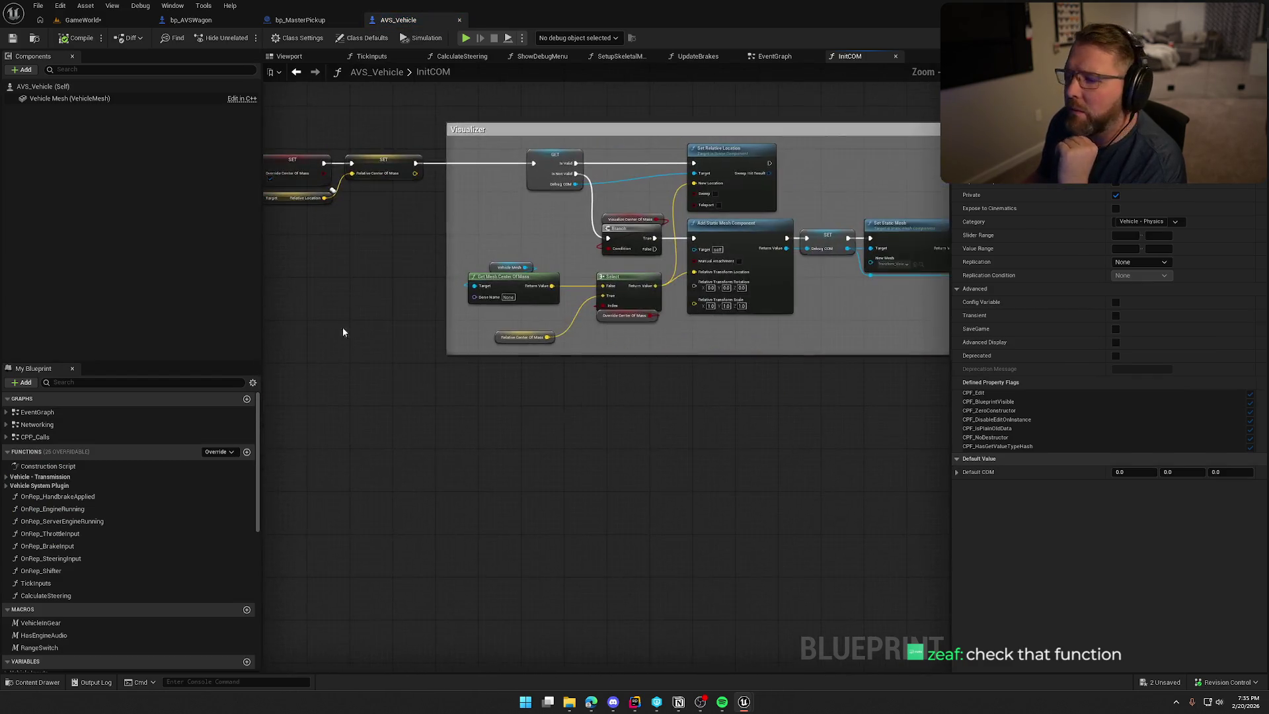
scroll(422, 428, "down", 1)
mouse_move(423, 434)
left_mouse_down()
mouse_move(335, 425)
mouse_move(494, 439)
left_mouse_up()
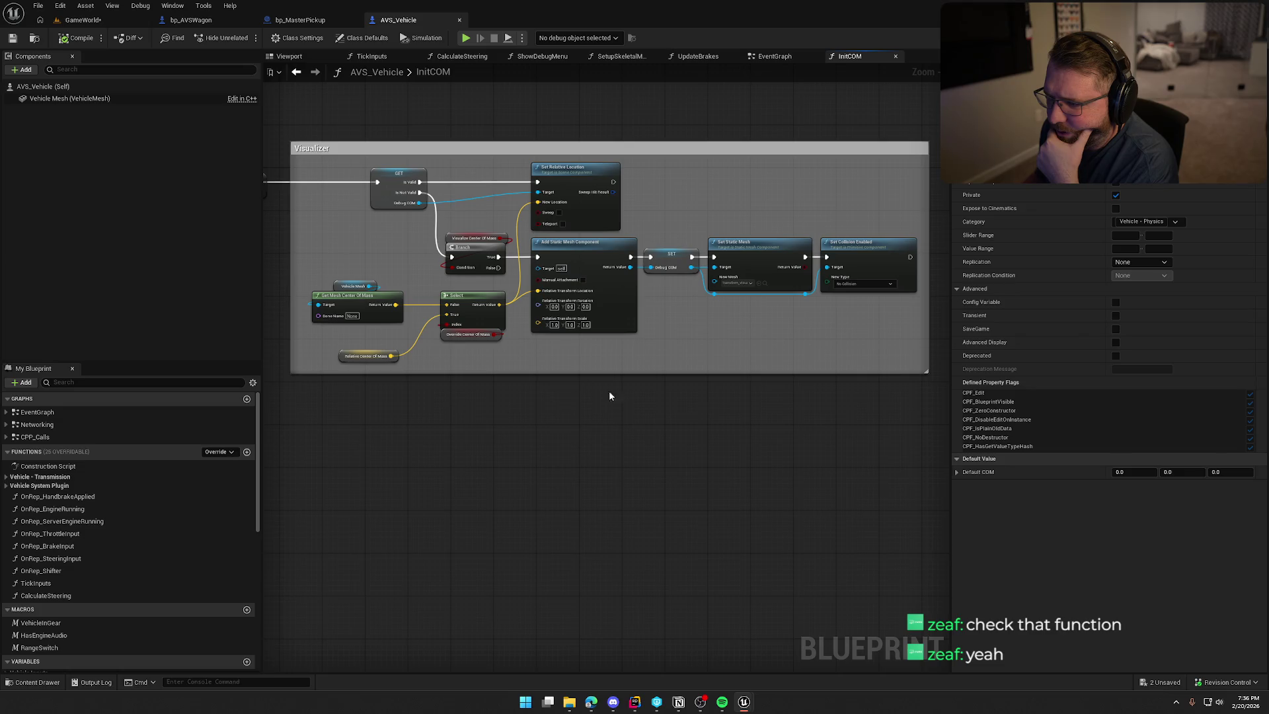
mouse_move(497, 428)
left_mouse_down()
mouse_move(408, 421)
mouse_move(666, 457)
mouse_move(672, 439)
left_mouse_up()
Find InitCOM references by class member and visit its Construction Script and PostConstructInit calls
right_click(389, 265)
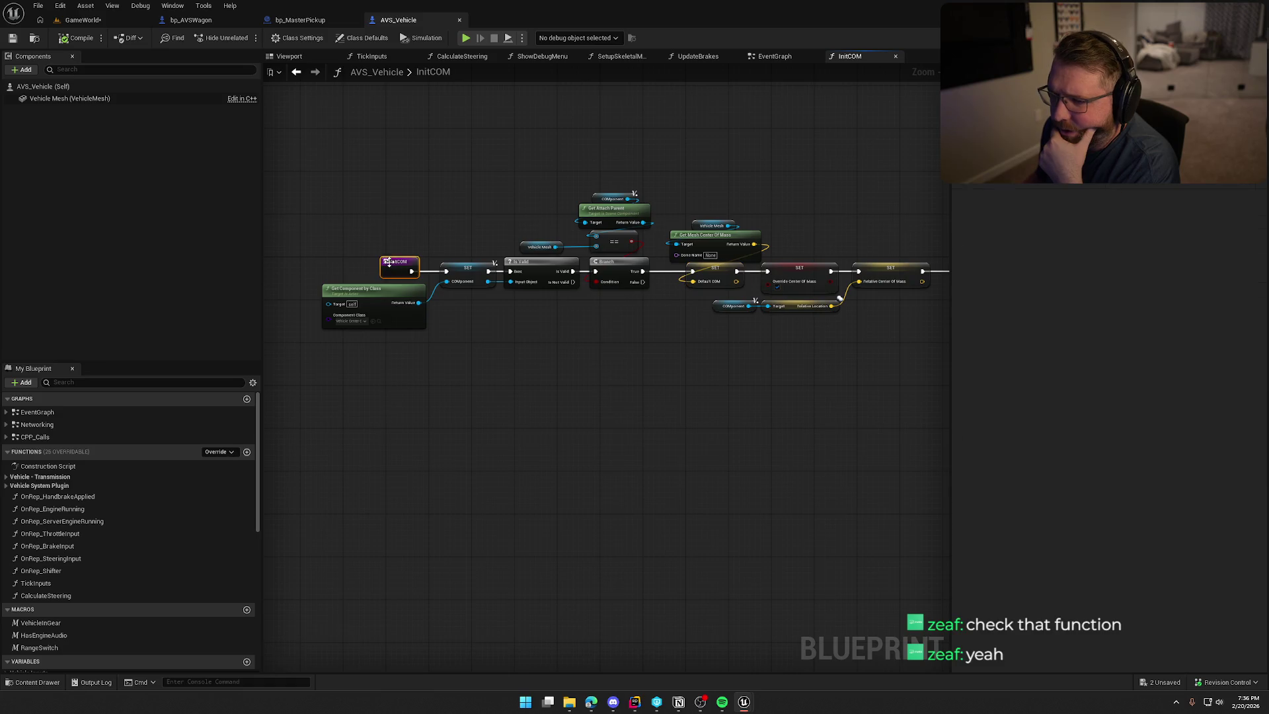
mouse_move(452, 366)
left_click(540, 403)
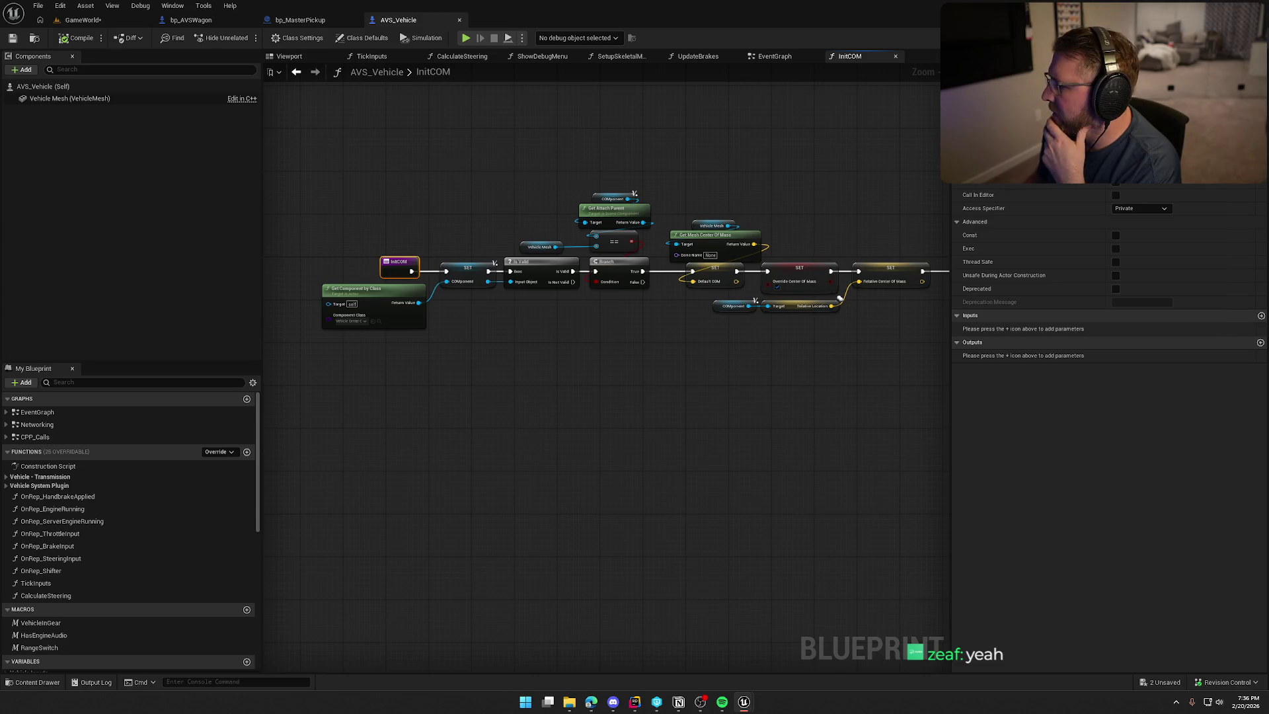
double_click(49, 466)
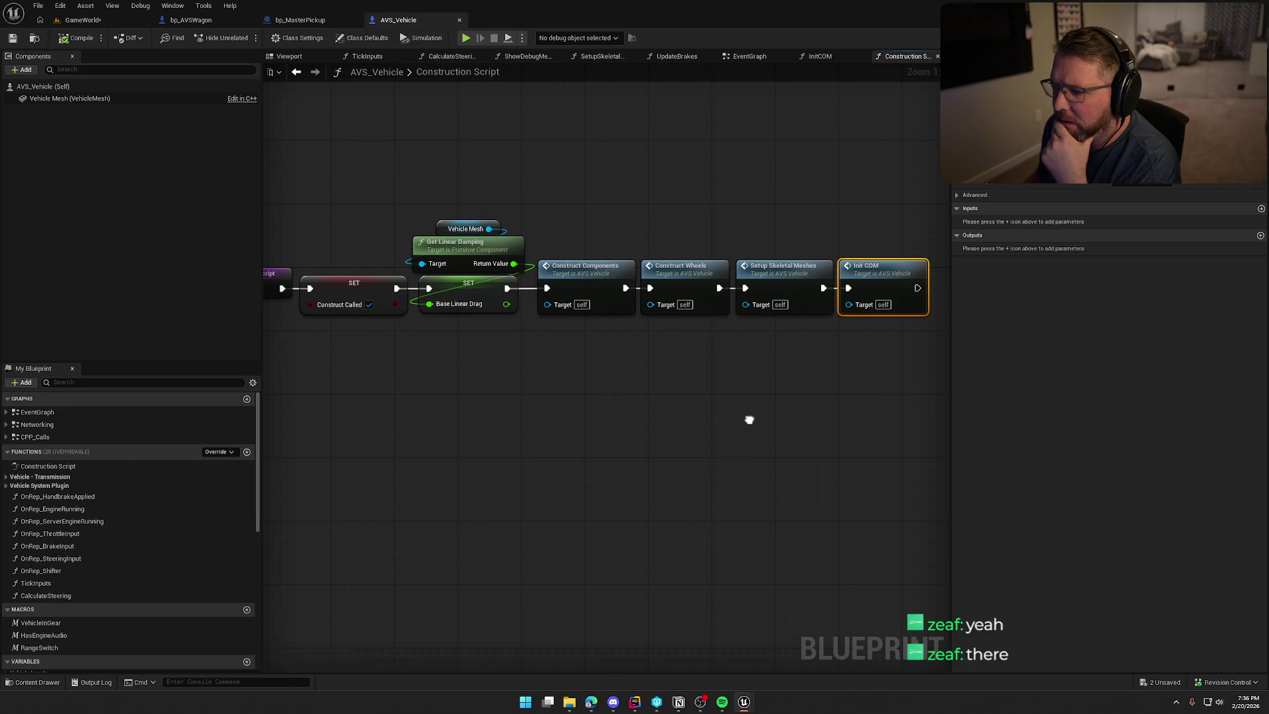
double_click(739, 276)
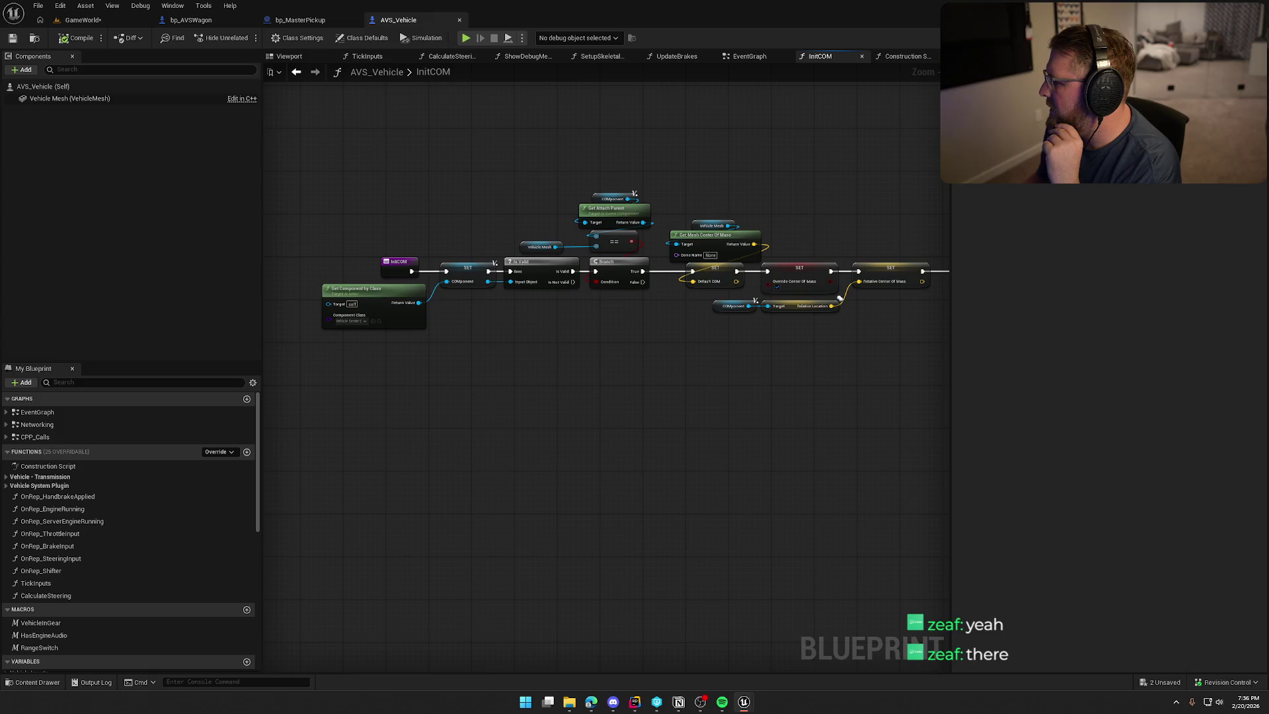
key("alt+Left")
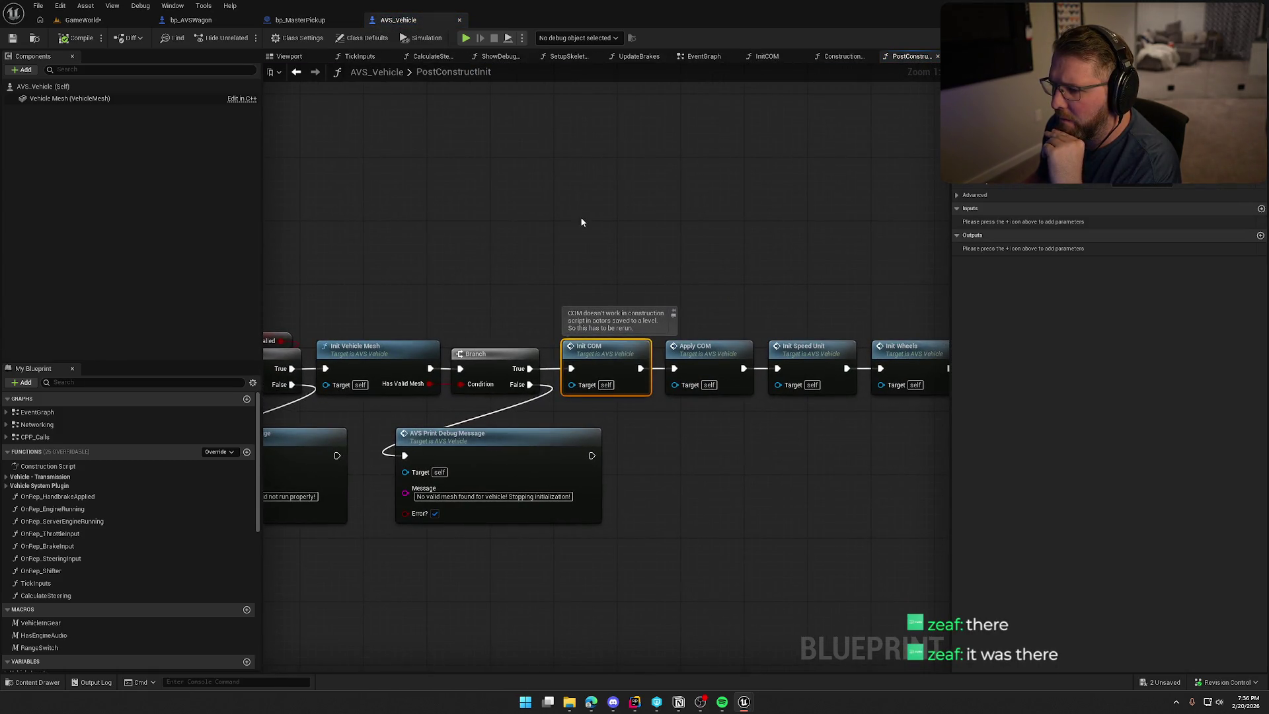
mouse_move(580, 221)
left_mouse_down()
mouse_move(597, 236)
mouse_move(608, 189)
mouse_move(838, 184)
mouse_move(623, 180)
left_mouse_up()
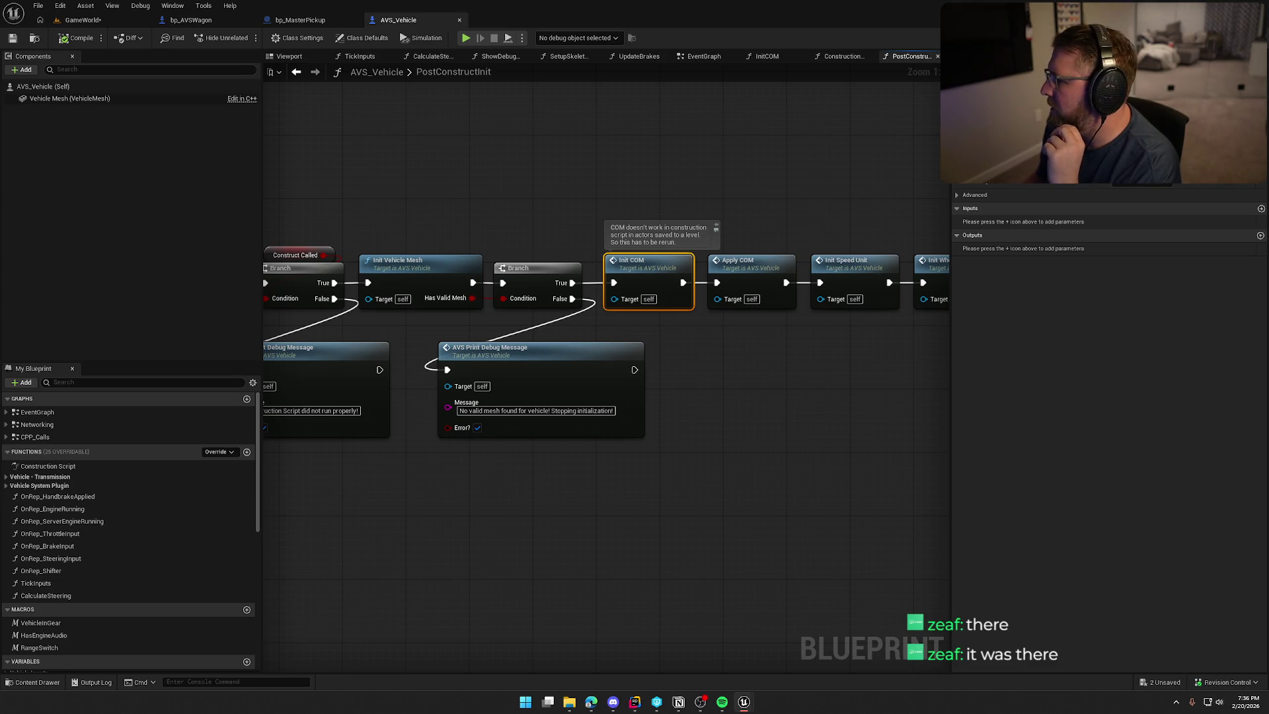
Open InitCOM from its call and inspect Get Component by Class, SET and Override Center Of Mass nodes
double_click(648, 271)
scroll(740, 362, "up", 3)
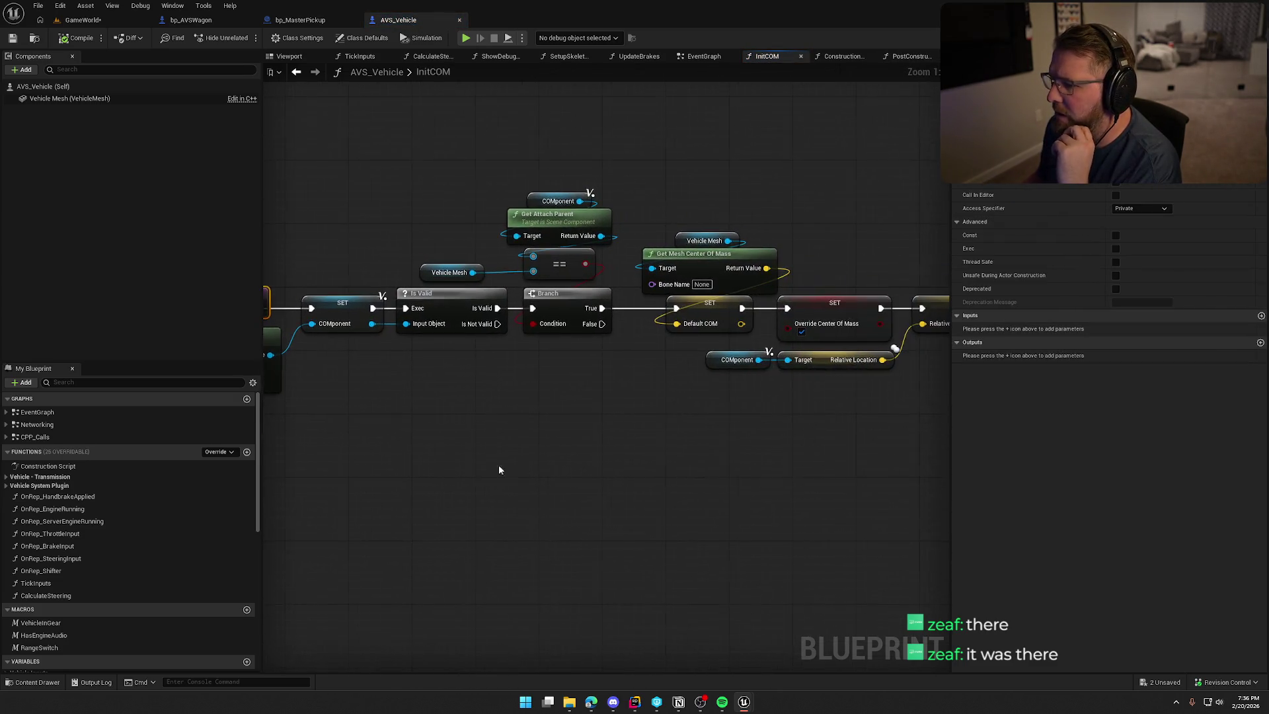
left_click_drag(507, 362, 356, 235)
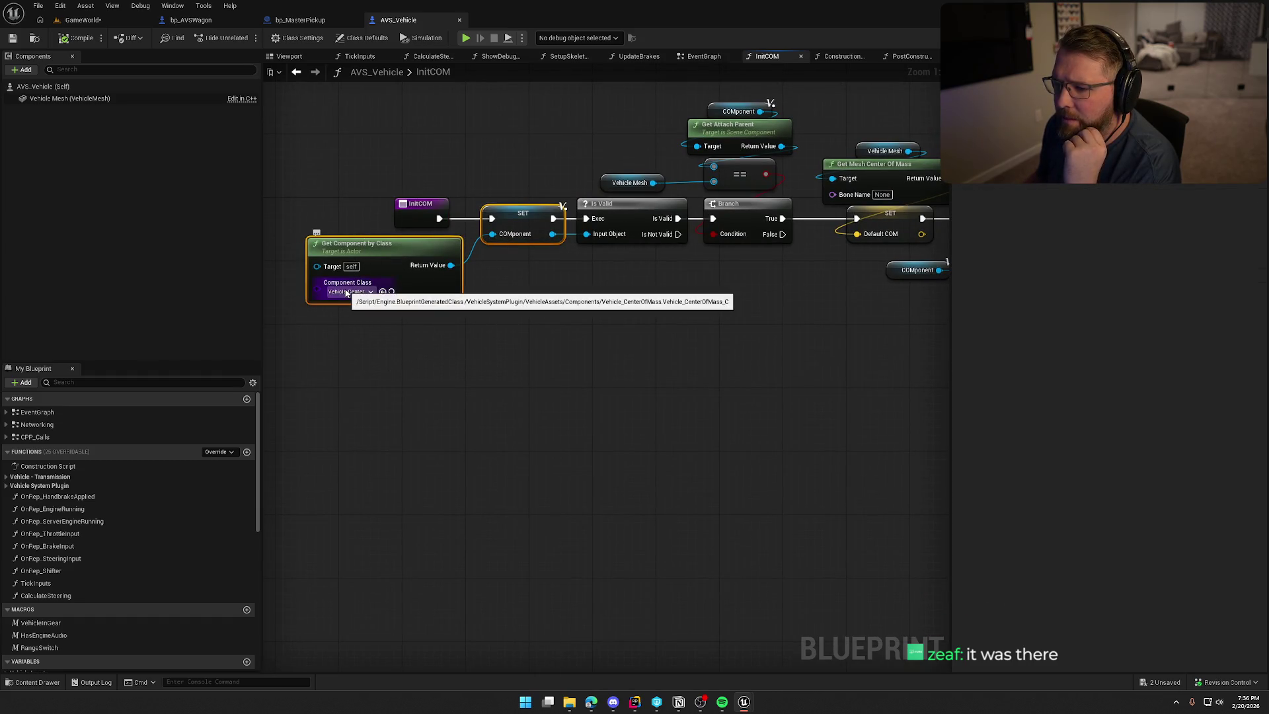
left_click(637, 350)
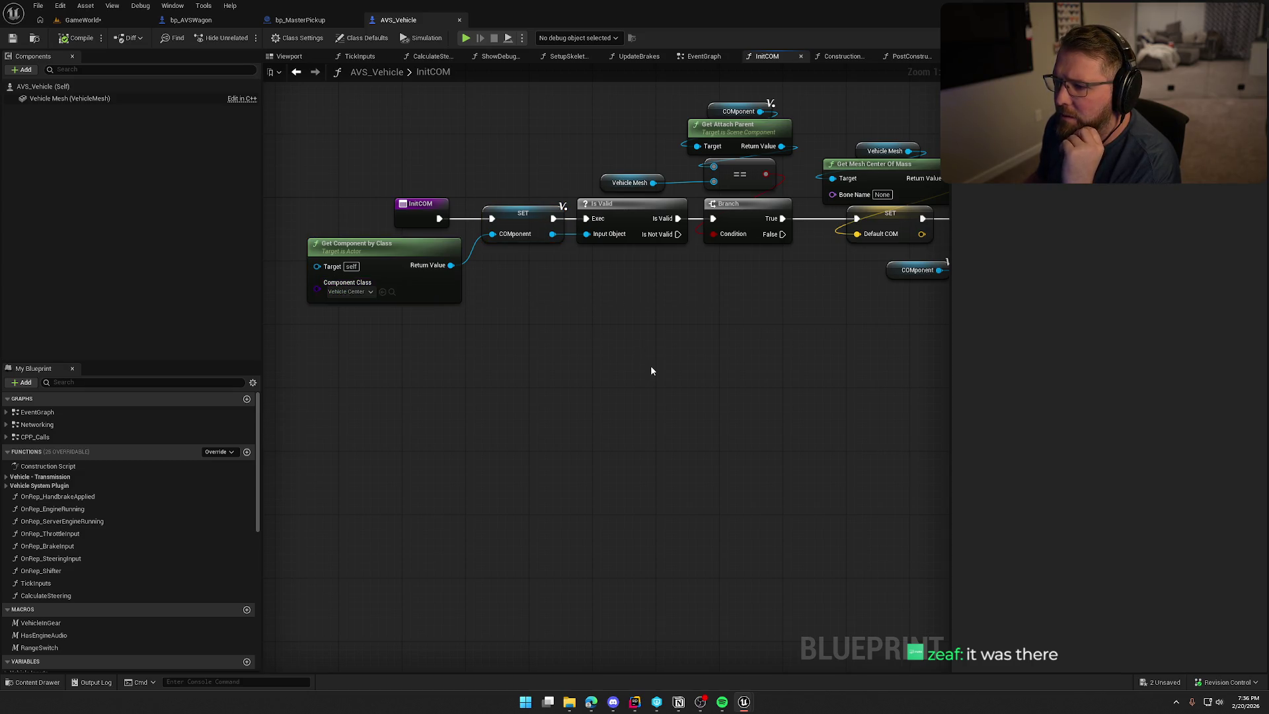
left_click_drag(686, 356, 538, 371)
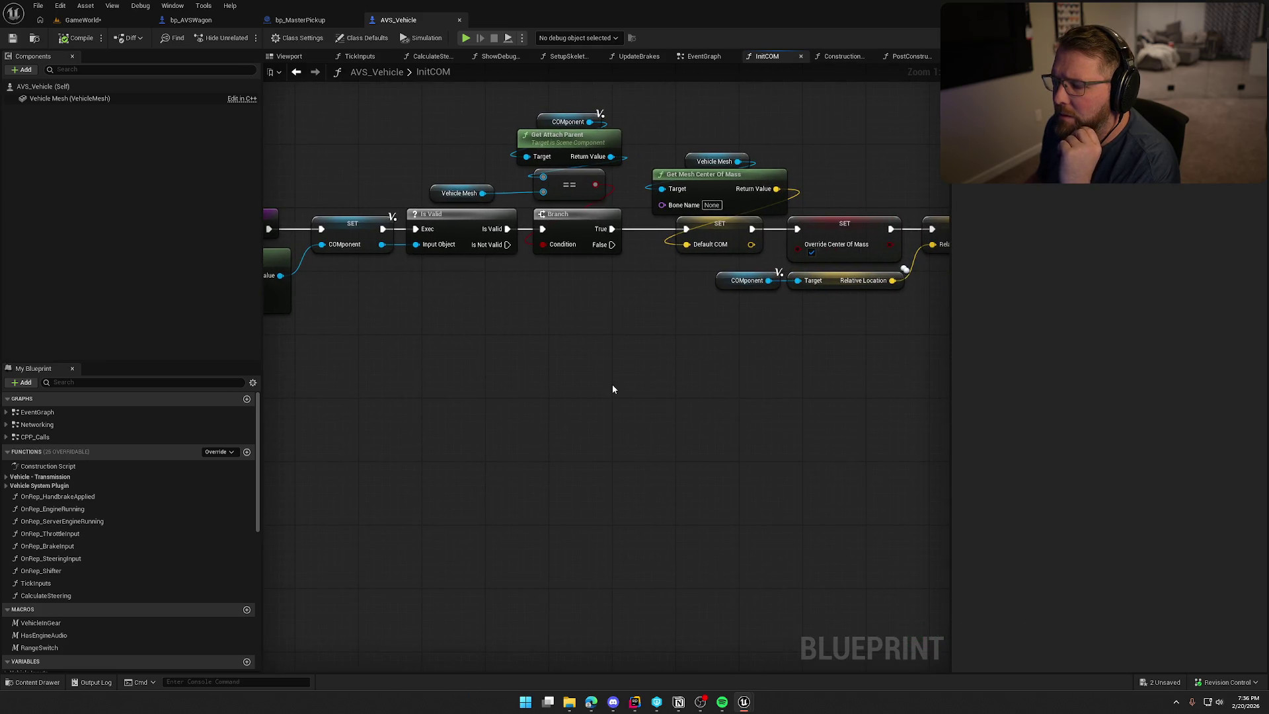
left_click_drag(612, 388, 641, 381)
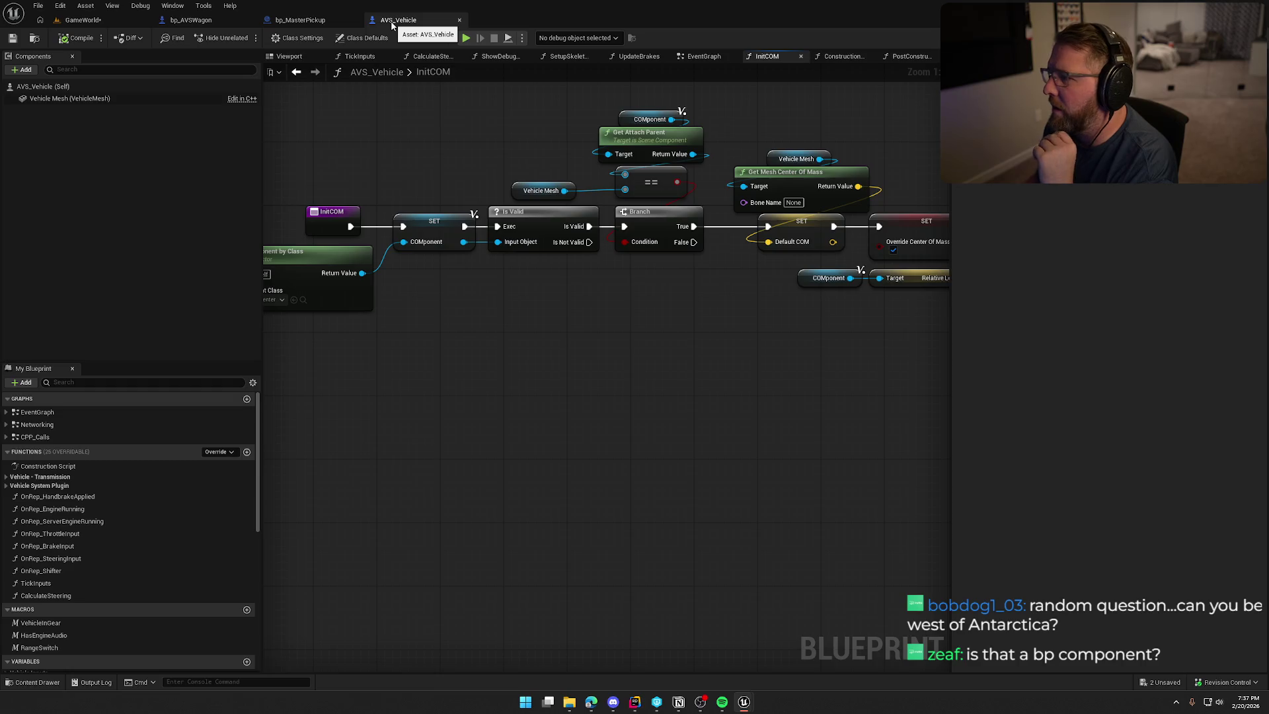
View the wagon in bp_AVSWagon's viewport, then browse to Get Component by Class's Vehicle_CenterOfMass class
left_click(192, 21)
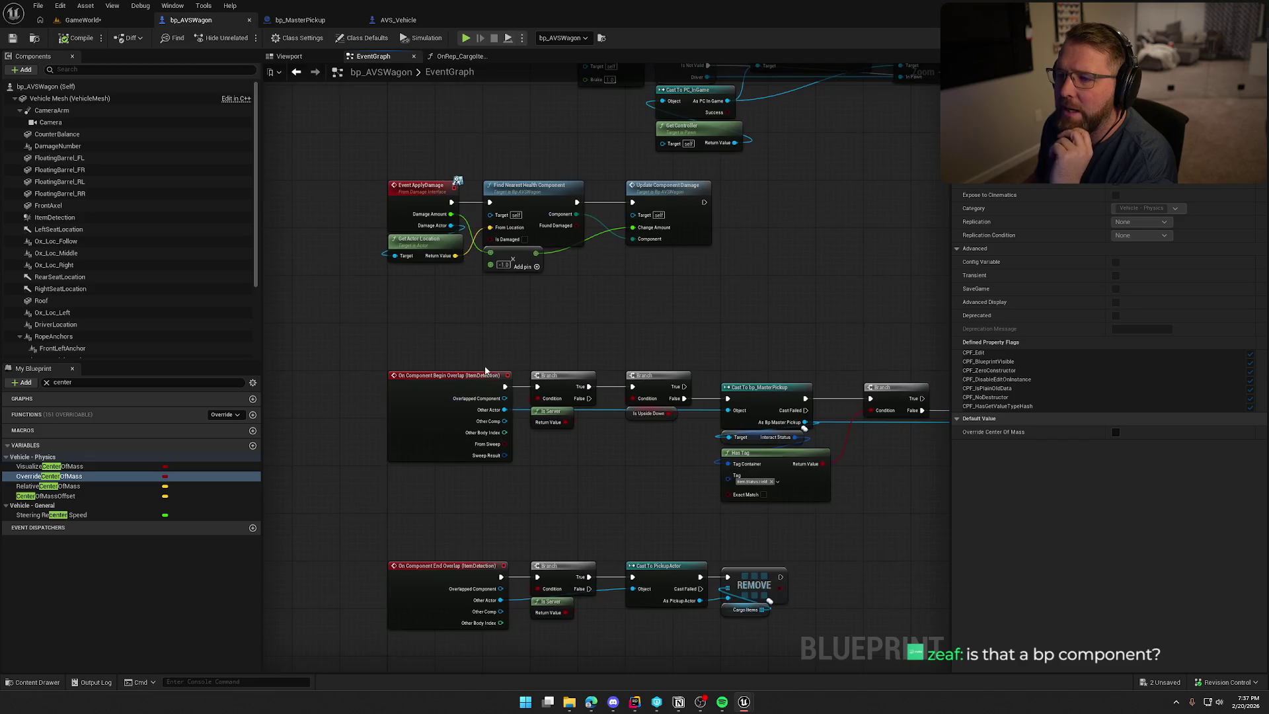
left_click(294, 59)
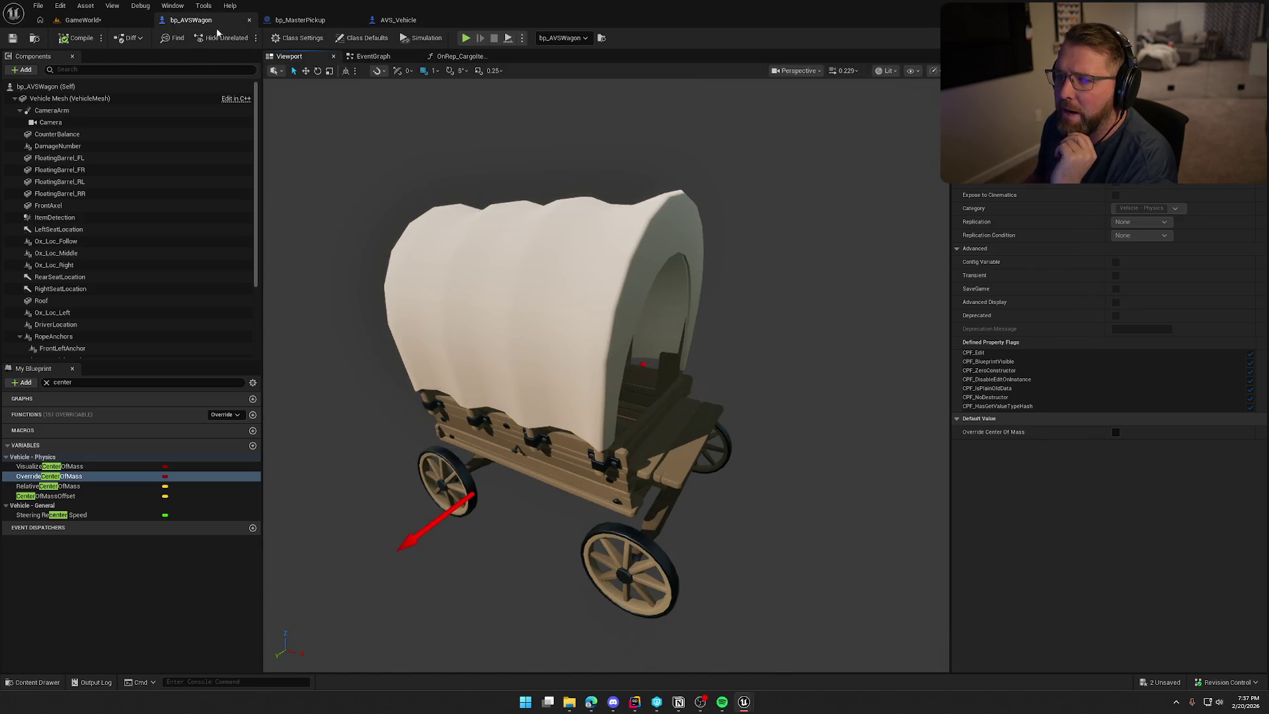
left_click(400, 21)
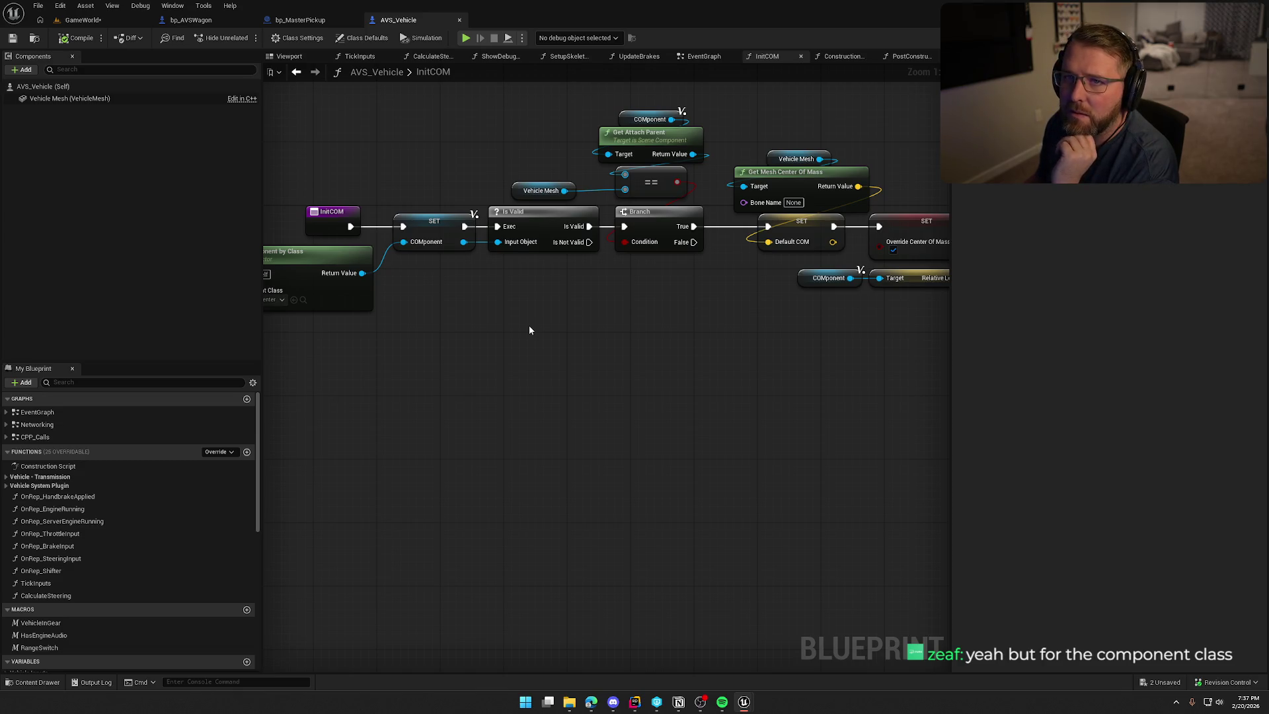
left_click_drag(529, 331, 643, 330)
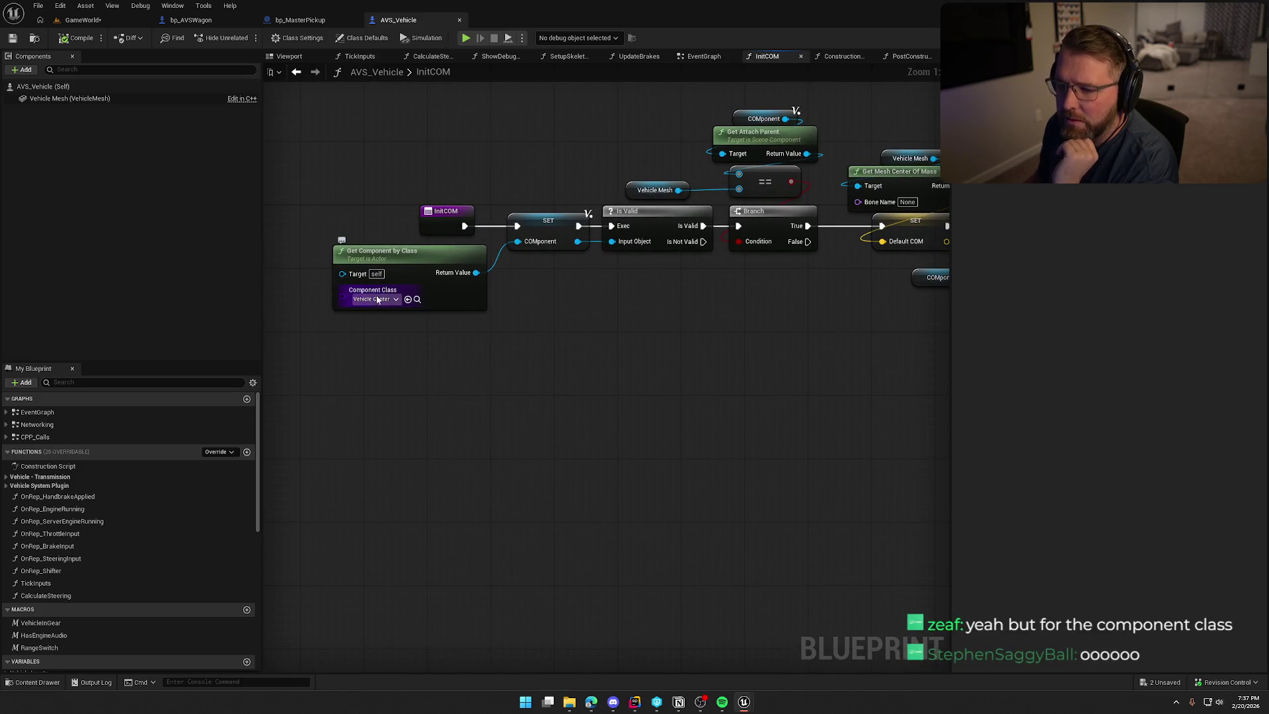
left_click(417, 299)
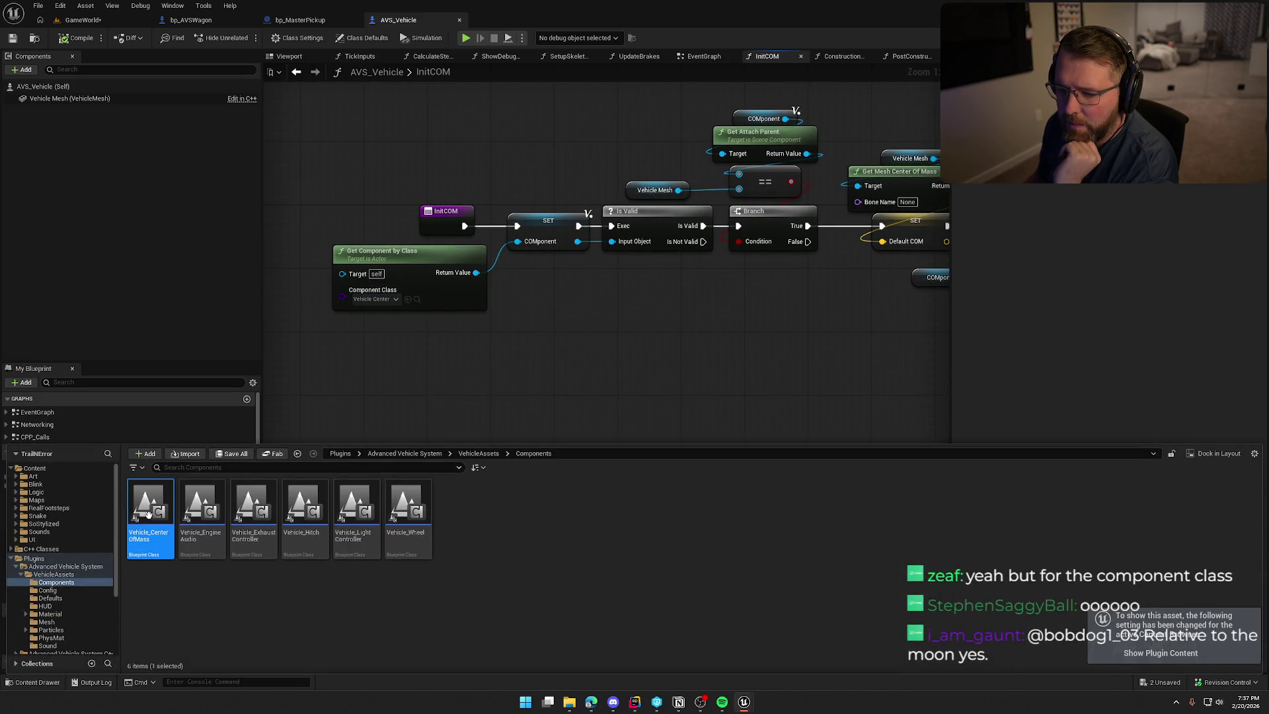
Open Vehicle_CenterOfMass in the full Blueprint editor and expand its Replication and Component Replication variables
key("ctrl+space")
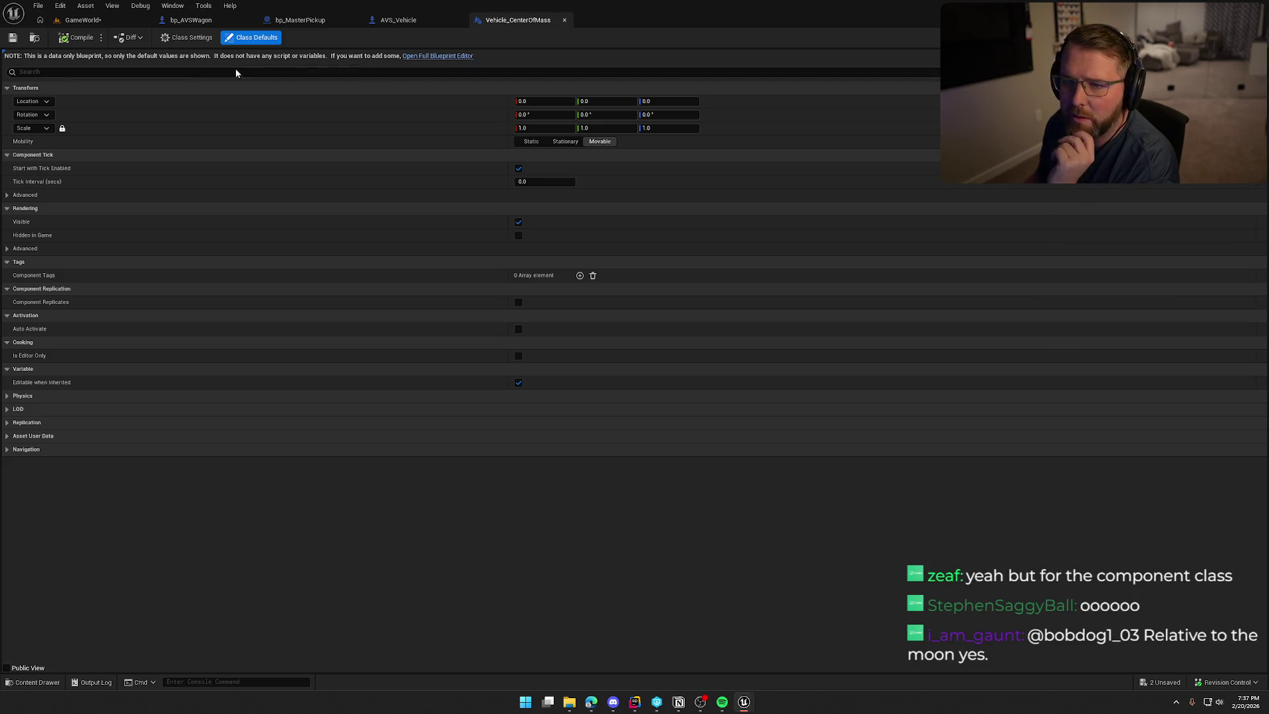
left_click(438, 56)
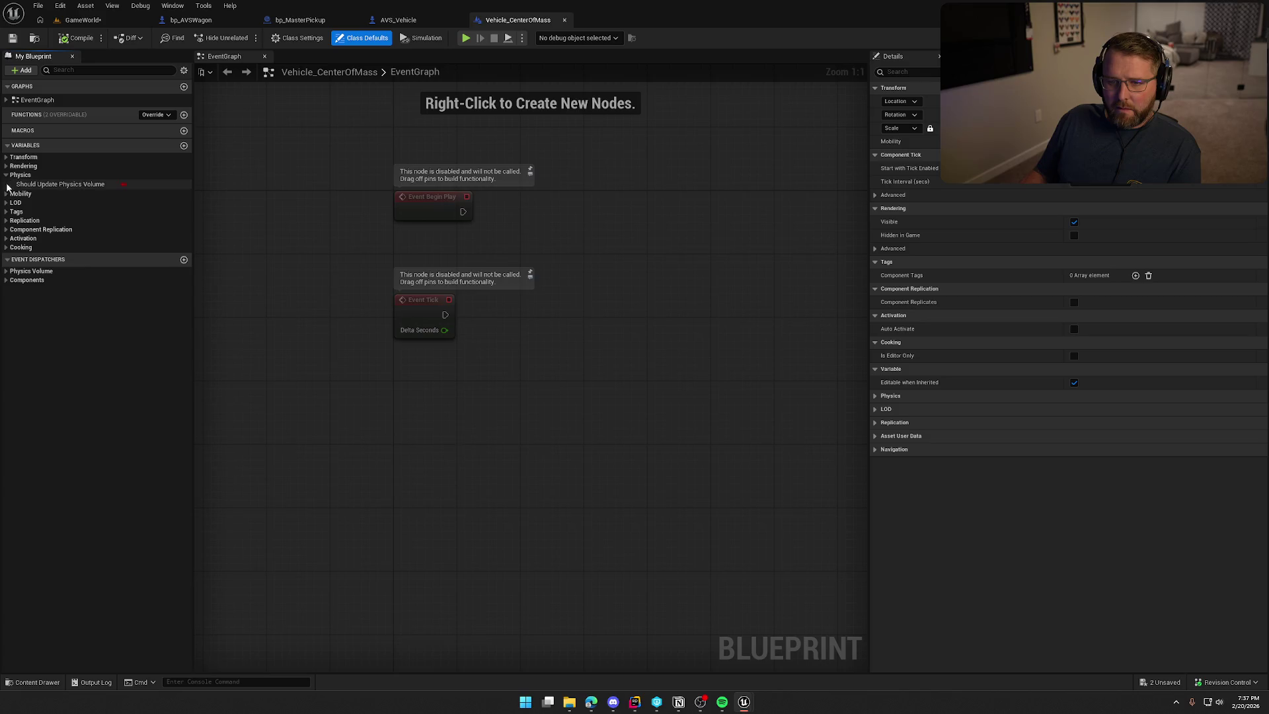
left_click(7, 222)
left_click(6, 240)
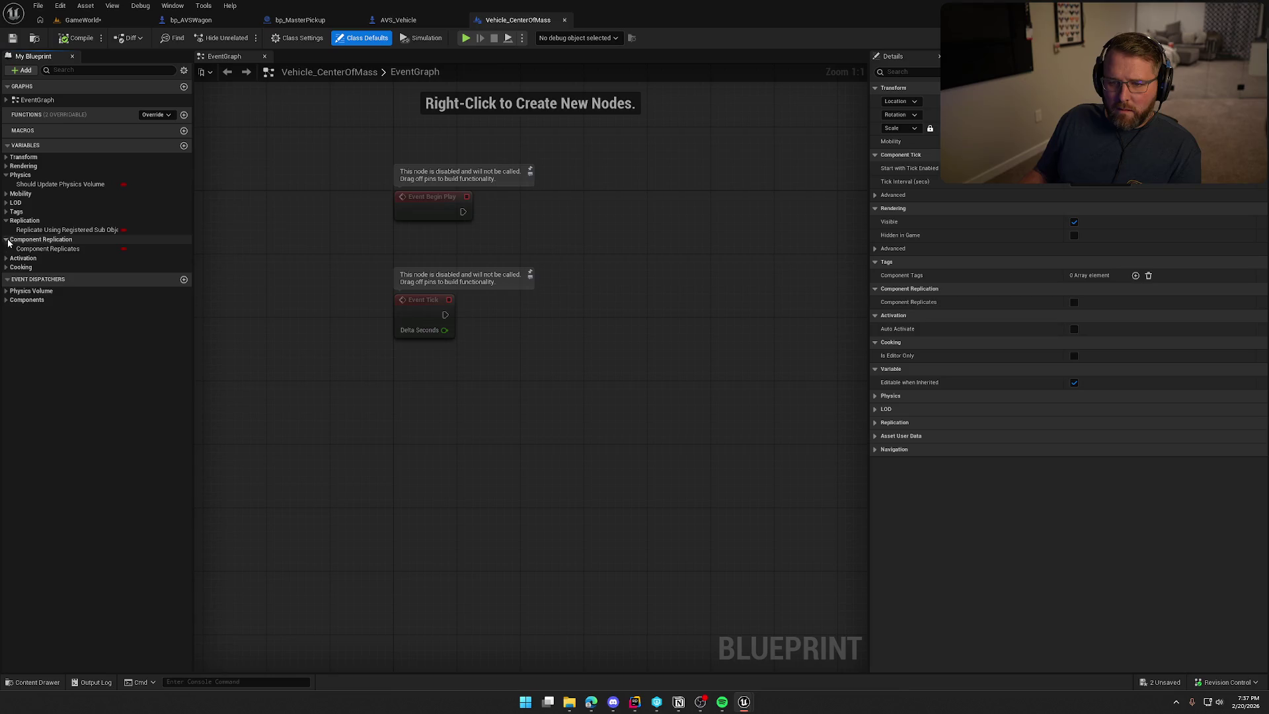
Expand the Cooking, Activation, Tags, LOD, Mobility, Rendering and Transform variables and list EventGraph events
left_click(7, 267)
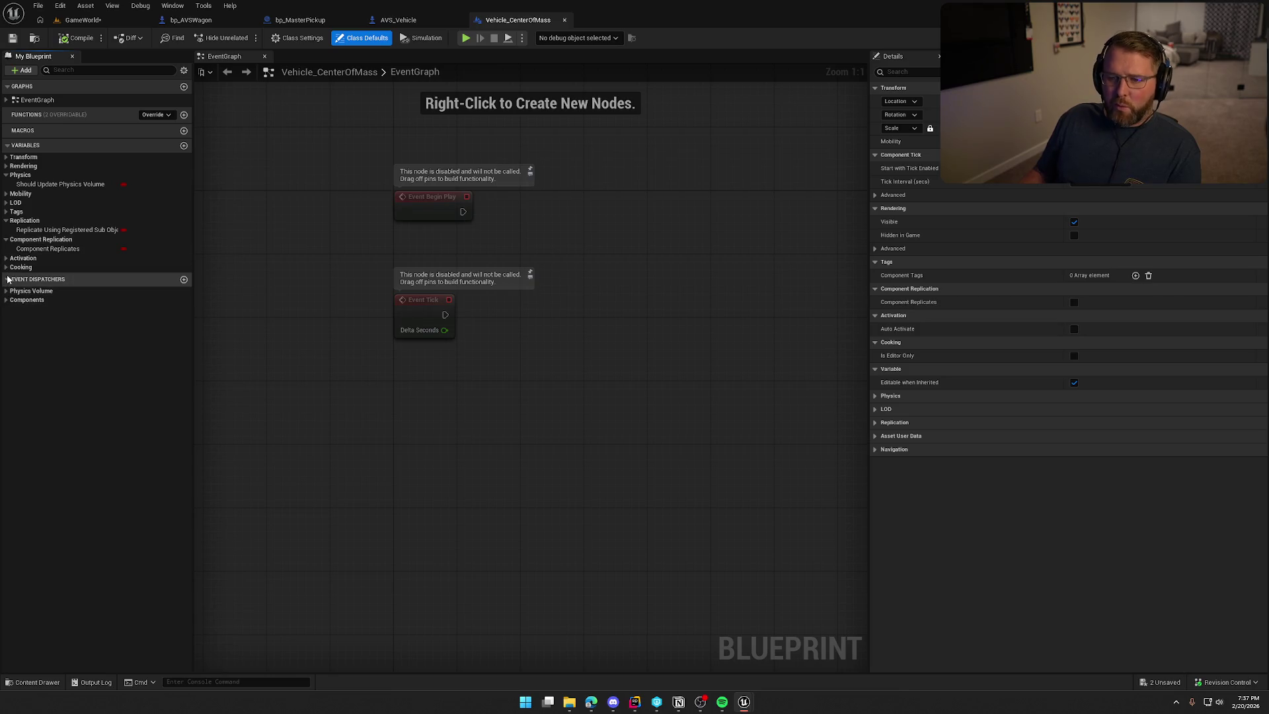
left_click(6, 258)
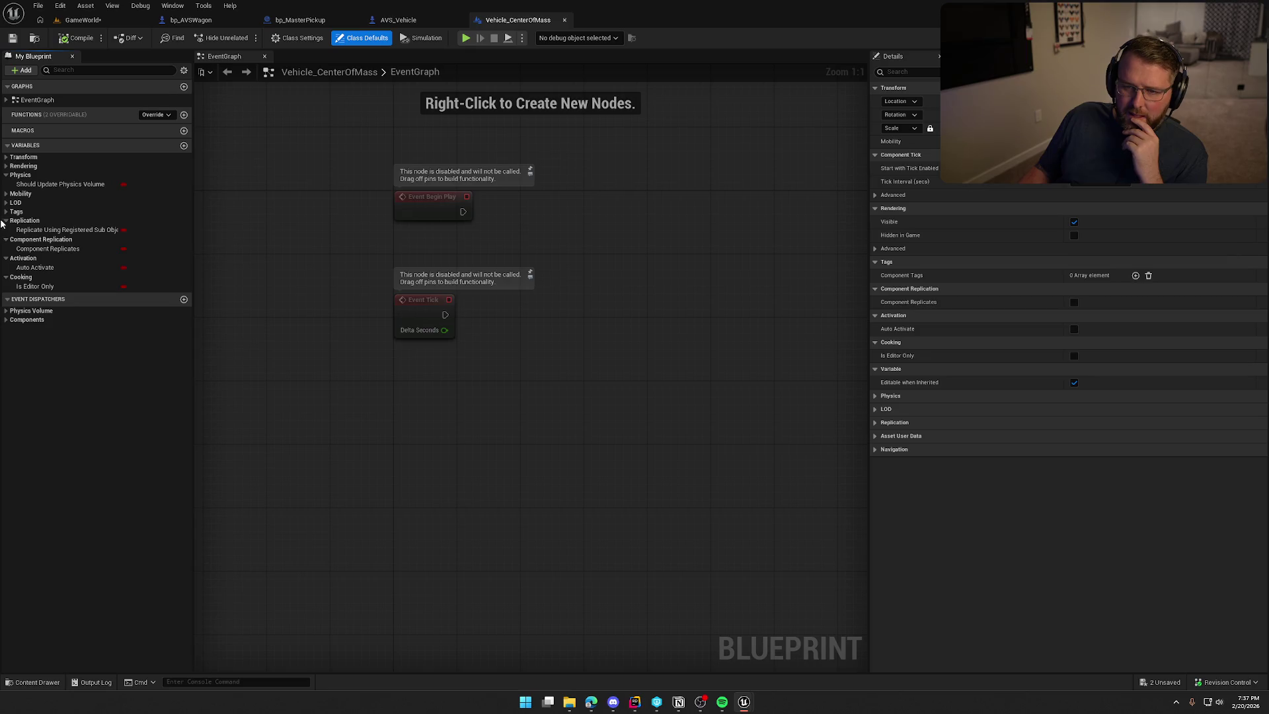
left_click(6, 211)
left_click(6, 202)
left_click(6, 193)
left_click(6, 166)
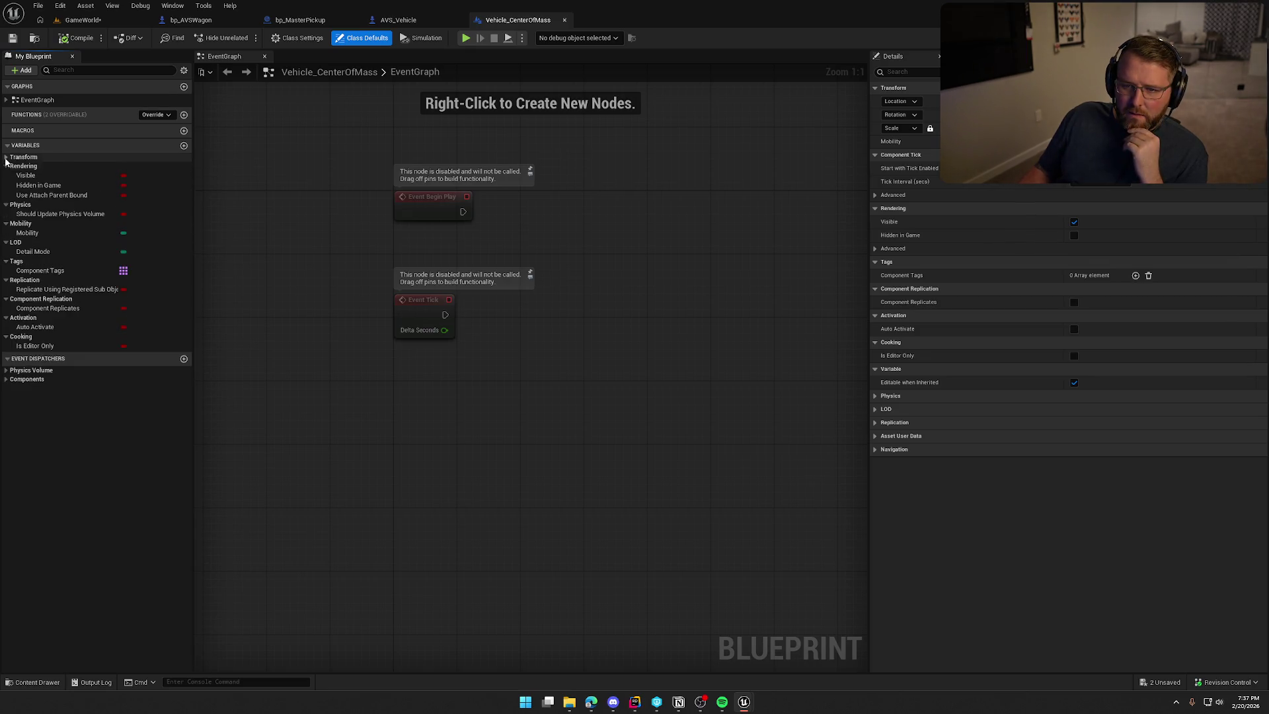
left_click(6, 157)
left_click(6, 100)
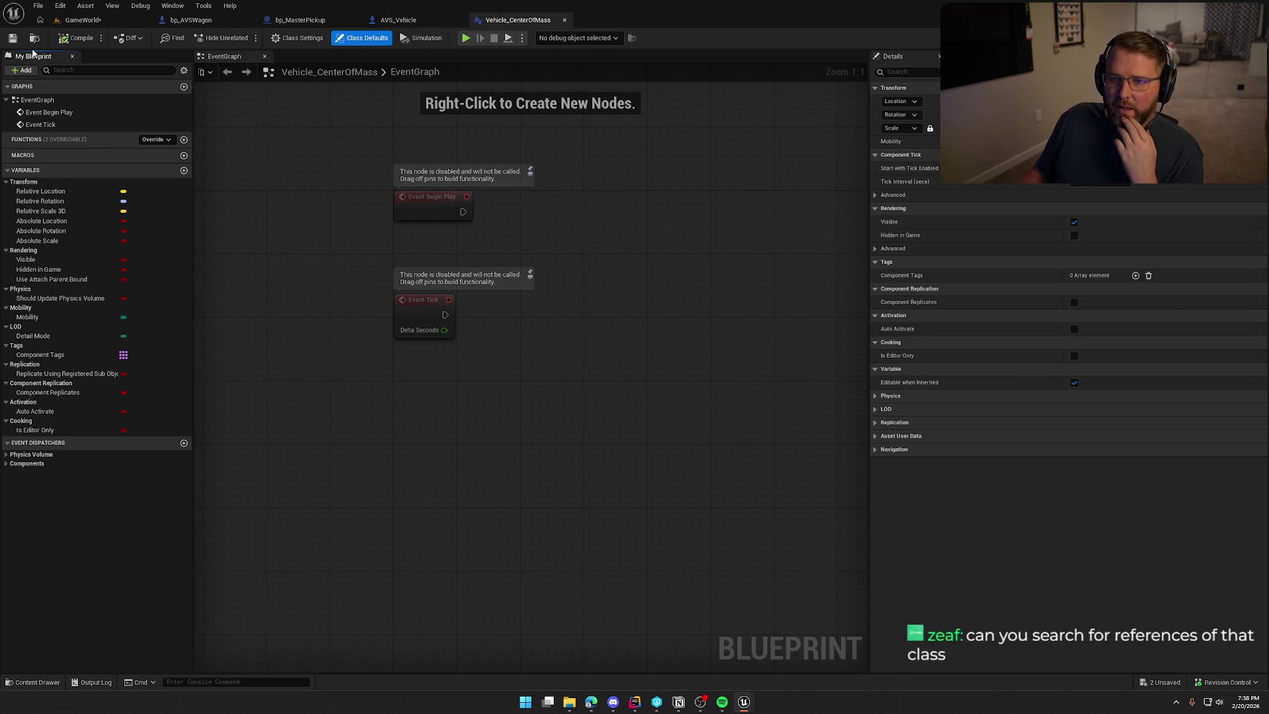
left_click(35, 37)
Open the Reference Viewer for Vehicle_CenterOfMass and select its AVS_Vehicle referencer
right_click(142, 509)
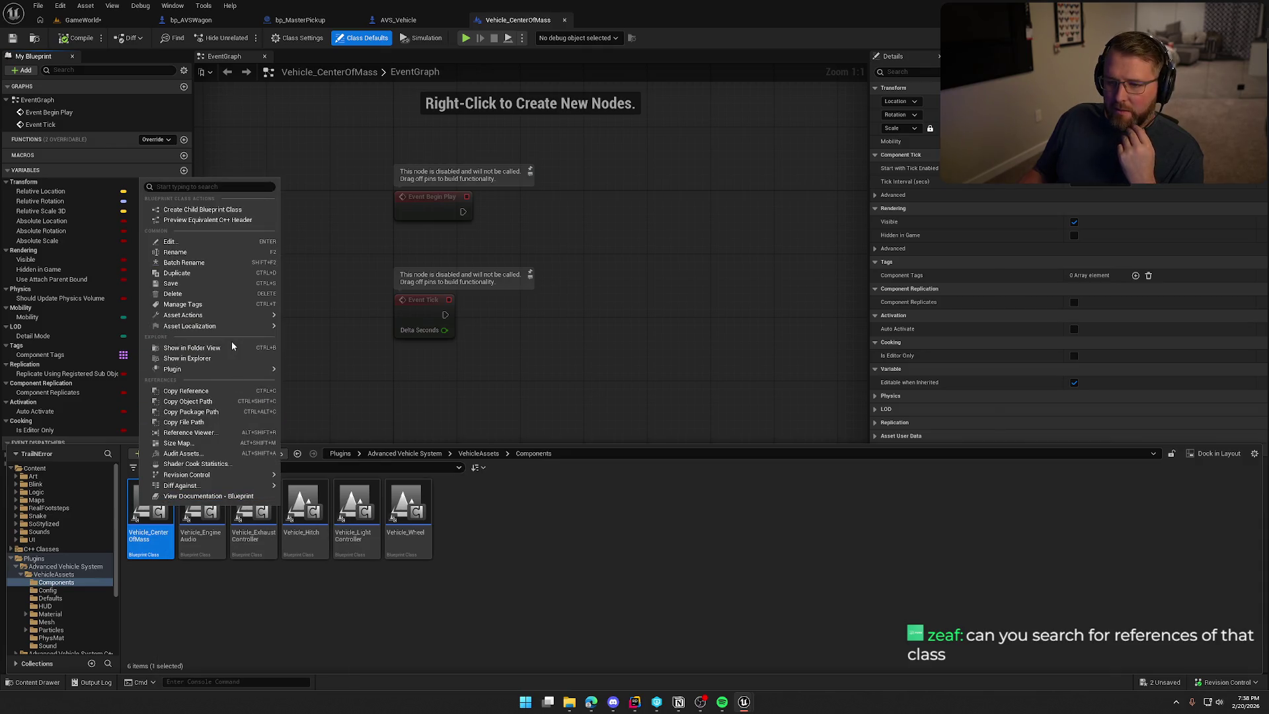
left_click(220, 433)
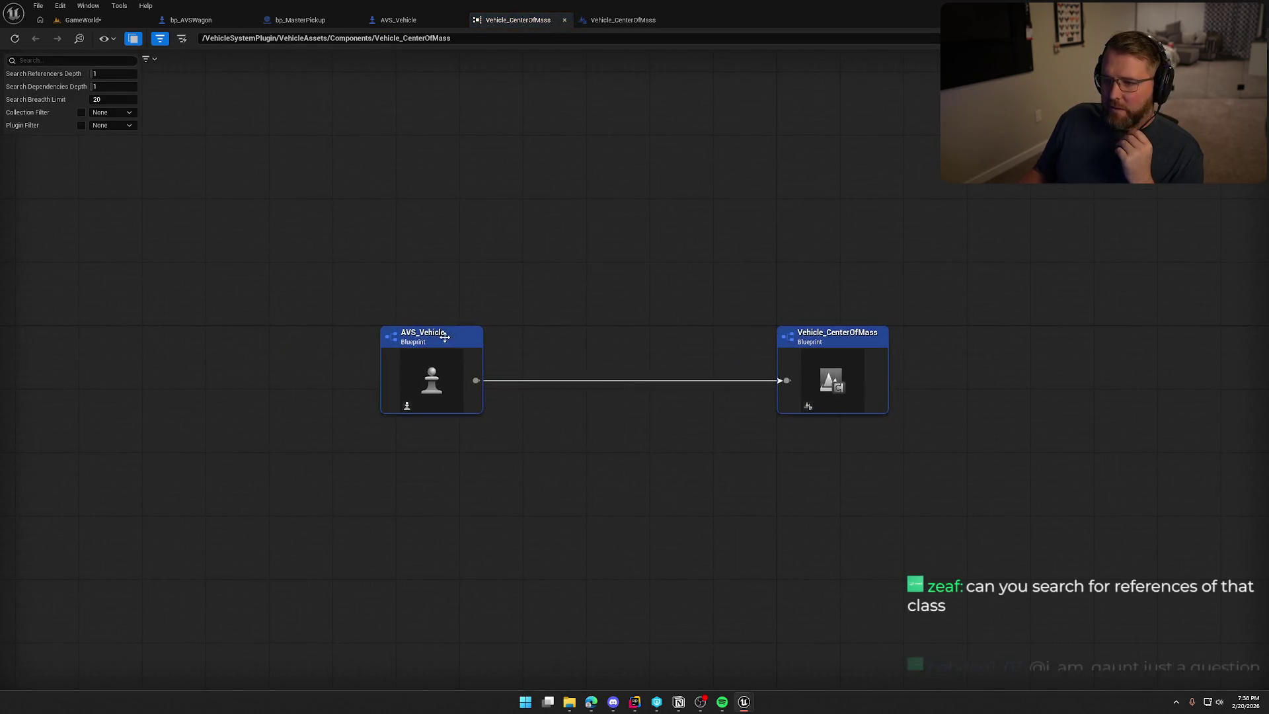
left_click(463, 403)
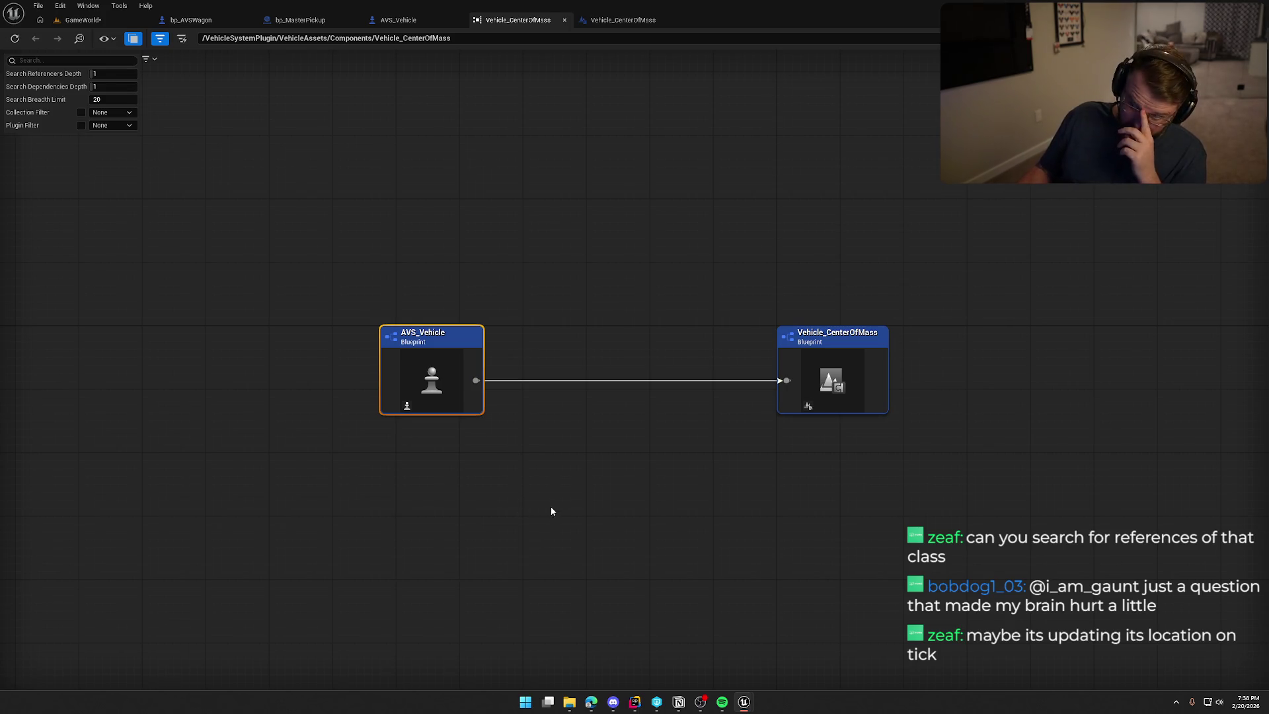
In AVS_Vehicle, filter My Blueprint by 'com' and select the ApplyCOM function
left_click(411, 16)
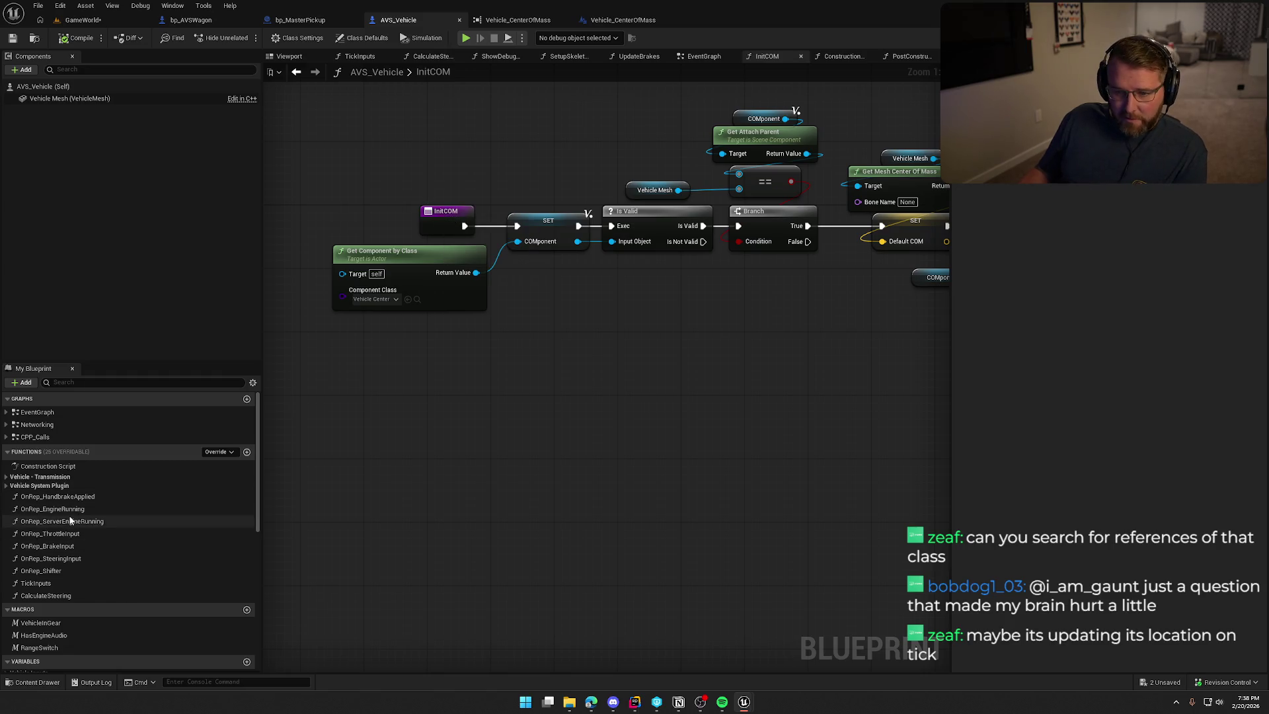
left_click(79, 382)
type("com")
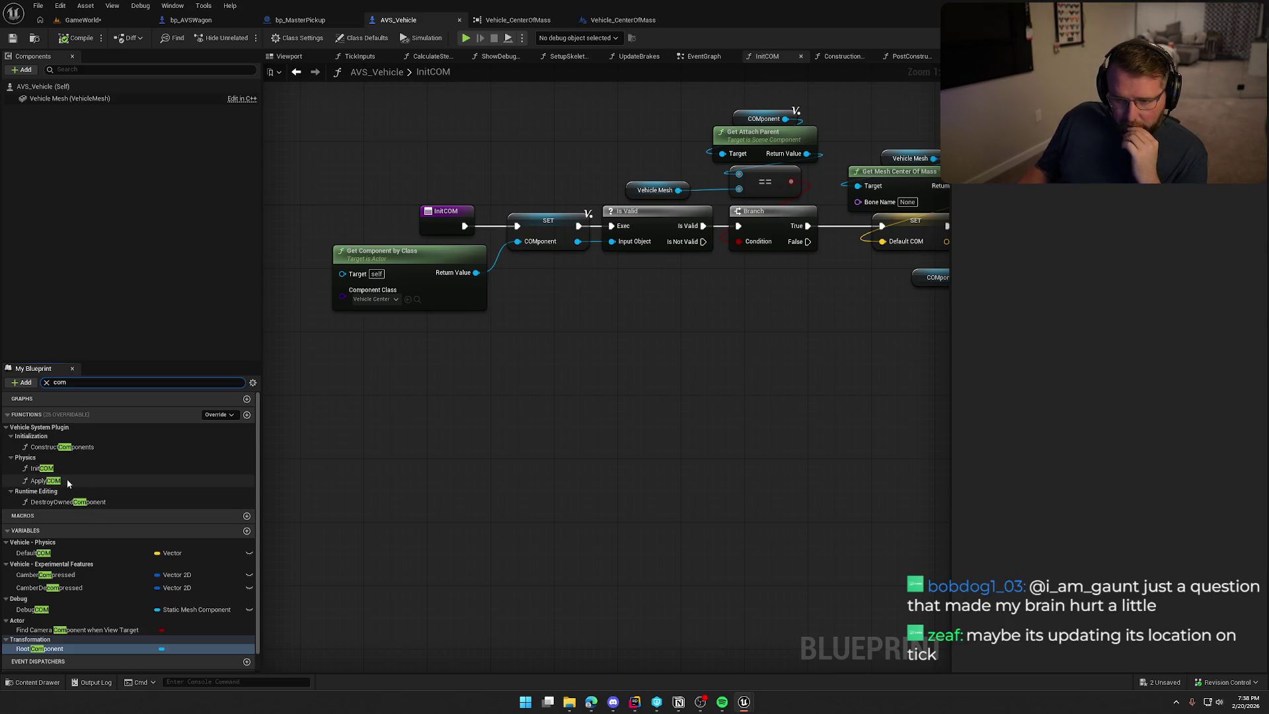
left_click(66, 480)
scroll(200, 492, "down", 2)
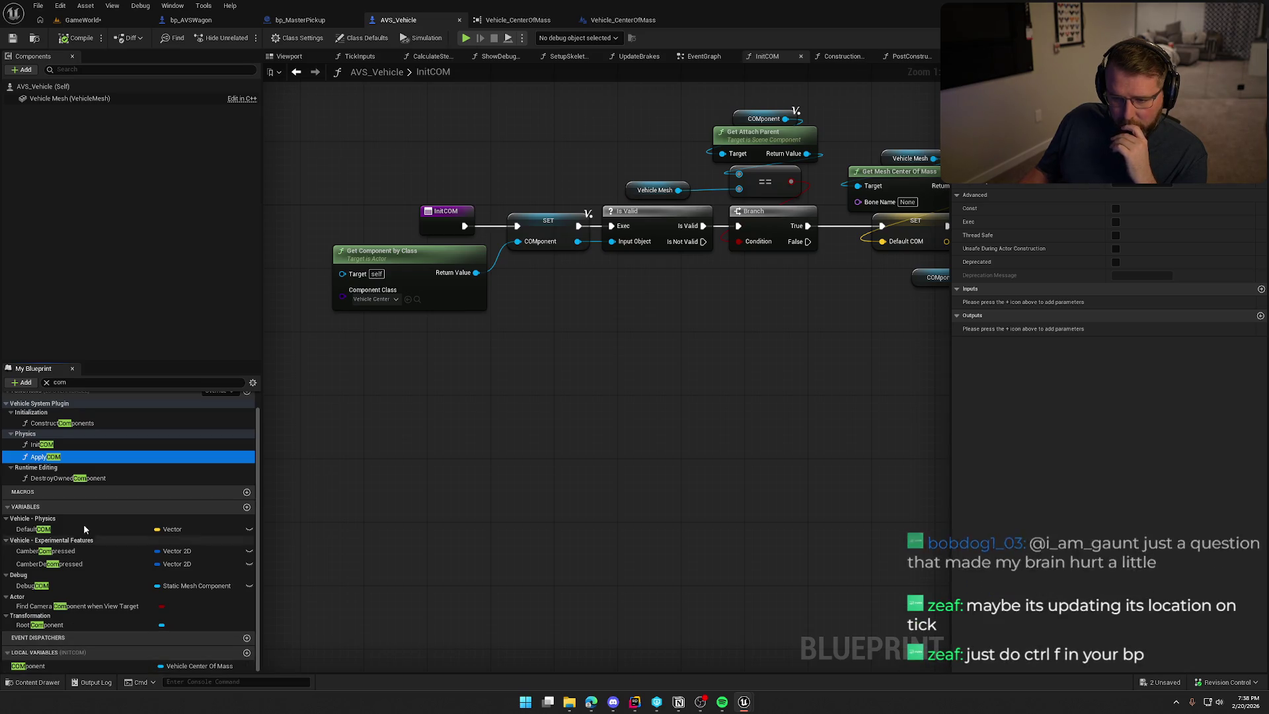
Open the ApplyCOM graph, inspect its Override Center Of Mass node, and open Find Results
double_click(45, 457)
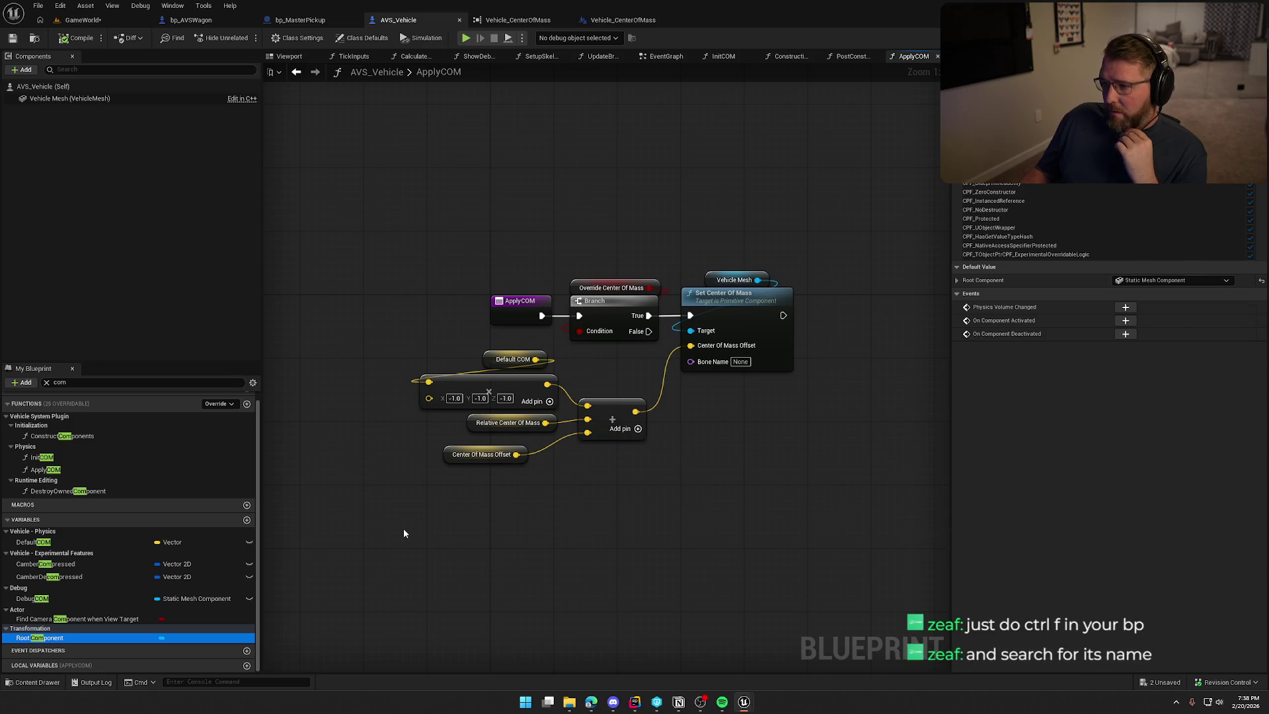
left_click(612, 287)
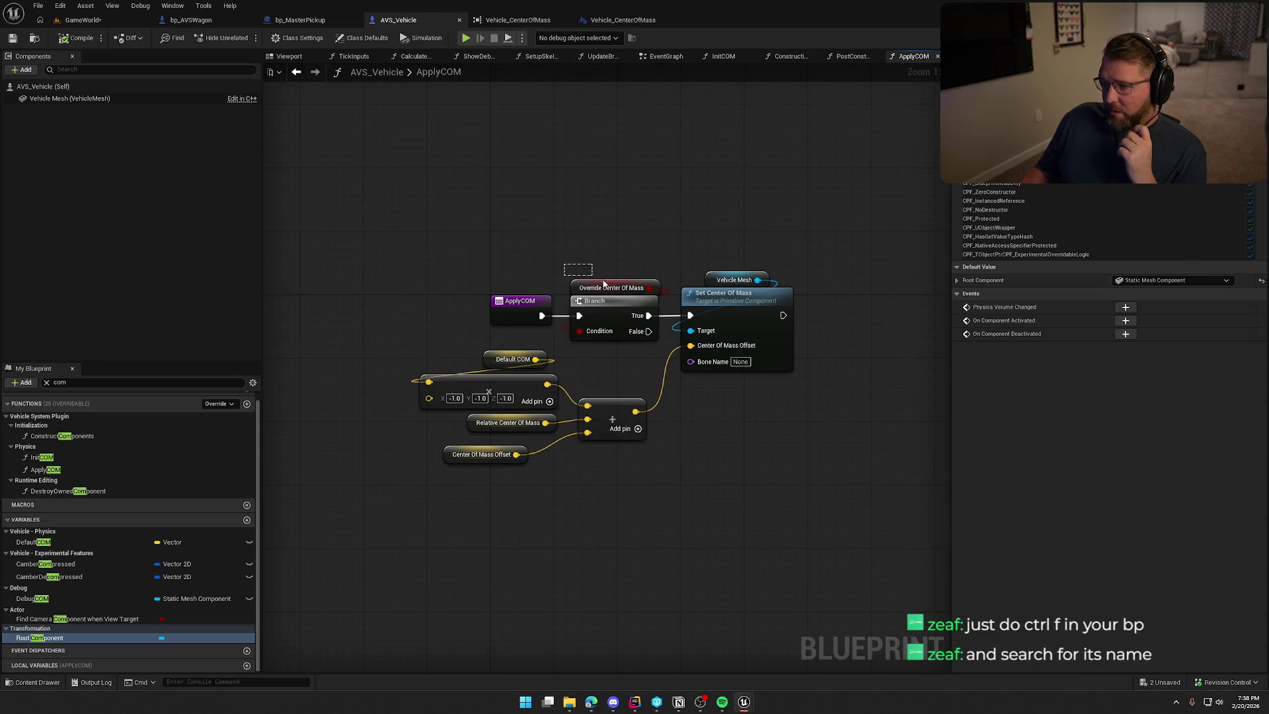
left_click(604, 197)
key("ctrl+f")
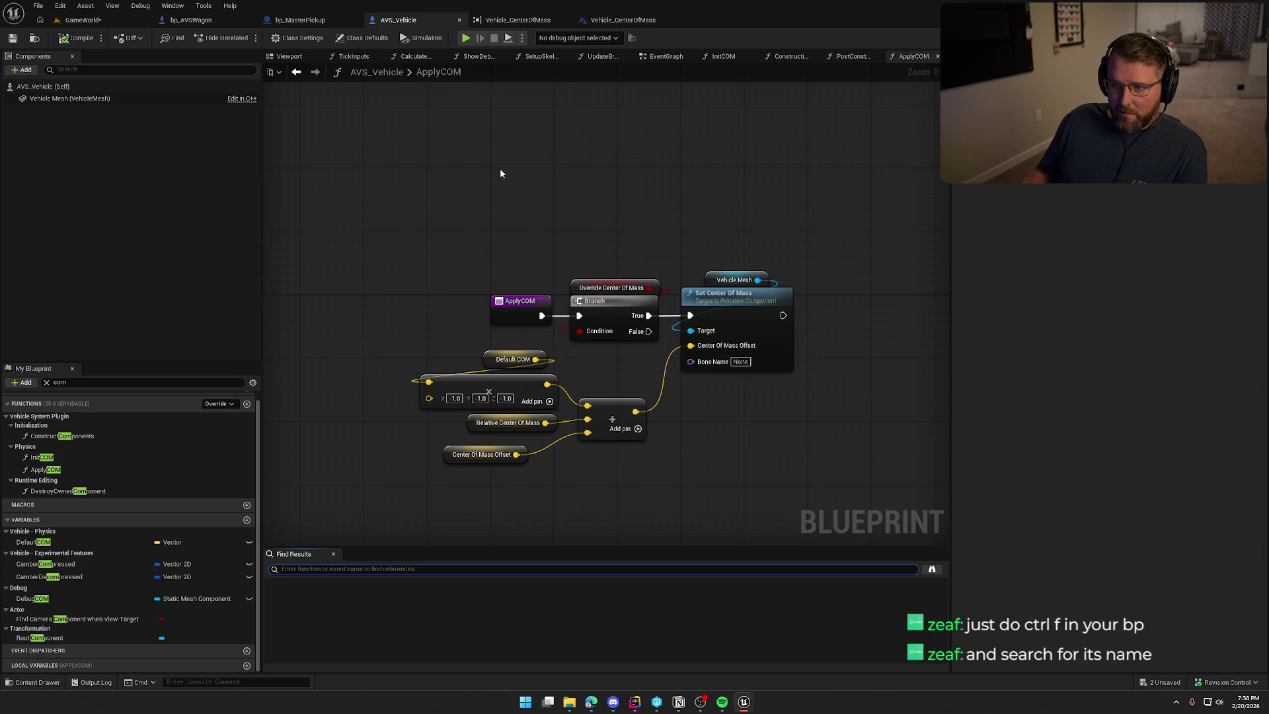
left_click(296, 71)
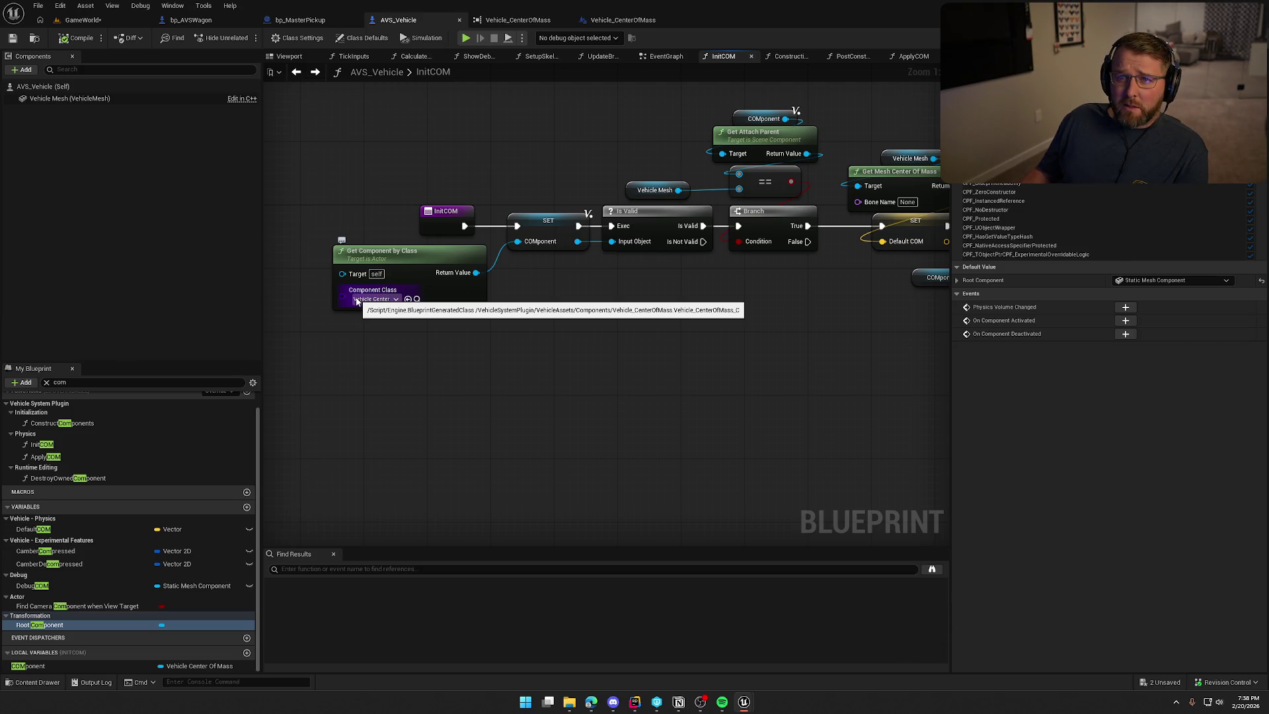
left_click(554, 246)
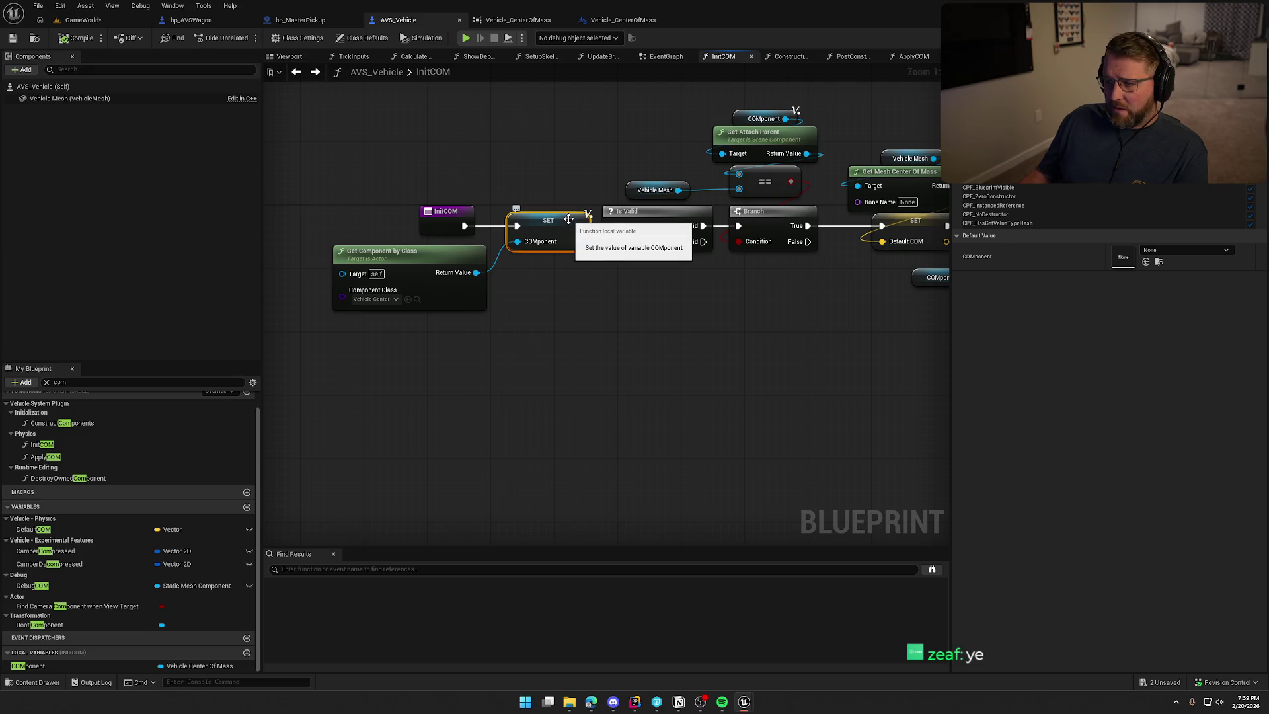
mouse_move(715, 380)
left_mouse_down()
mouse_move(694, 405)
mouse_move(518, 430)
left_mouse_up()
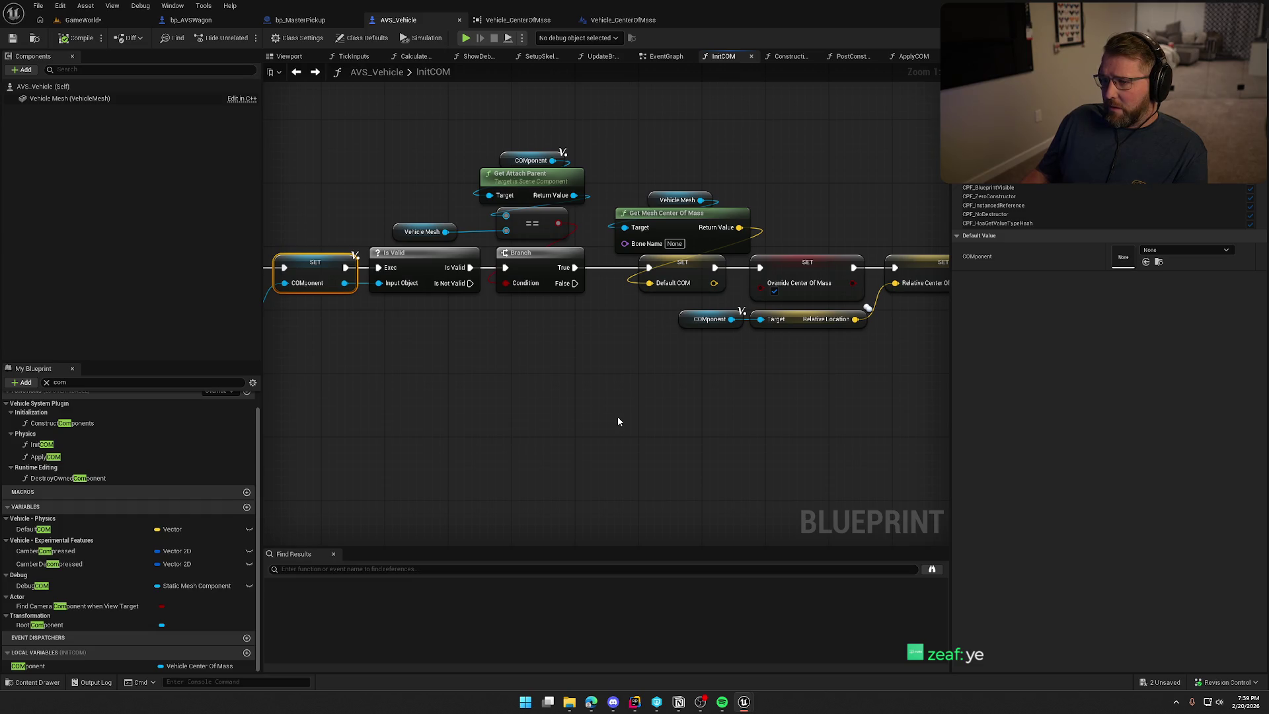
mouse_move(673, 423)
left_mouse_down()
mouse_move(450, 376)
mouse_move(27, 344)
left_mouse_up()
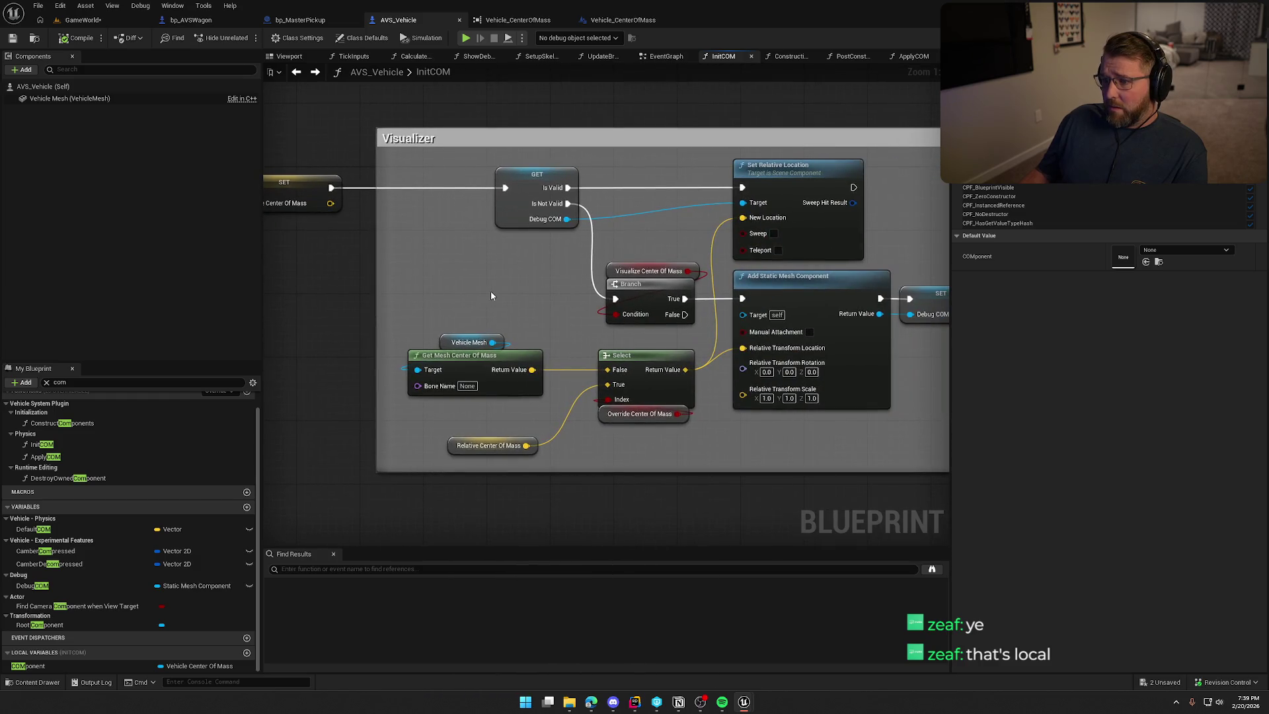
mouse_move(490, 295)
left_mouse_down()
mouse_move(419, 278)
mouse_move(95, 255)
left_mouse_up()
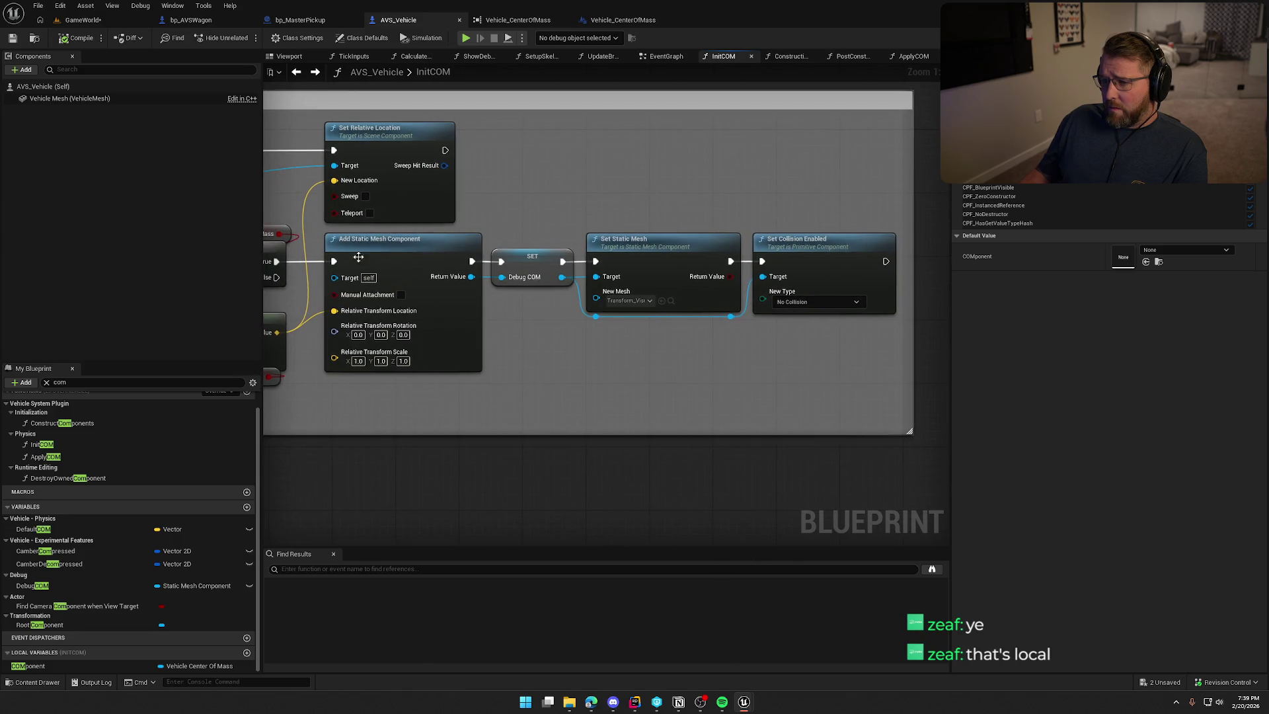
left_click(522, 265)
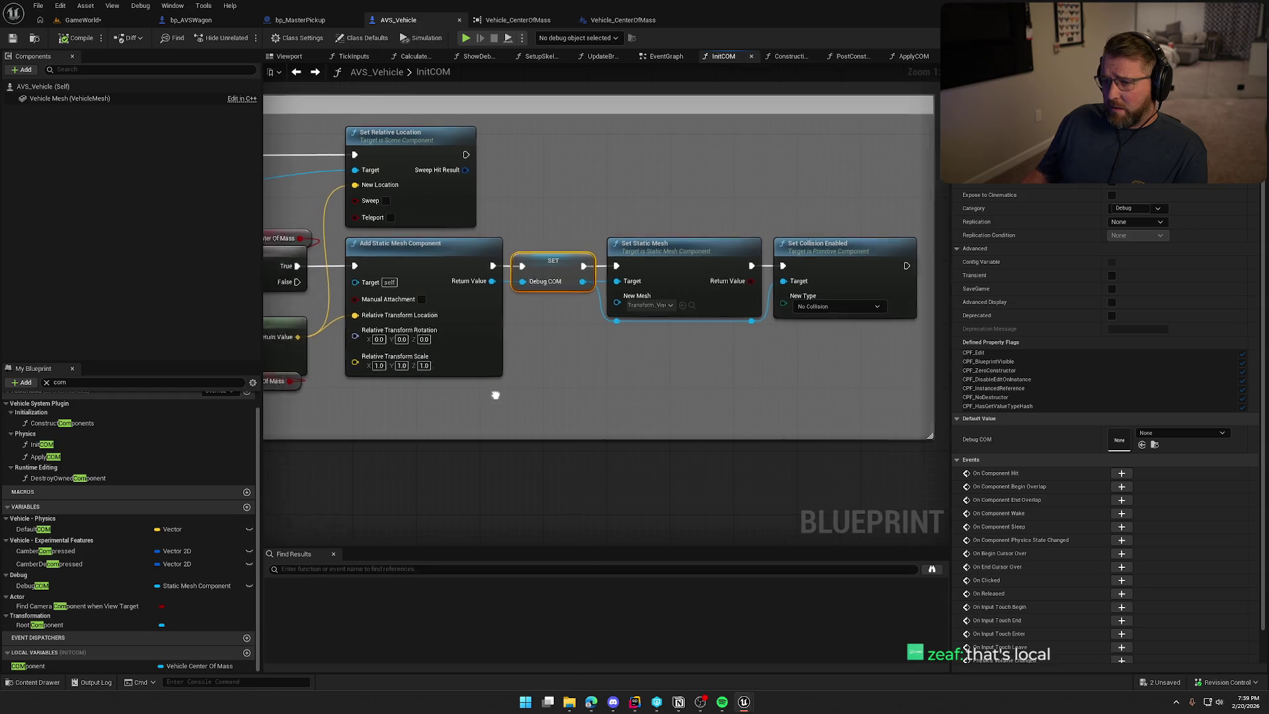
mouse_move(495, 391)
left_mouse_down()
mouse_move(666, 417)
mouse_move(654, 416)
mouse_move(743, 392)
left_mouse_up()
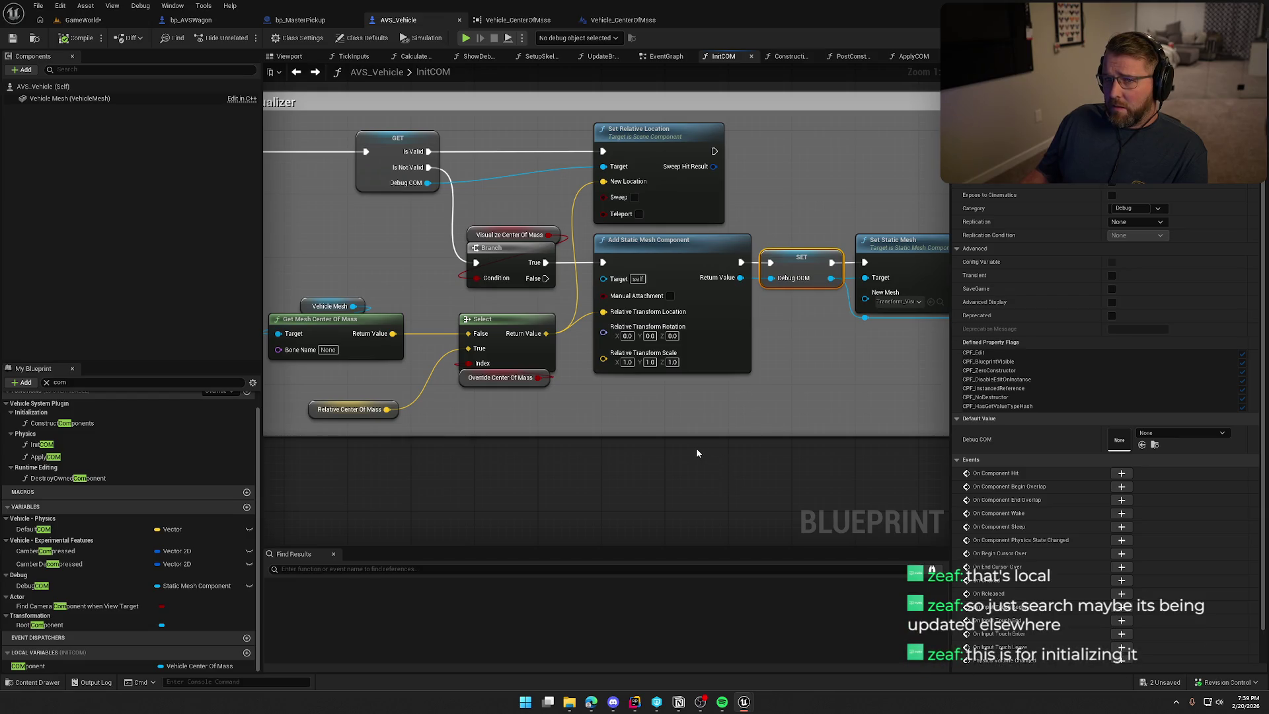
mouse_move(554, 448)
left_mouse_down()
mouse_move(636, 415)
mouse_move(771, 423)
left_mouse_up()
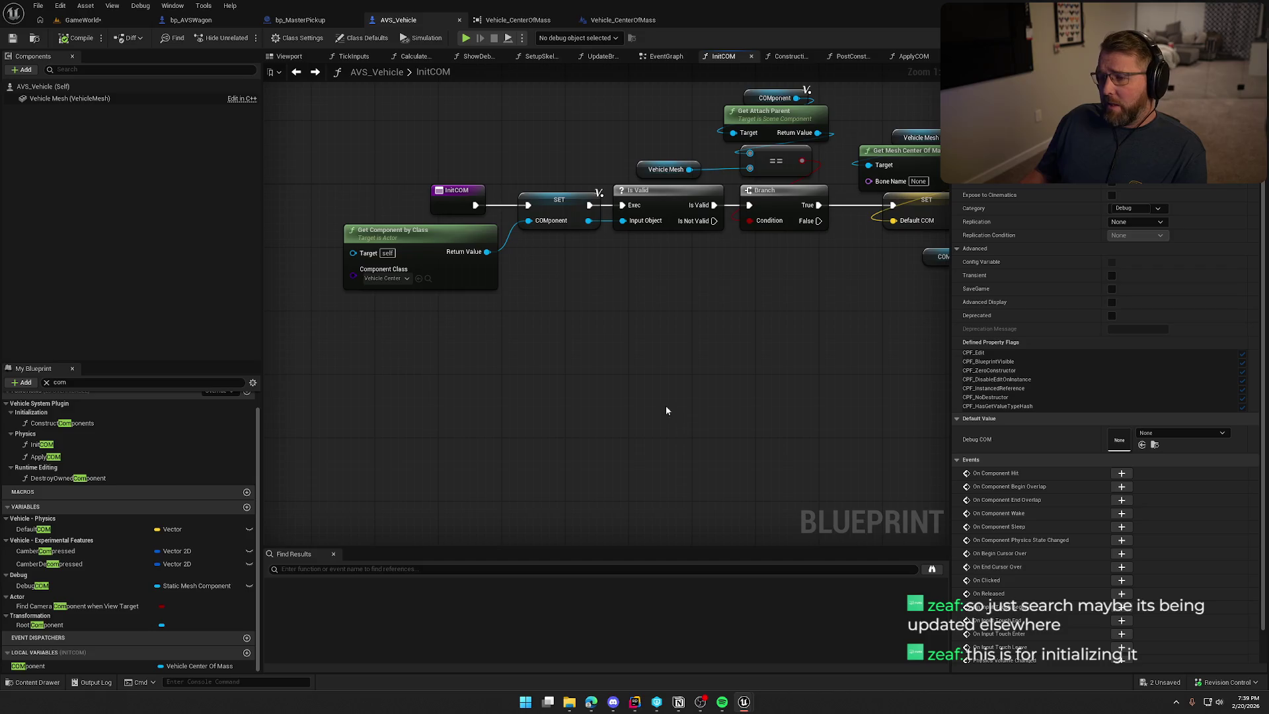
Browse AVS_Vehicle's EventGraph, selecting Update Forces in Simulation and Tick Inputs in Tick
left_click(666, 56)
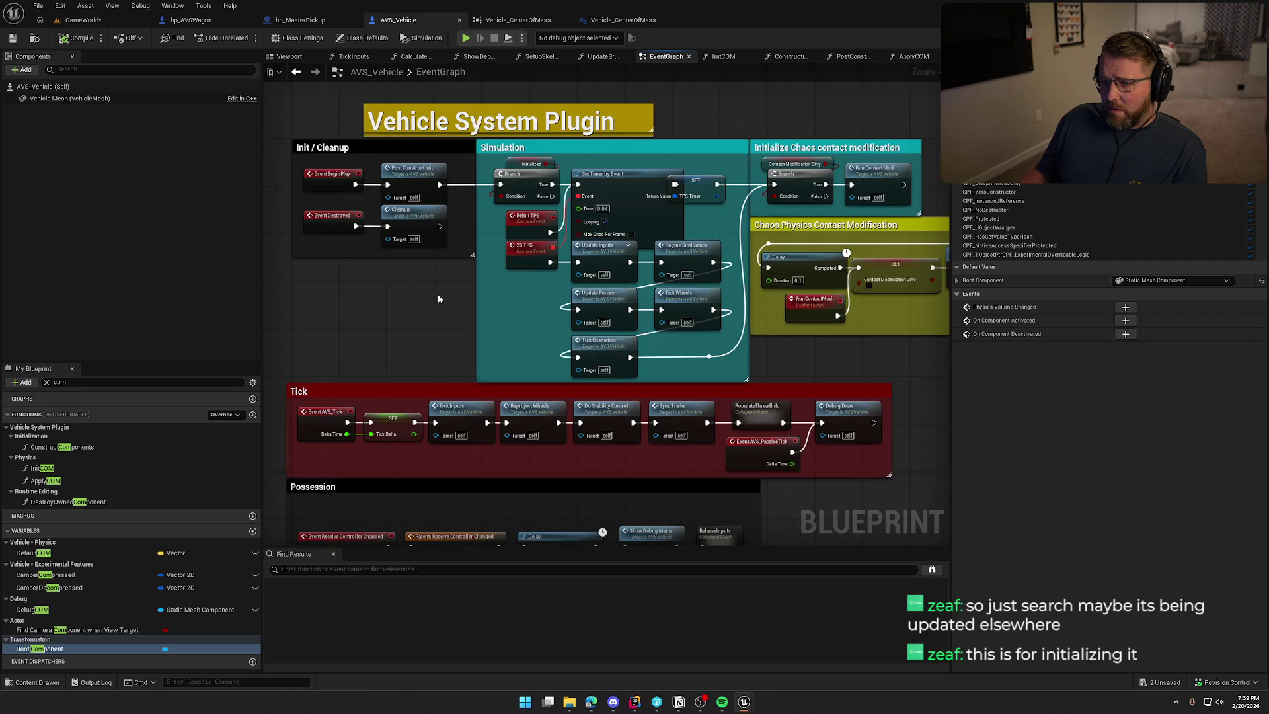
scroll(438, 295, "up", 1)
left_click_drag(545, 169, 423, 189)
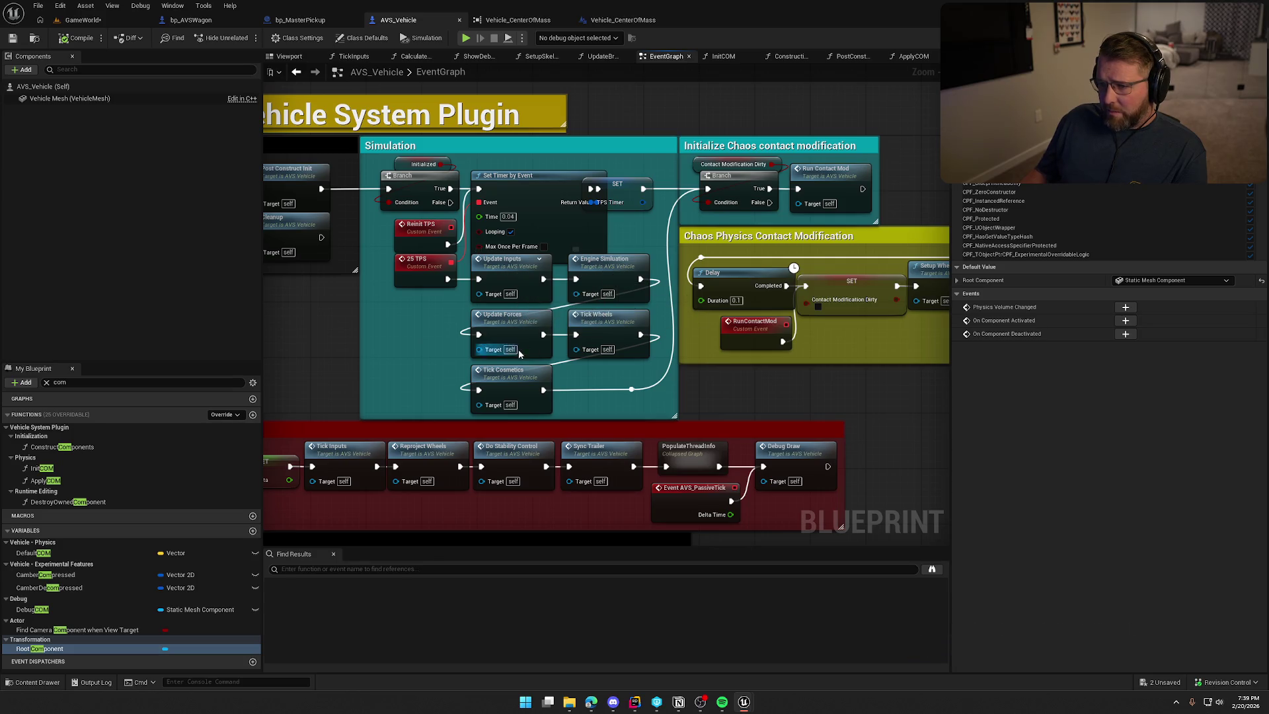
left_click(526, 327)
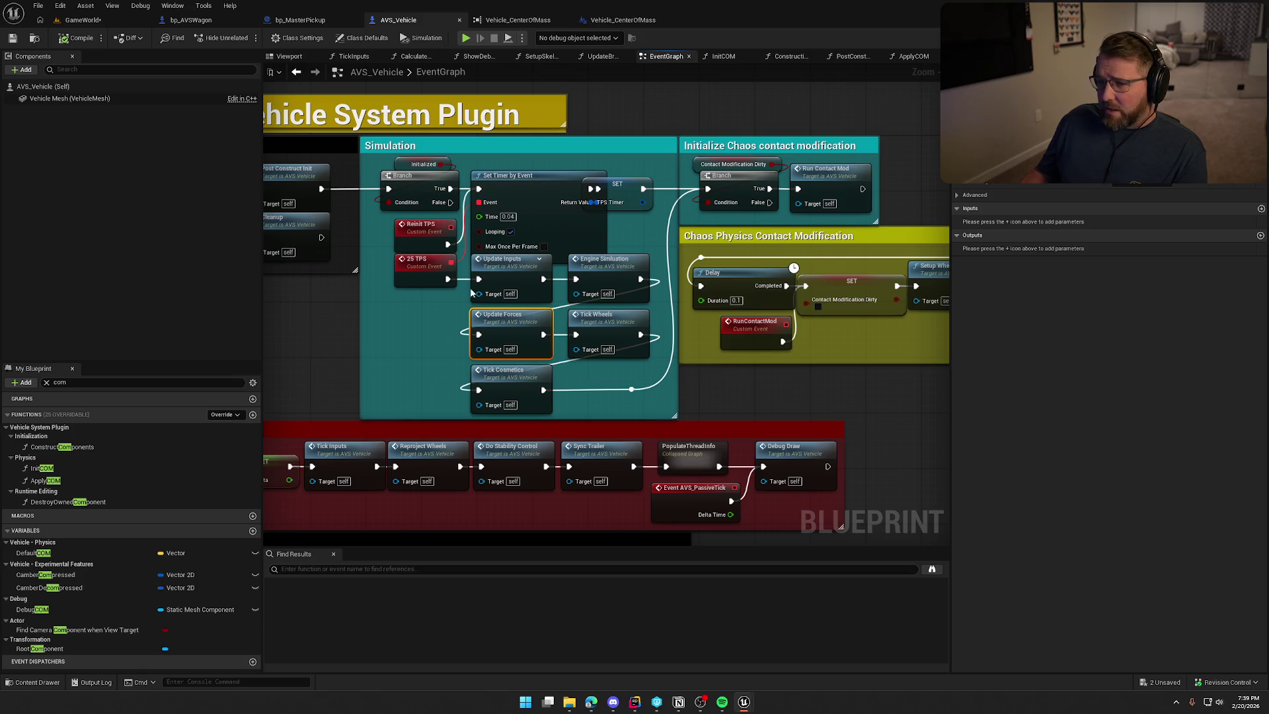
mouse_move(762, 380)
left_mouse_down()
mouse_move(539, 366)
mouse_move(446, 247)
mouse_move(386, 258)
mouse_move(446, 223)
left_mouse_up()
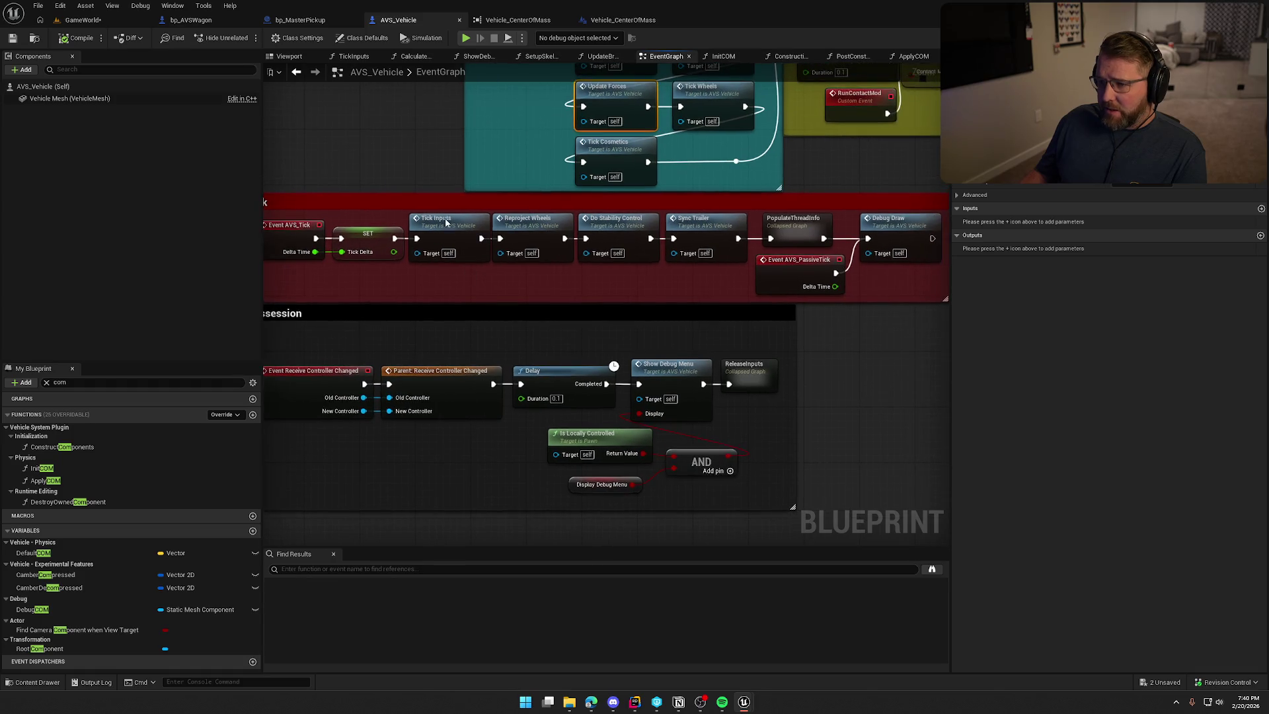
left_click(446, 222)
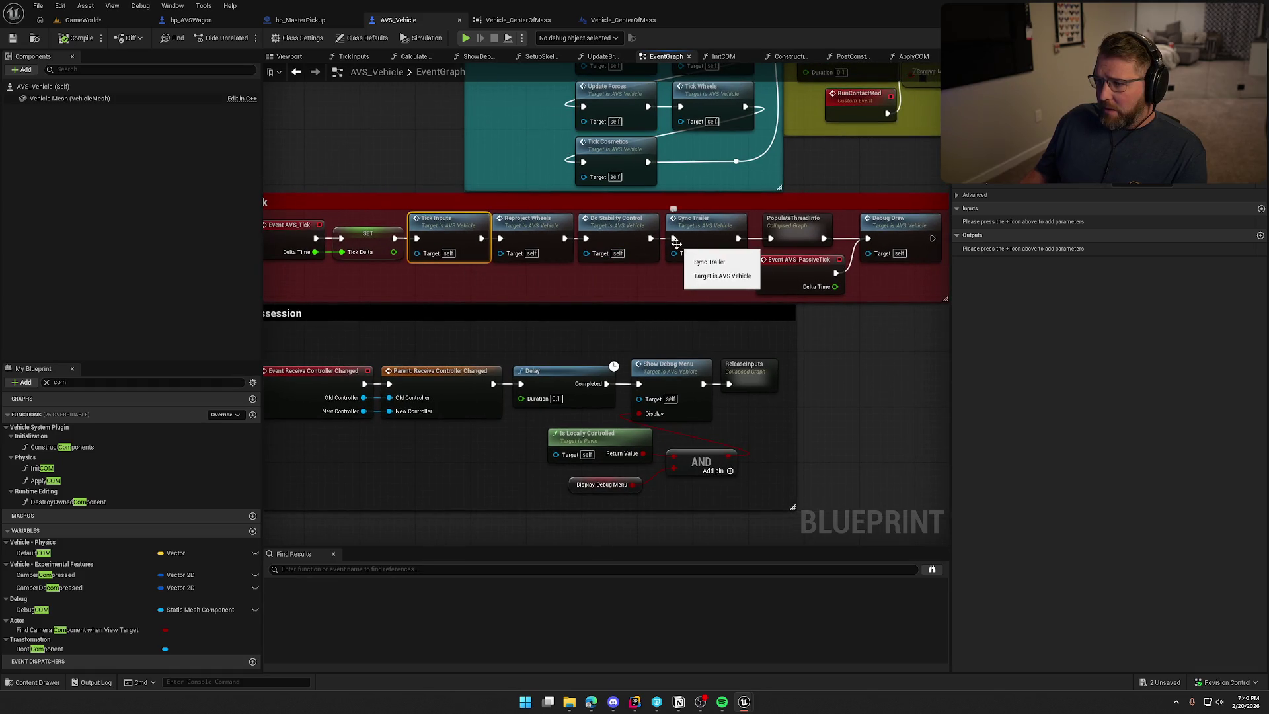
left_click_drag(693, 288, 606, 286)
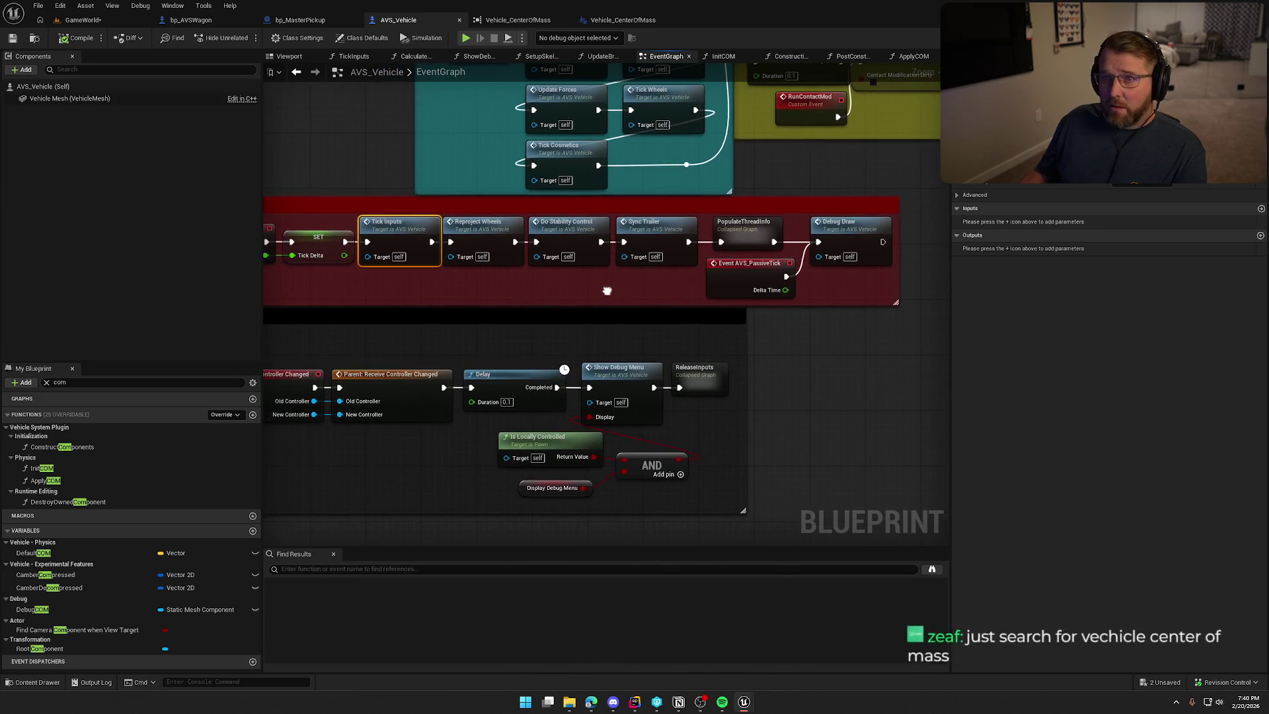
left_click(345, 142)
Search the whole blueprint for 'vehicle center of mass' and enlarge the results panel
left_click(365, 569)
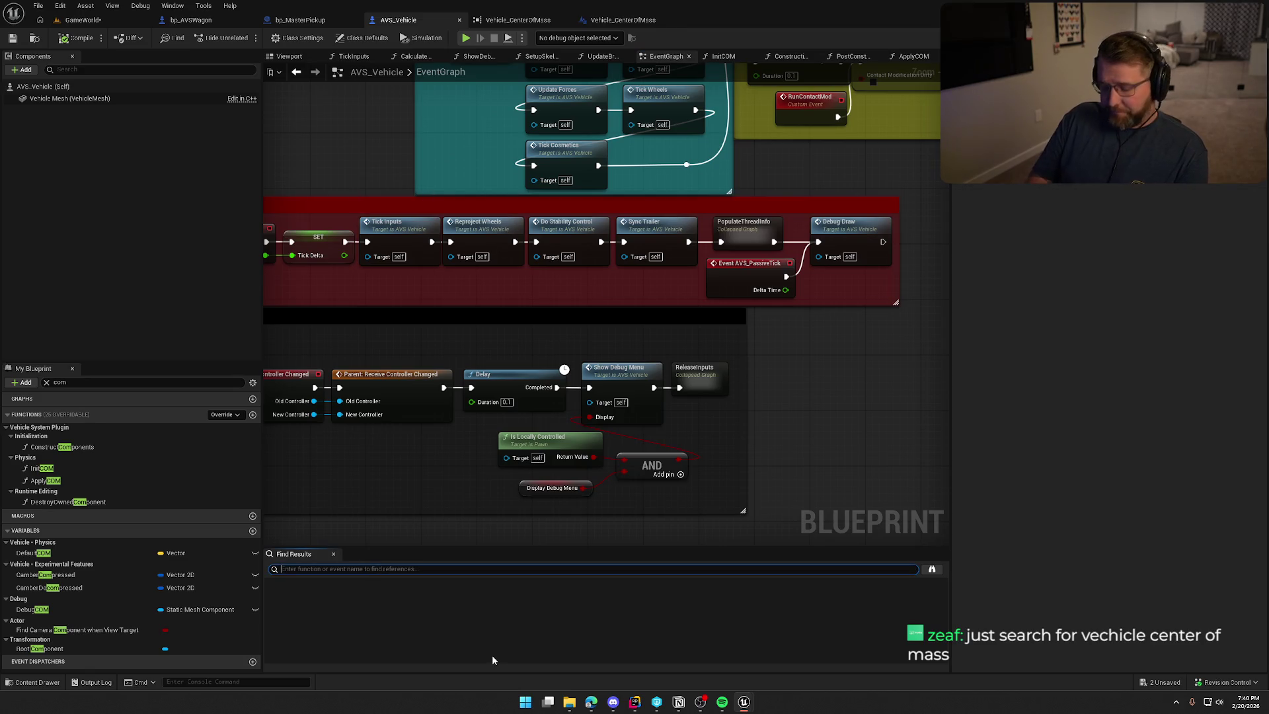
type("veh")
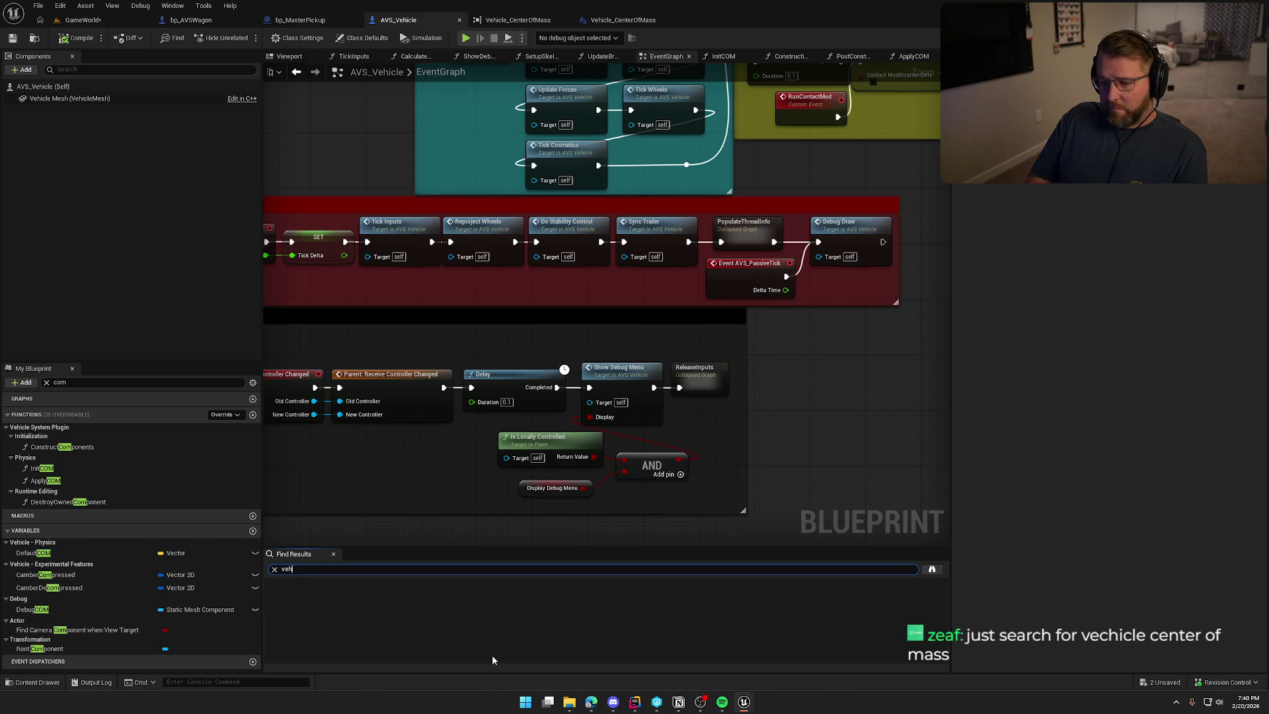
type("icle cent")
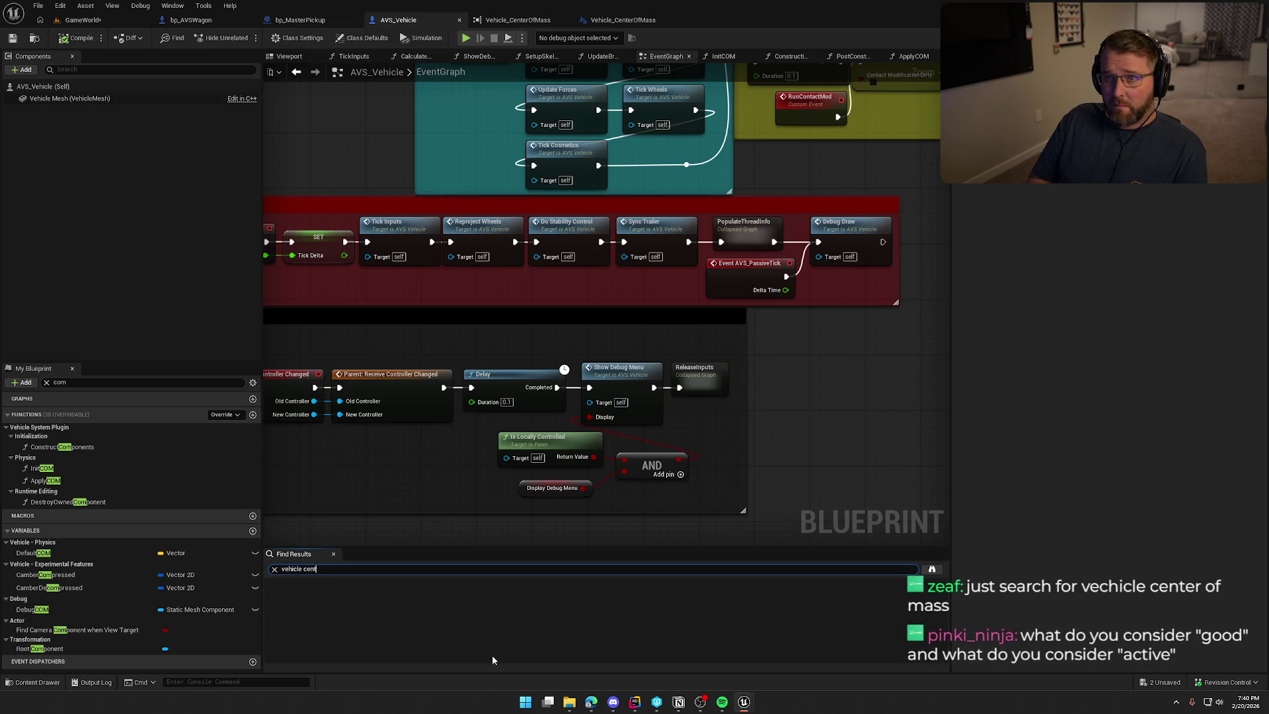
type("er of mass")
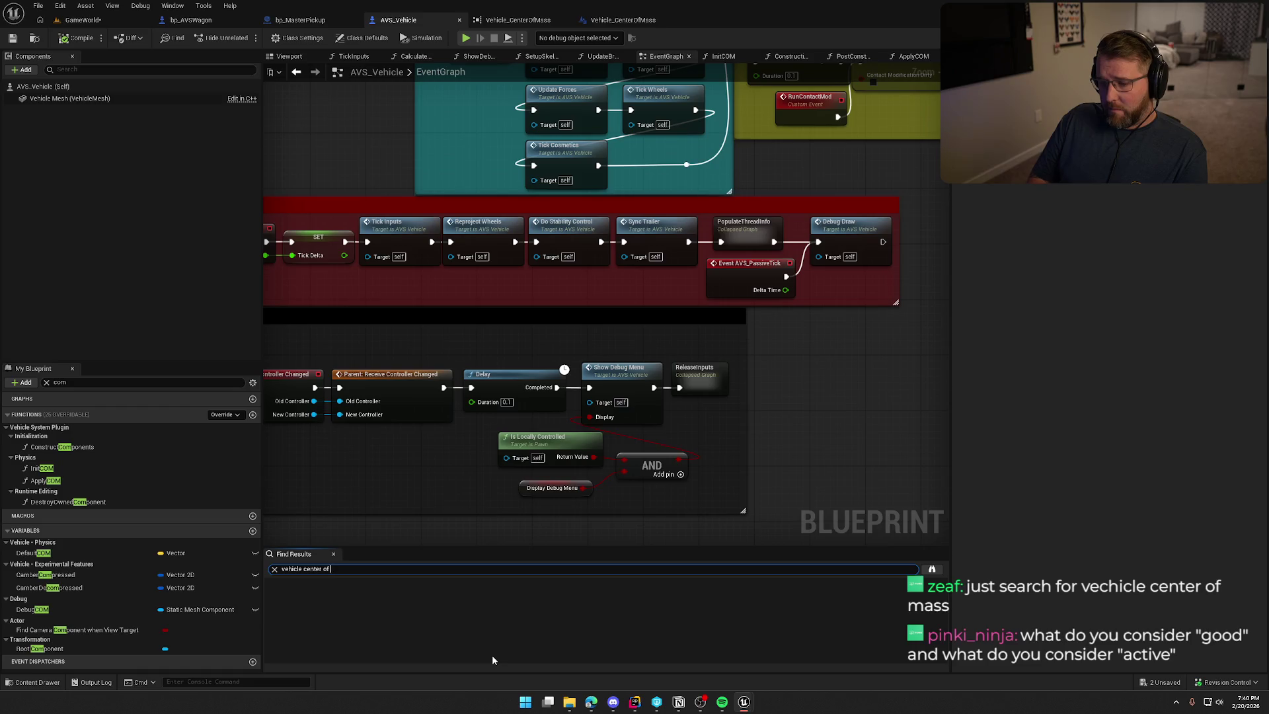
key("Return")
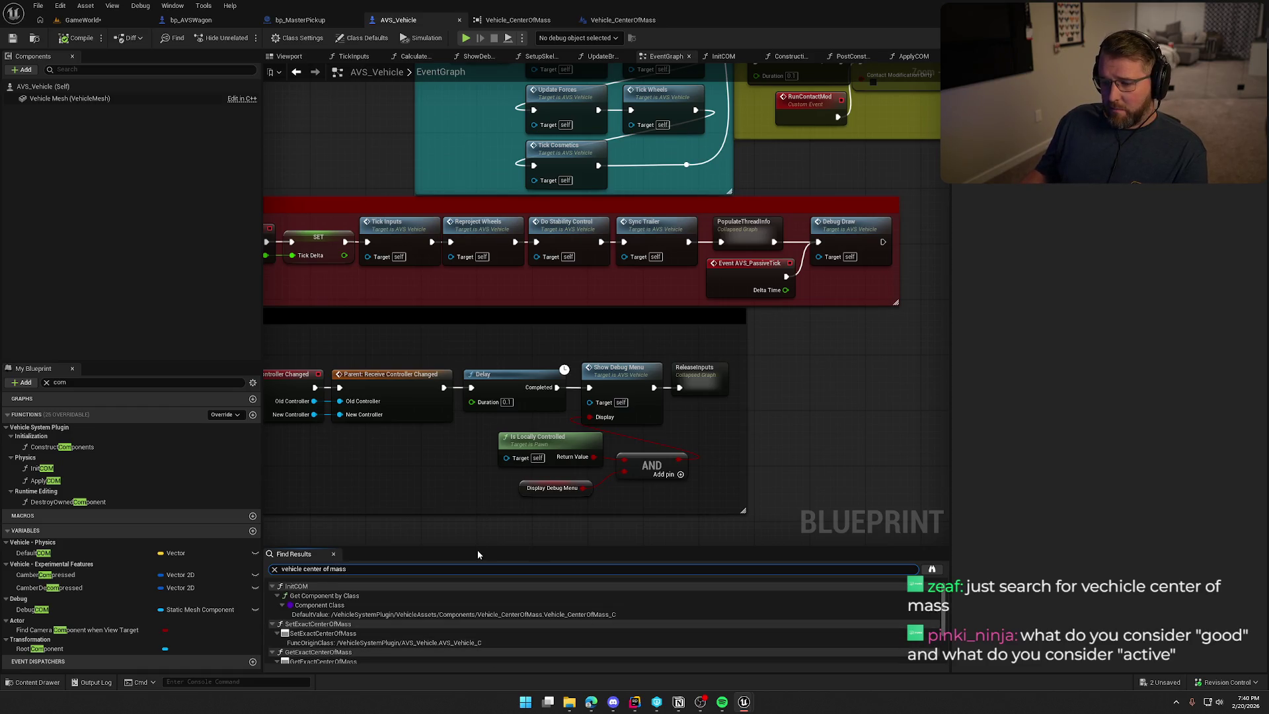
mouse_move(477, 547)
left_mouse_down()
mouse_move(477, 441)
mouse_move(477, 466)
left_mouse_up()
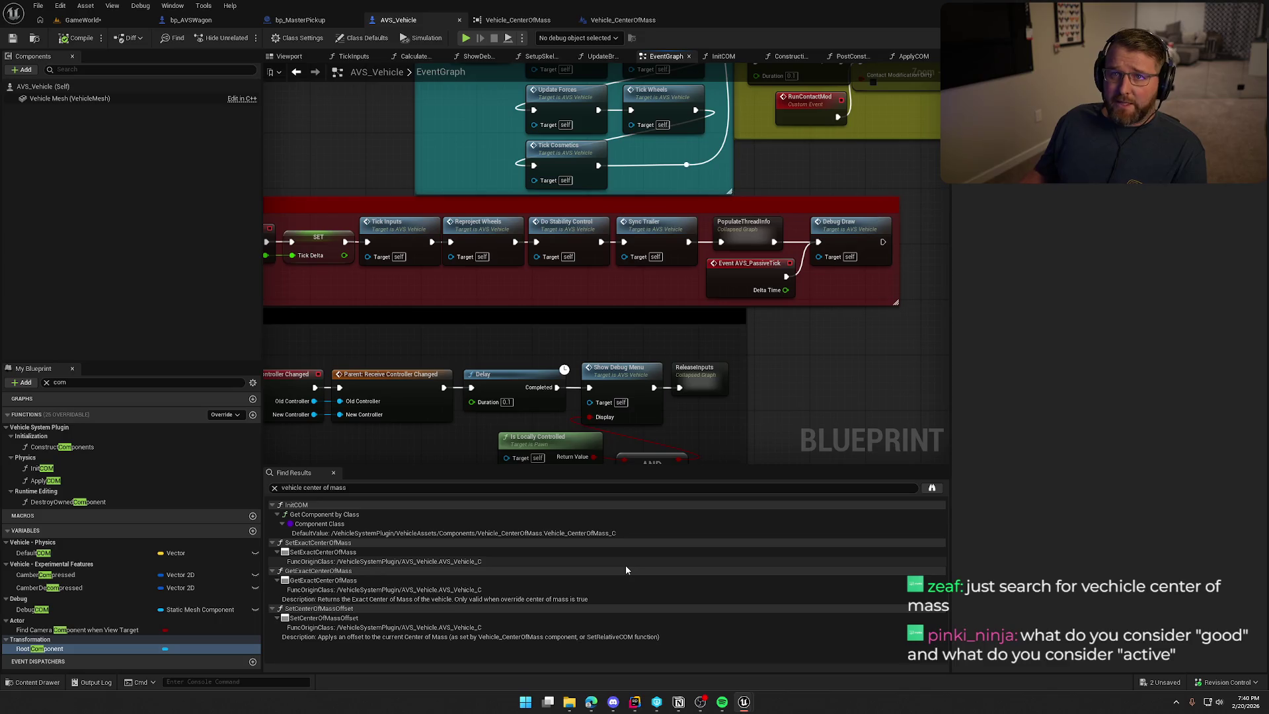
Check the InitCOM and SetExactCenterOfMass matches, then open the SetCenterOfMassOffset function
left_click(326, 515)
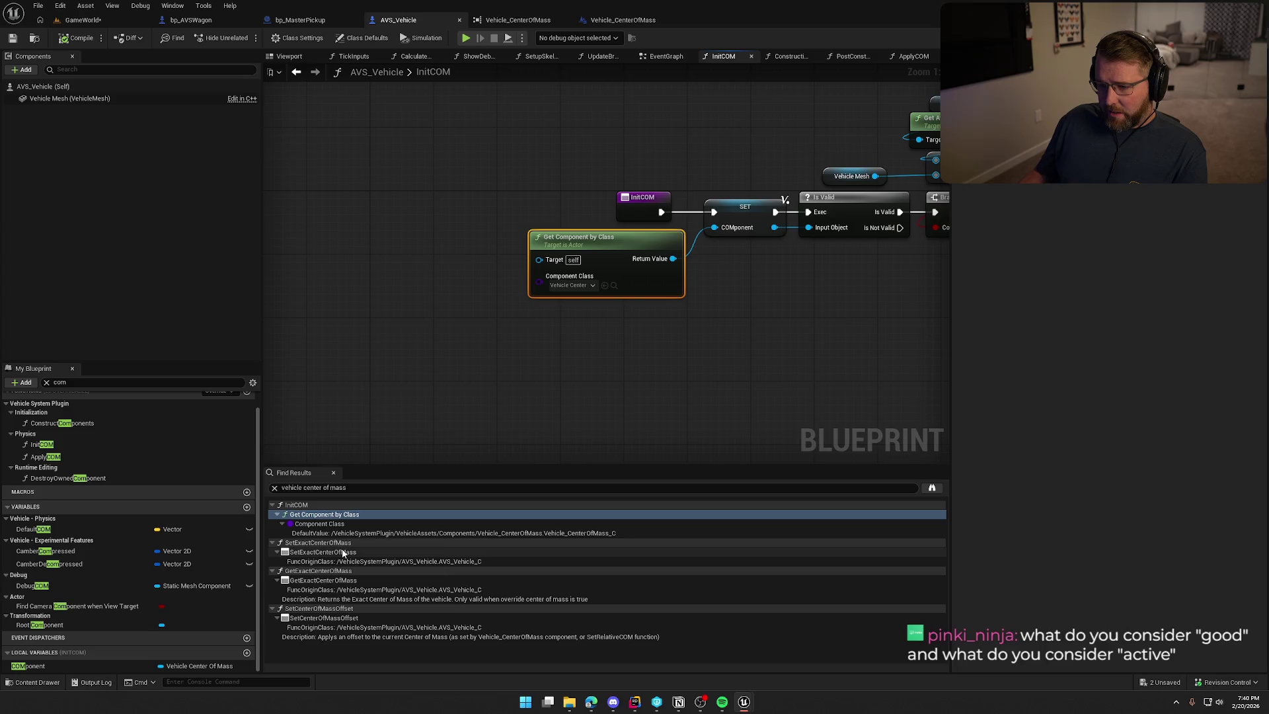
left_click(342, 544)
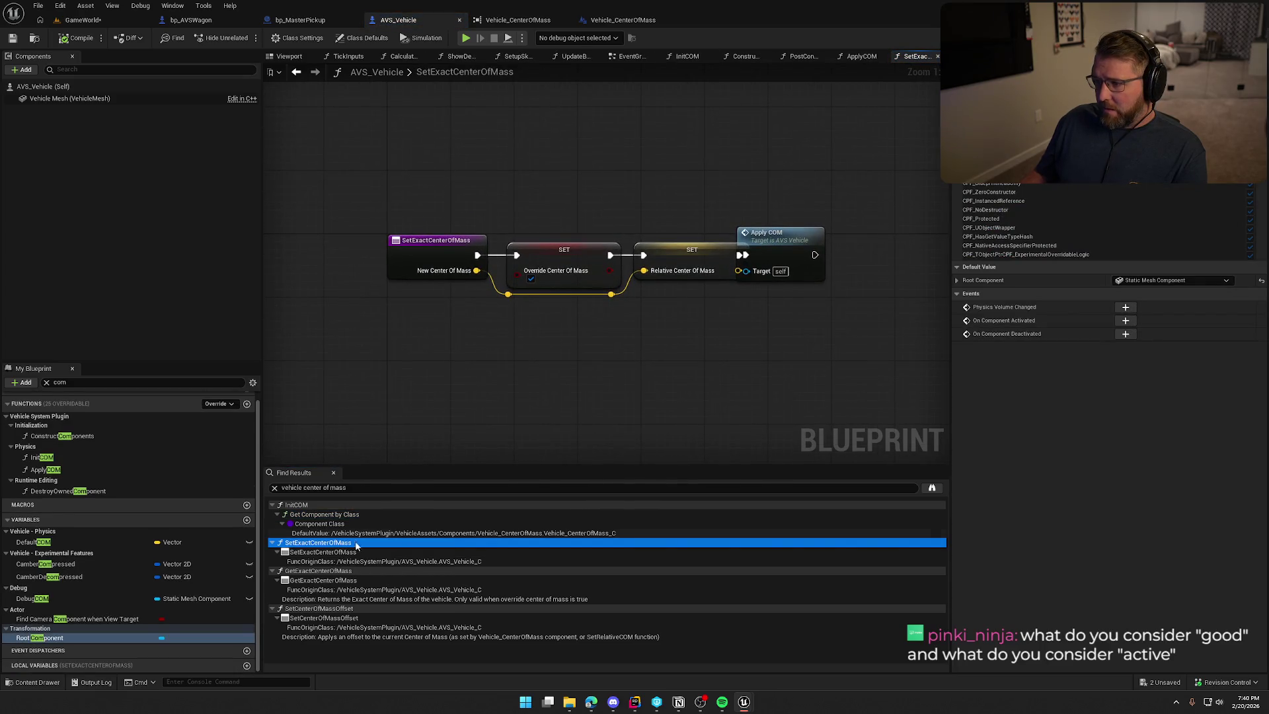
left_click(719, 220)
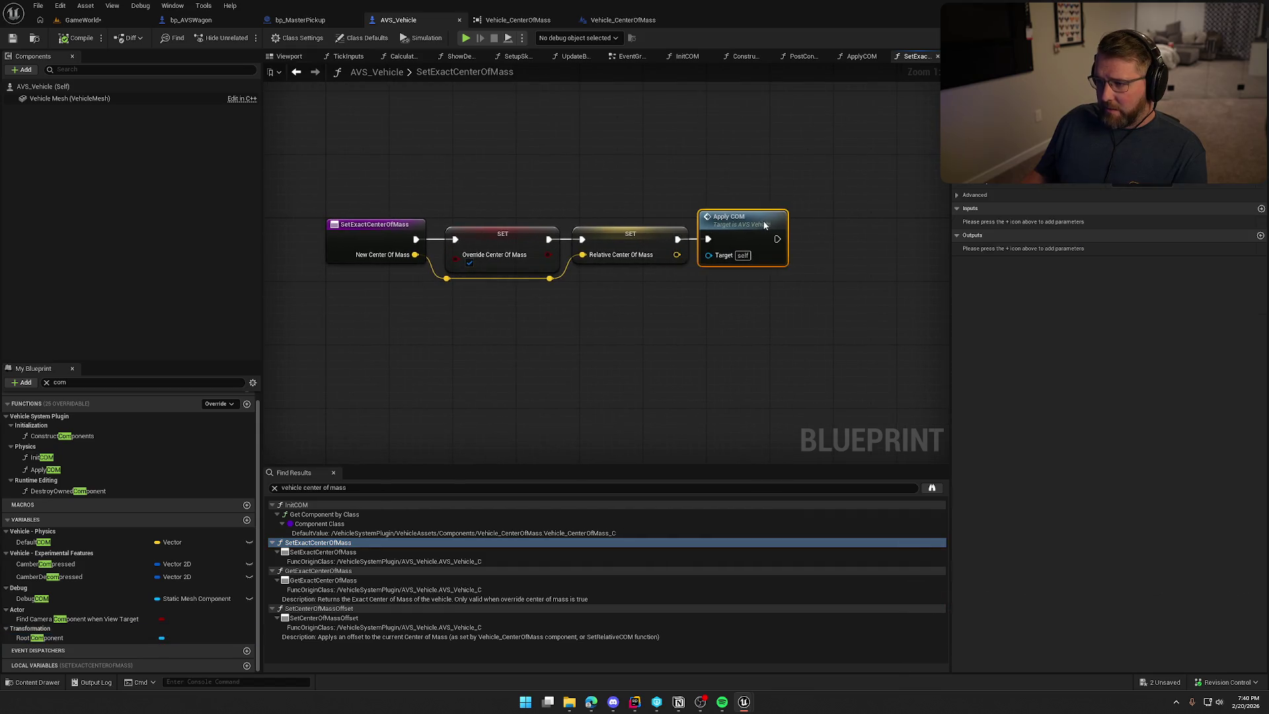
left_click_drag(609, 382, 639, 380)
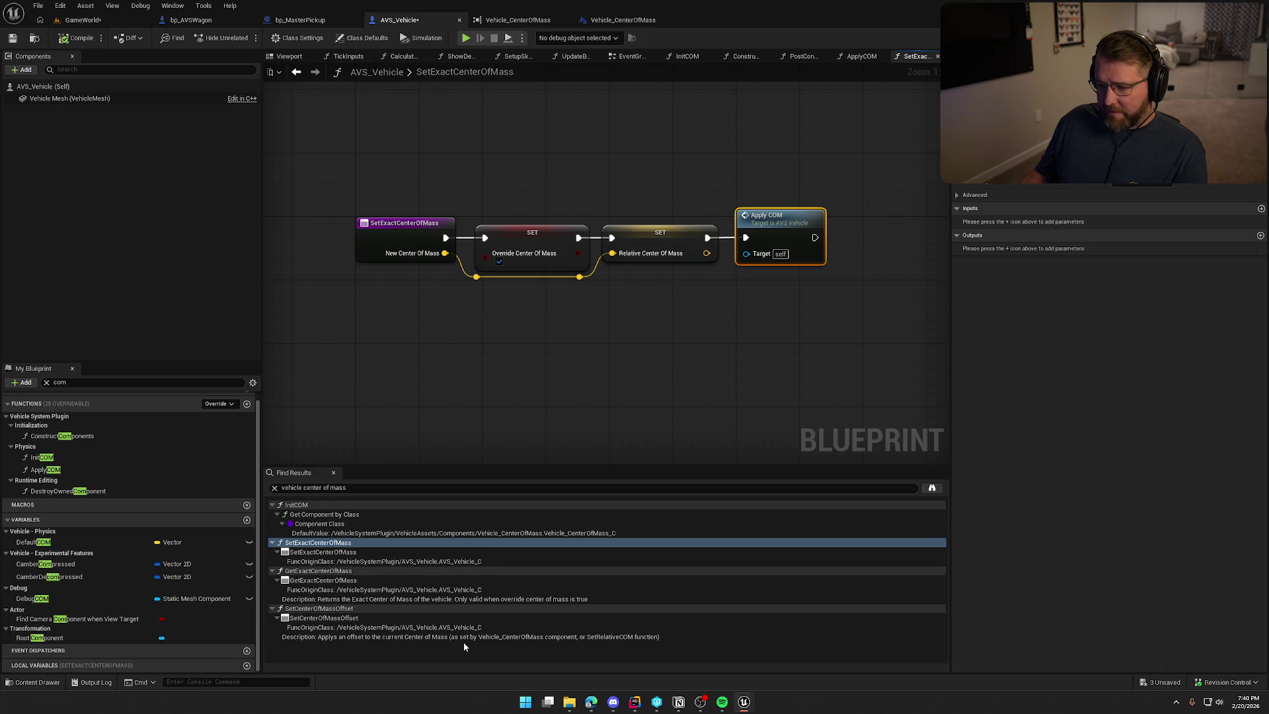
left_click(431, 229)
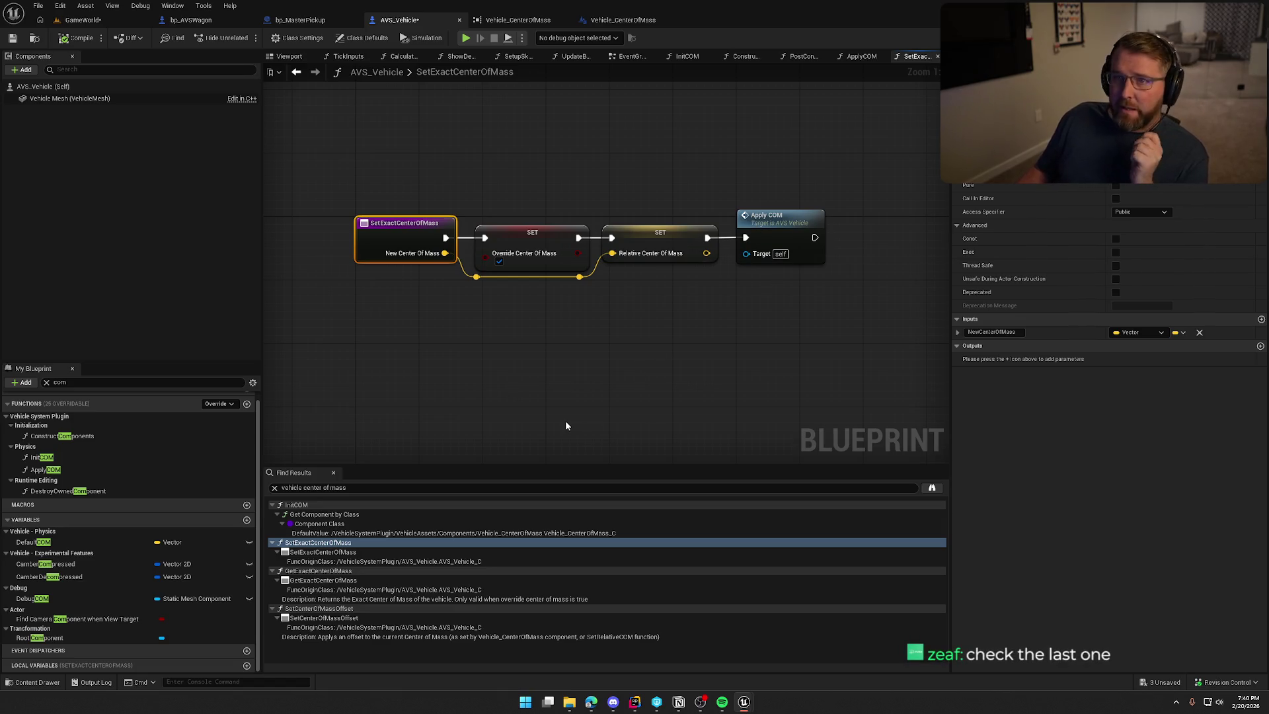
left_click(336, 611)
double_click(335, 616)
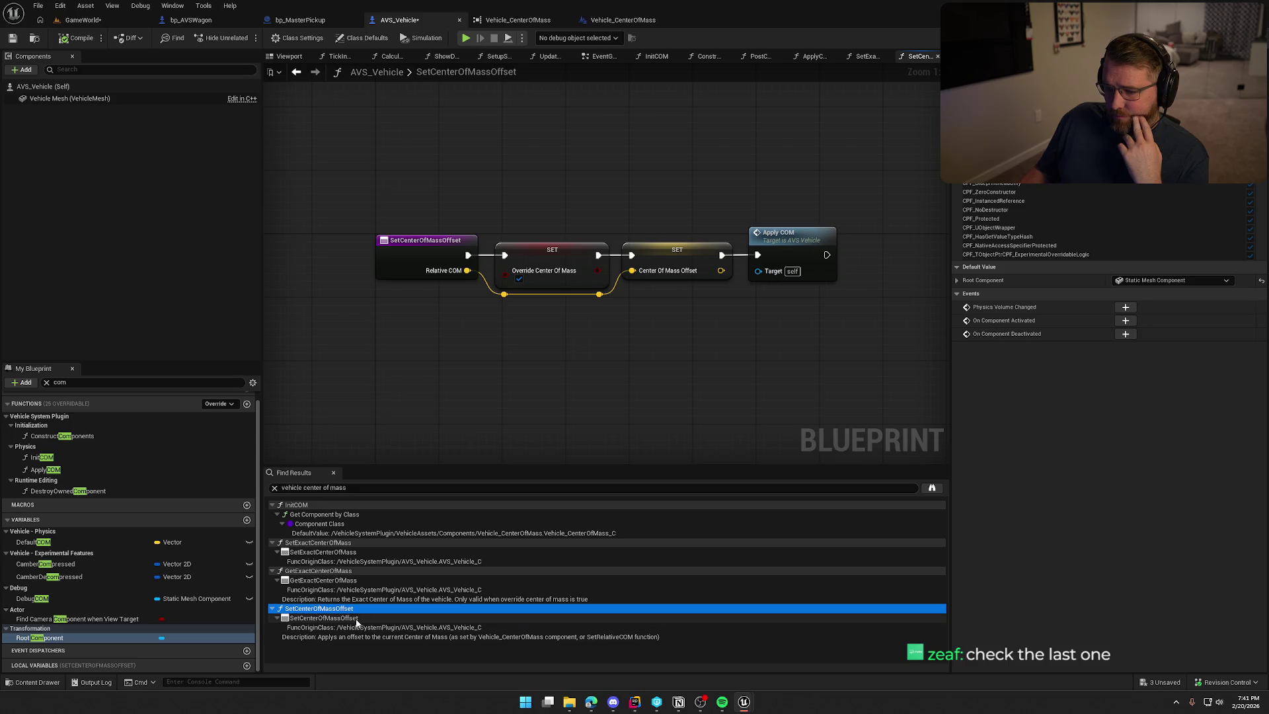
Check the SetCenterOfMassOffset entry's actions, then open ApplyCOM to see its summed COM inputs
right_click(415, 246)
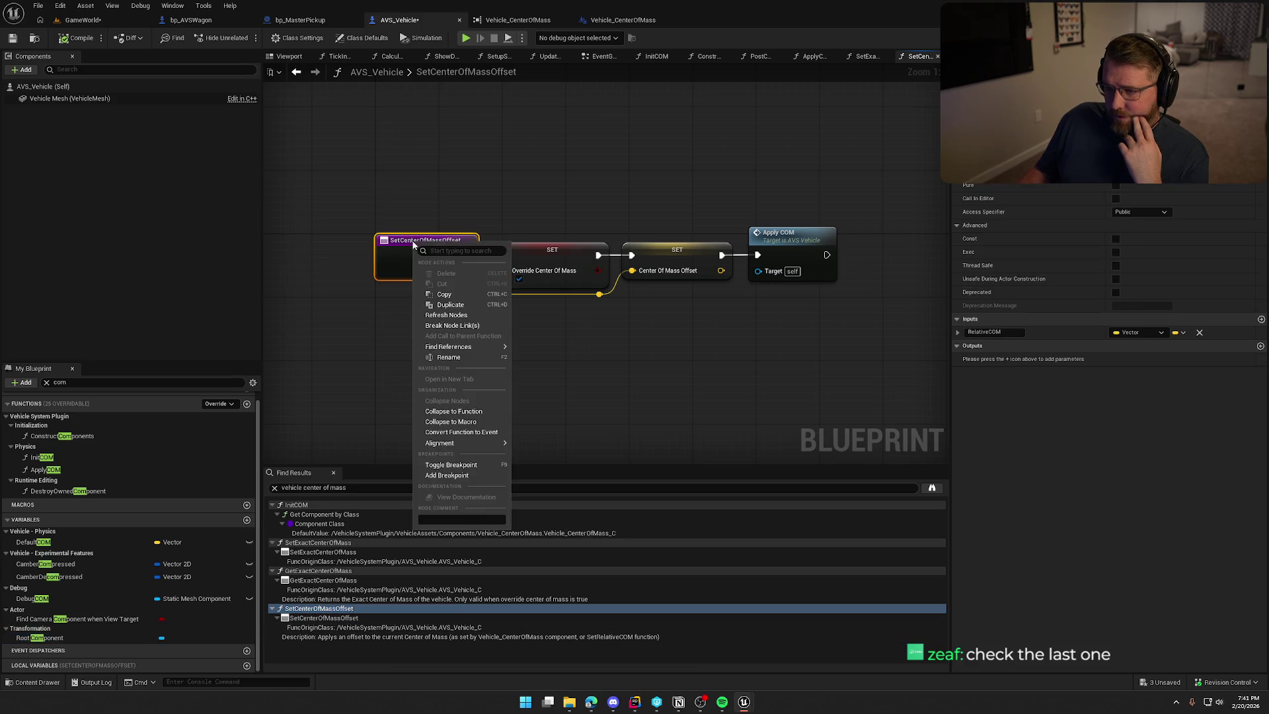
mouse_move(462, 347)
left_click(859, 411)
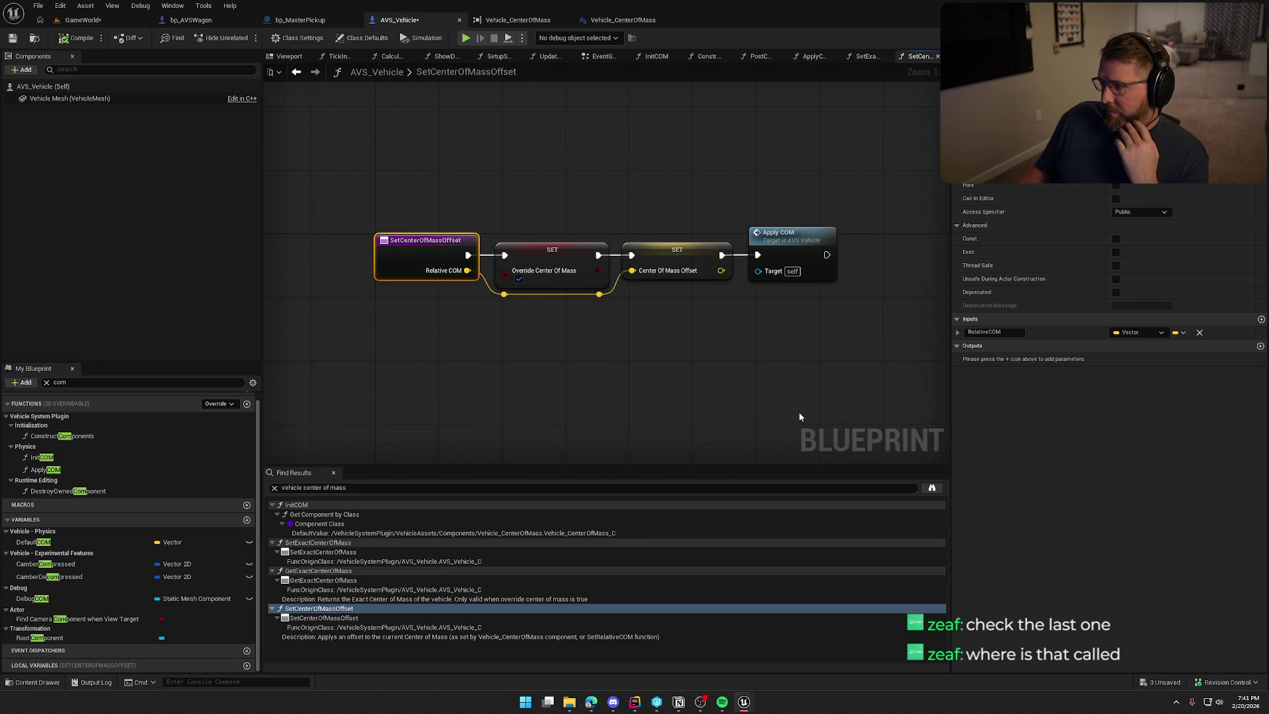
double_click(793, 249)
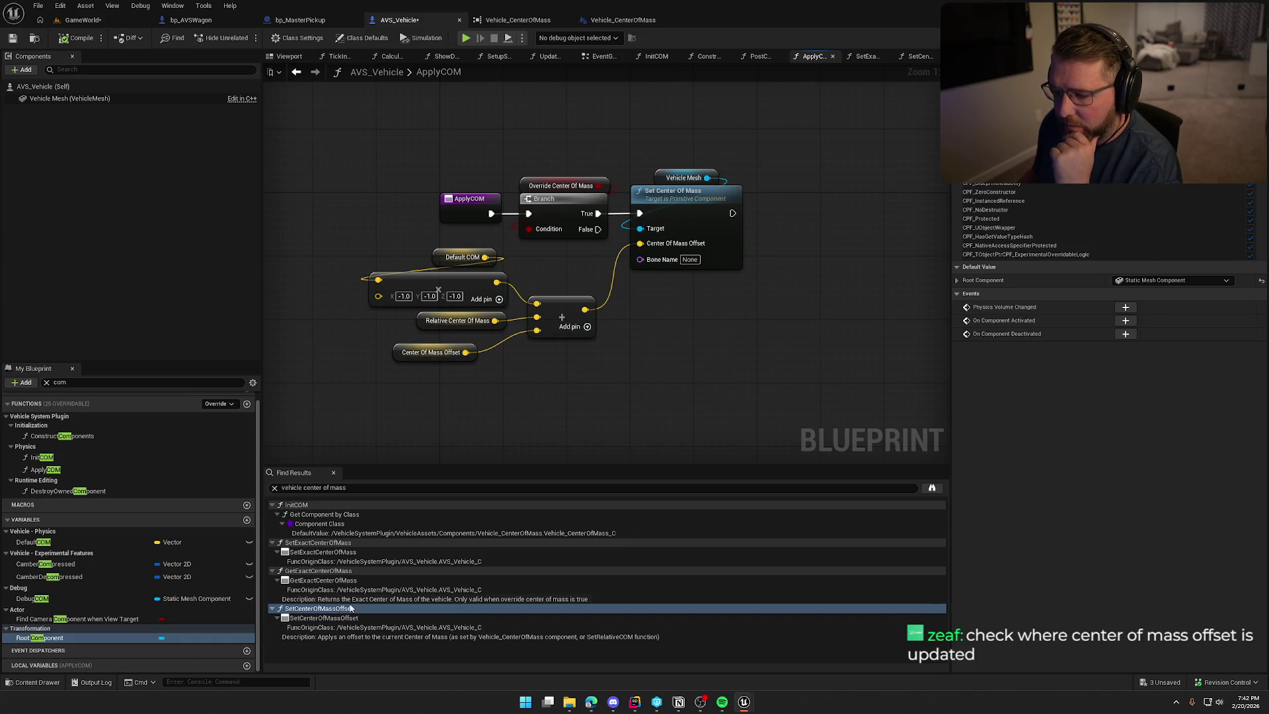
Reopen SetCenterOfMassOffset and inspect its Center Of Mass Offset setter and the Root Component variable
double_click(317, 608)
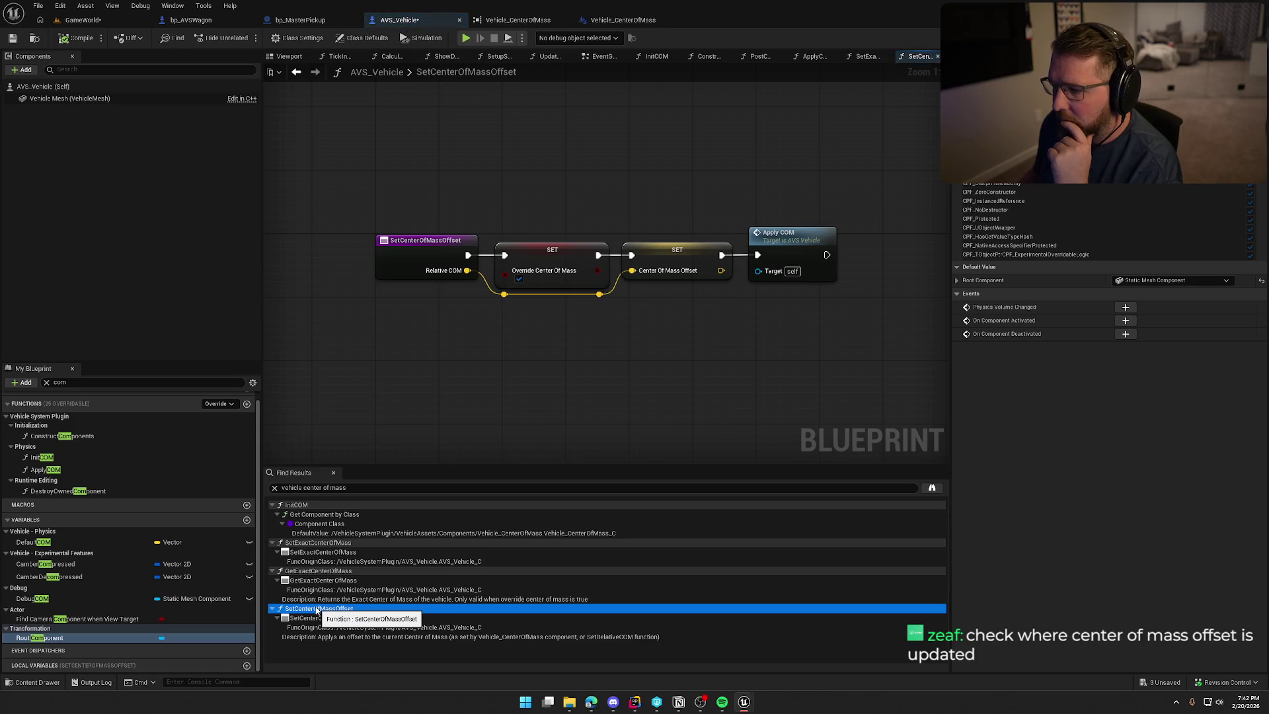
right_click(674, 255)
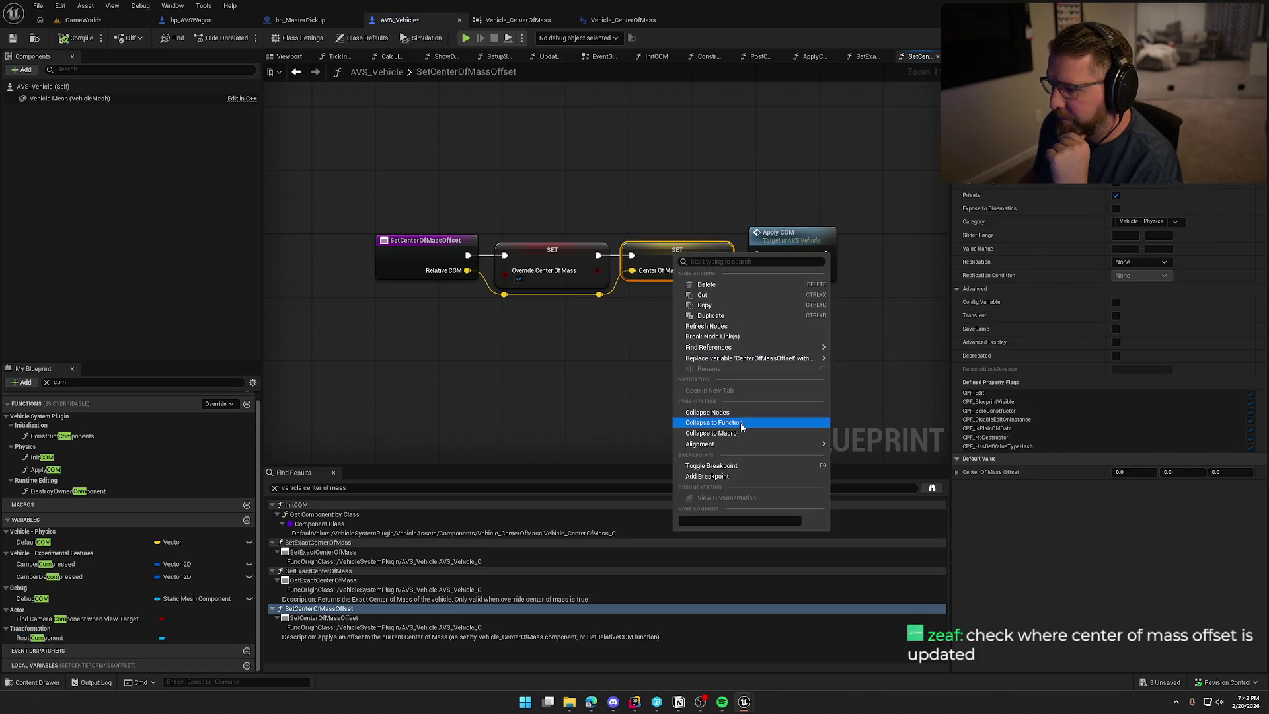
left_click(874, 383)
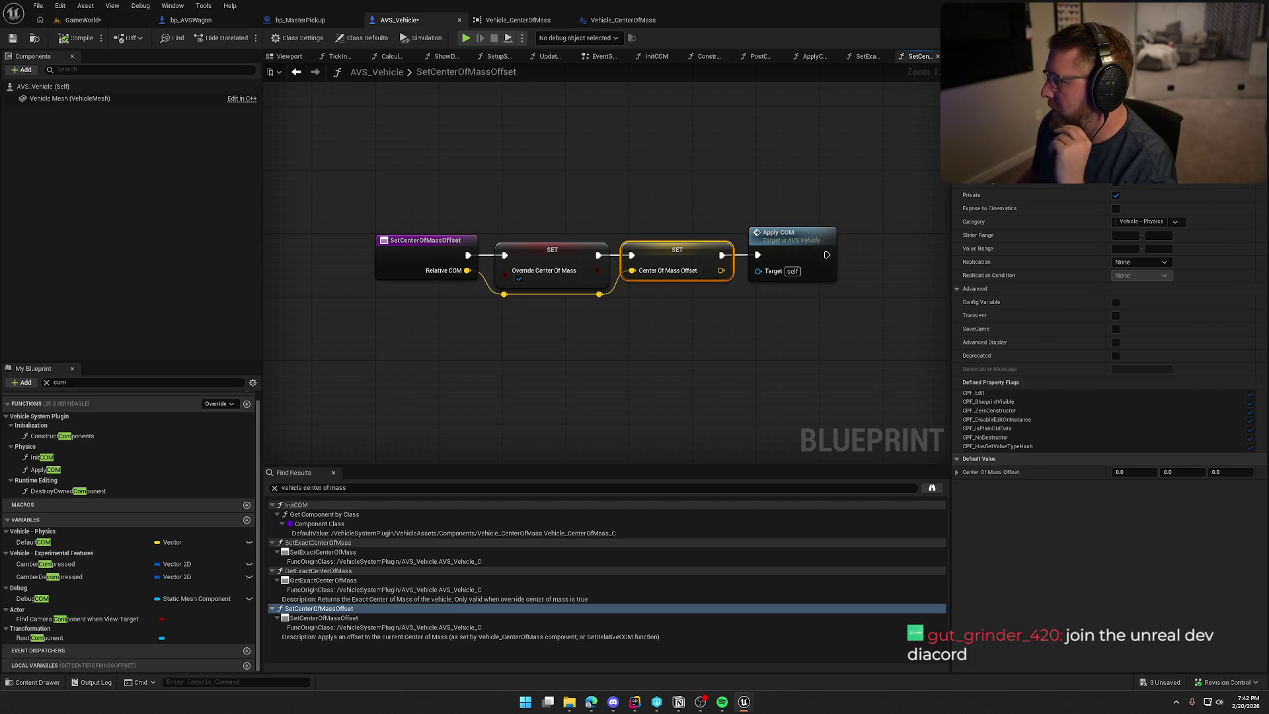
left_click(40, 638)
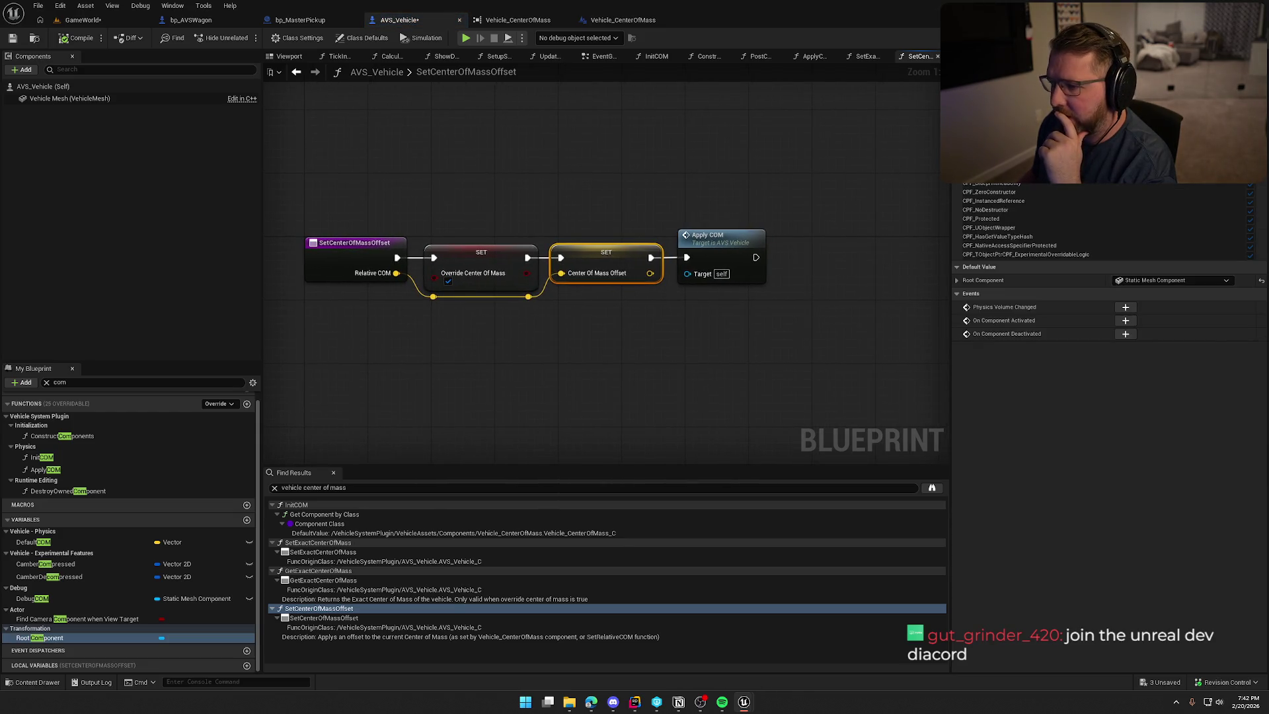
Search for SetCenterOfMassOffset callers, find none beyond its definition, and close the results
right_click(341, 251)
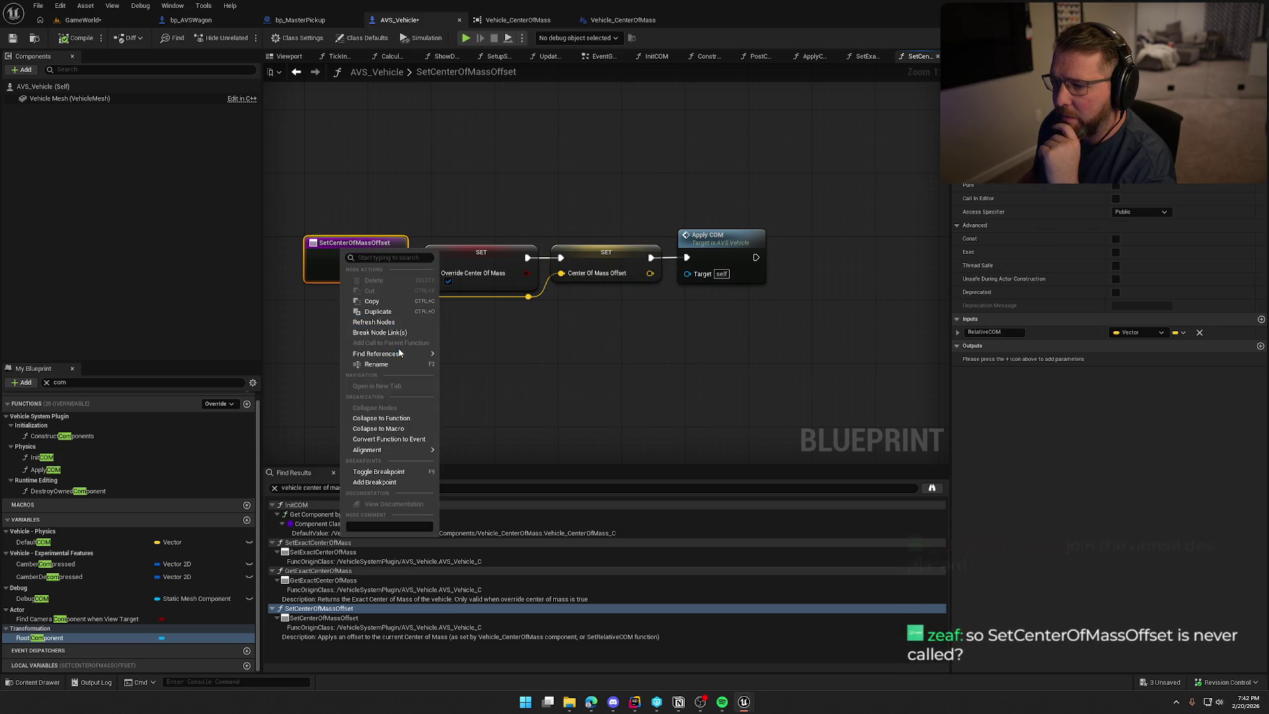
mouse_move(399, 353)
left_click(542, 392)
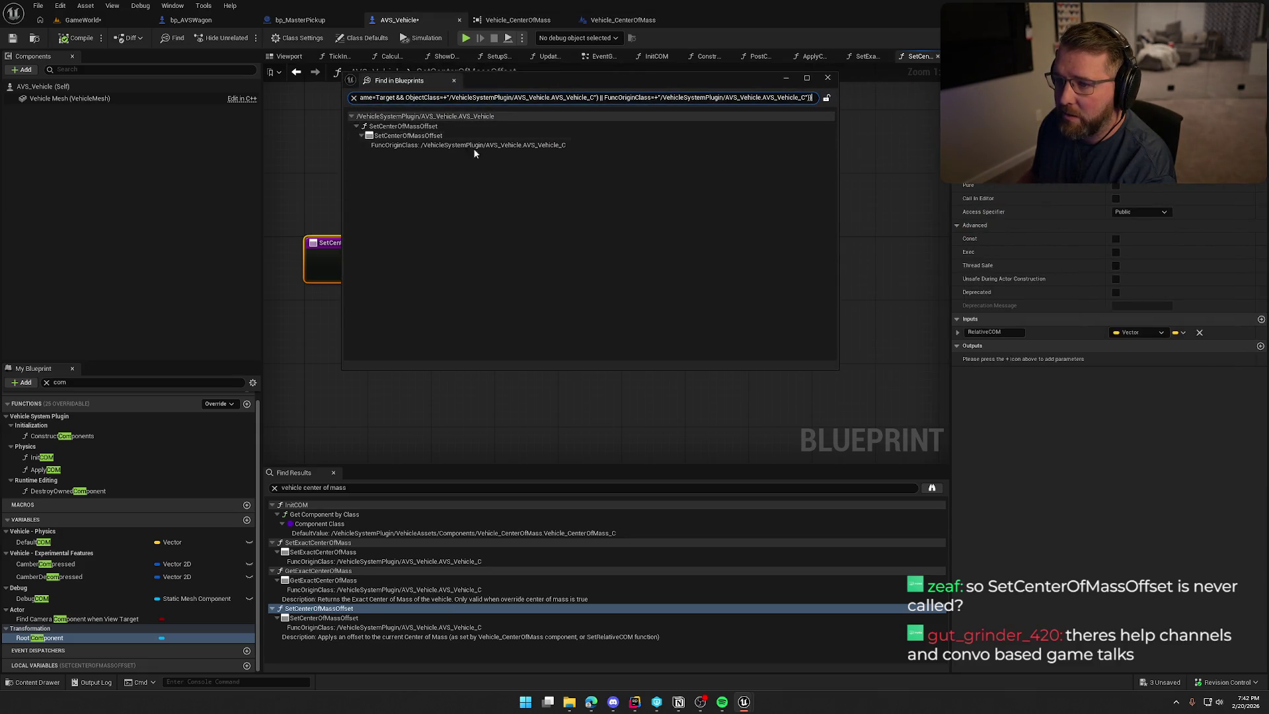
left_click(454, 80)
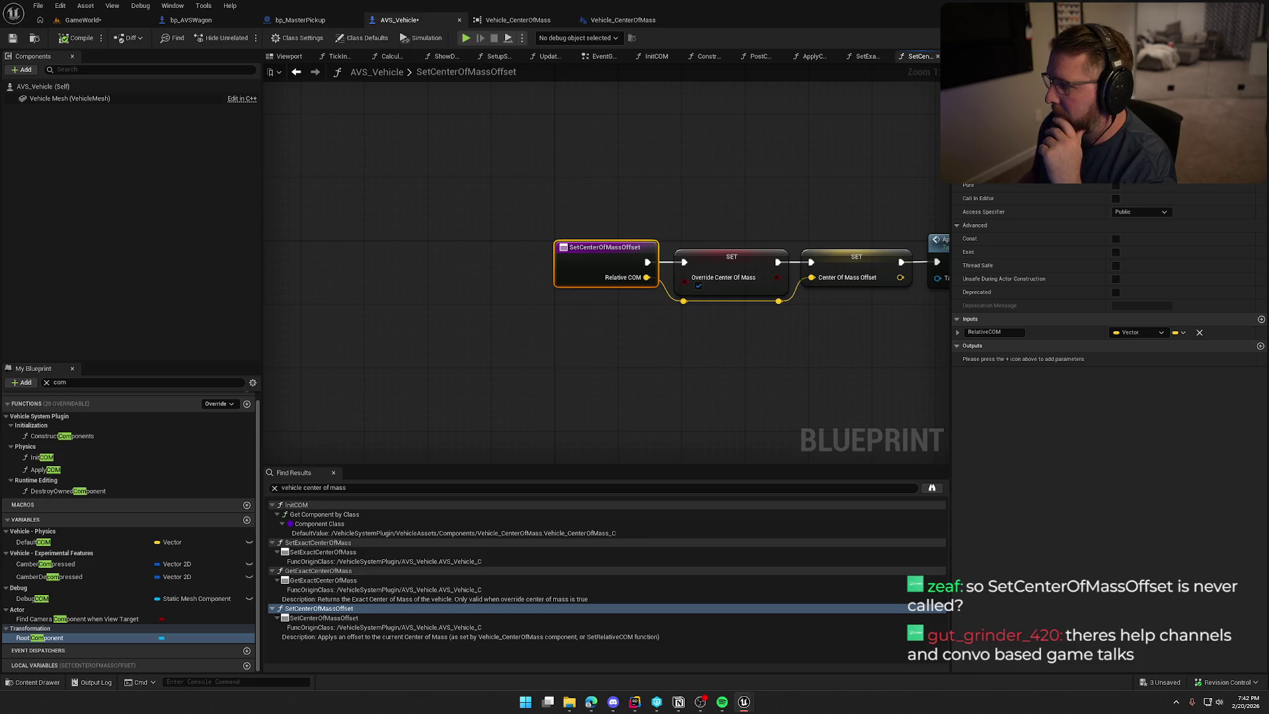
left_click(334, 473)
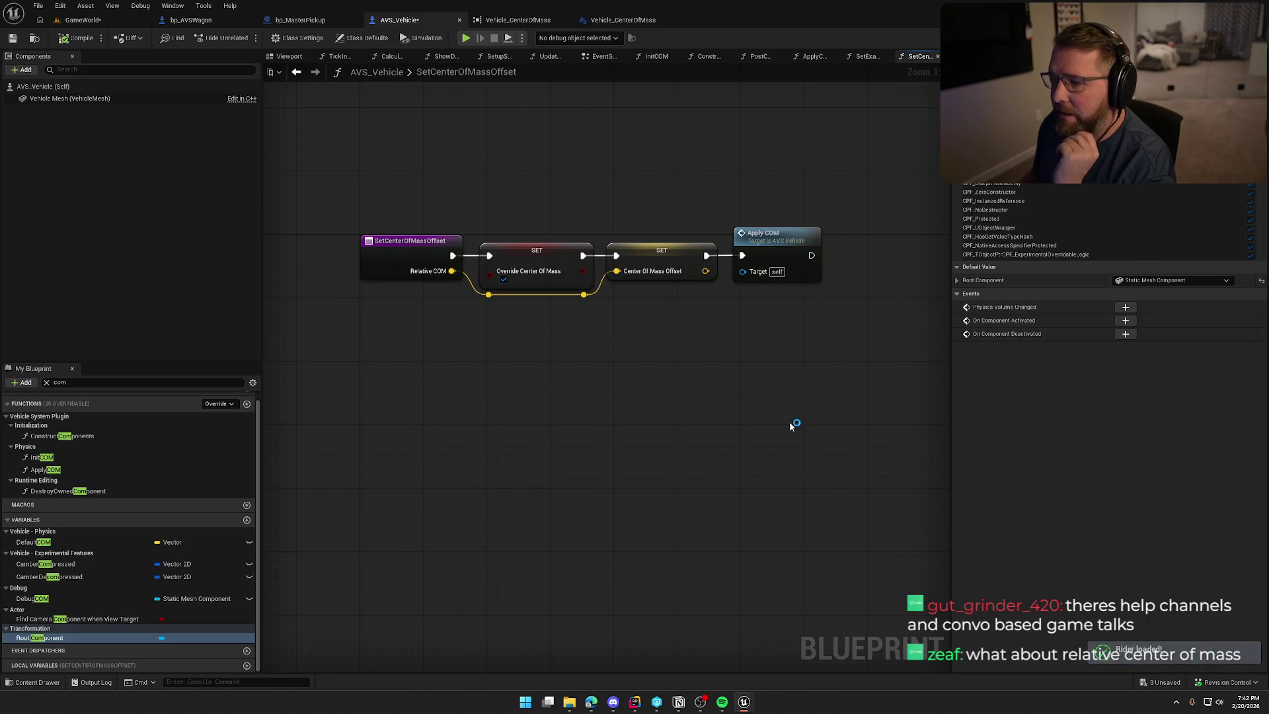
left_click(635, 702)
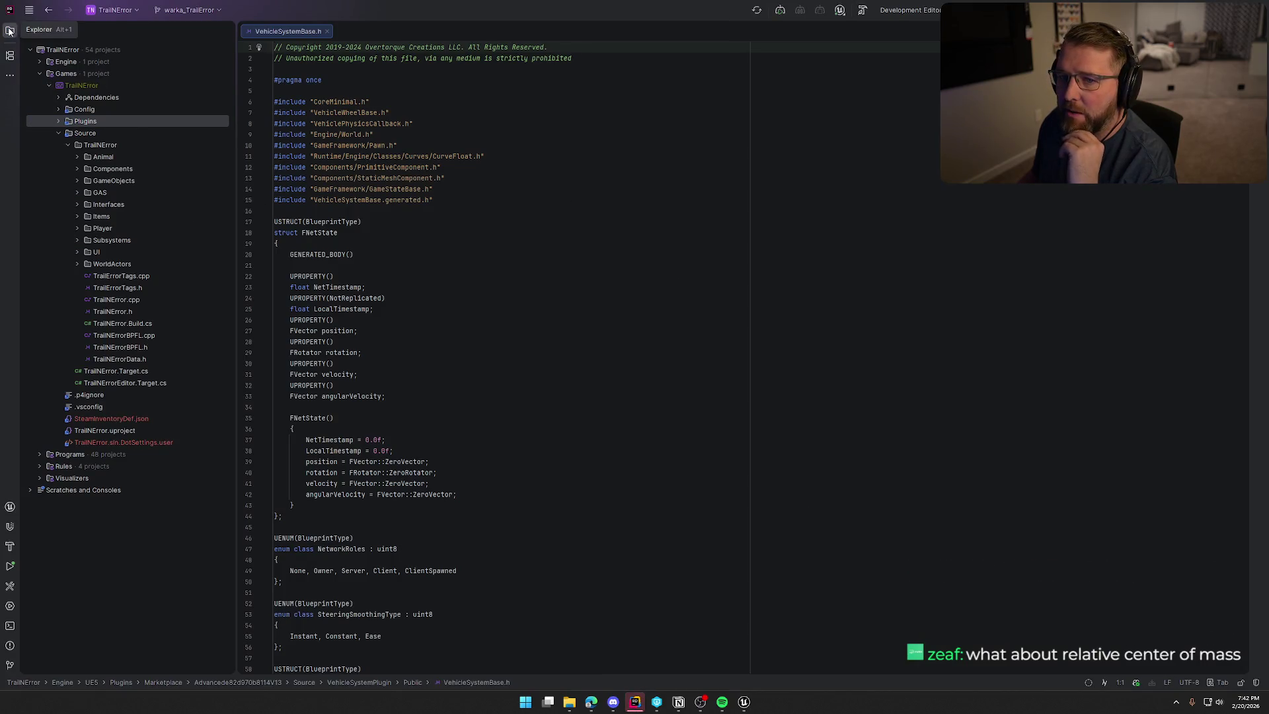
left_click(10, 30)
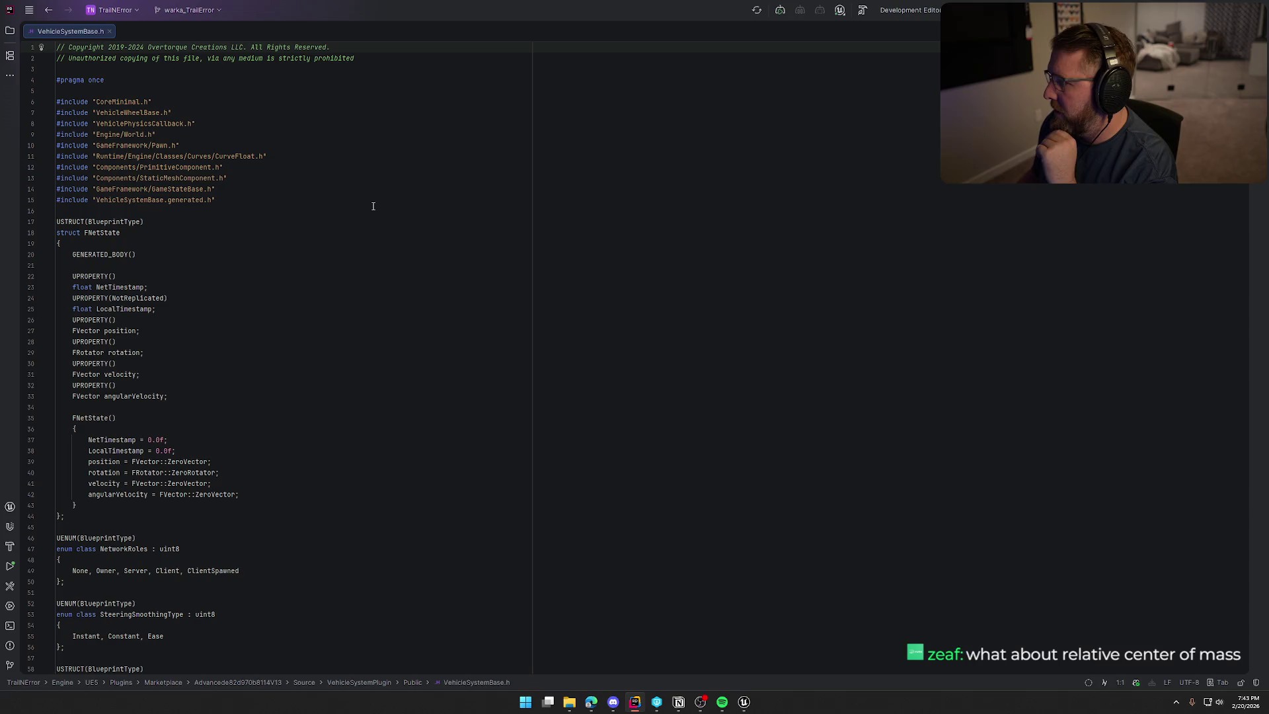
key("ctrl+f")
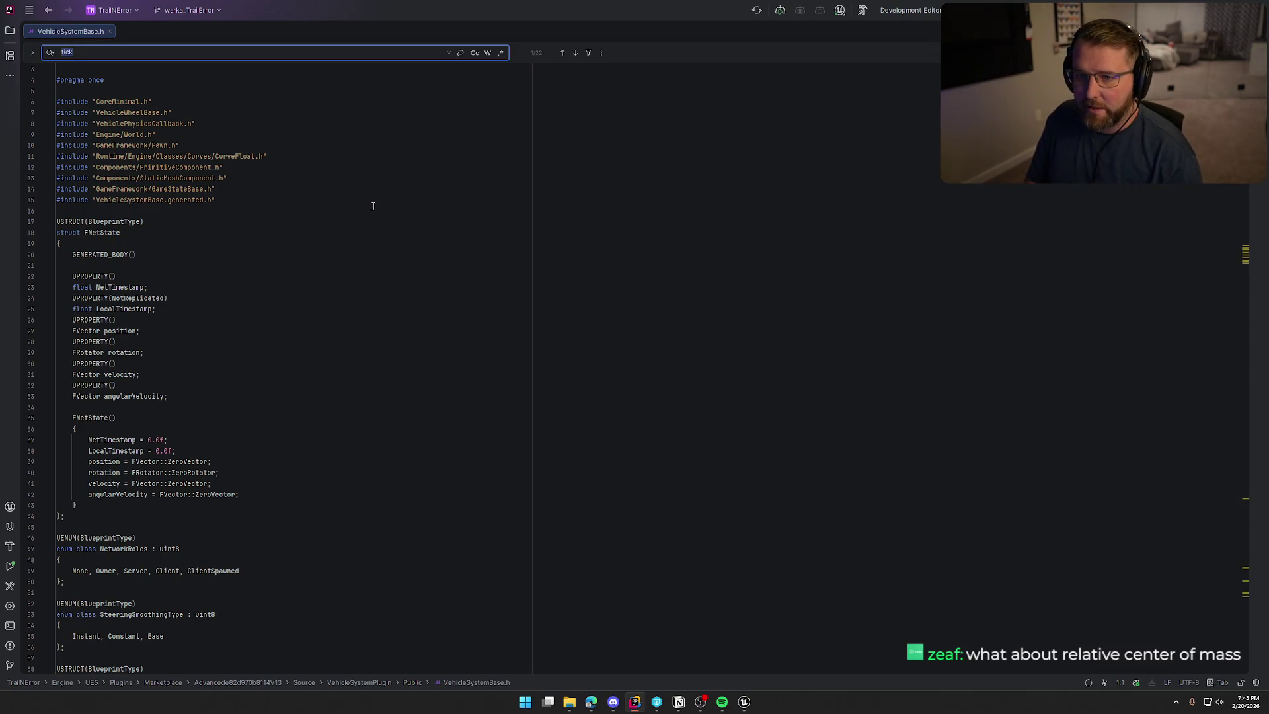
type("setcenter")
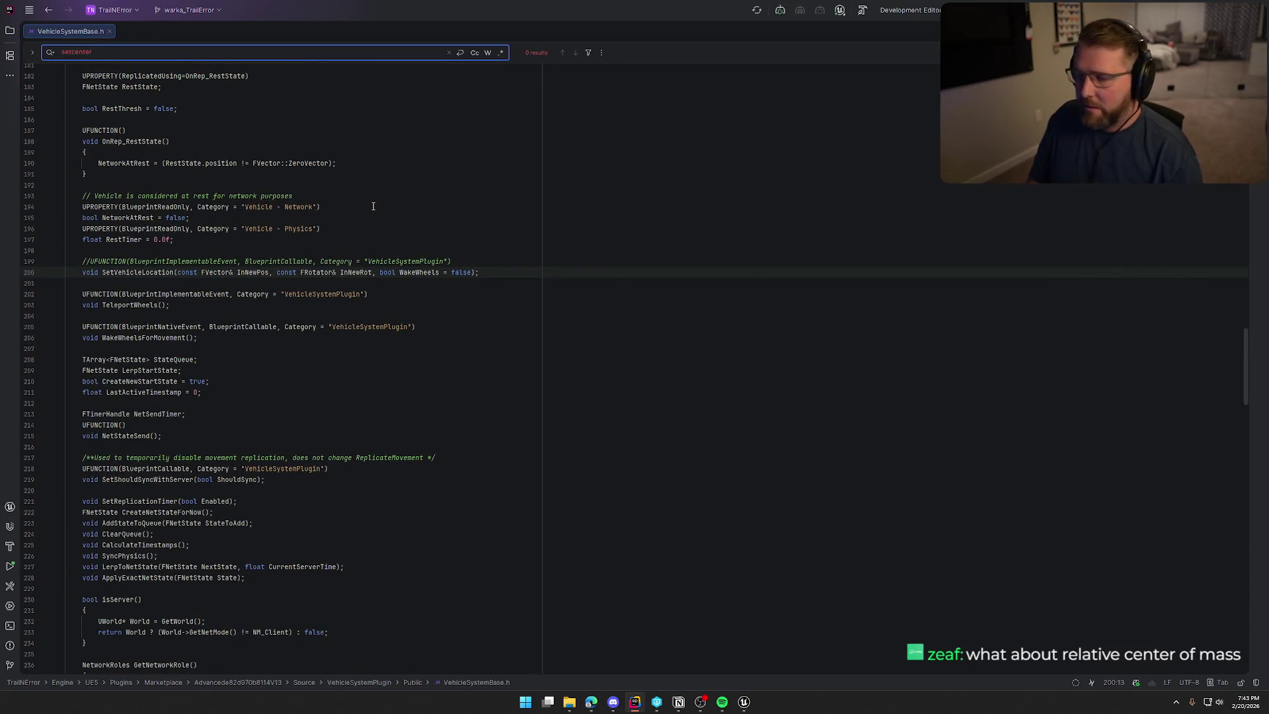
key("Escape")
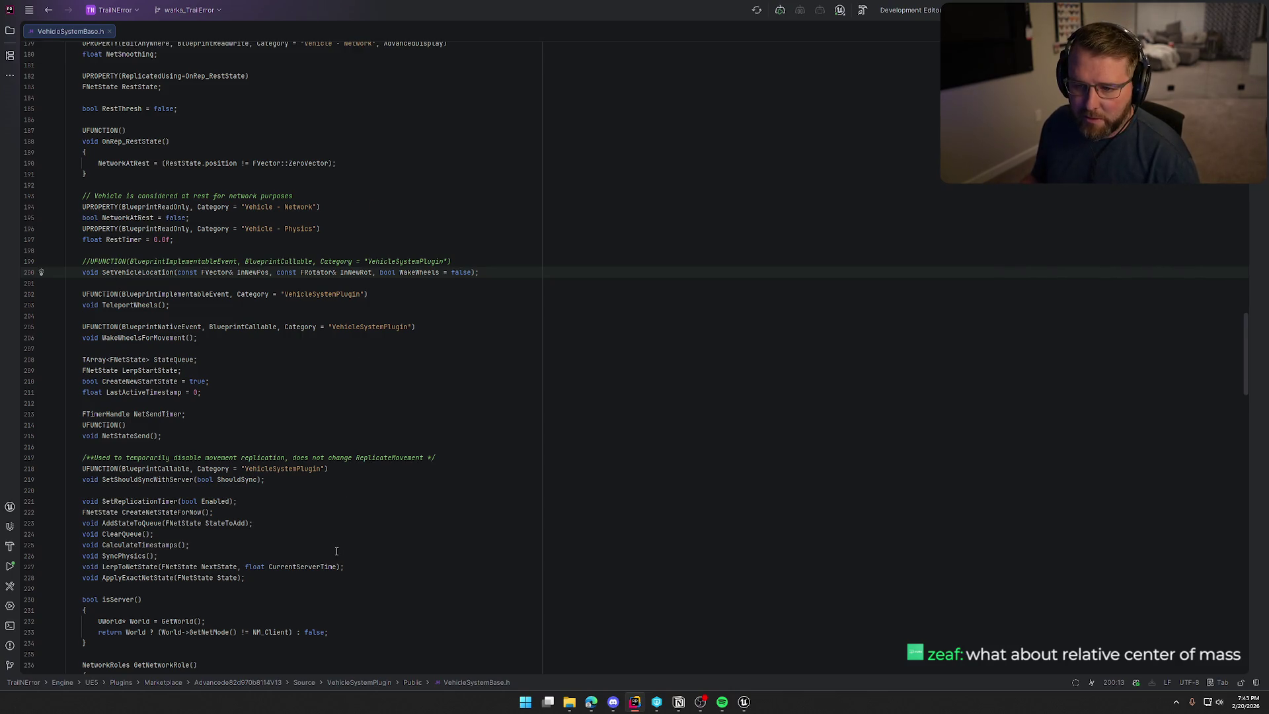
key("ctrl+f")
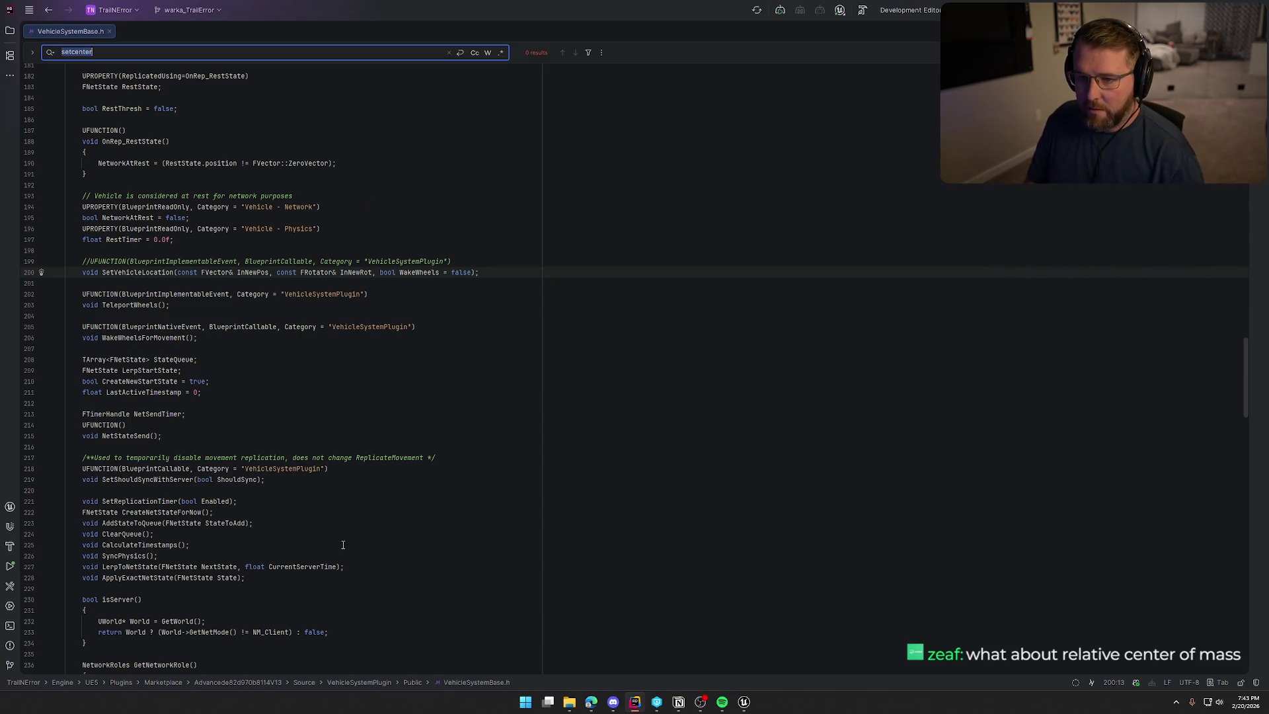
type("center")
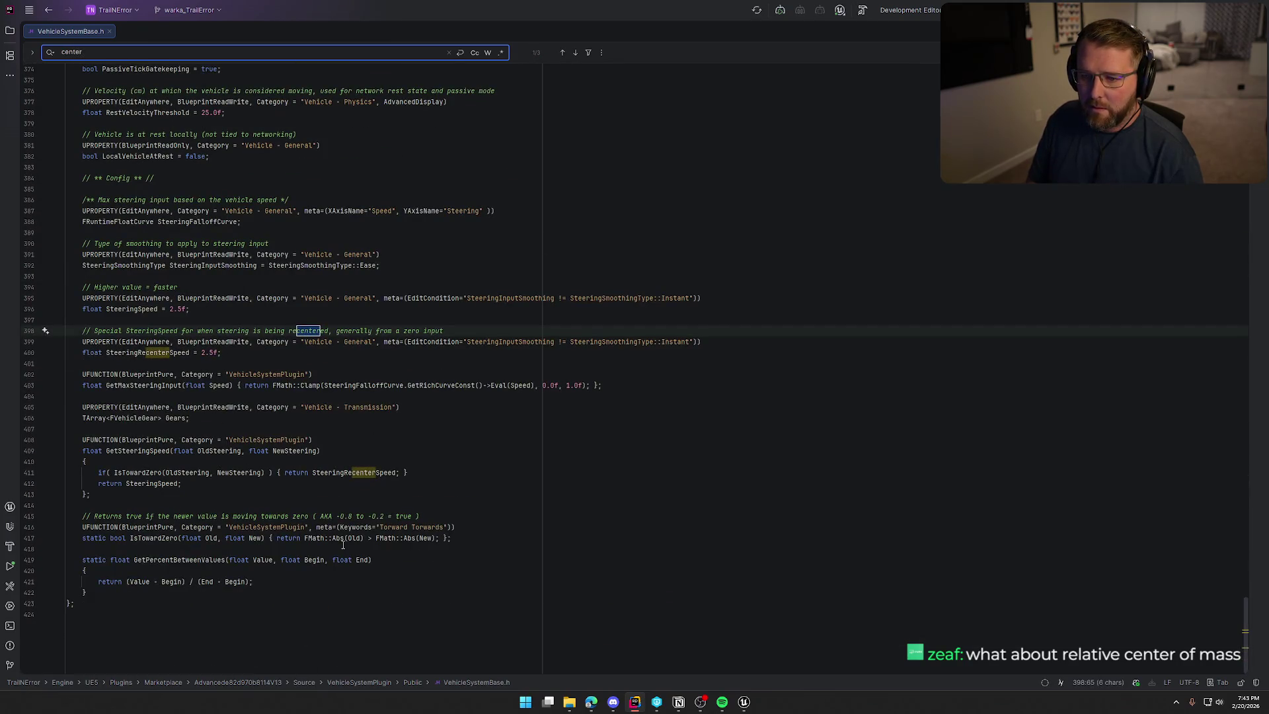
key("BackSpace")
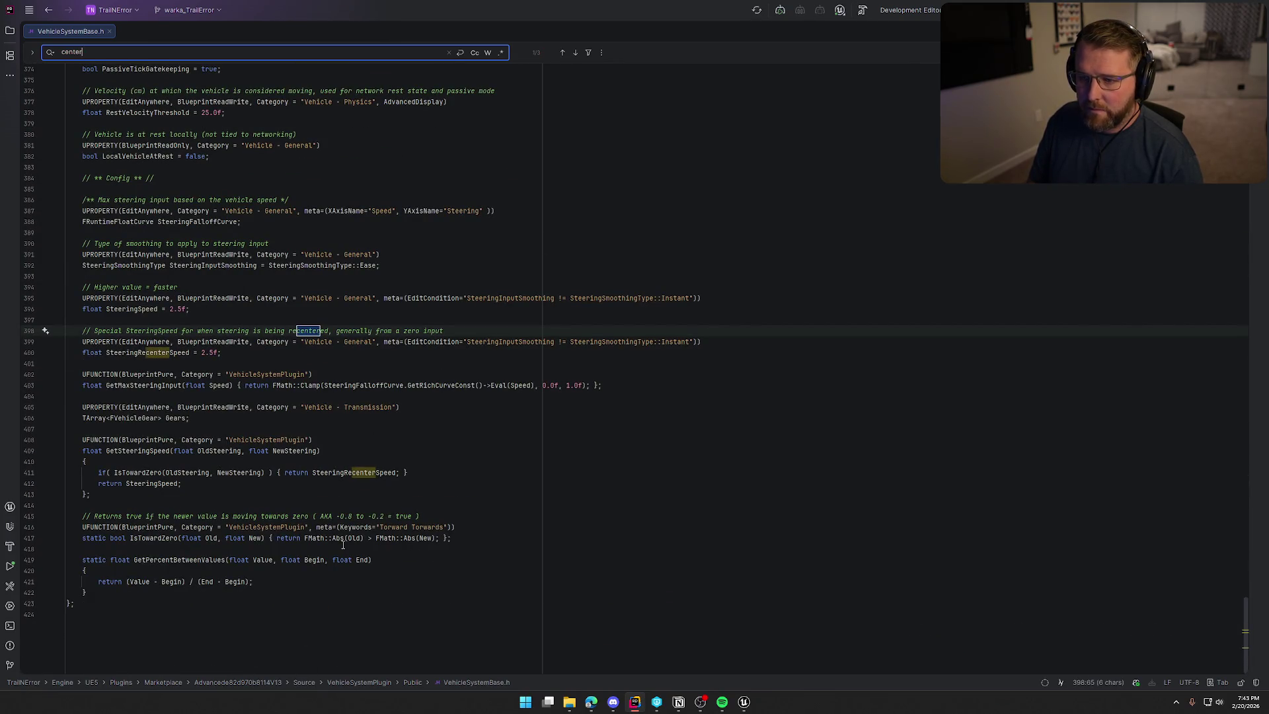
key("BackSpace")
key("BackSpace")
key("BackSpace")
type("om")
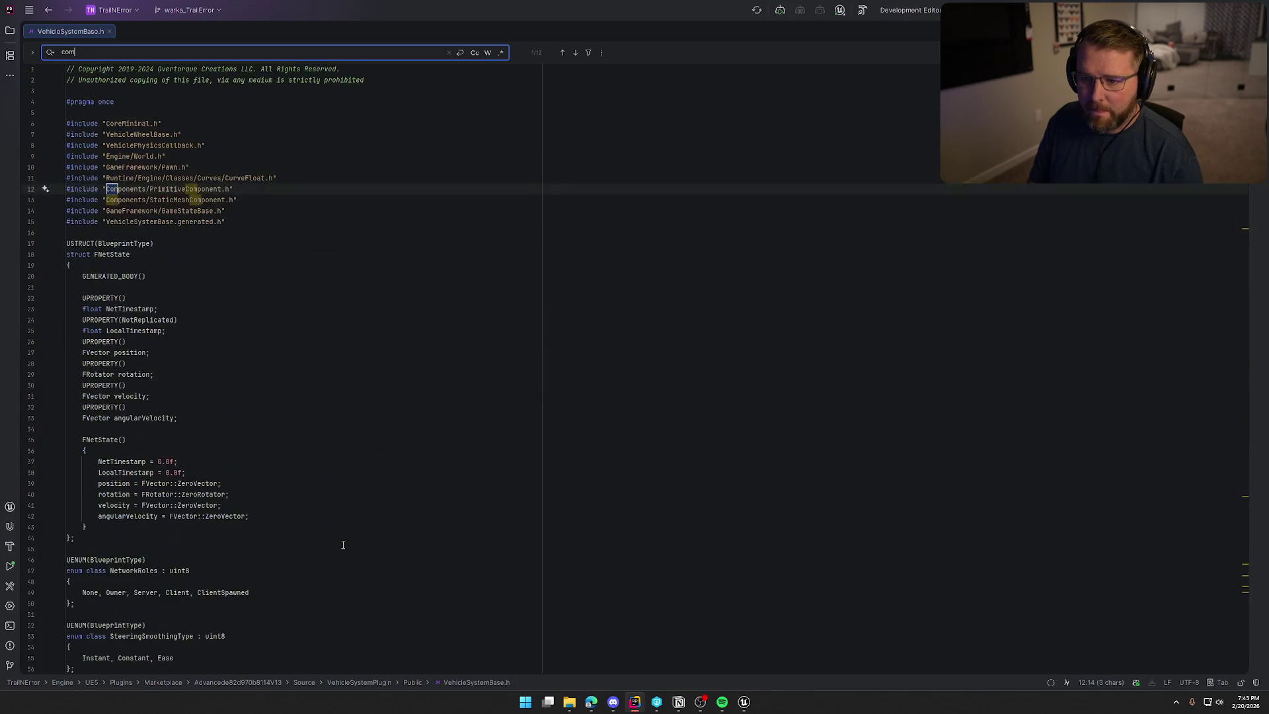
key("Return")
key("Return")
key("Return")
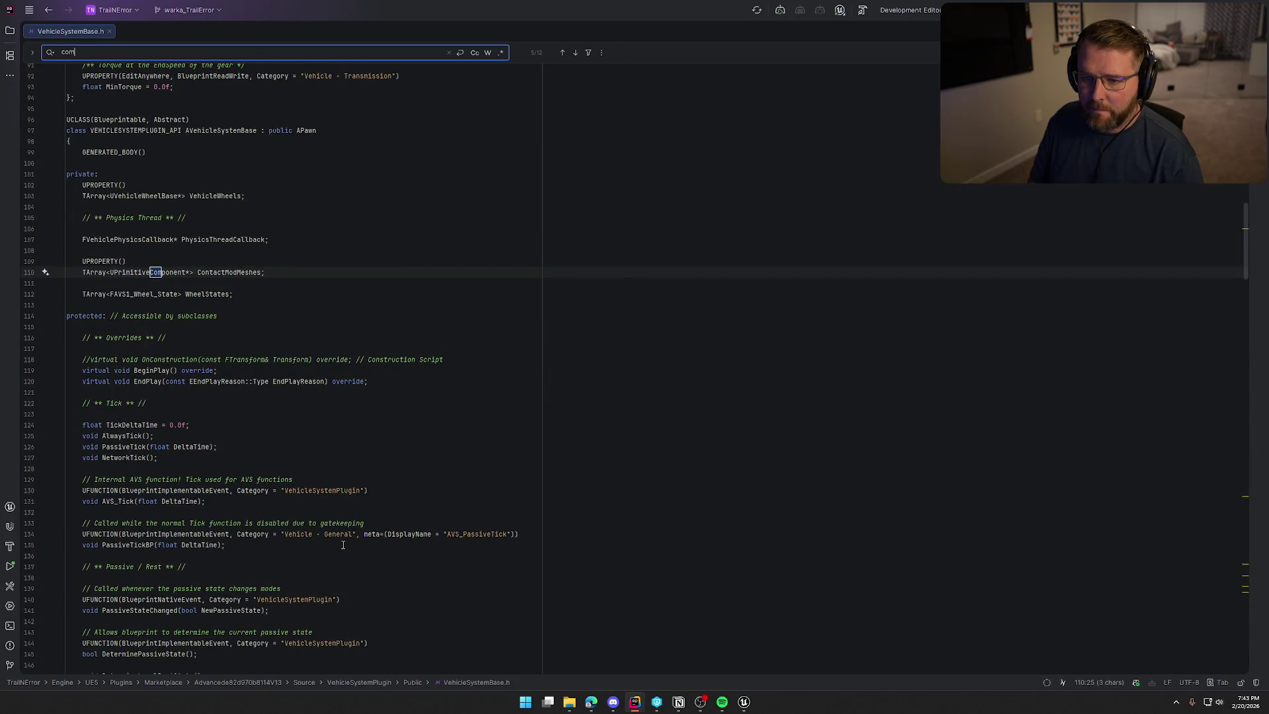
key("Return")
key("Return")
key("Return")
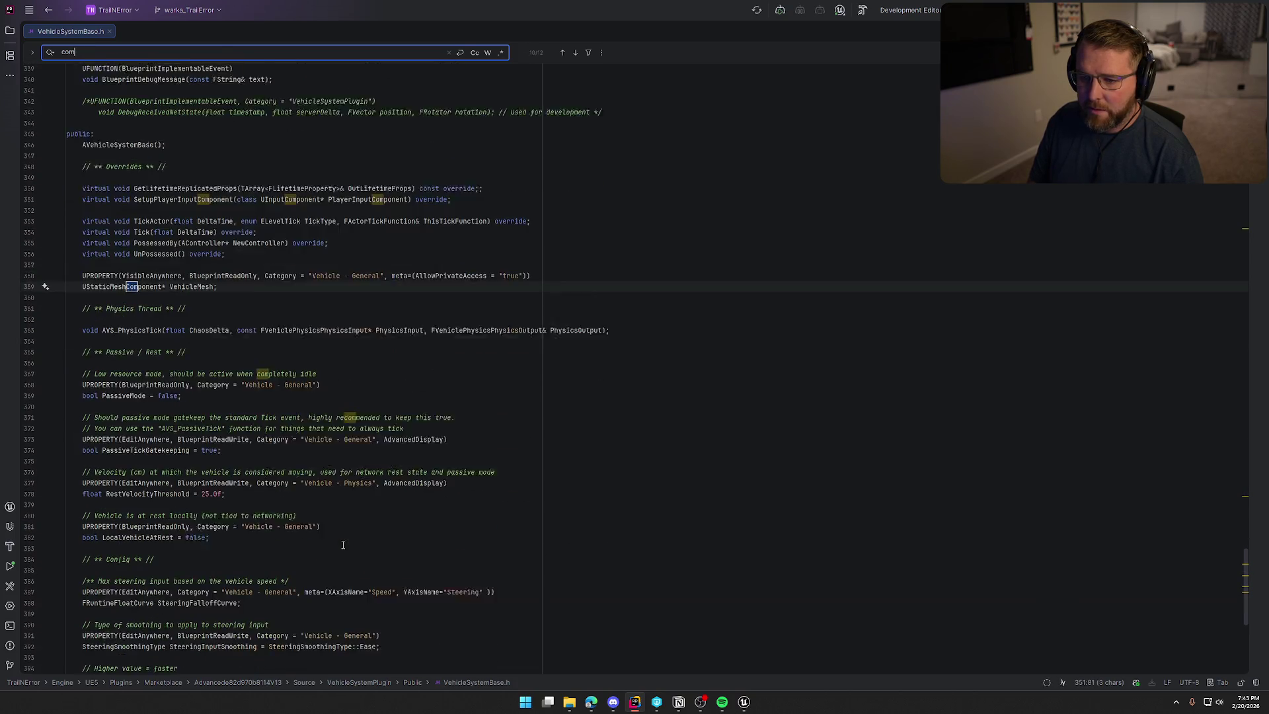
key("Return")
key("Return")
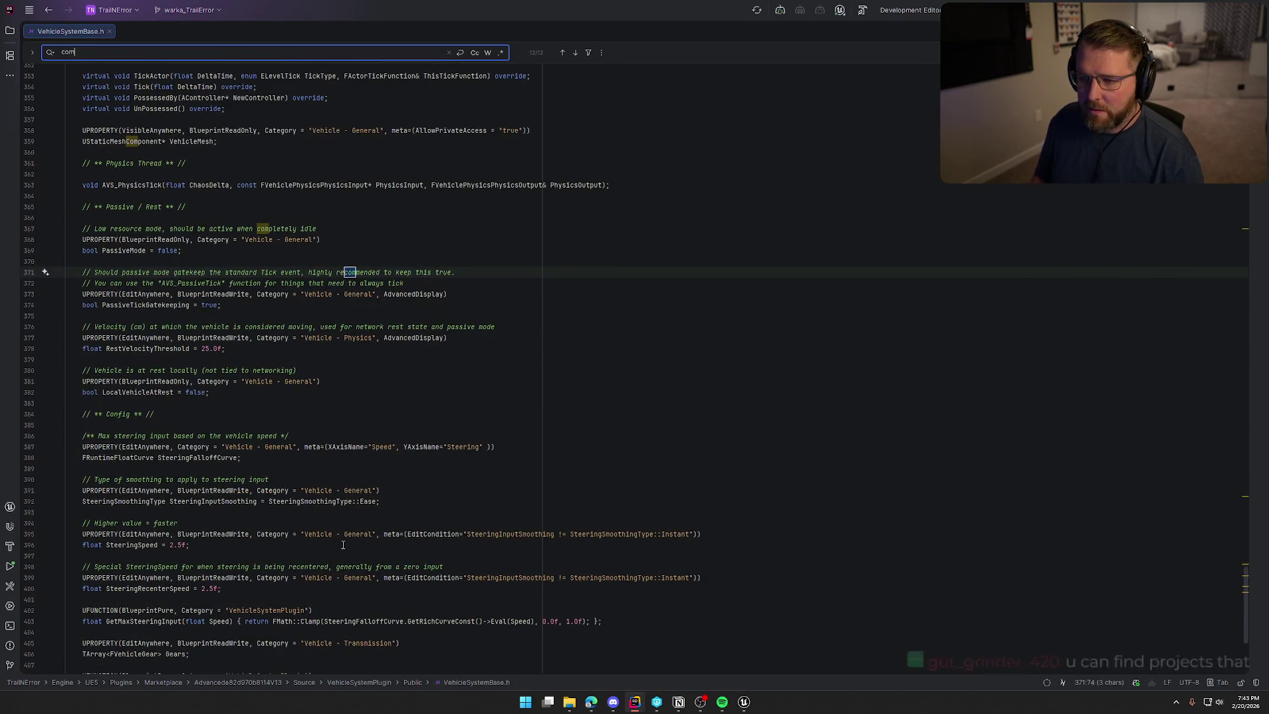
key("Escape")
key("alt+Tab")
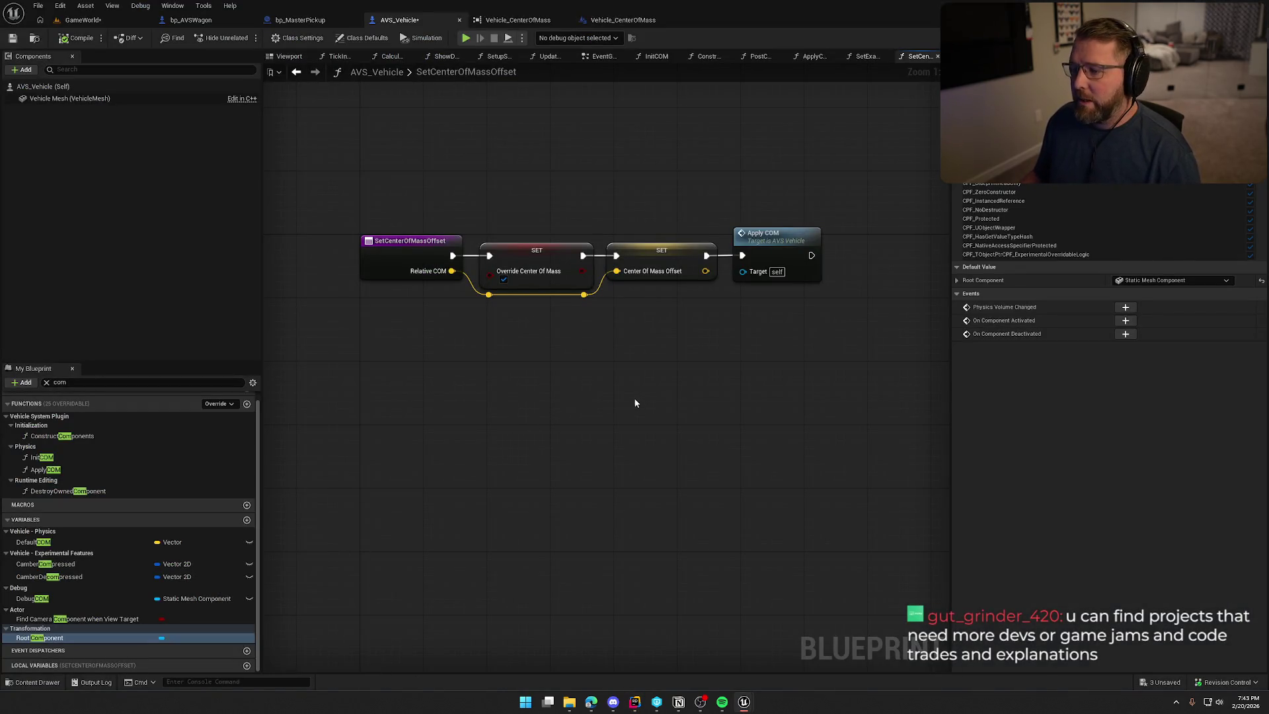
Filter members by 'center', find RelativeCenterOfMass references, and open SetExactCenterOfMass from the results
left_click(46, 382)
type("center")
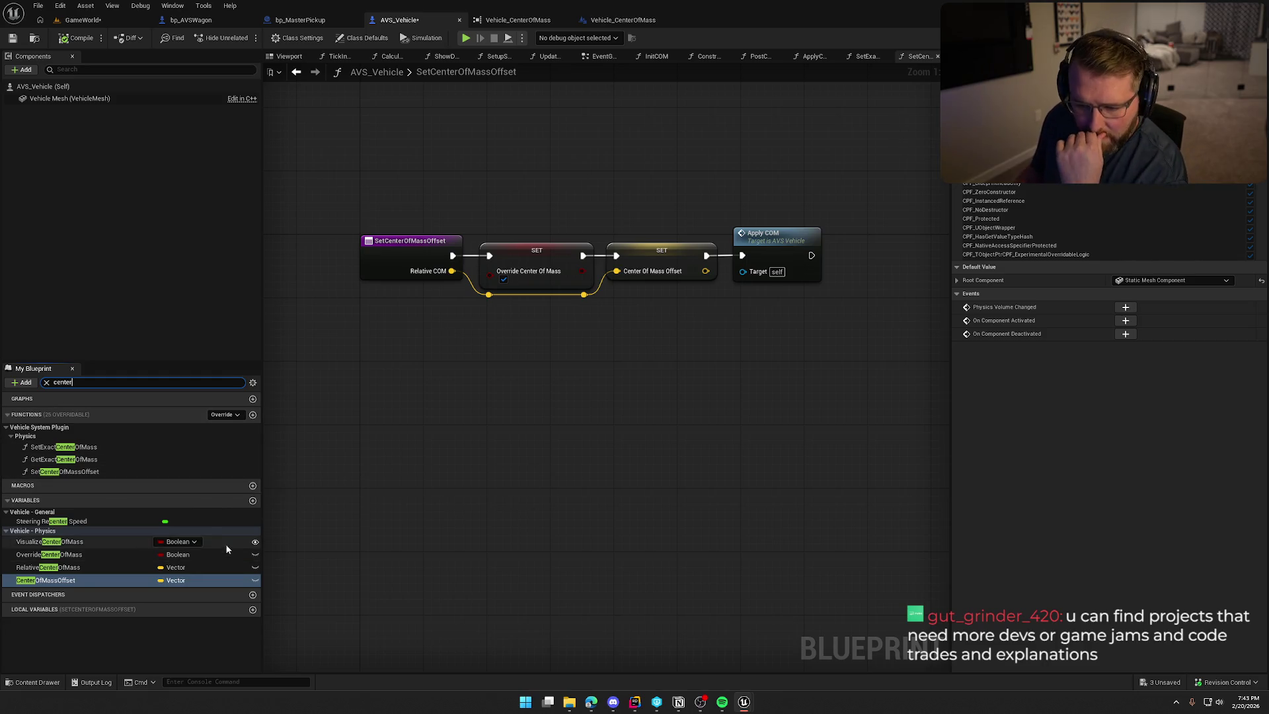
right_click(59, 568)
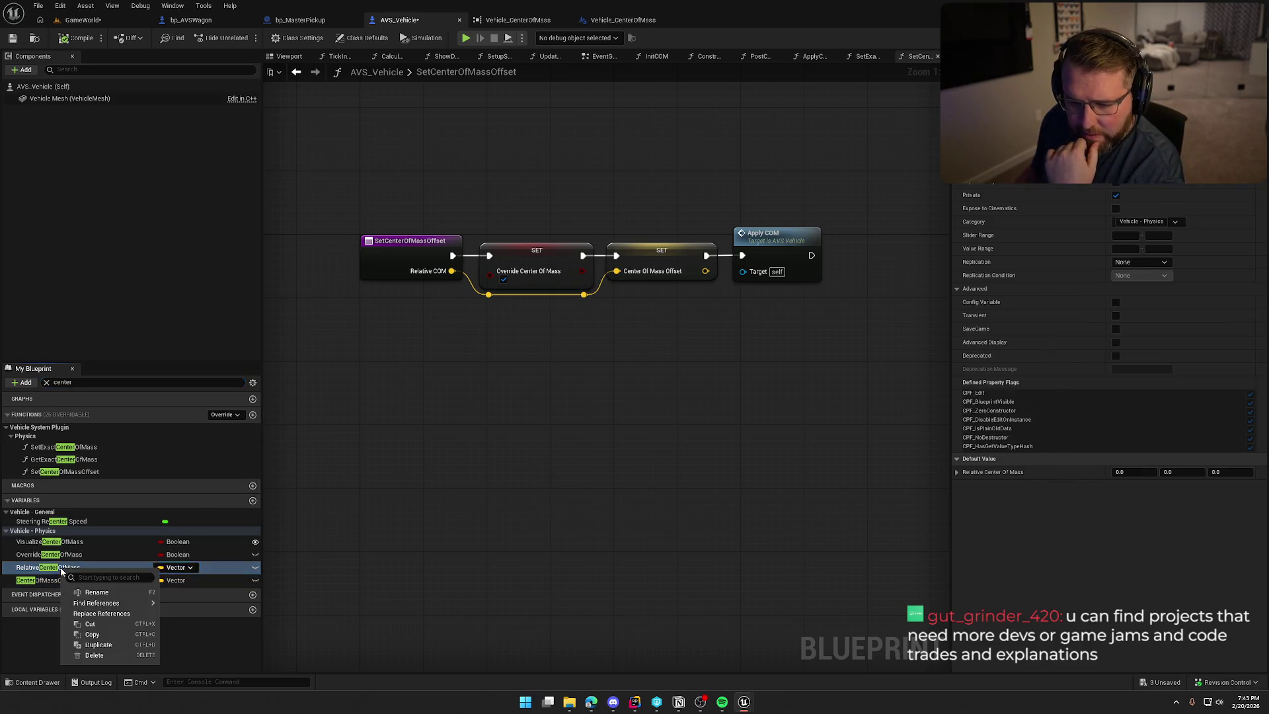
mouse_move(109, 603)
left_click(194, 629)
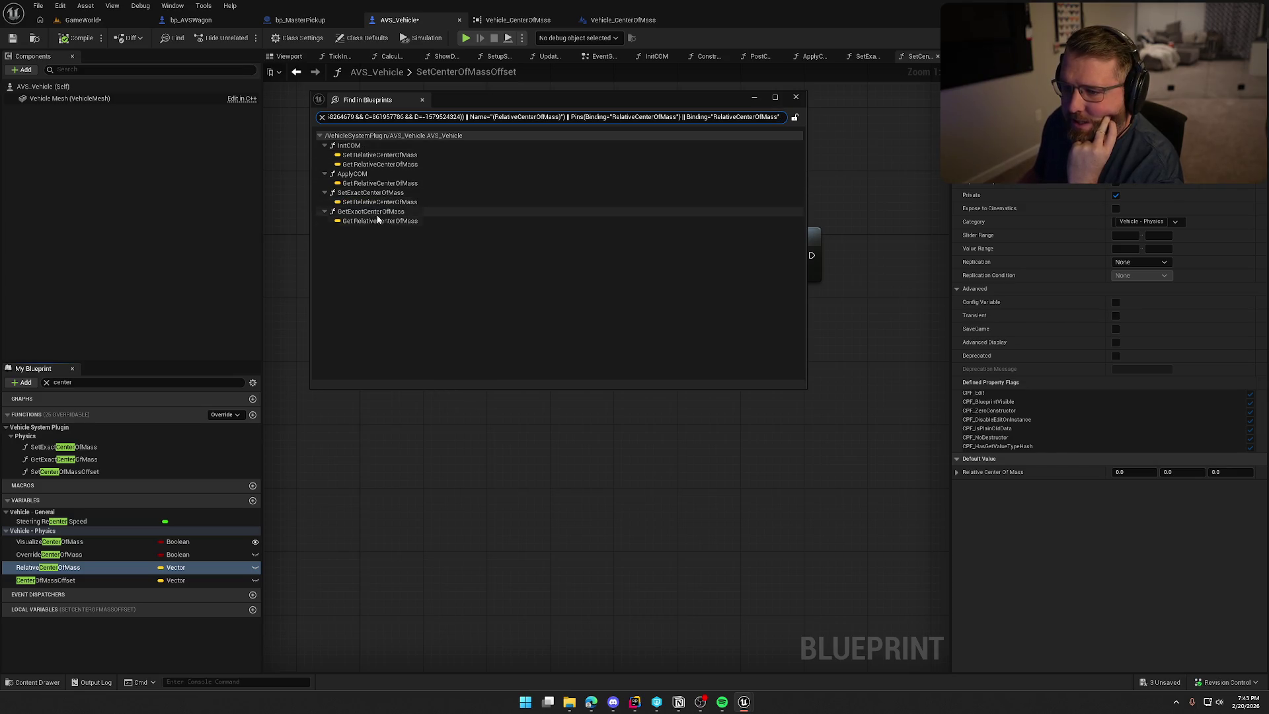
double_click(370, 193)
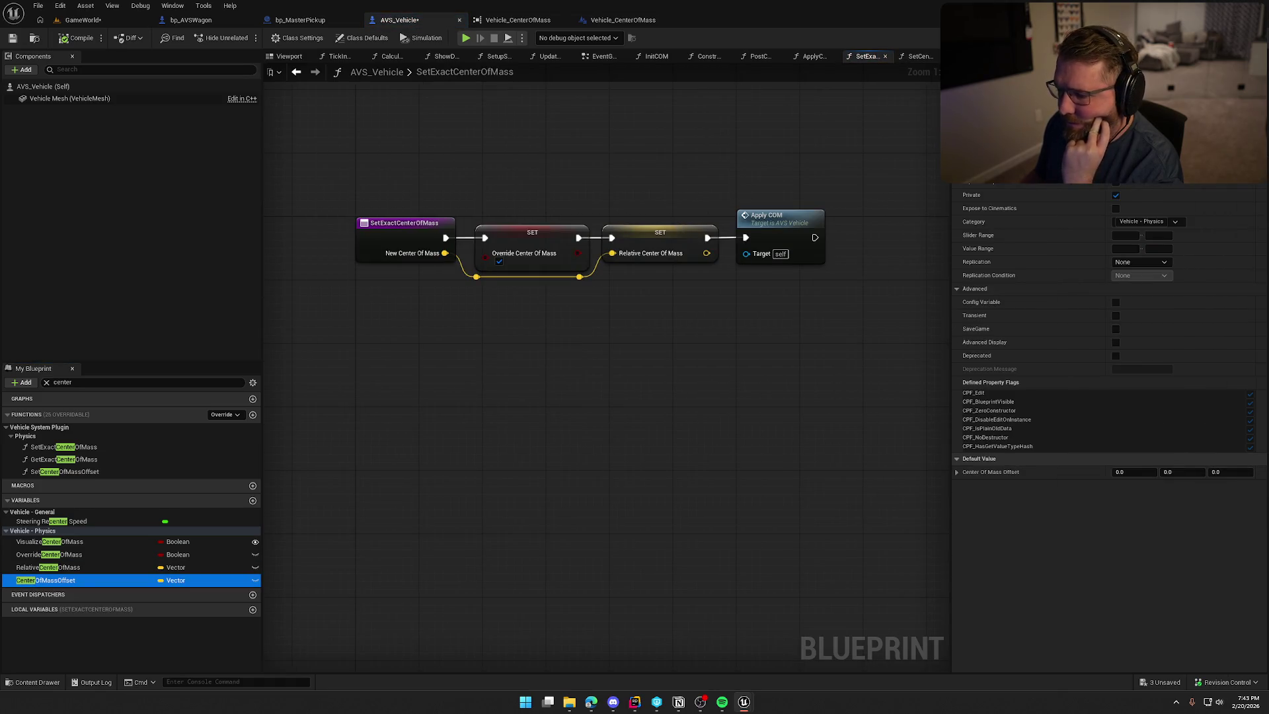
Inspect the SetExactCenterOfMass entry node and its options without changing anything
left_click(651, 234)
left_click(388, 226)
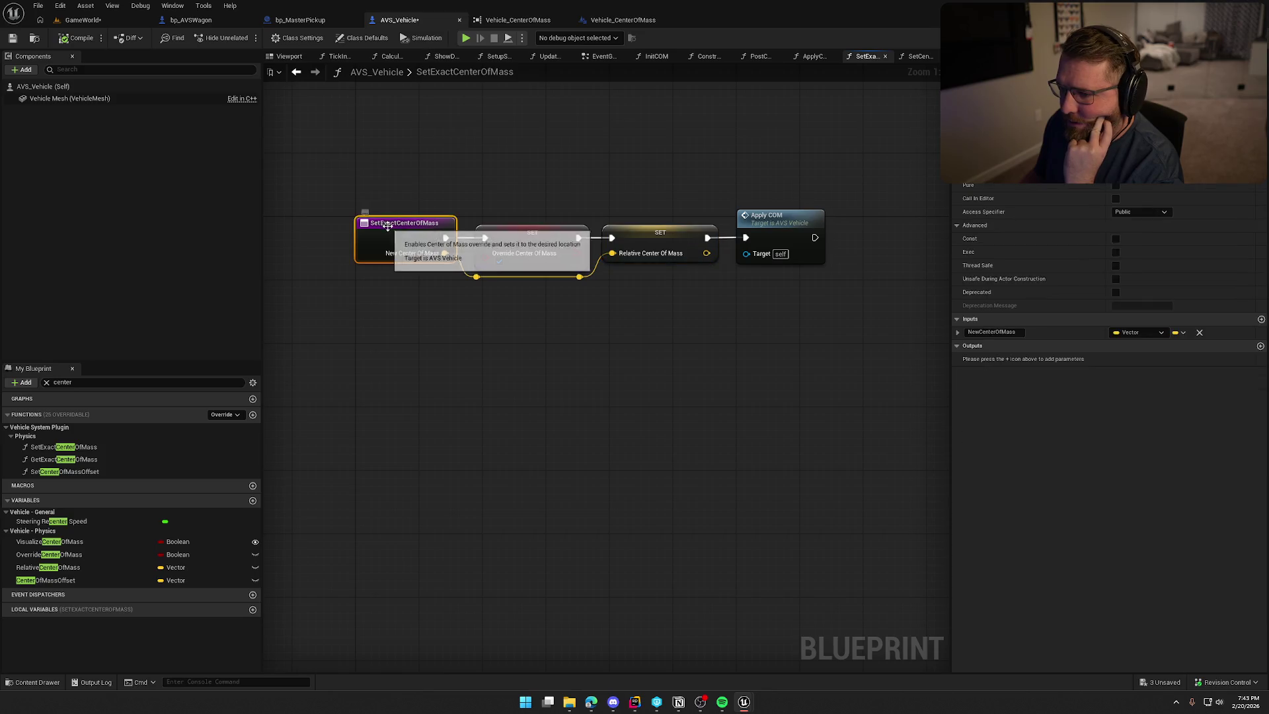
right_click(388, 226)
left_click(526, 368)
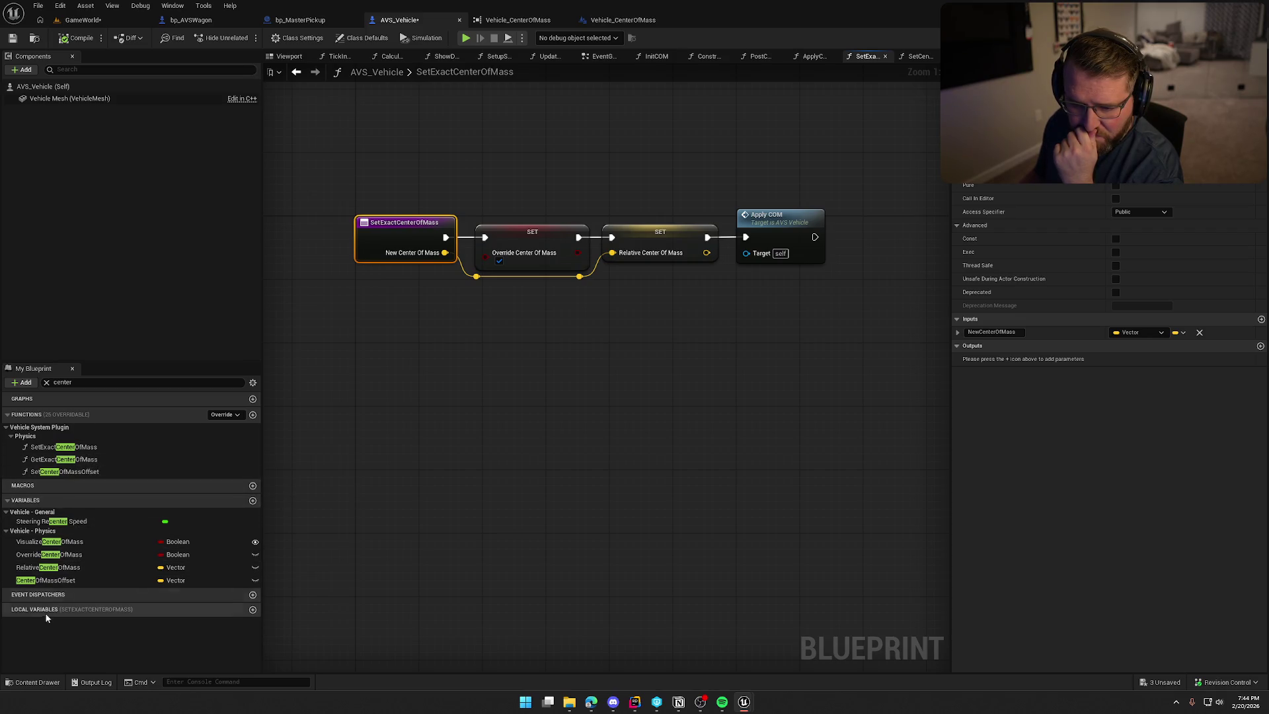
Find all CenterOfMassOffset references, then go back to the SetCenterOfMassOffset graph
left_click(71, 582)
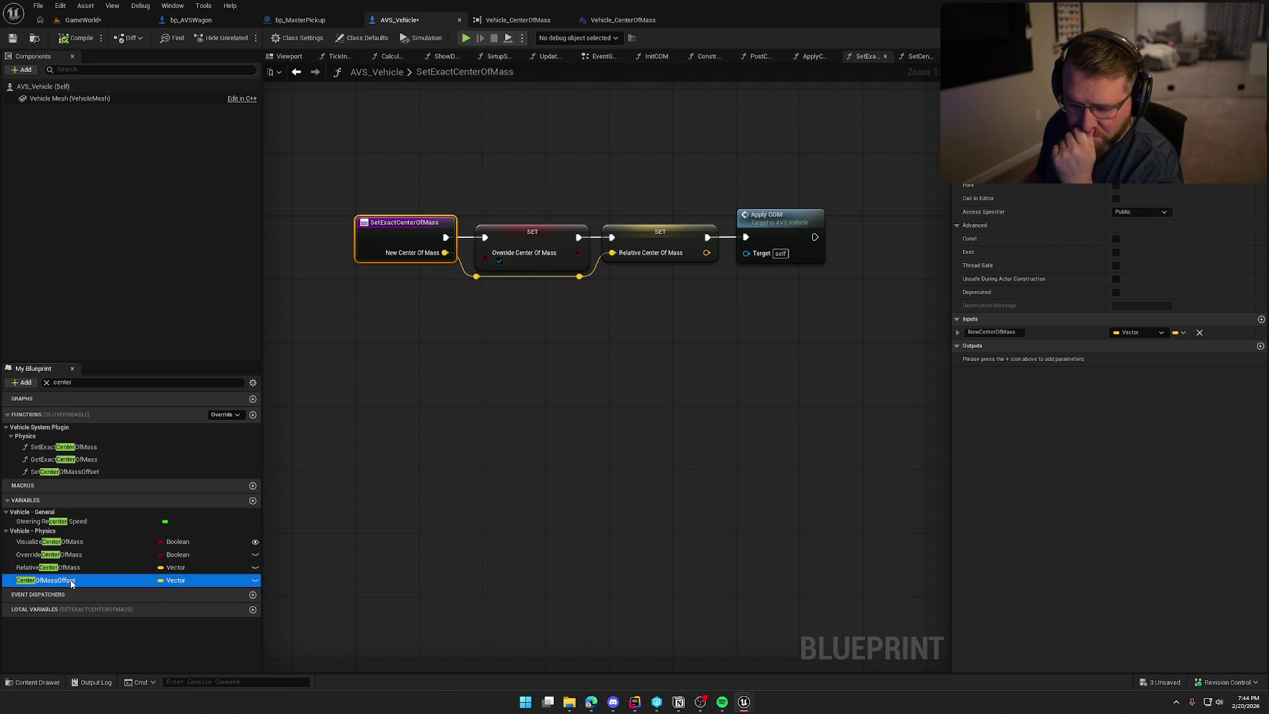
right_click(72, 582)
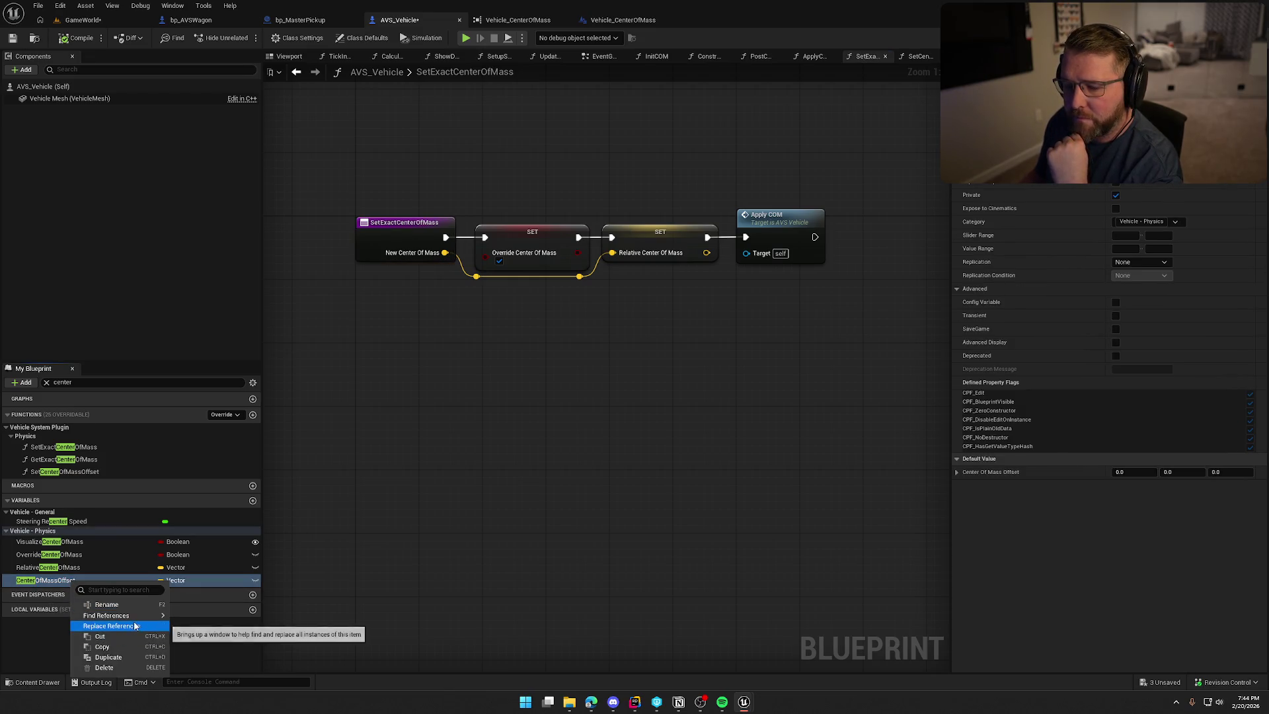
mouse_move(132, 615)
left_click(207, 652)
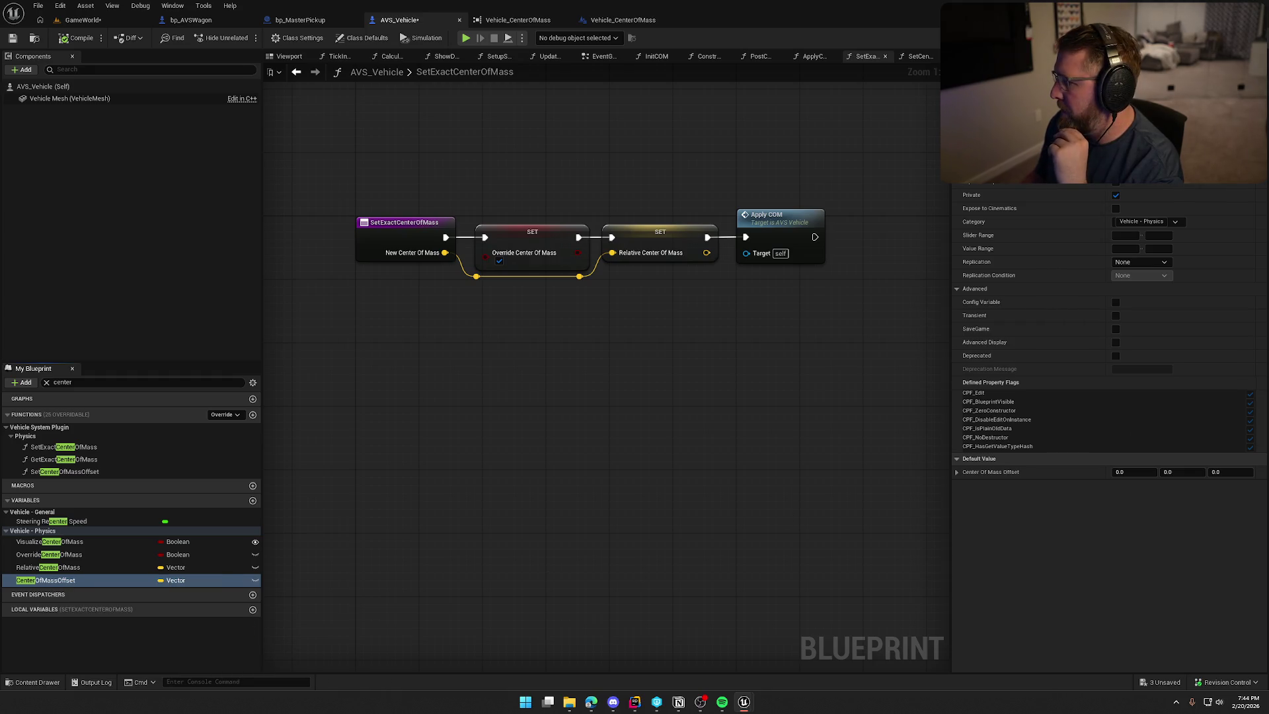
left_click(917, 56)
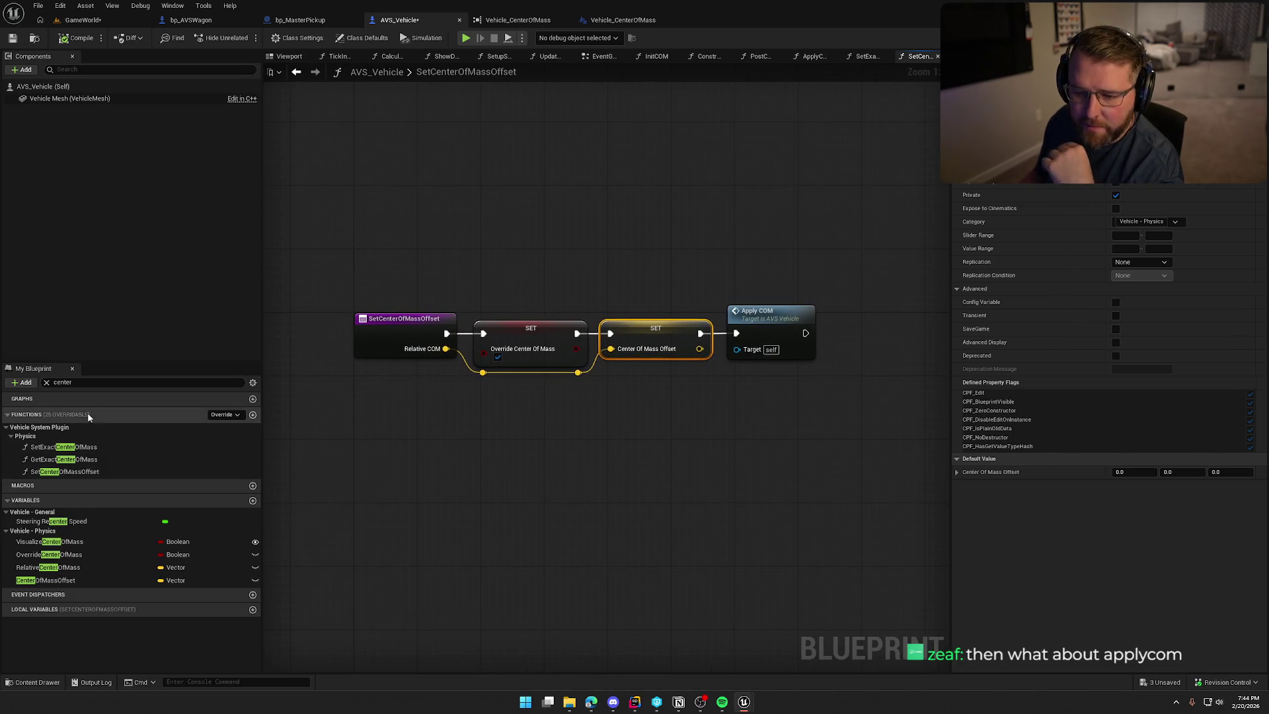
Filter members by 'apply', find ApplyCOM references, and follow its calls through to PostConstructInit
left_click(54, 382)
type("ap")
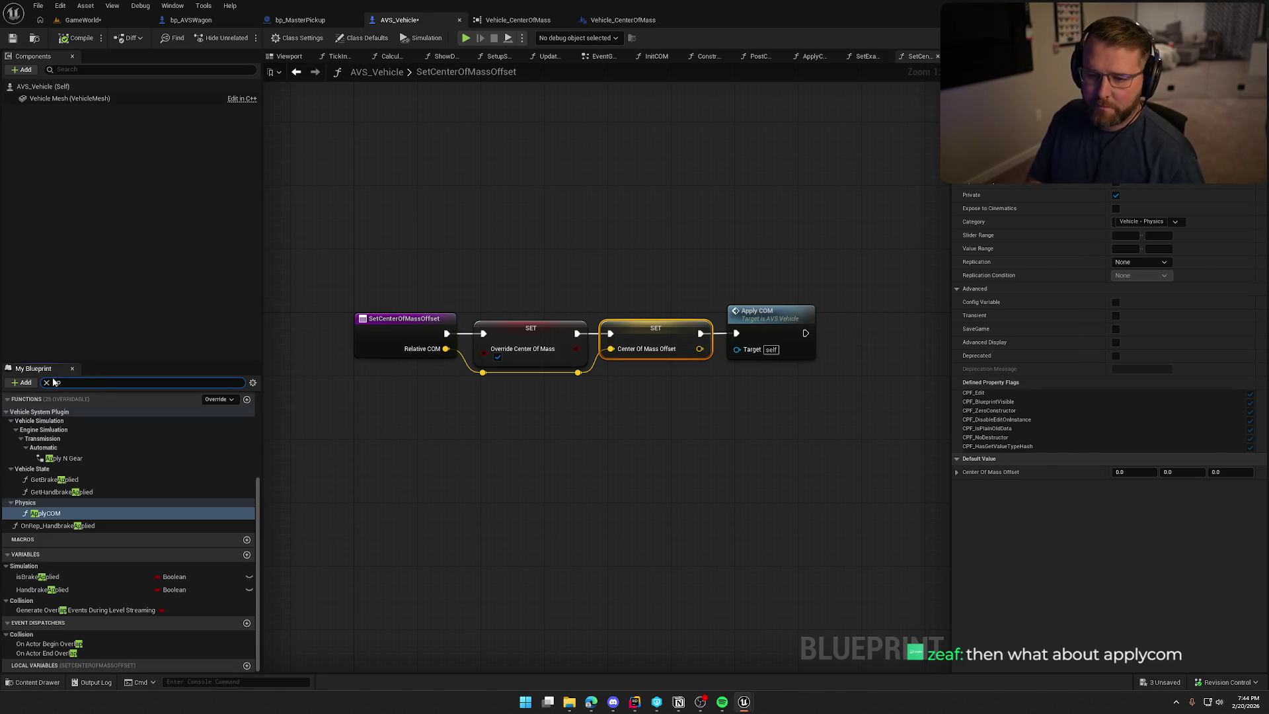
type("ply")
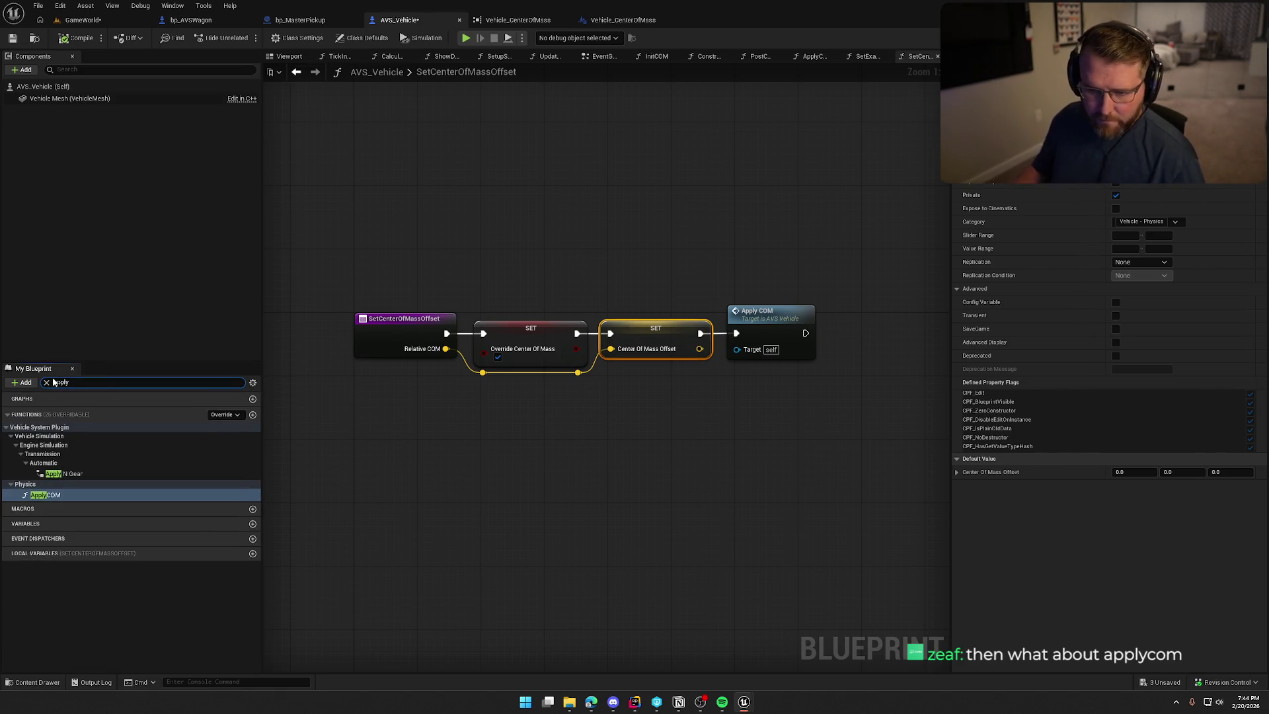
right_click(48, 495)
mouse_move(100, 551)
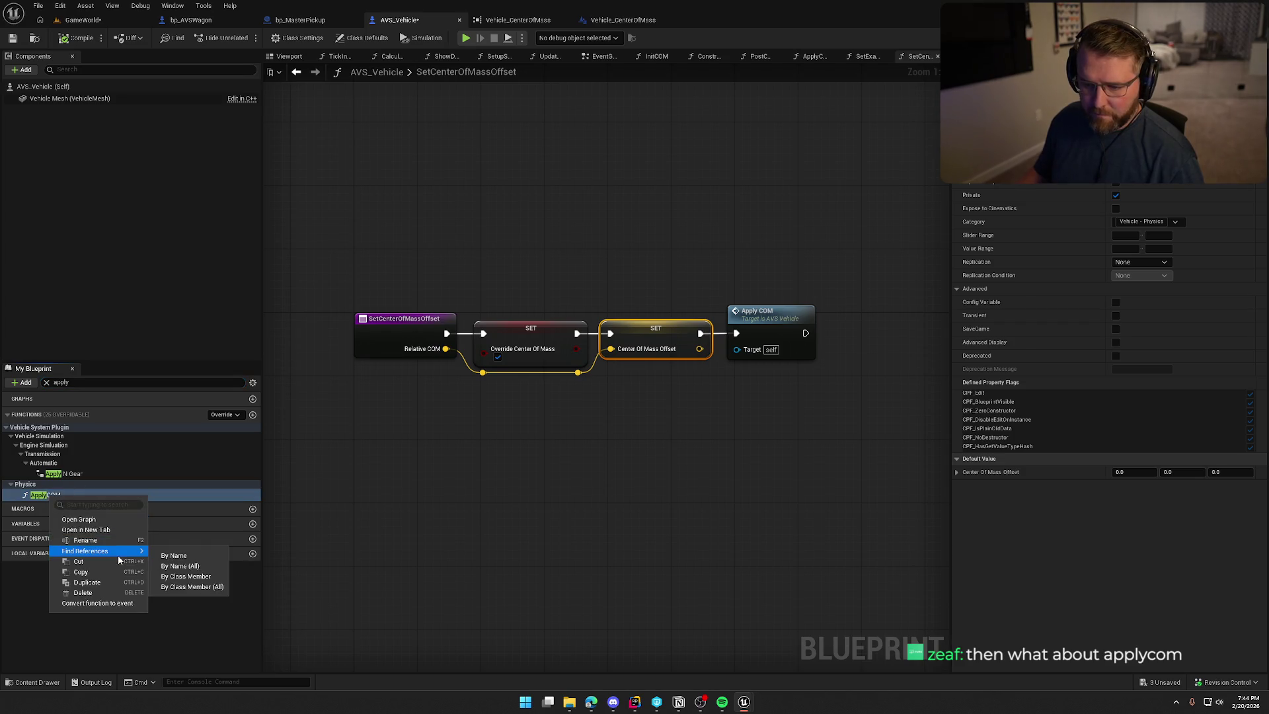
left_click(174, 578)
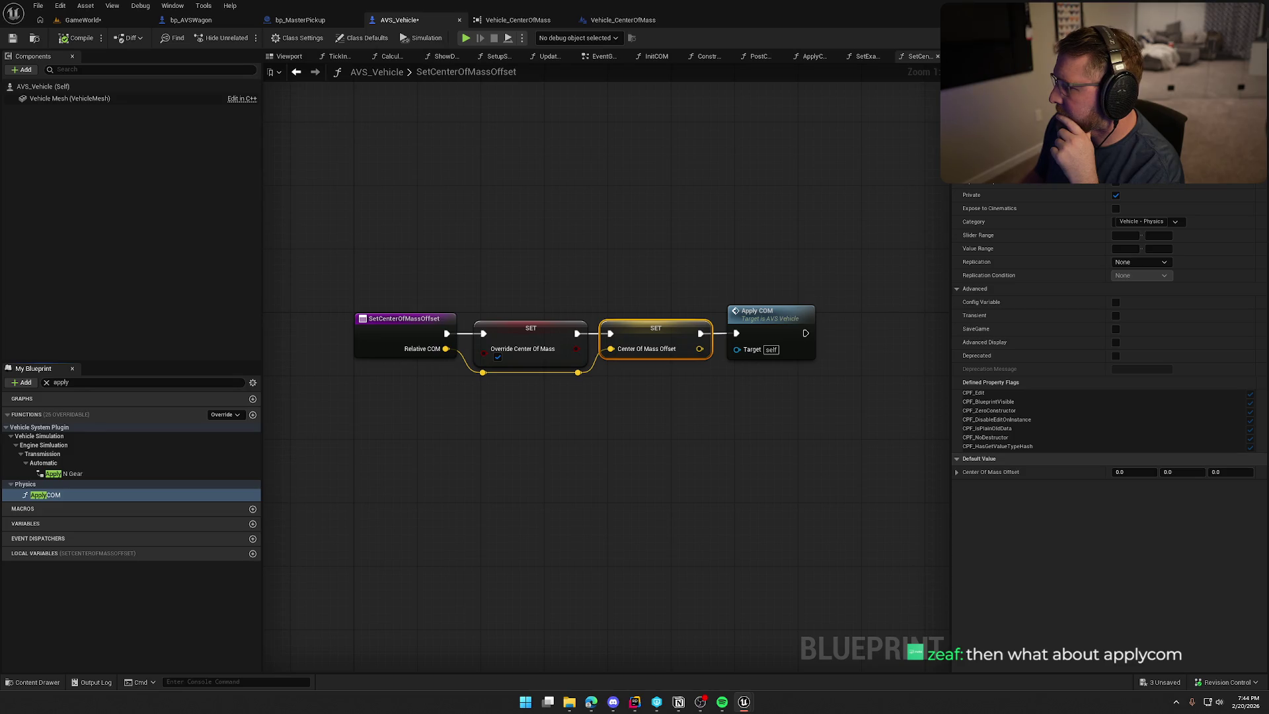
left_click(771, 315)
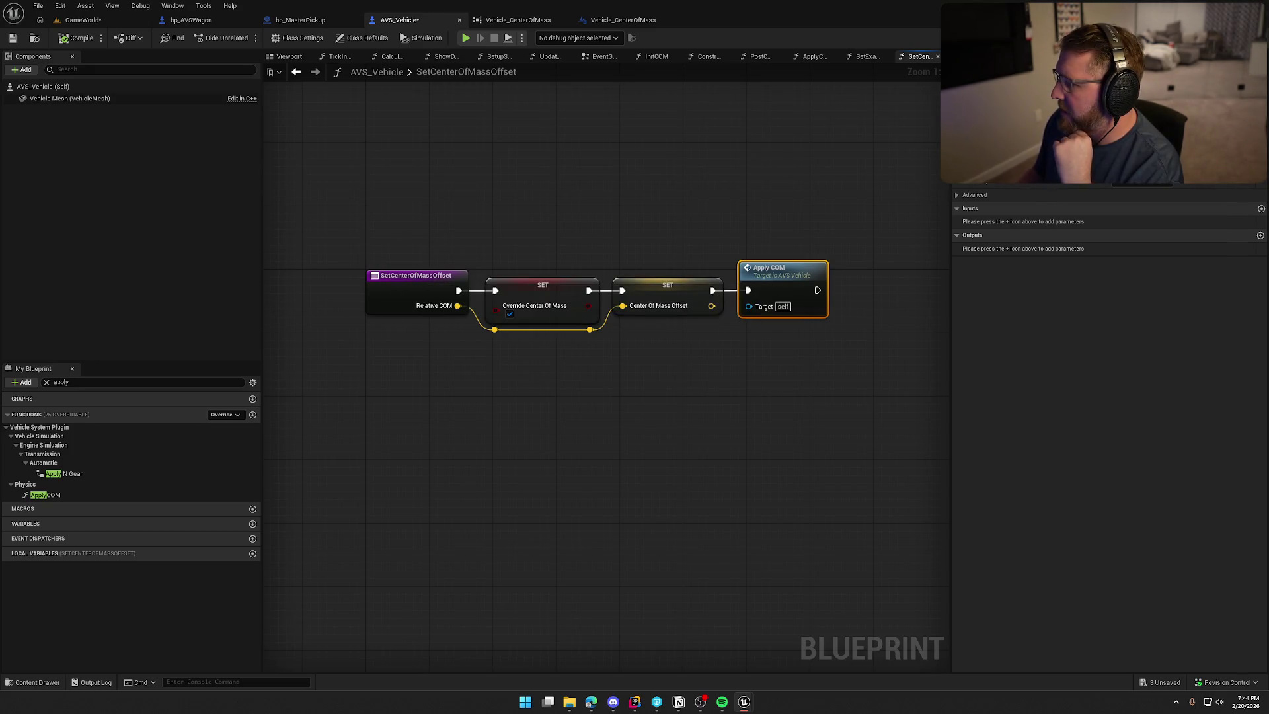
left_click(866, 56)
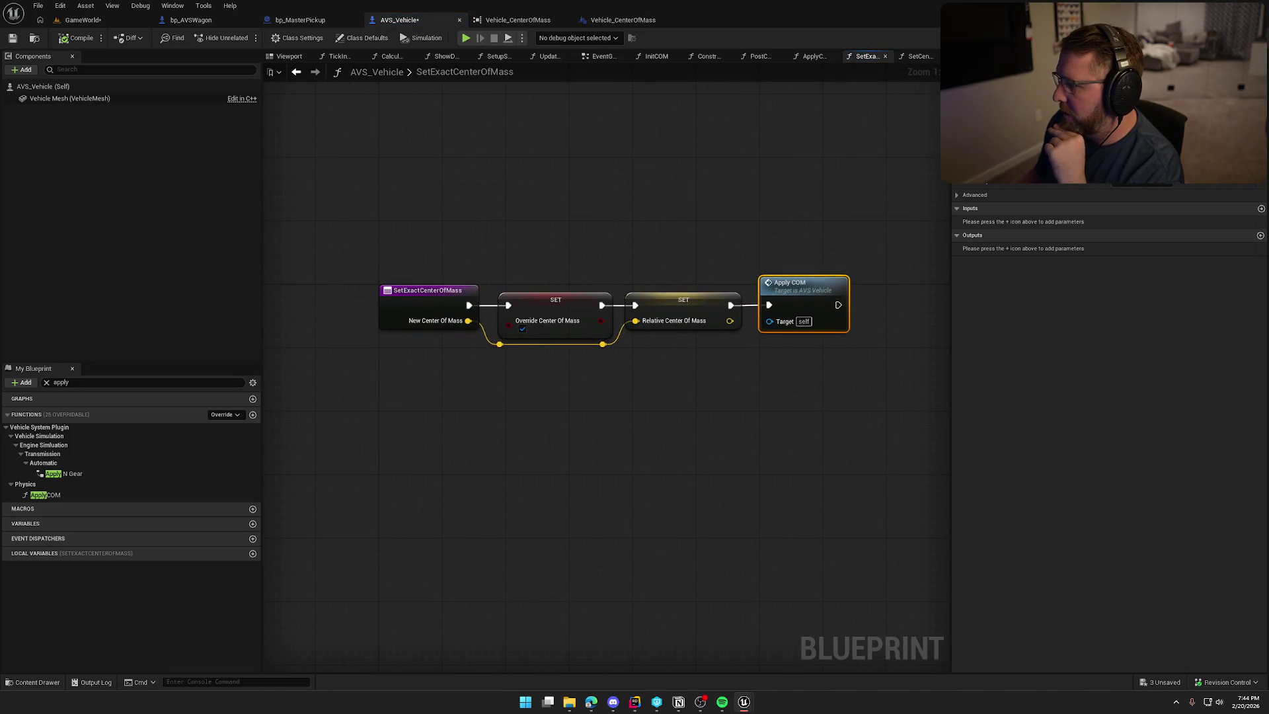
key("alt+Left")
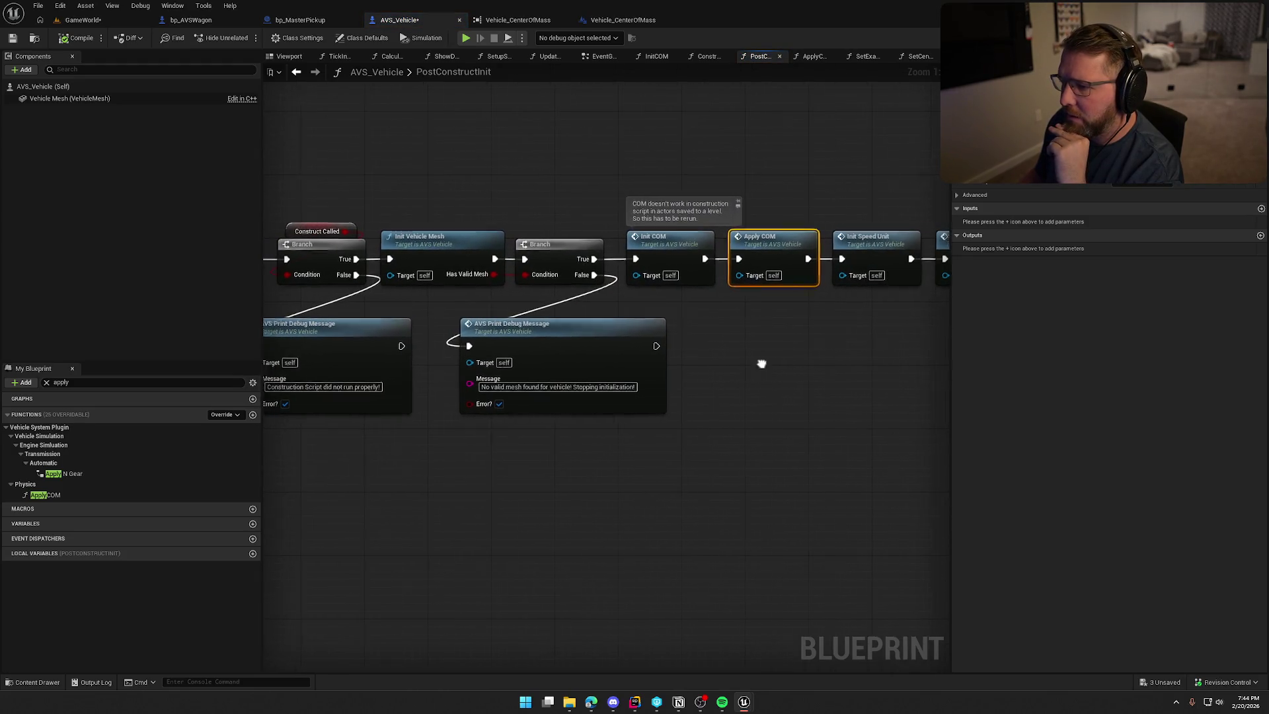
left_click_drag(759, 363, 1106, 349)
mouse_move(623, 235)
left_mouse_down()
mouse_move(466, 354)
mouse_move(437, 409)
left_mouse_up()
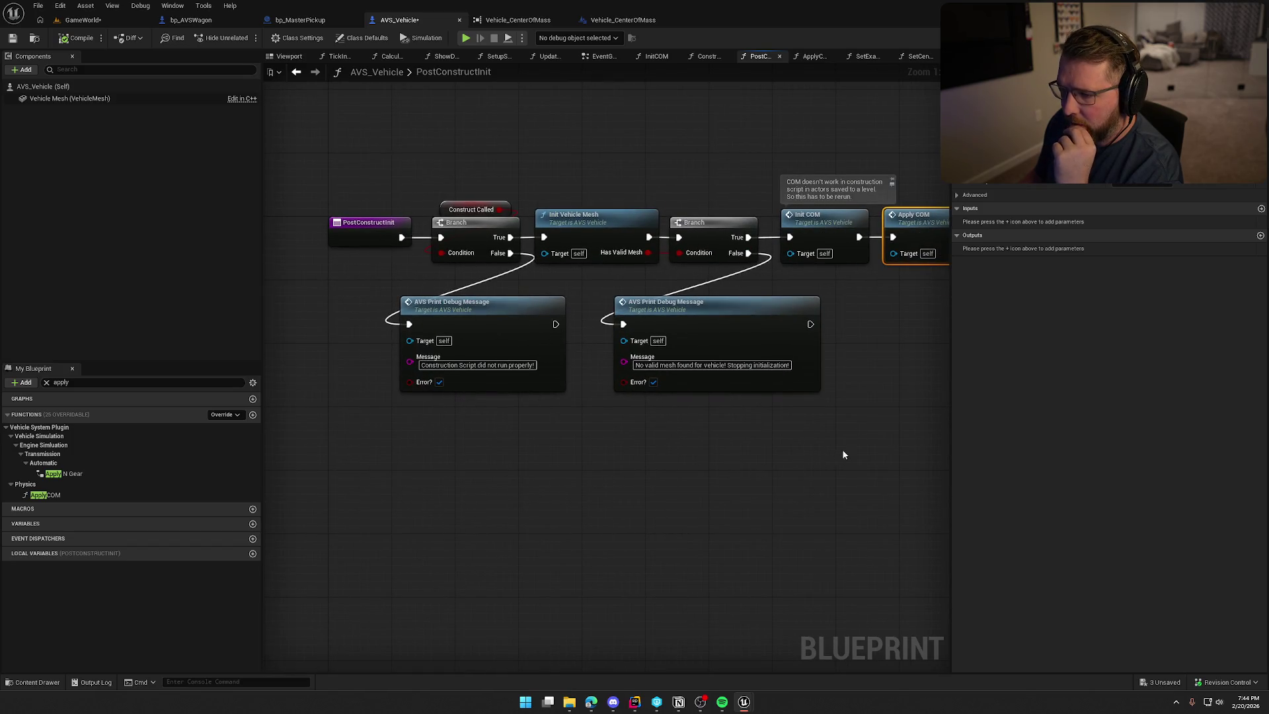
mouse_move(863, 447)
left_mouse_down()
mouse_move(714, 496)
mouse_move(715, 478)
left_mouse_up()
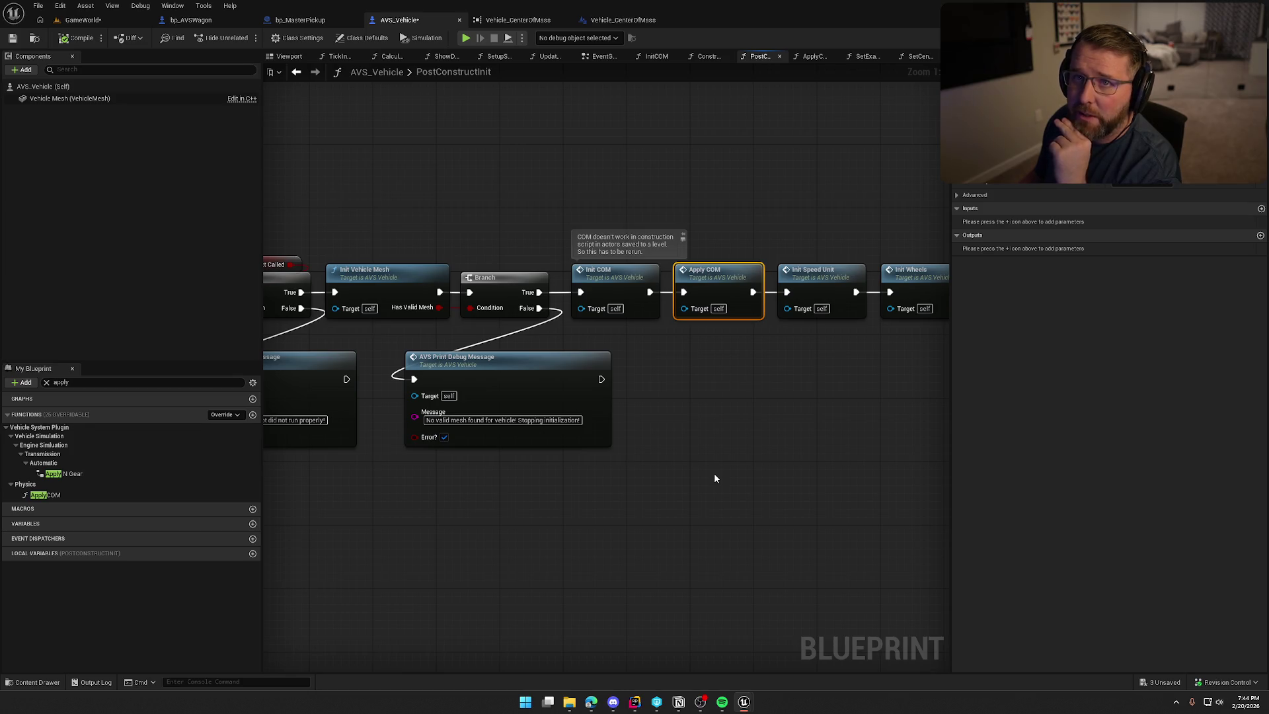
left_click_drag(780, 423, 715, 413)
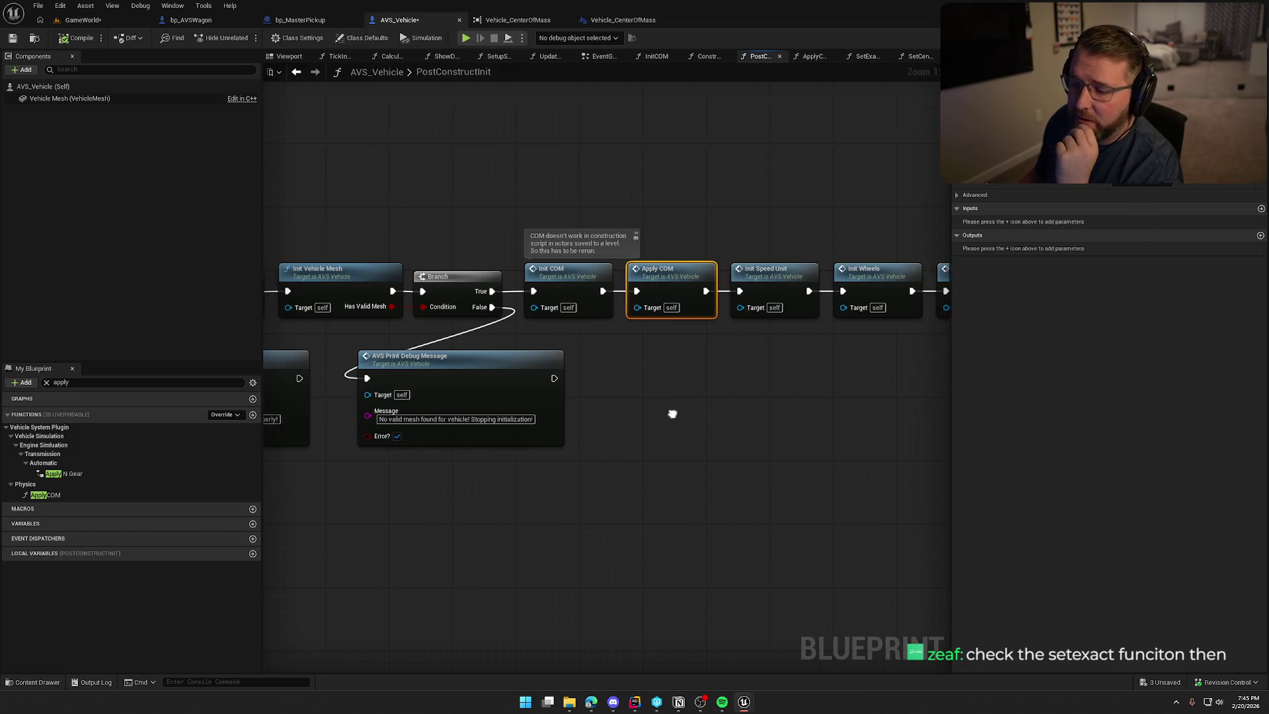
left_click_drag(672, 482, 384, 478)
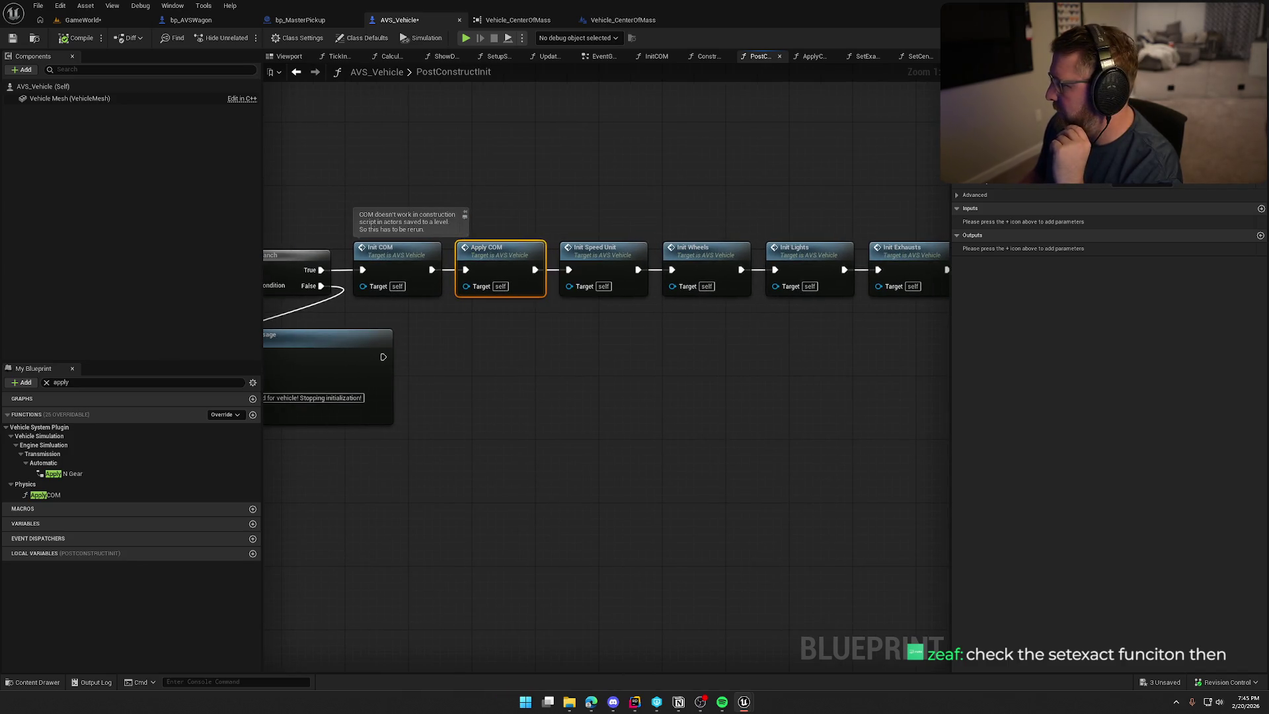
Look up where SetExactCenterOfMass is referenced, then close the search results
left_click(863, 56)
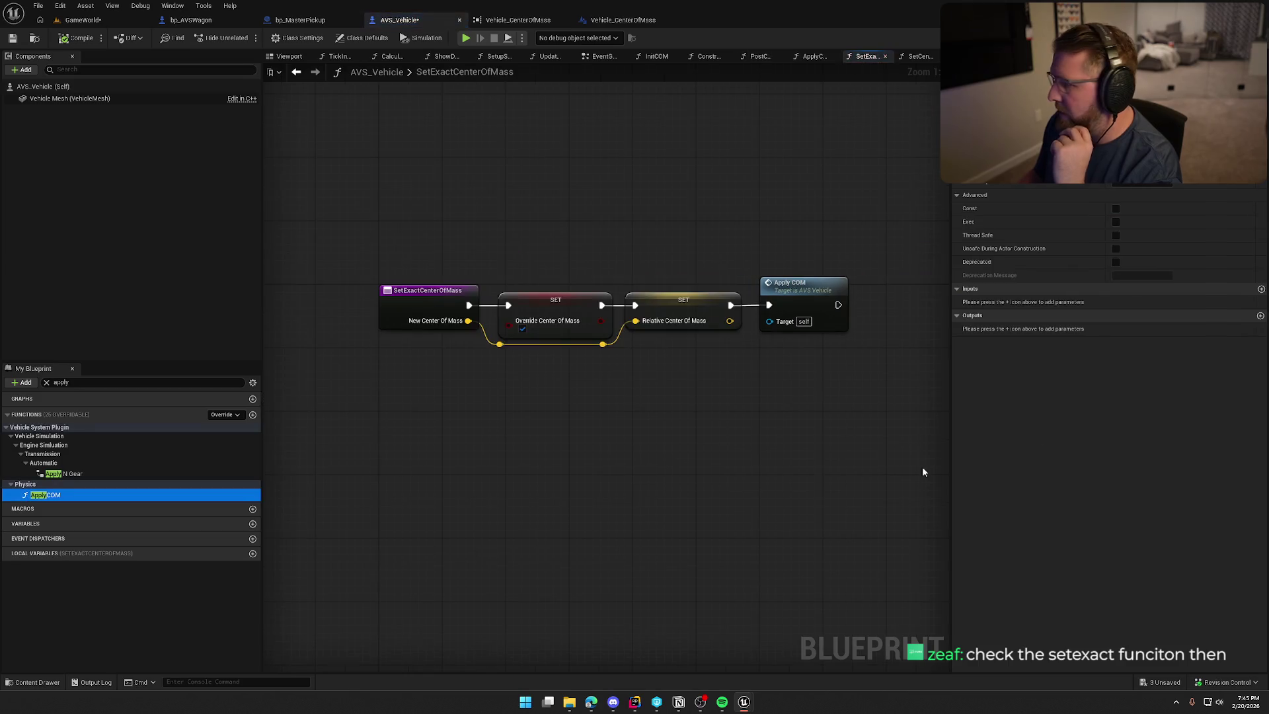
right_click(434, 299)
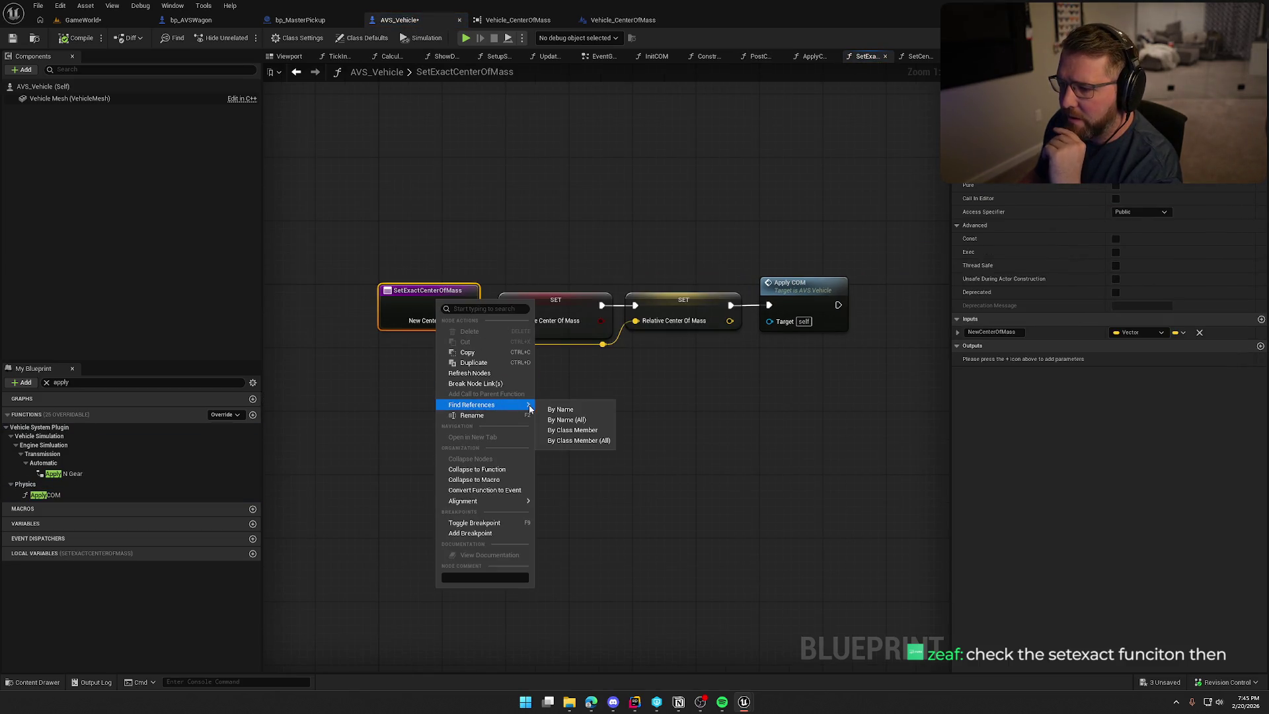
left_click(683, 465)
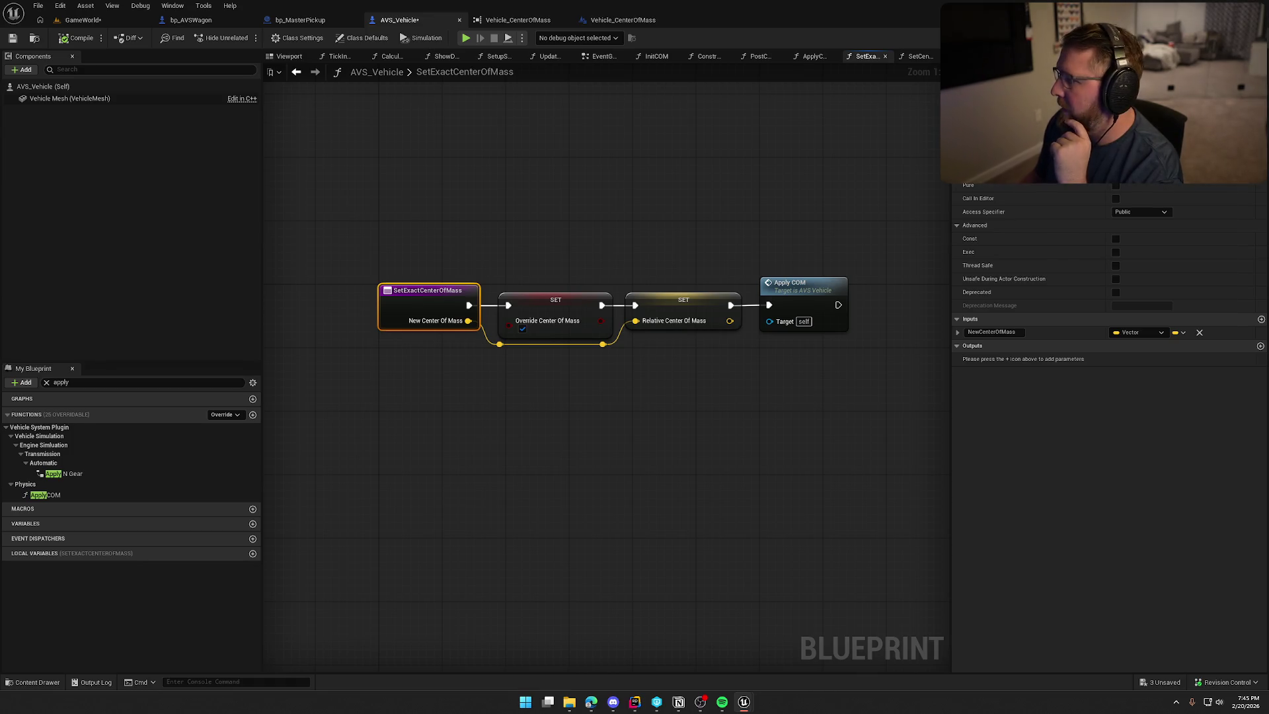
key("shift+alt+f")
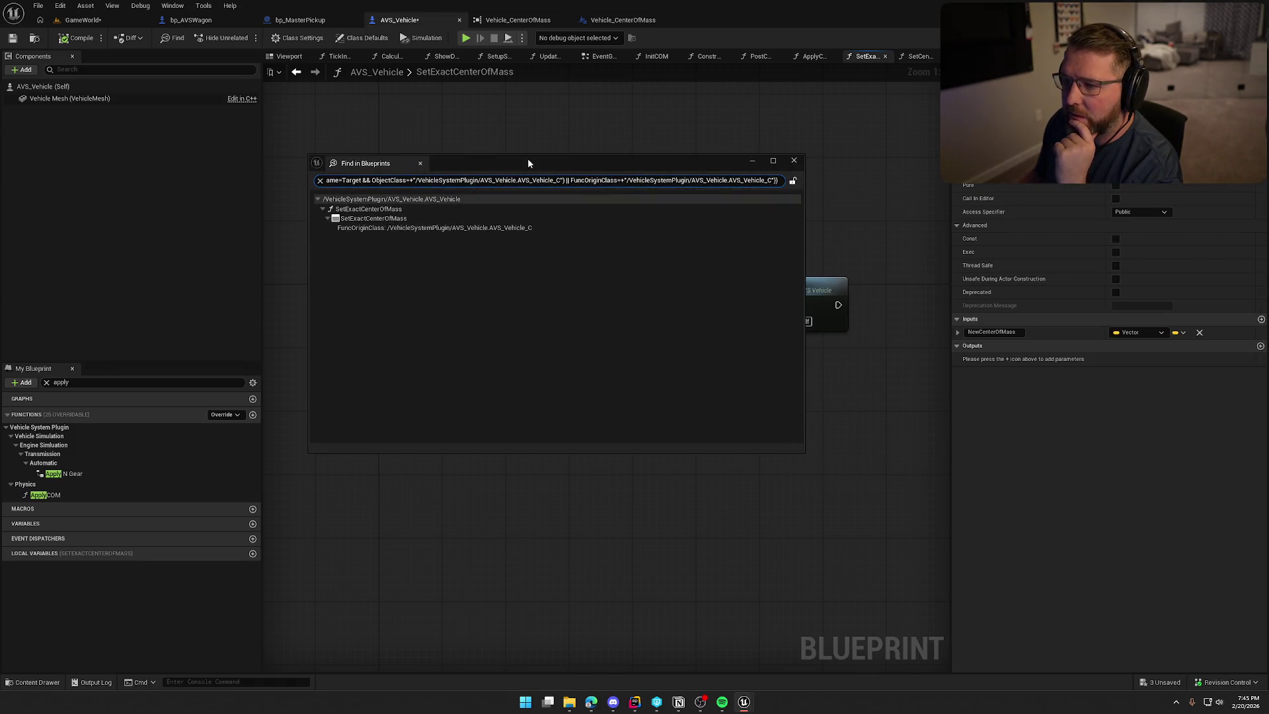
left_click(419, 163)
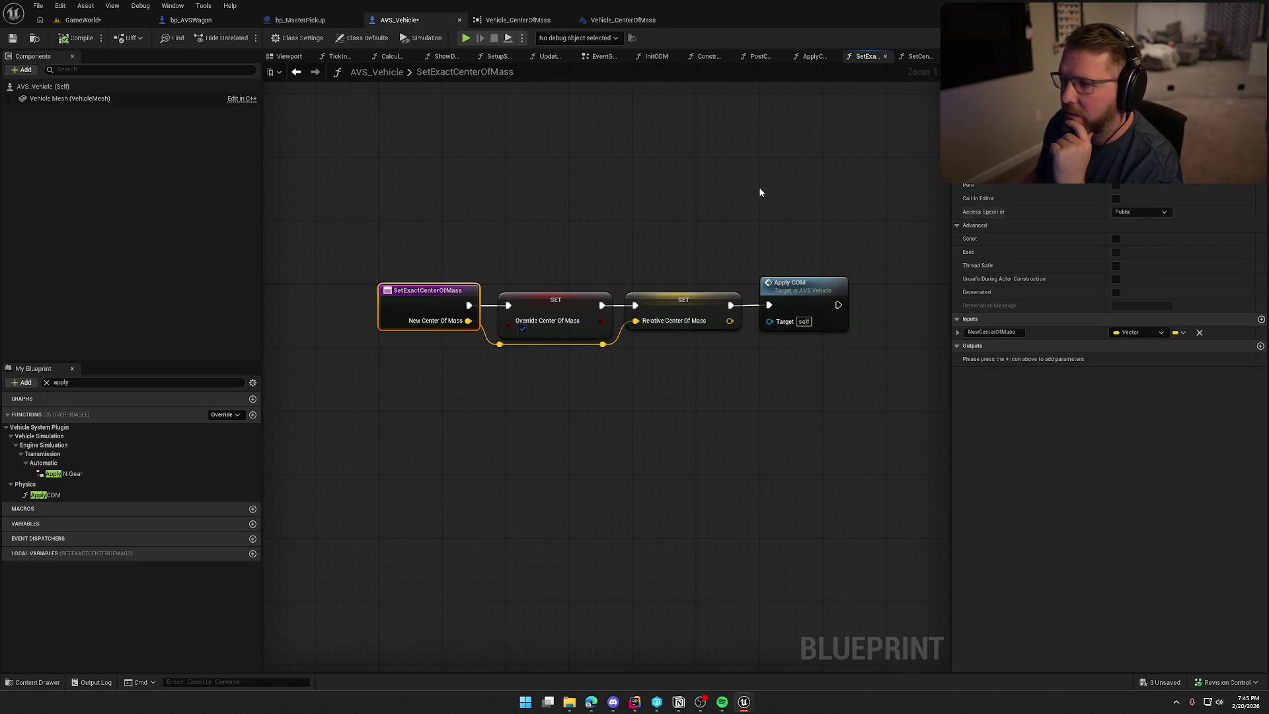
Close the TickInputs, CalculateSteering and ShowDebugMenu graph tabs
left_click(340, 57)
mouse_move(534, 364)
left_mouse_down()
mouse_move(487, 311)
mouse_move(712, 426)
left_mouse_up()
middle_click(341, 61)
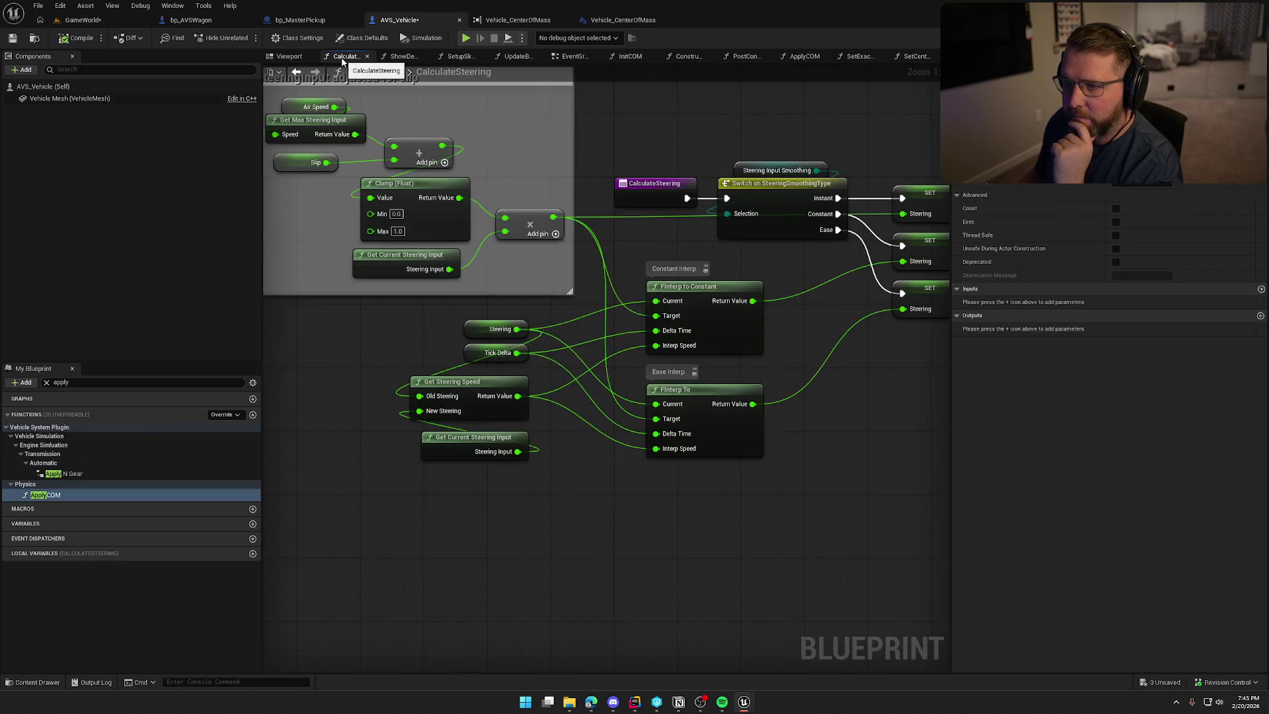
middle_click(342, 62)
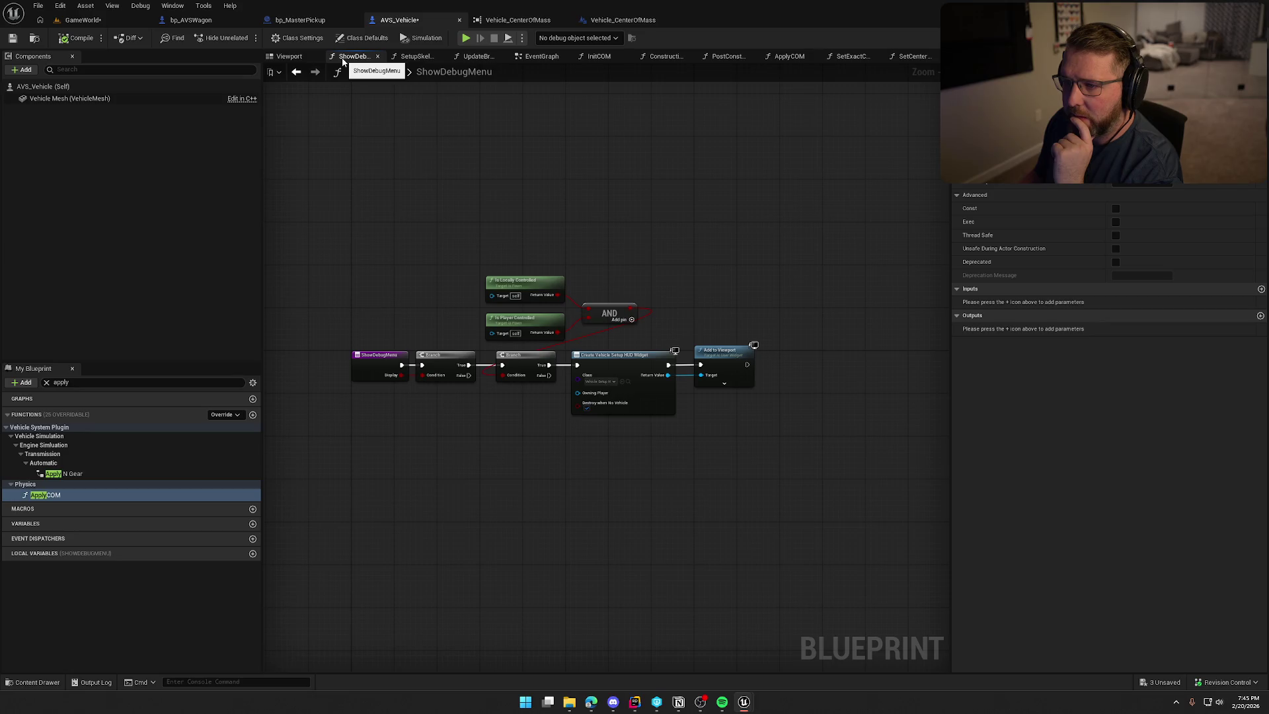
middle_click(341, 61)
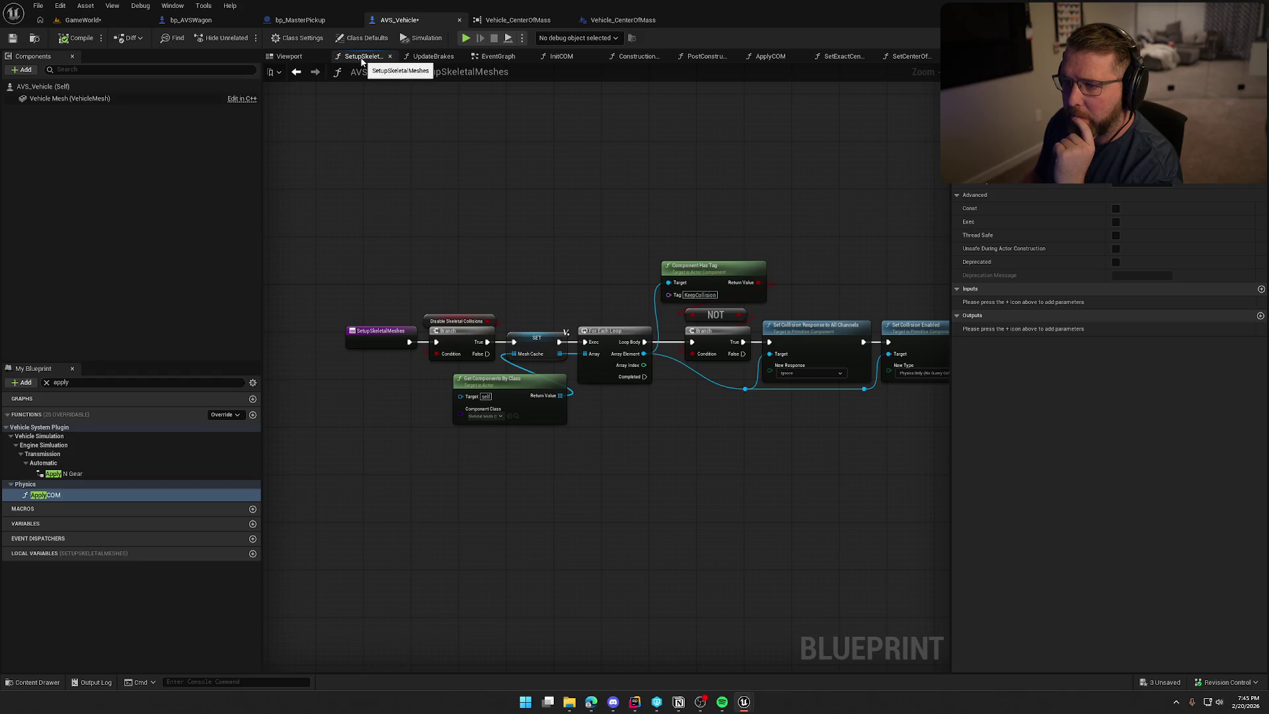
In bp_AVSWagon, filter variables by 'debug', enable DisplayDebugMenu's default, and start Play
left_click(191, 20)
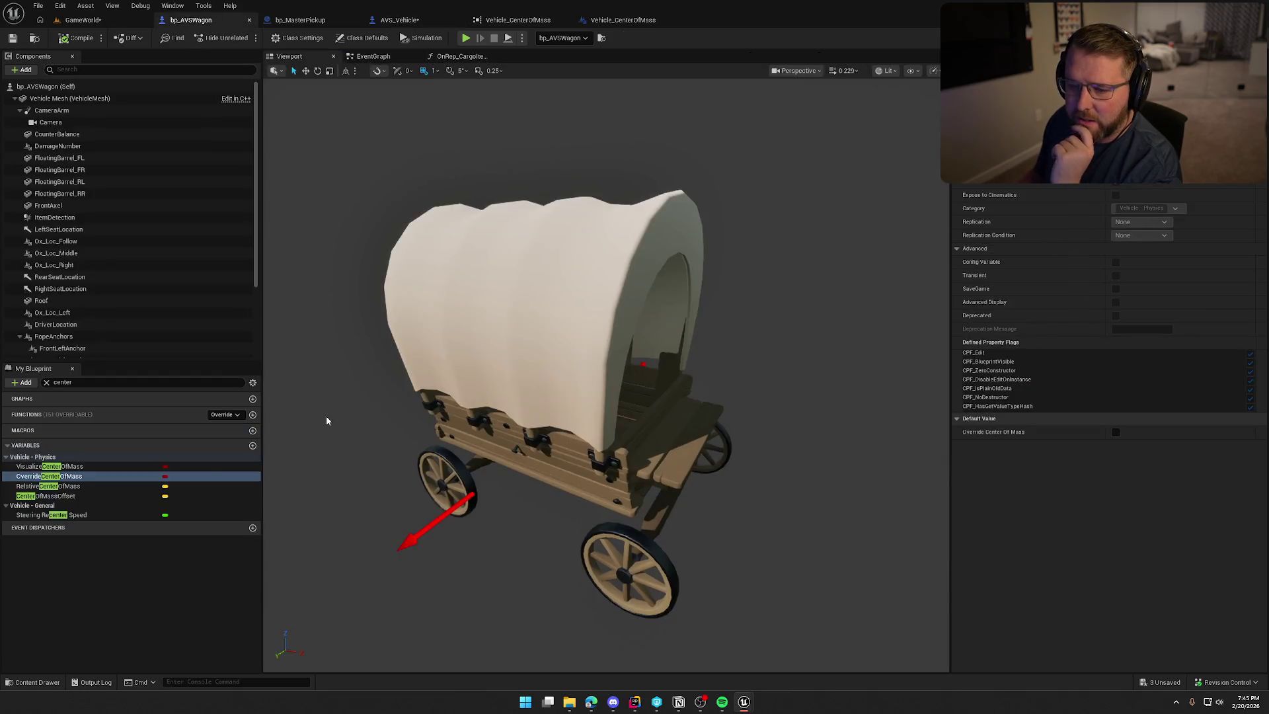
double_click(76, 382)
type("de")
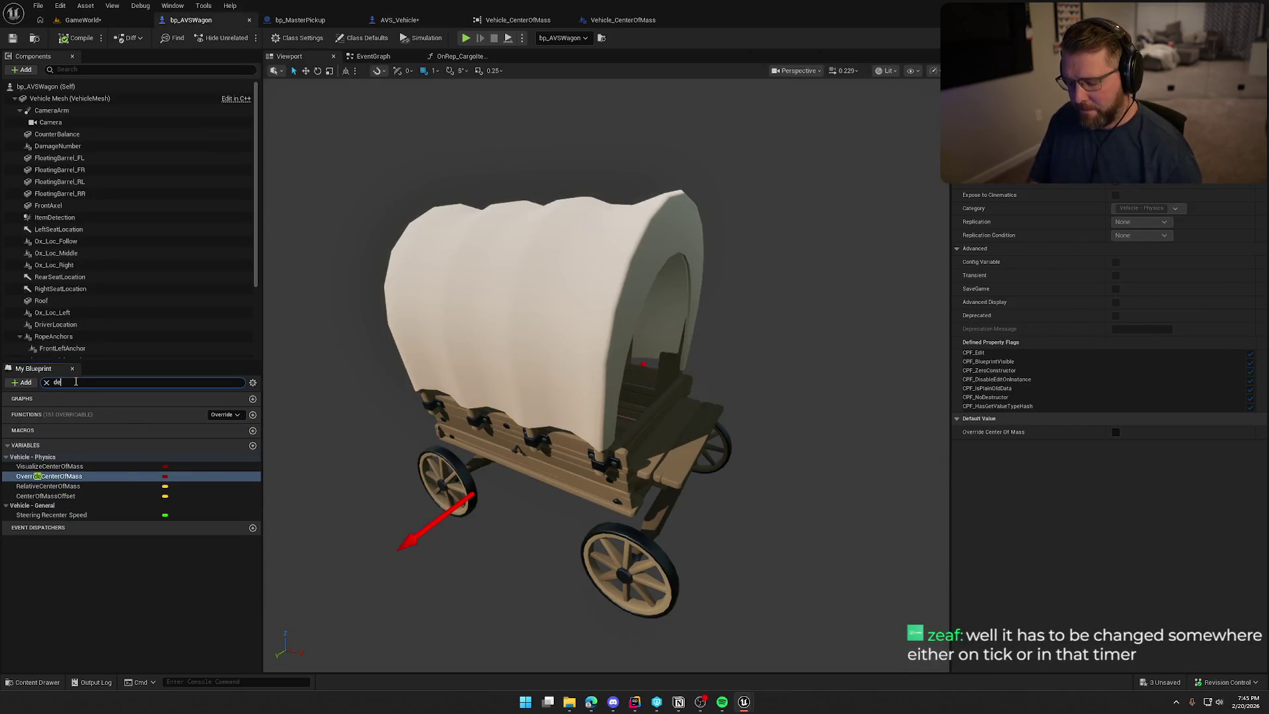
type("bu")
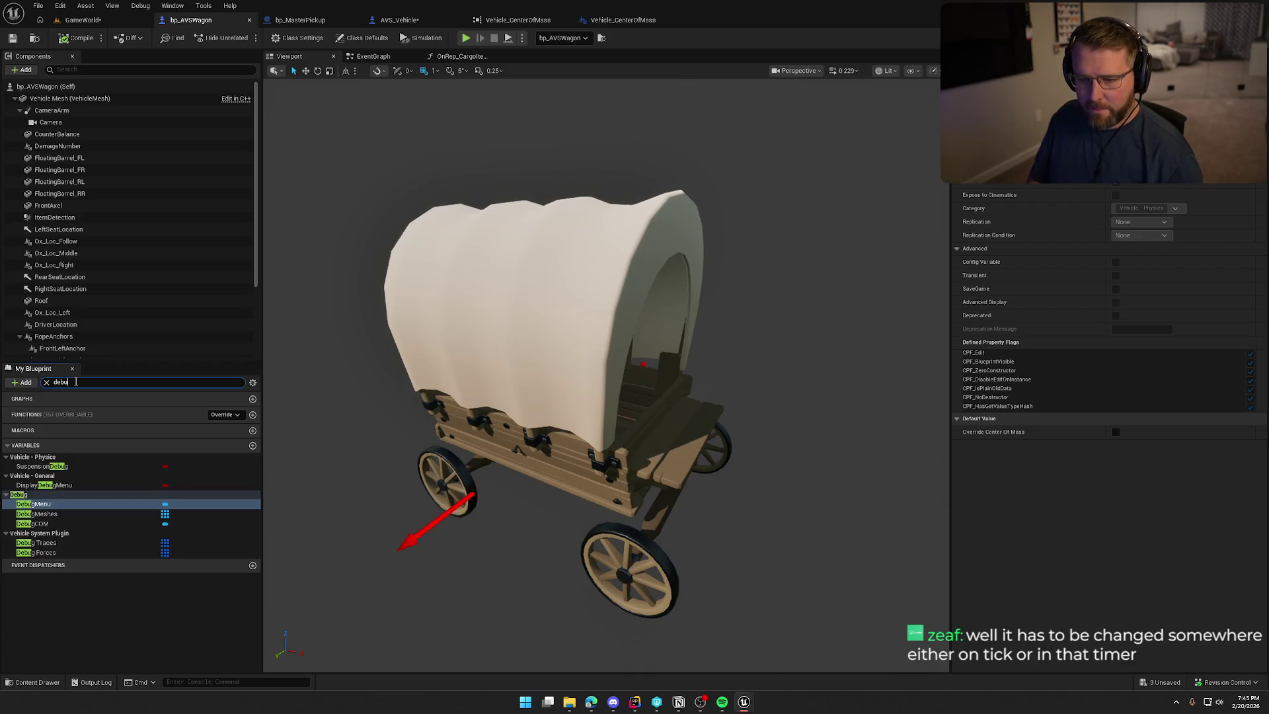
type("g")
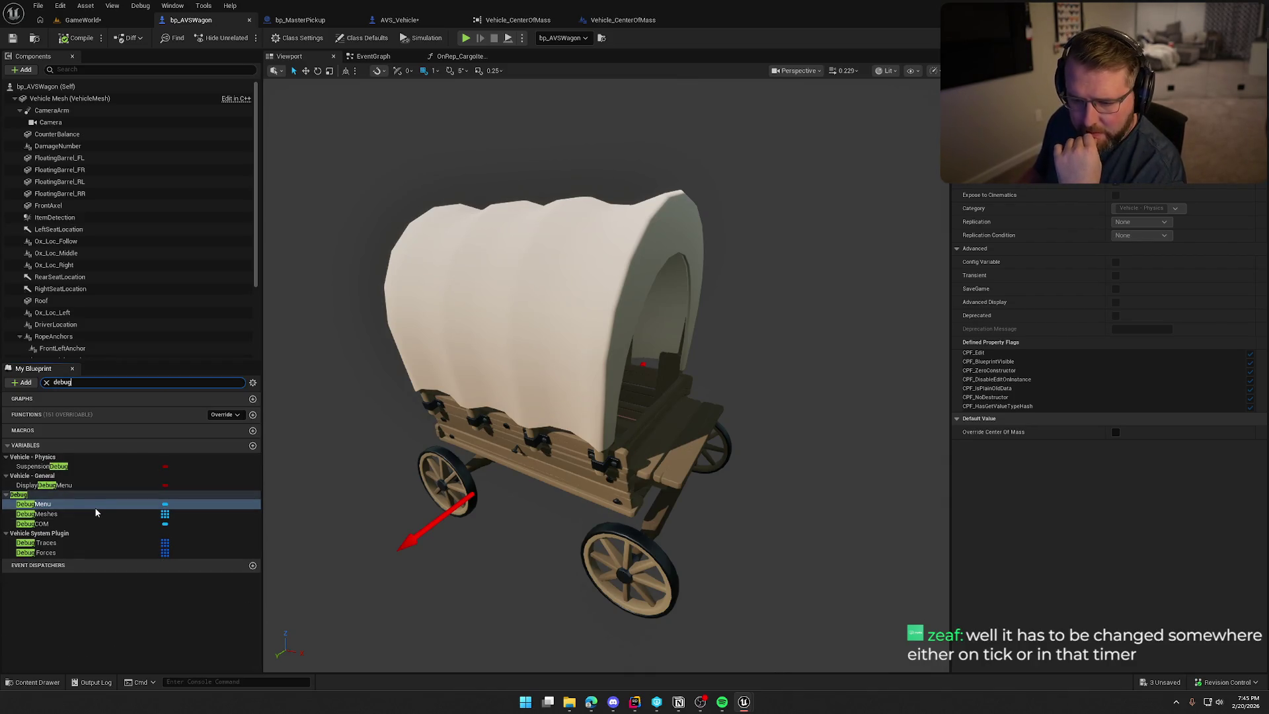
left_click(53, 485)
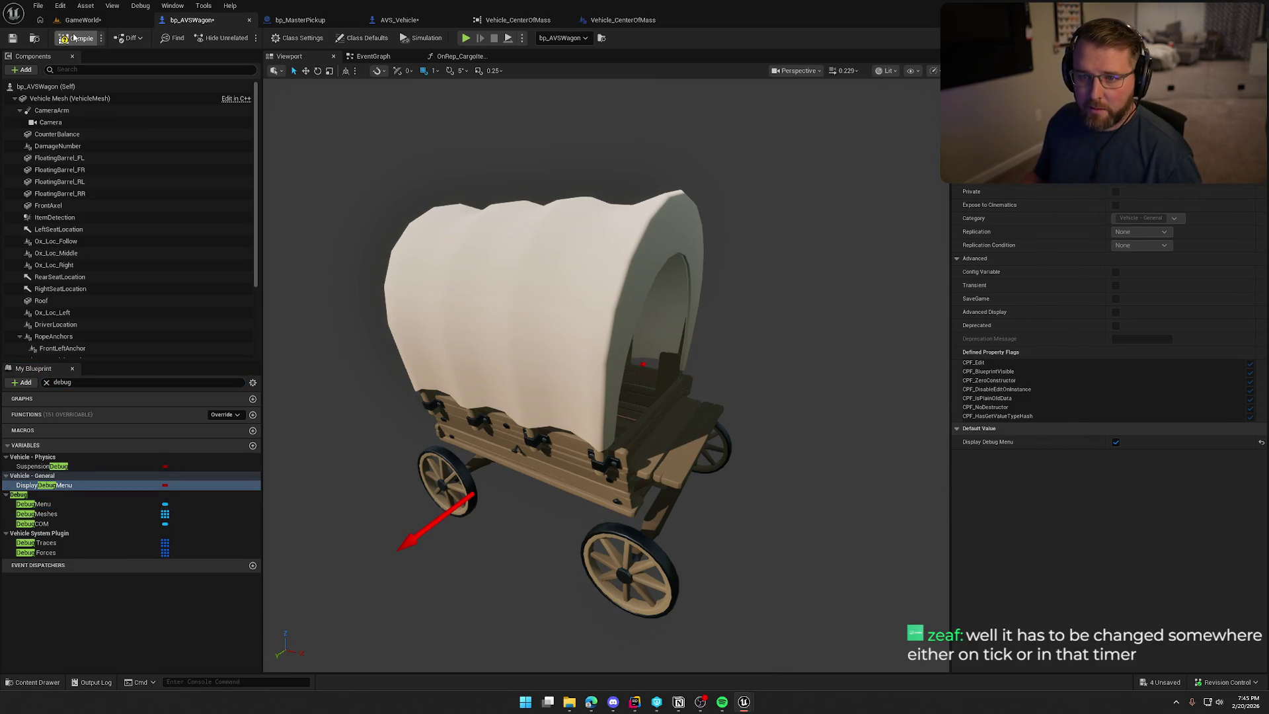
left_click(99, 21)
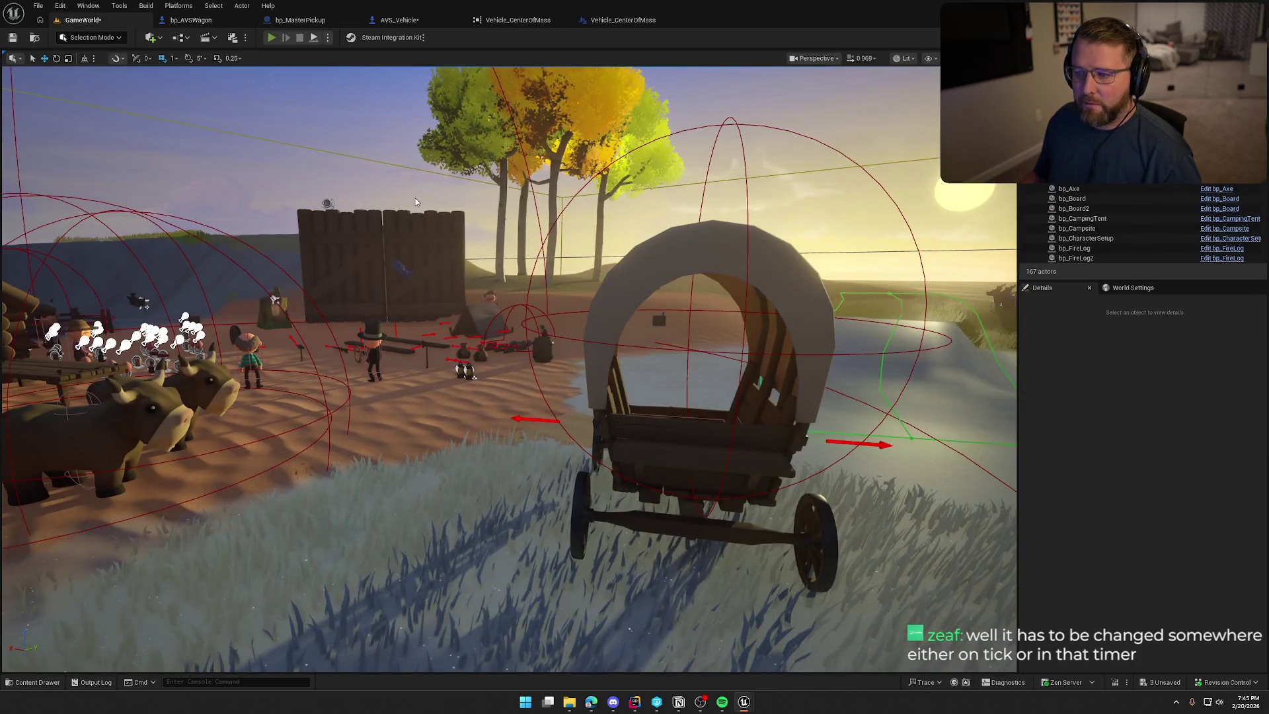
Walk to the wagon, get in, drive it around, and get back out
key("w")
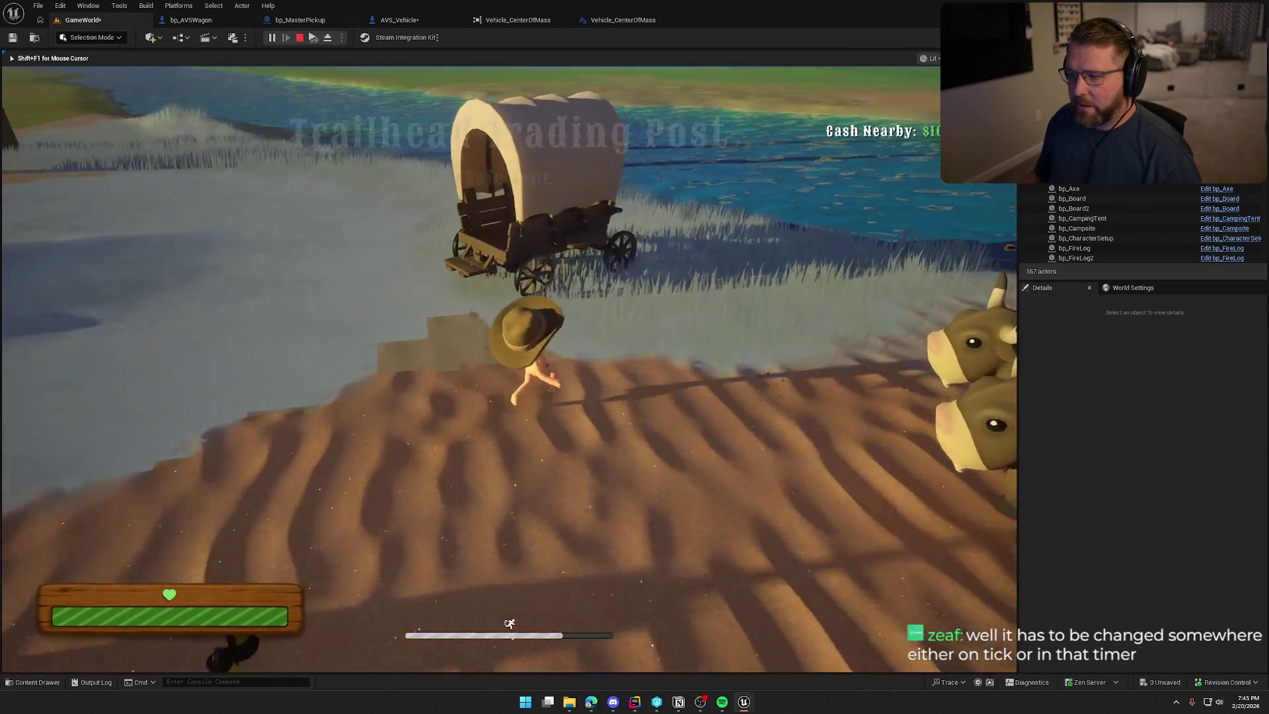
key("e")
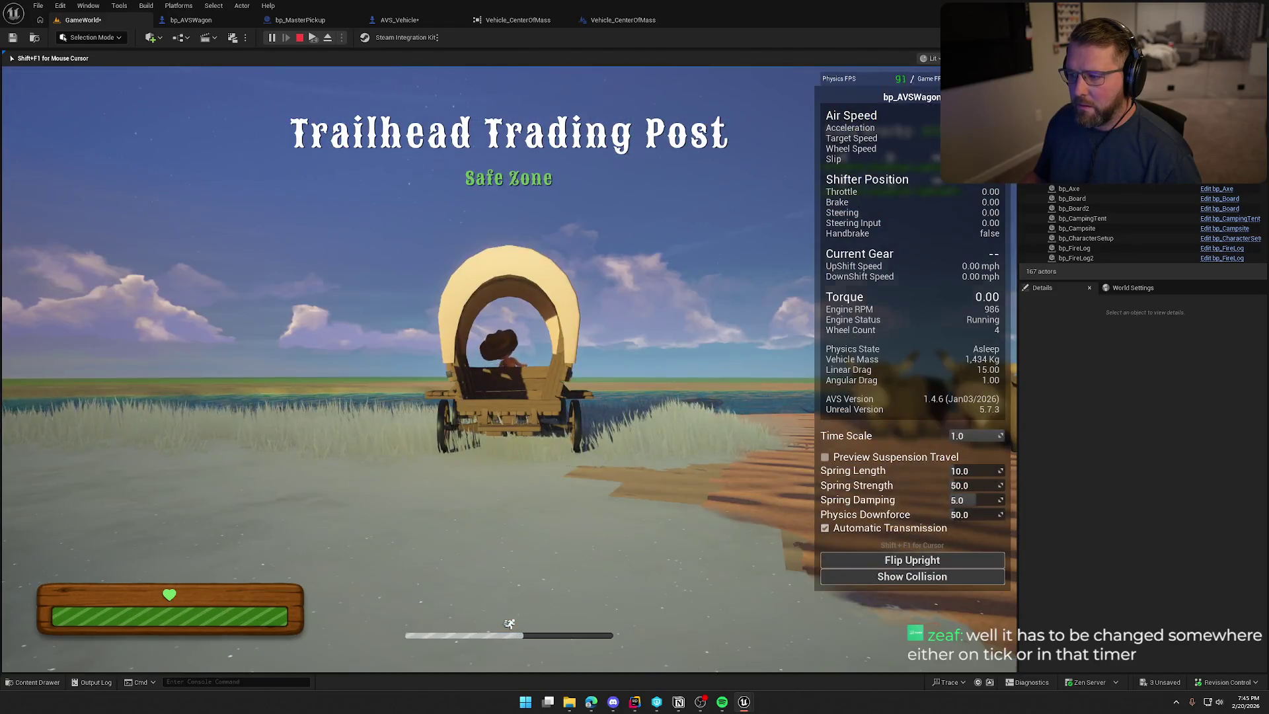
key("s")
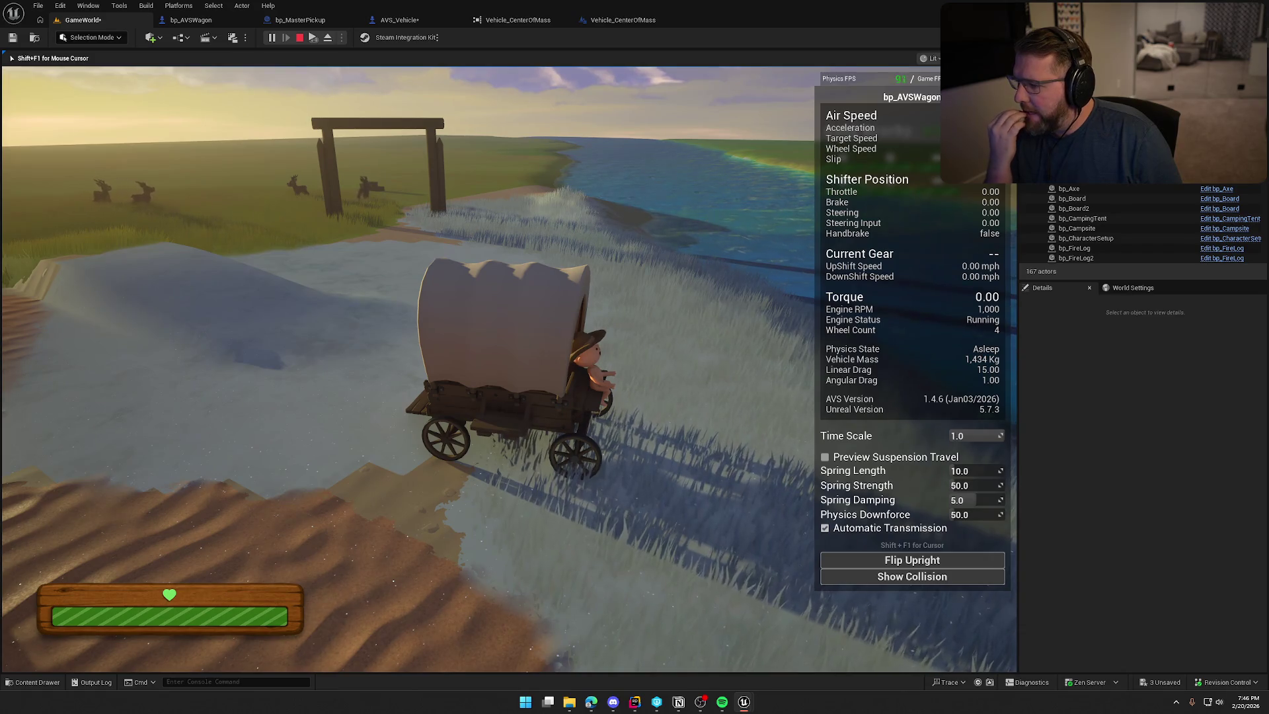
key("e")
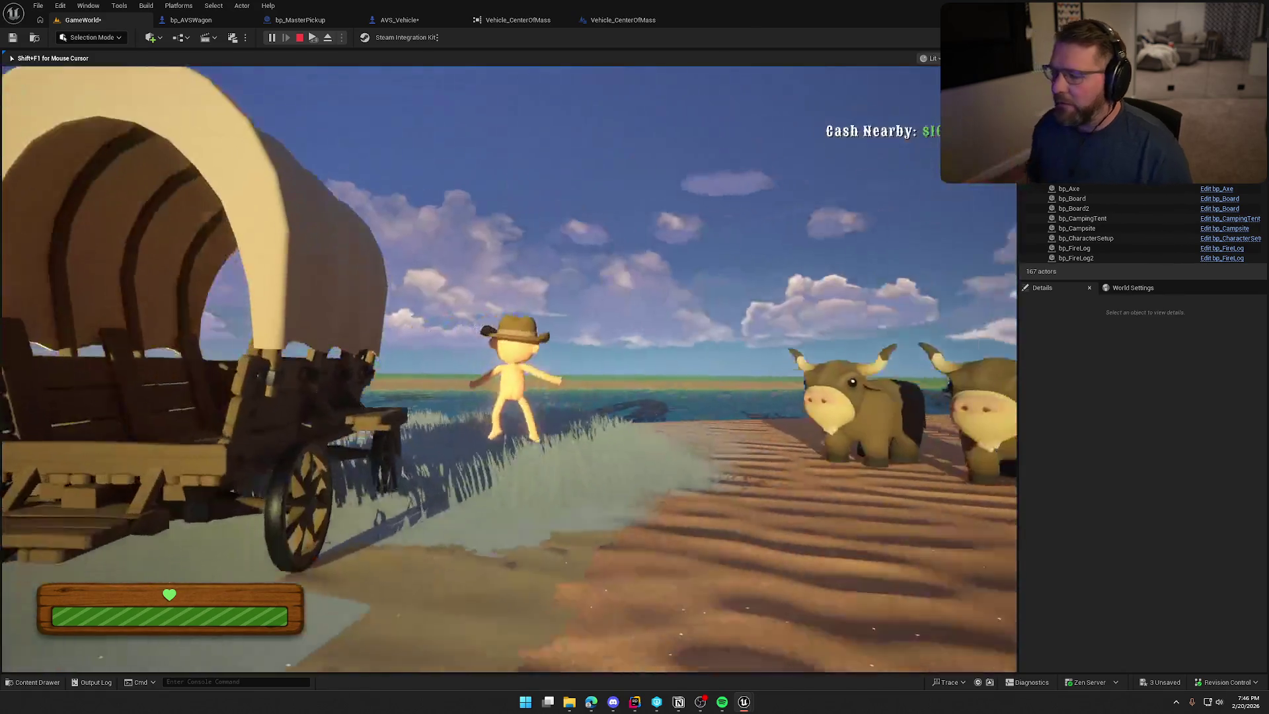
Carry the money bag into the wagon bed, drive the loaded wagon, and stop play
key("w")
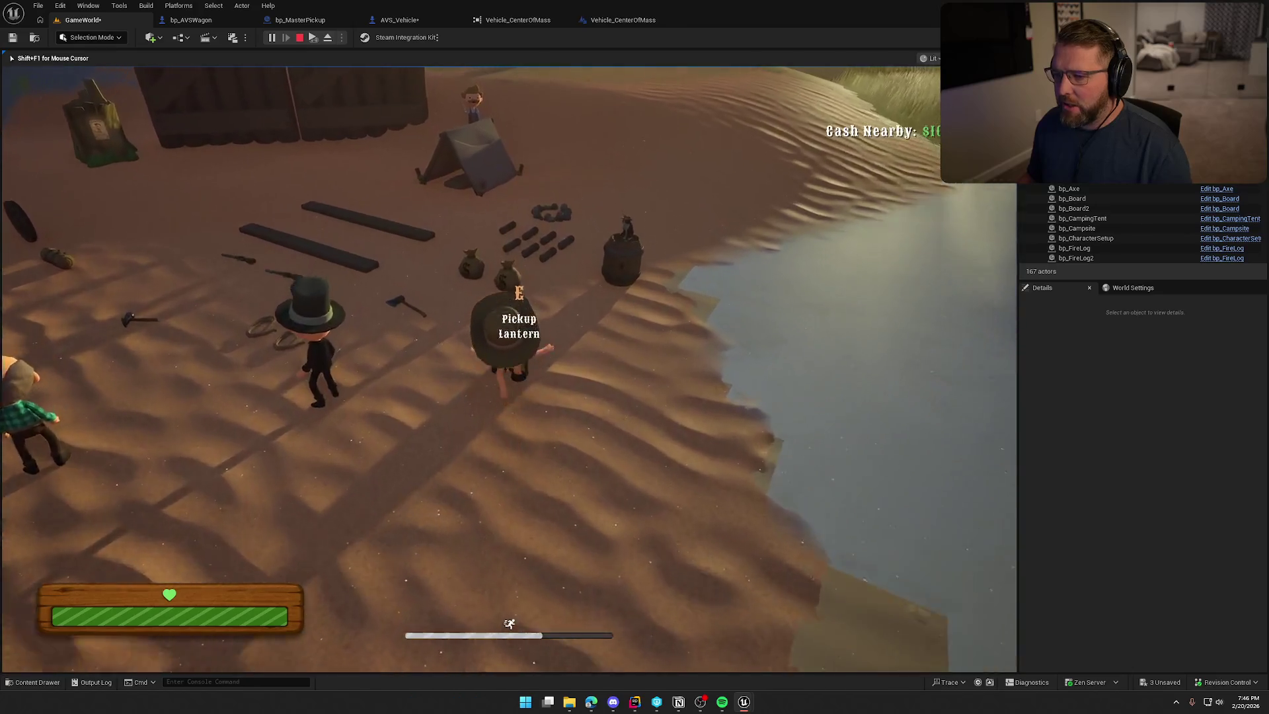
key("e")
key("w")
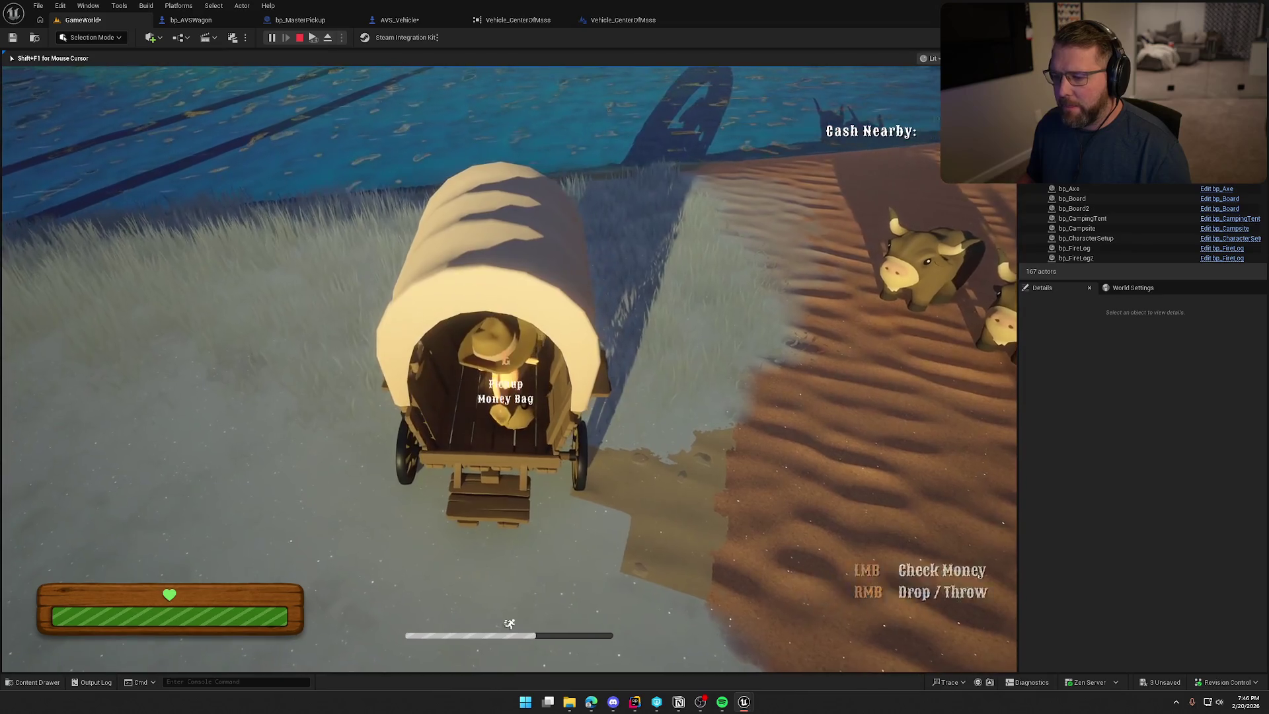
key("e")
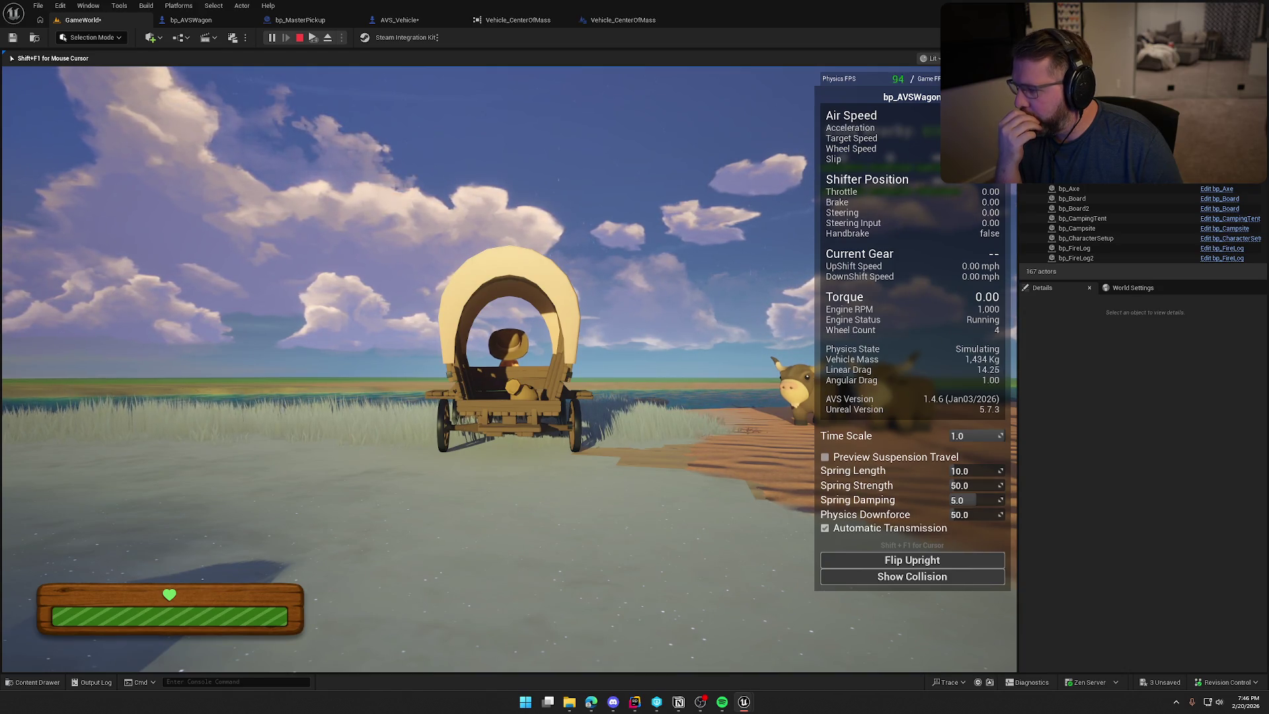
key("w")
key("s")
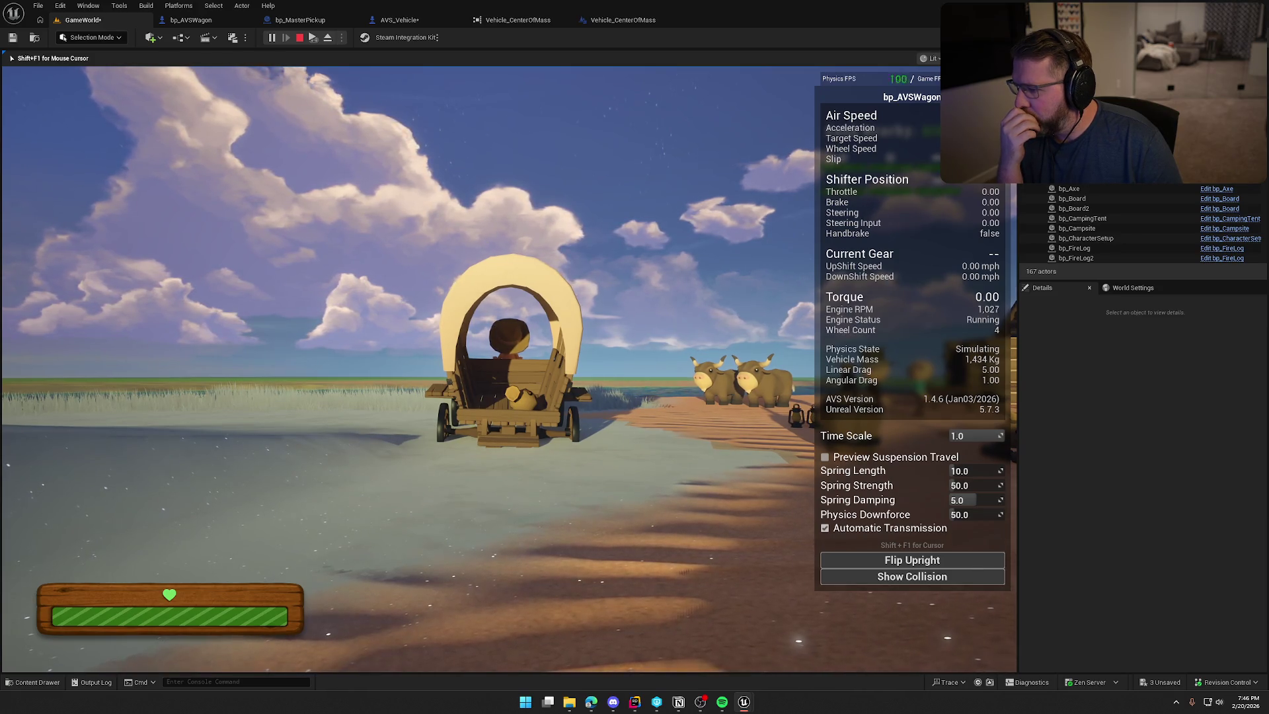
key("Escape")
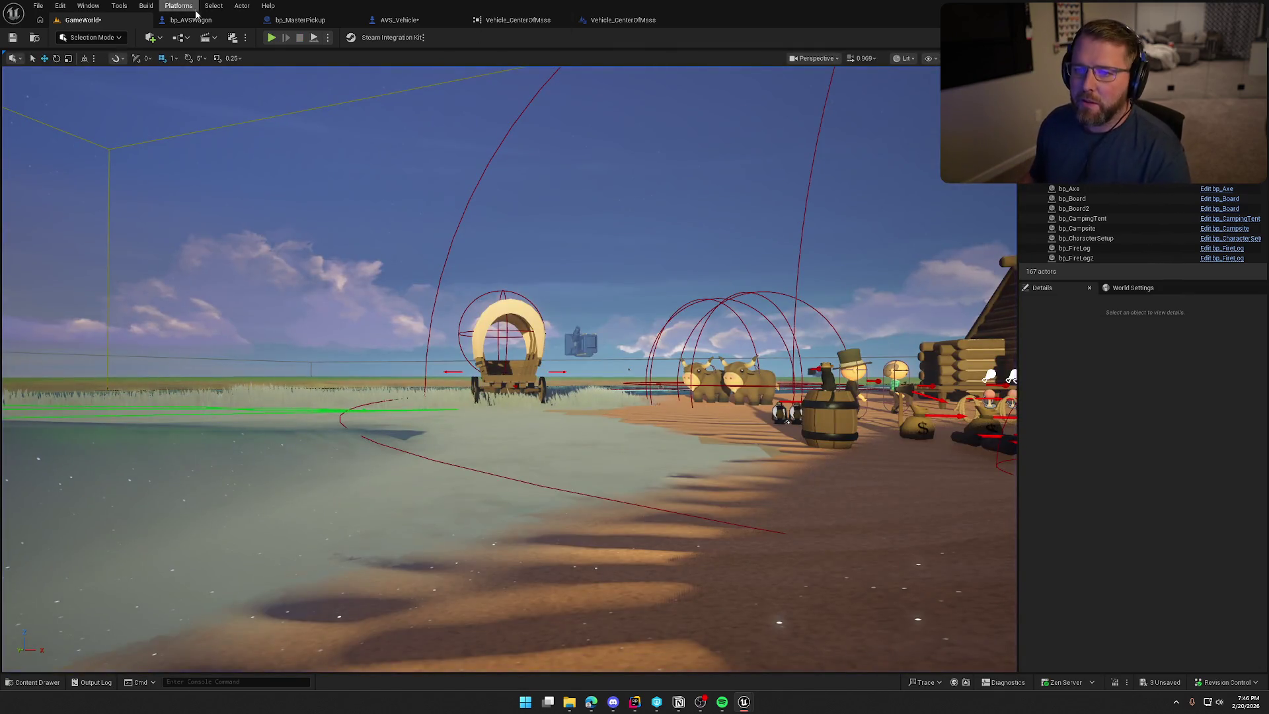
Turn bp_AVSWagon's Display Debug Menu default off and close AVS_Vehicle's SetupSkeletalMeshes and UpdateBrakes graphs
left_click(190, 20)
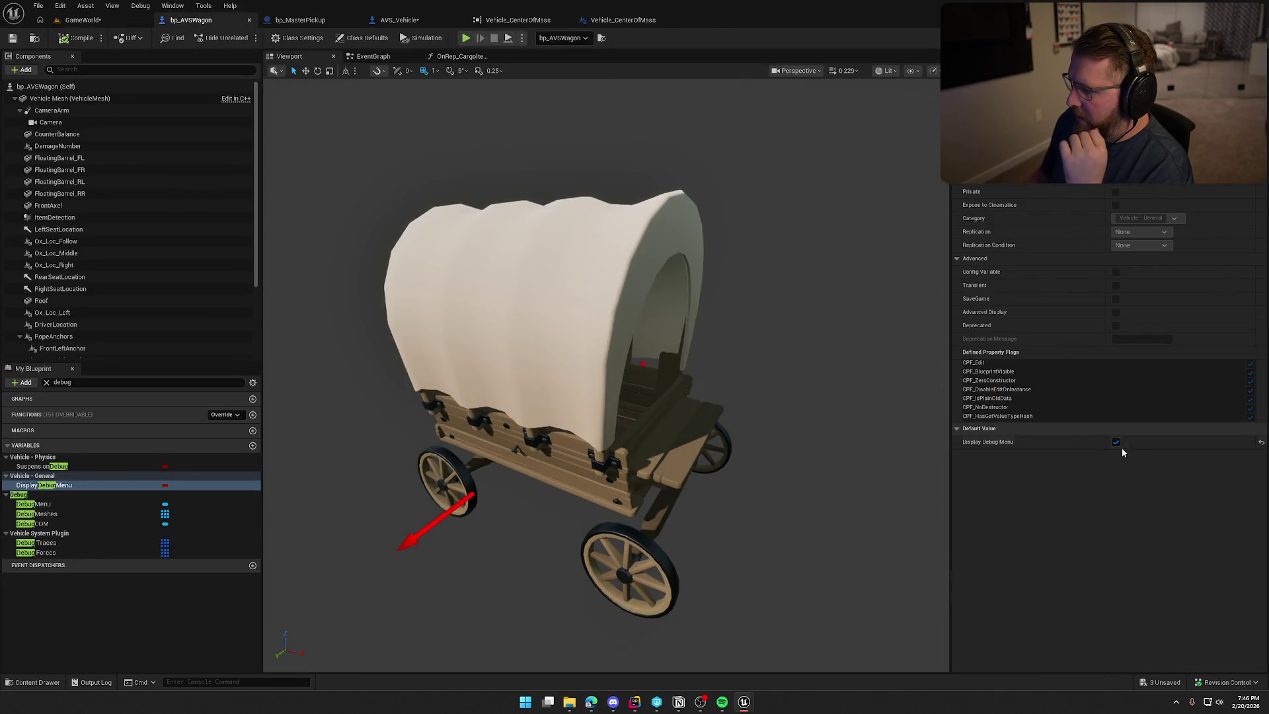
left_click(1115, 442)
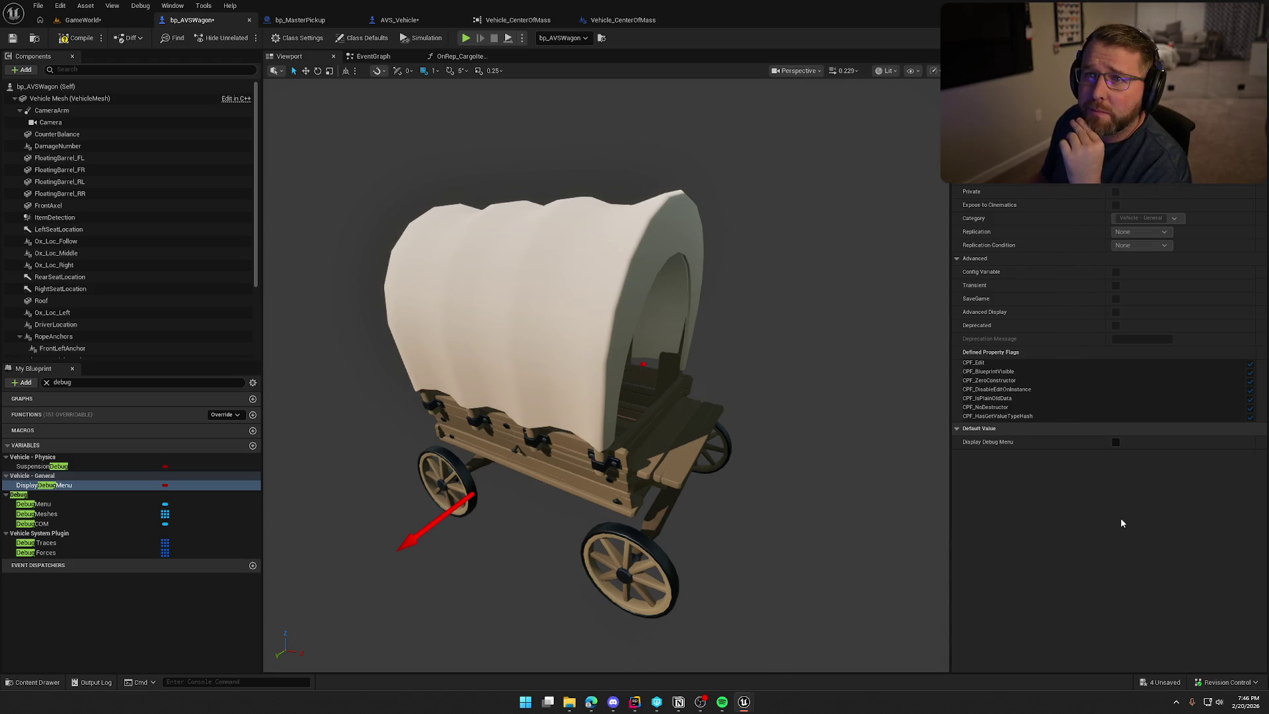
left_click(387, 21)
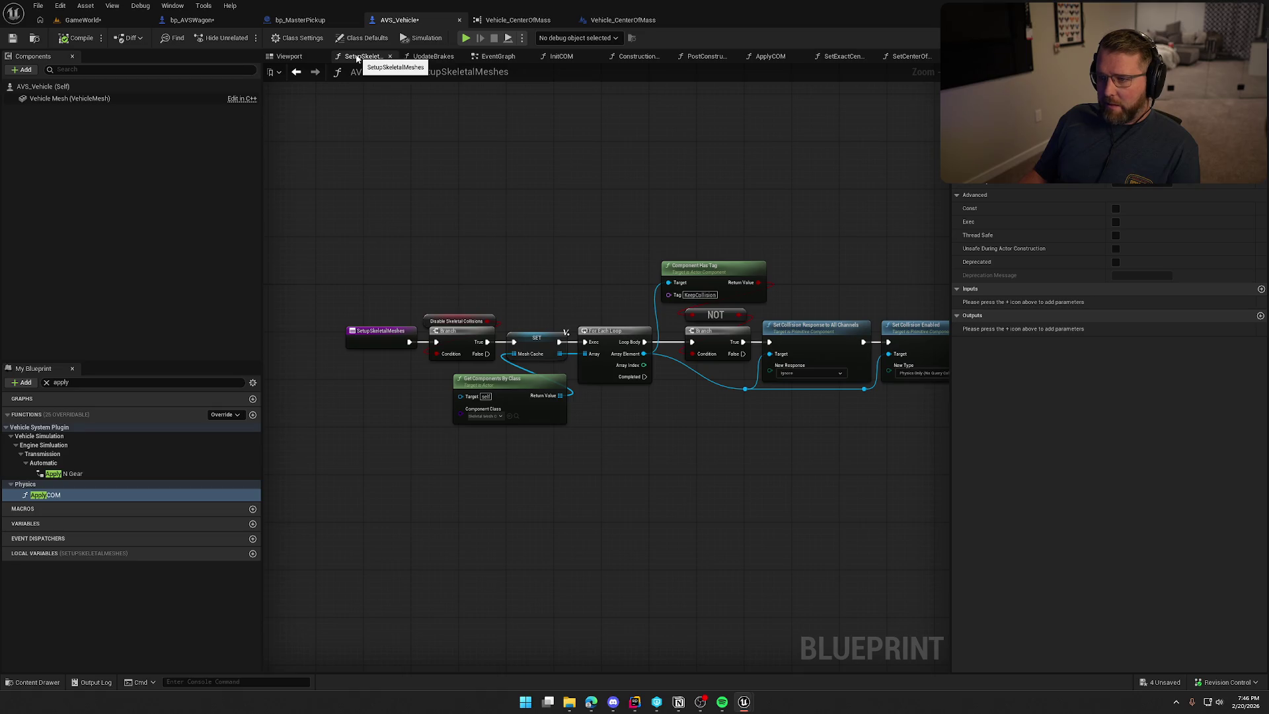
middle_click(357, 58)
middle_click(357, 59)
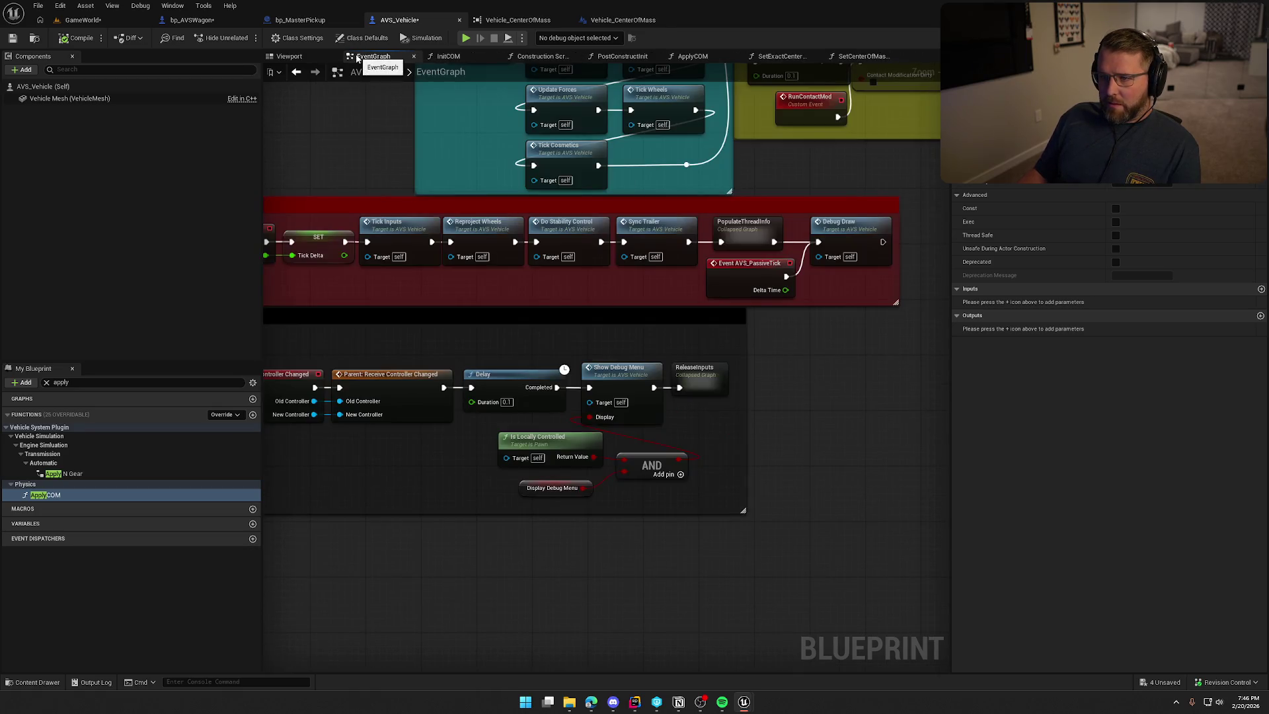
Review InitCOM's Relative Center Of Mass setter and the Construction Script's Init COM call
left_click(460, 57)
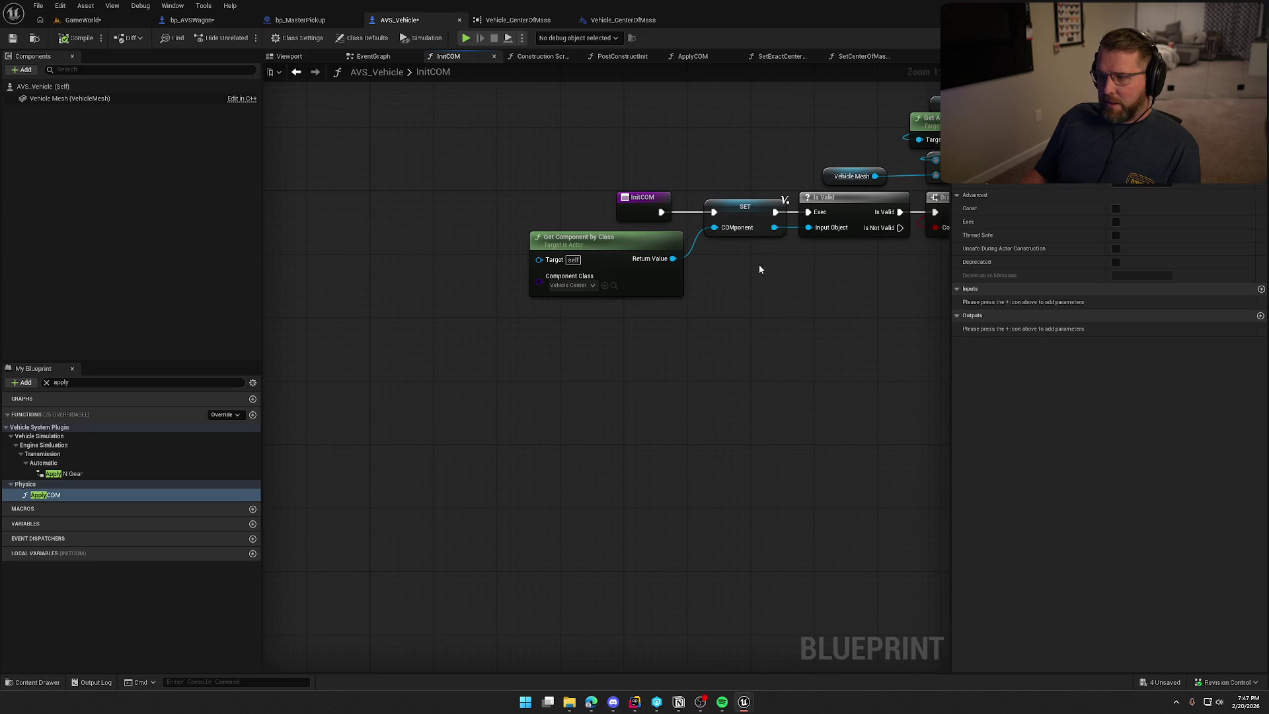
key("Home")
left_click_drag(725, 380, 460, 360)
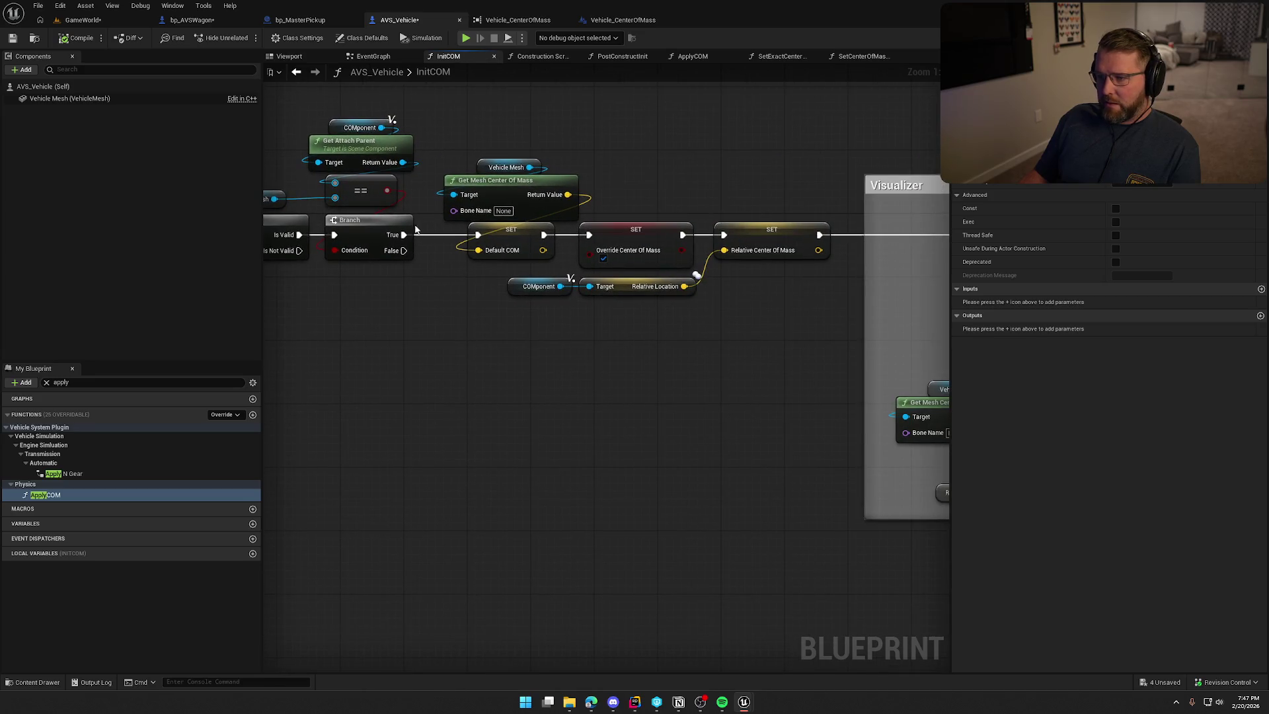
left_click(530, 58)
left_click_drag(595, 140, 744, 150)
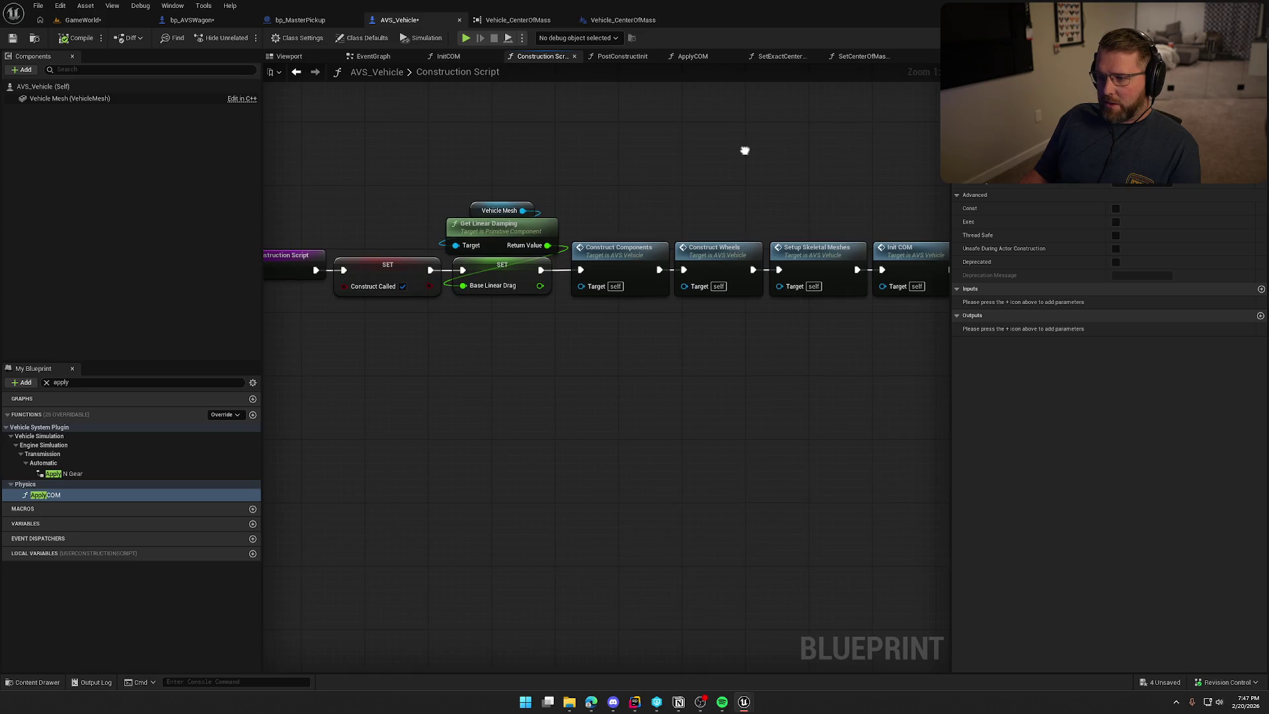
left_click_drag(802, 188, 658, 209)
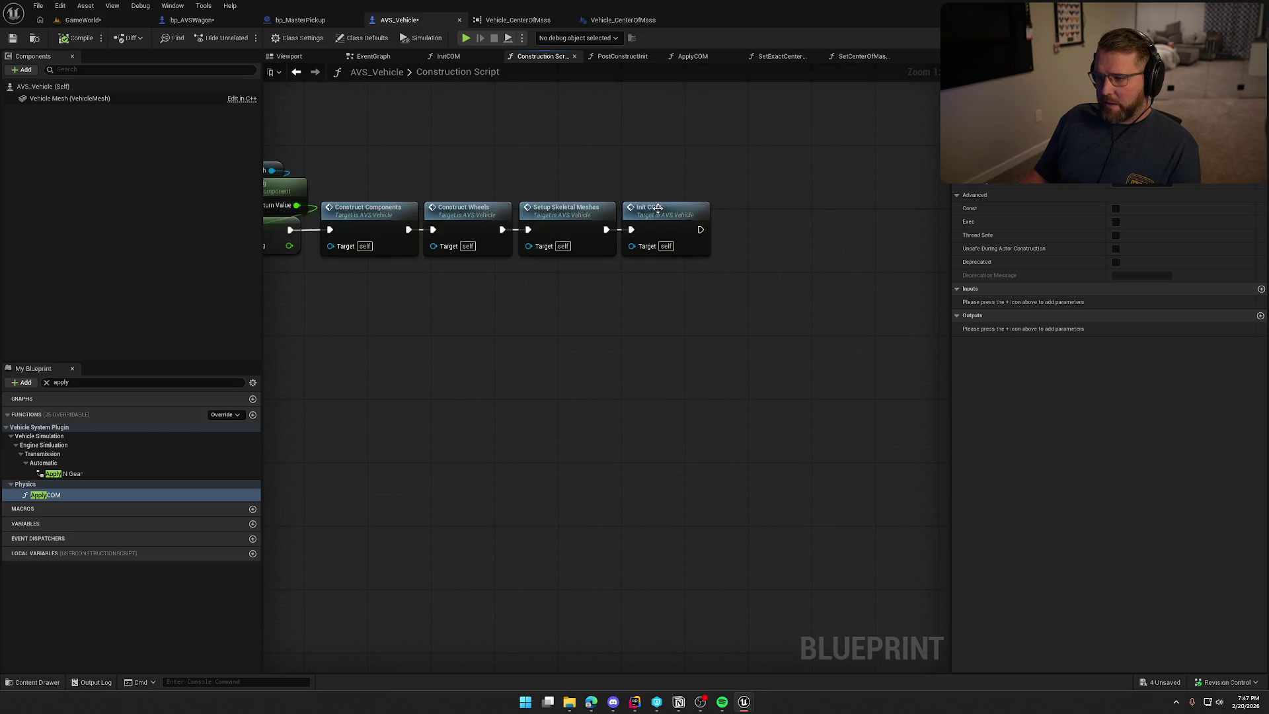
Close the Construction Script, PostConstructInit, ApplyCOM, SetExactCenterOfMass, SetCenterOfMass and InitCOM graphs
middle_click(541, 58)
middle_click(548, 56)
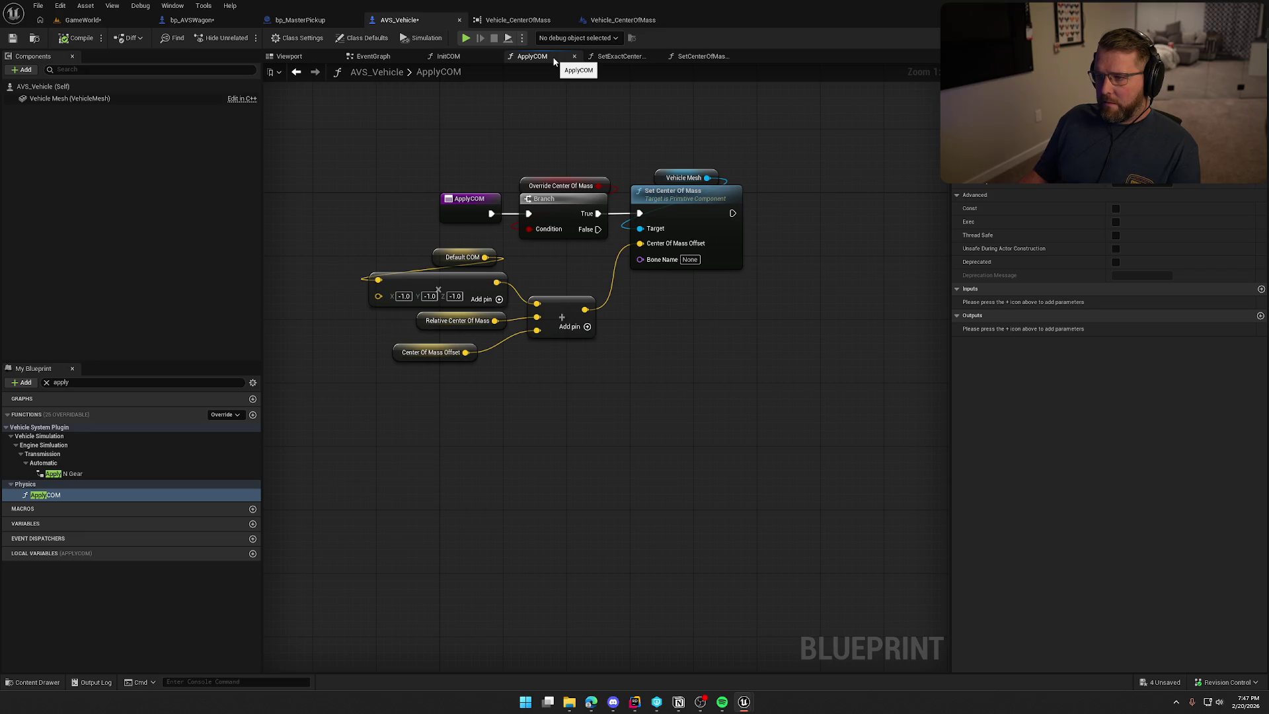
middle_click(554, 59)
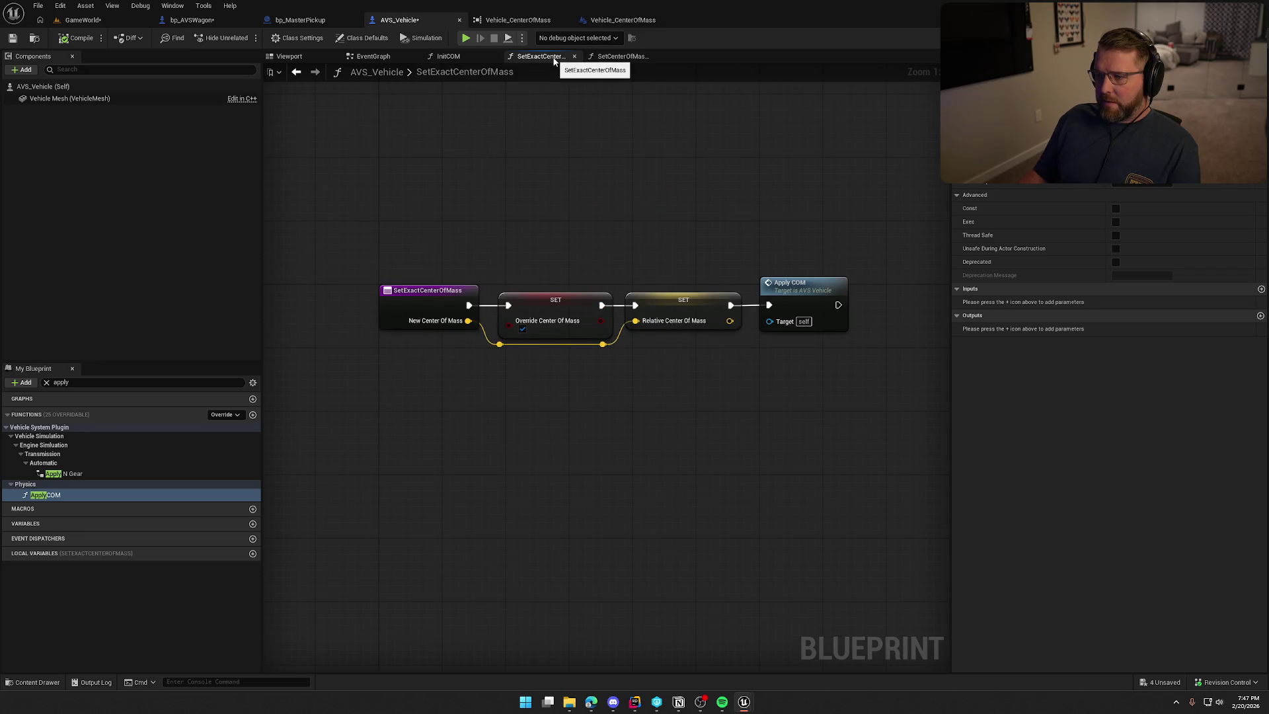
middle_click(540, 57)
middle_click(542, 57)
middle_click(460, 56)
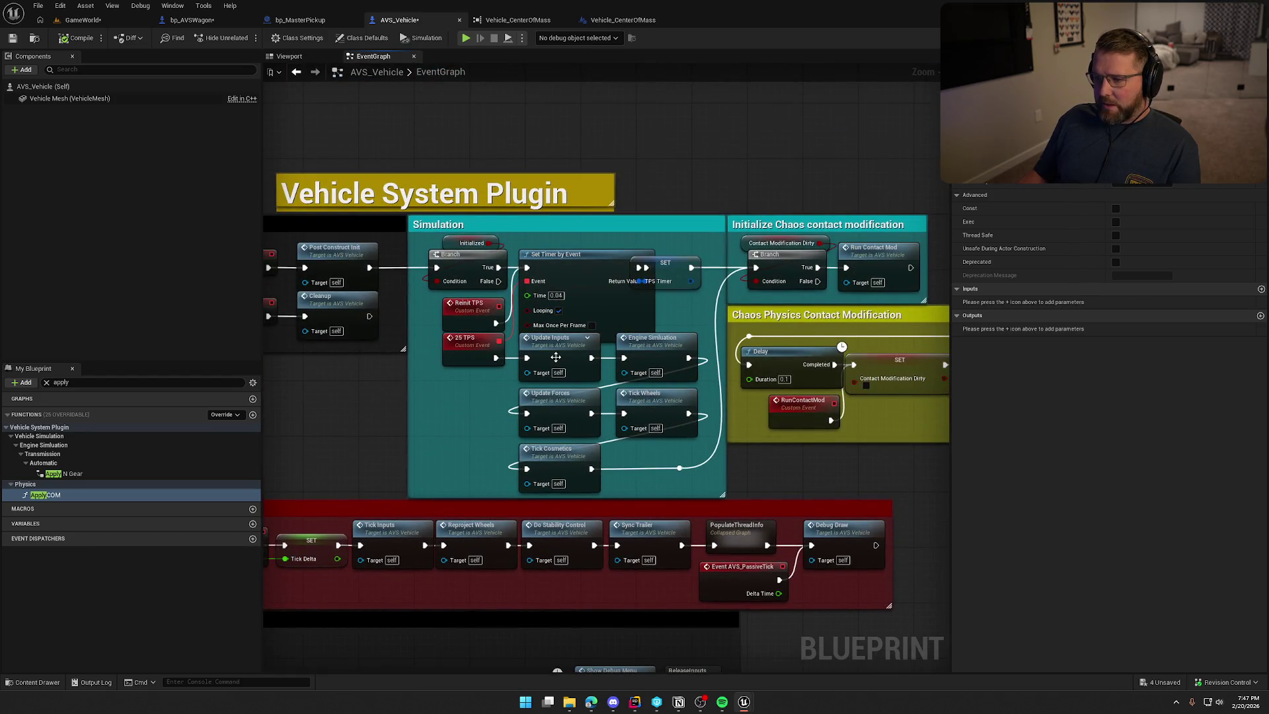
Look into Update Forces, then drill through Tick Wheels into the Vehicle_Wheel blueprint's Update Wheel graph
double_click(563, 403)
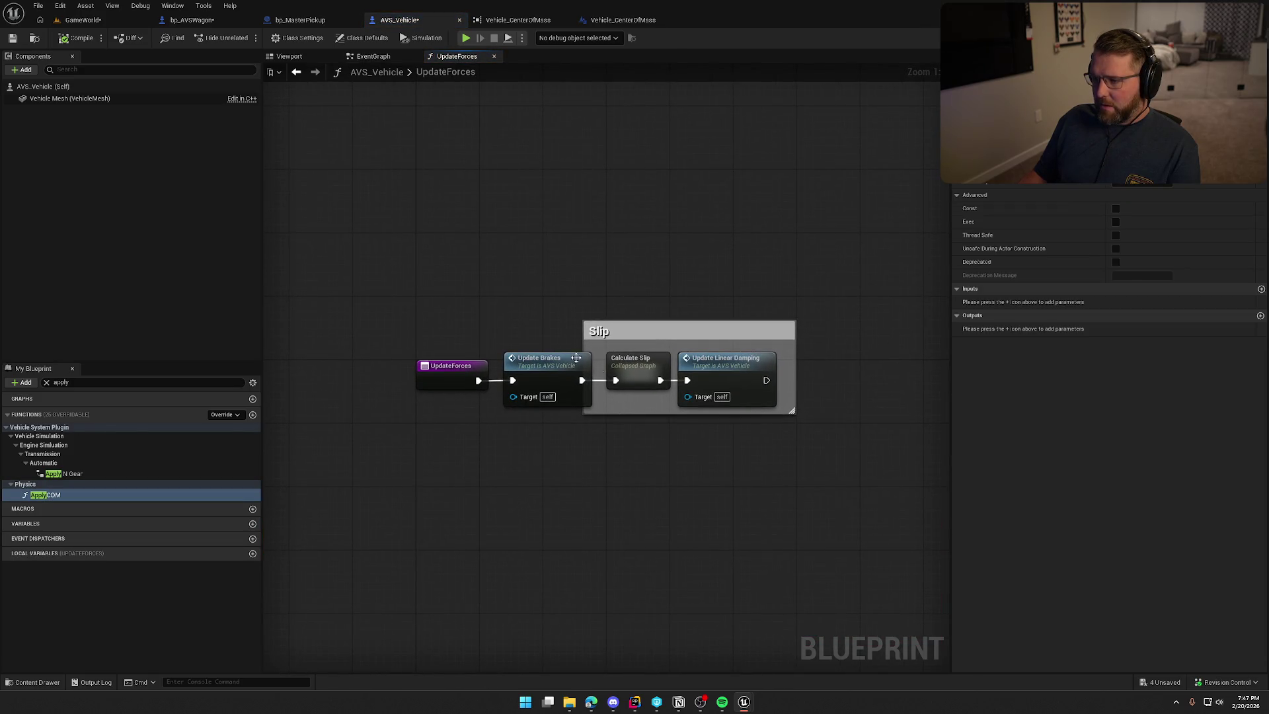
middle_click(456, 57)
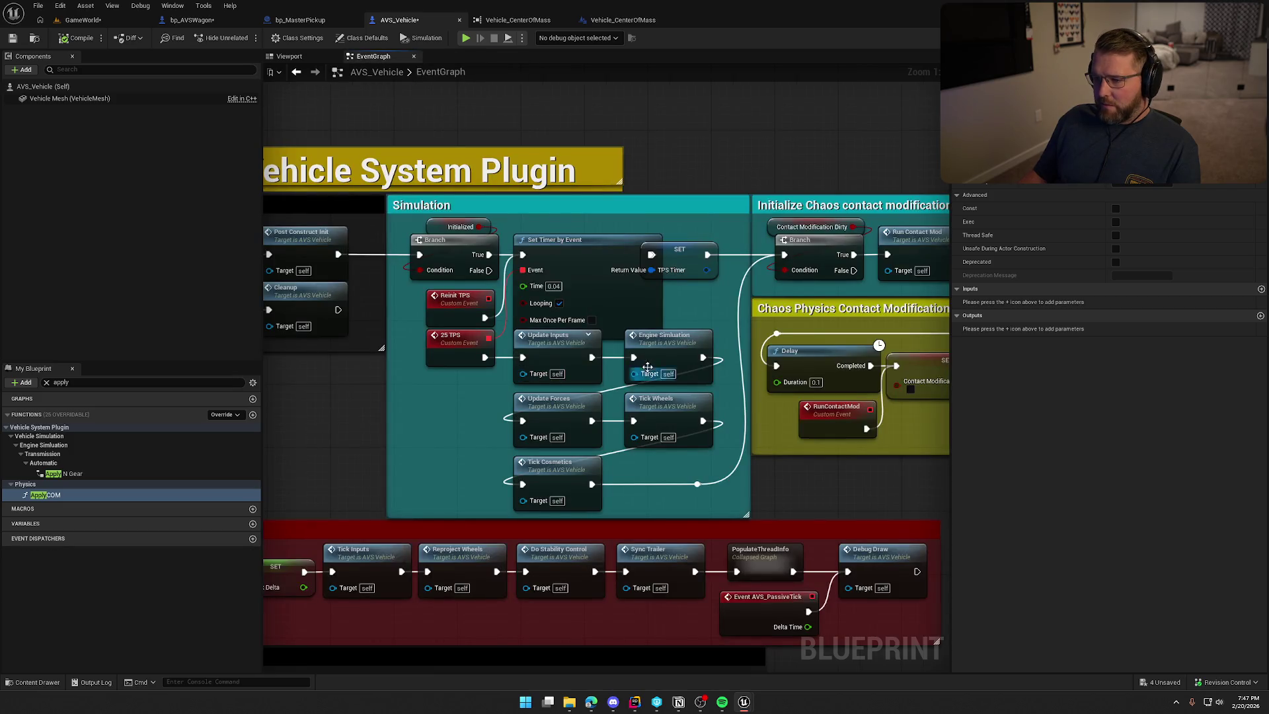
double_click(682, 403)
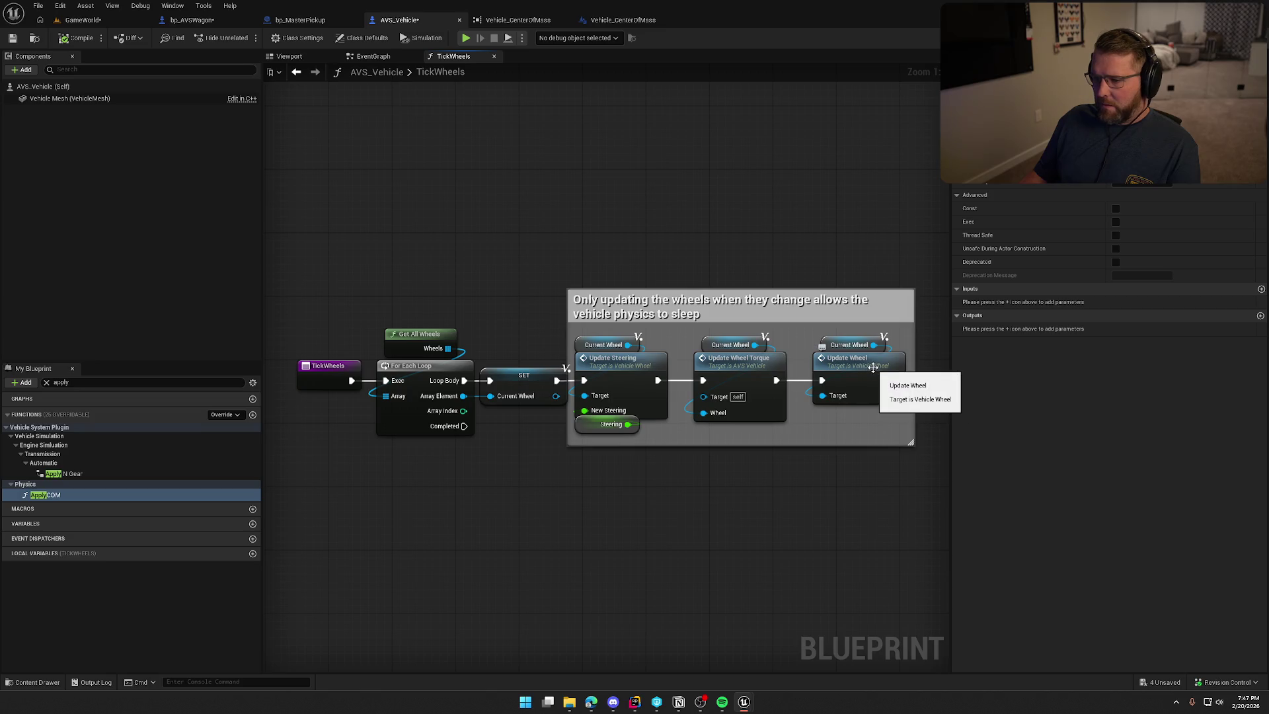
double_click(871, 364)
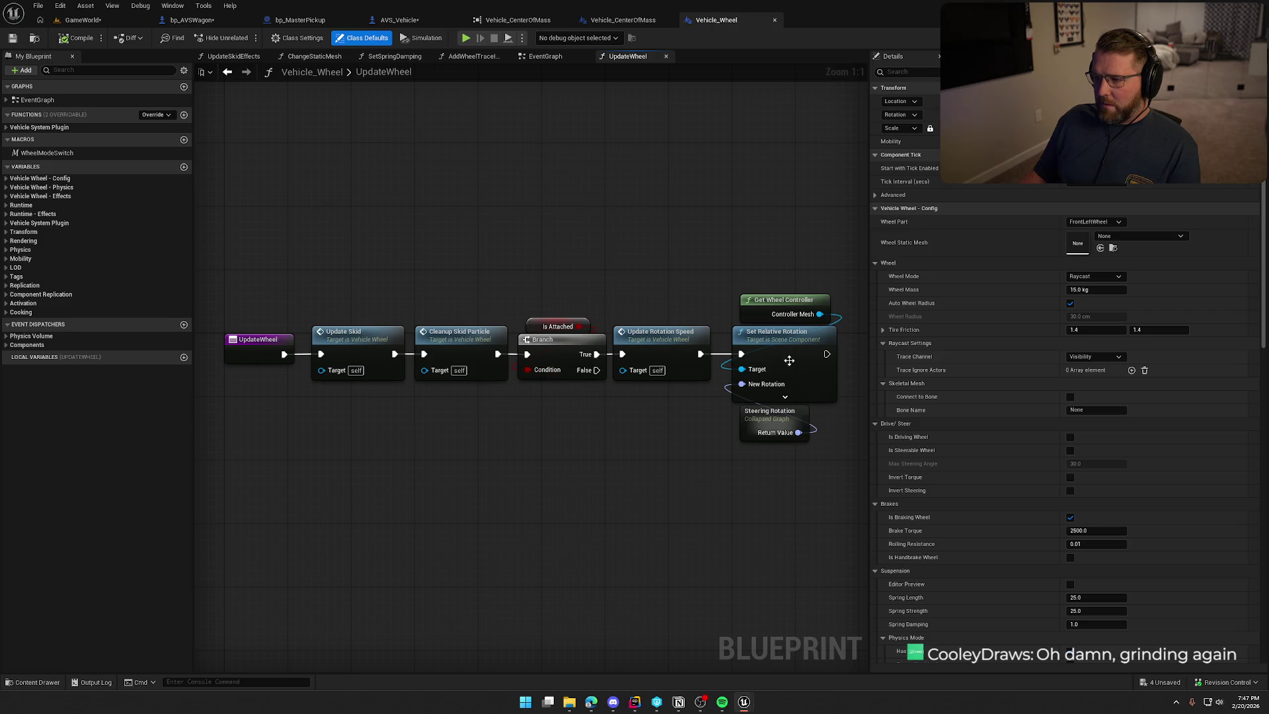
Close the UpdateWheel, wheel trace, ChangeStaticMesh, SetSpringDamping and UpdateSkidEffects graphs, leaving the wheel EventGraph
middle_click(625, 57)
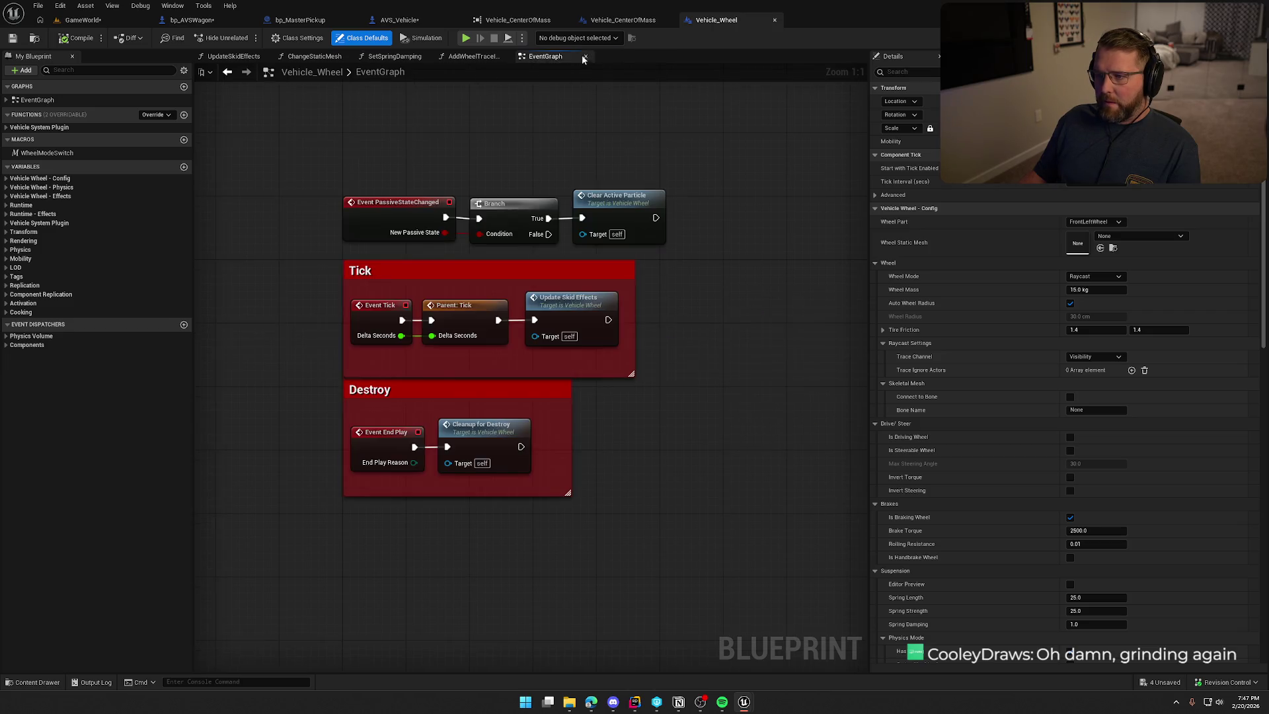
middle_click(473, 56)
middle_click(310, 57)
middle_click(310, 57)
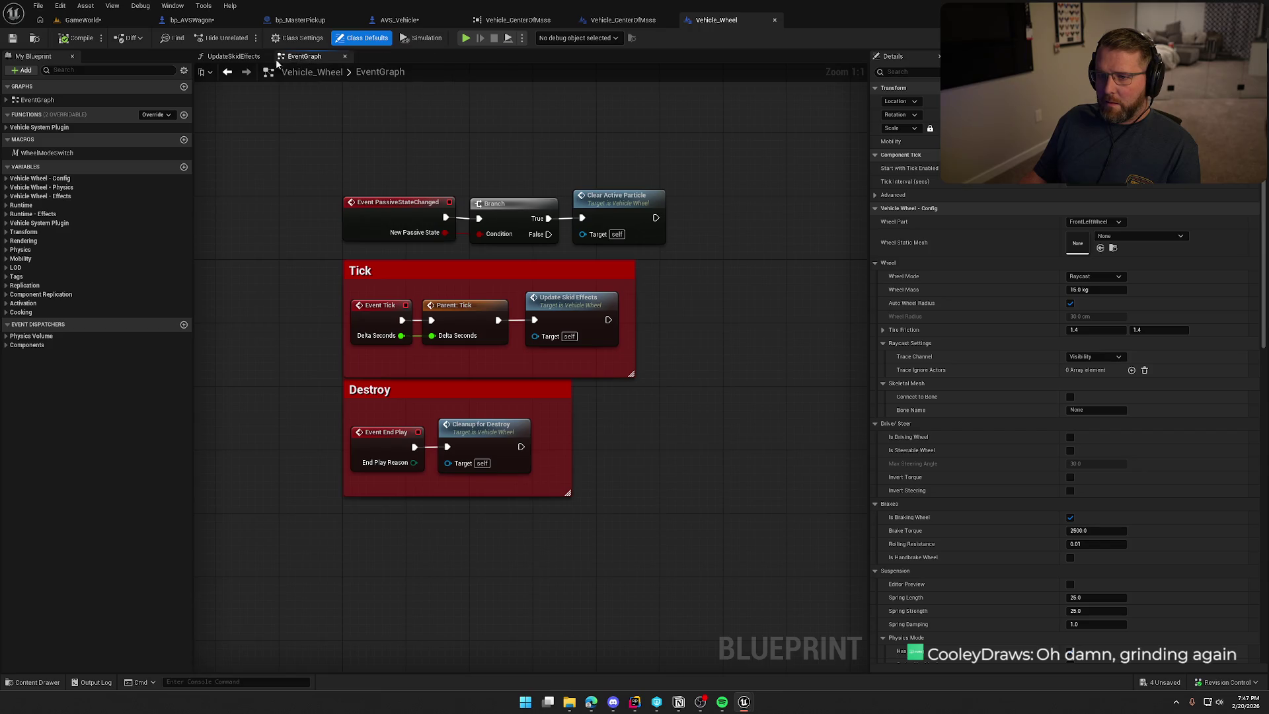
middle_click(265, 57)
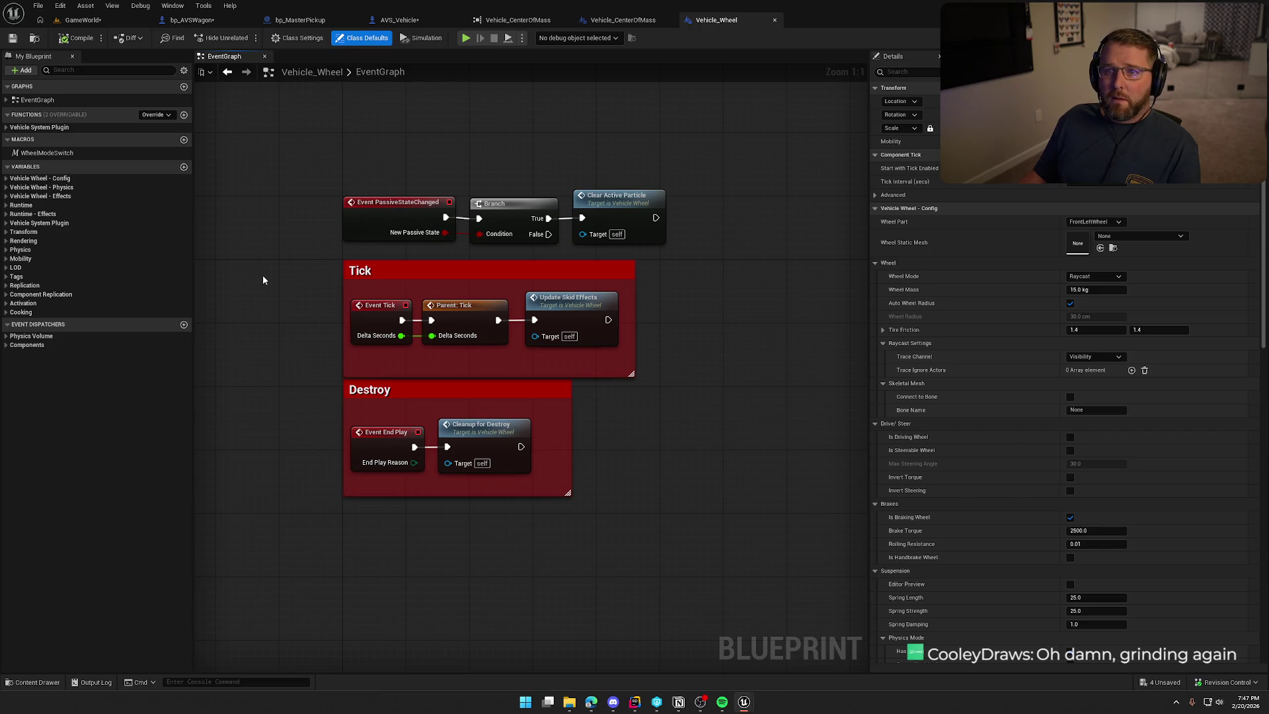
left_click_drag(263, 276, 320, 289)
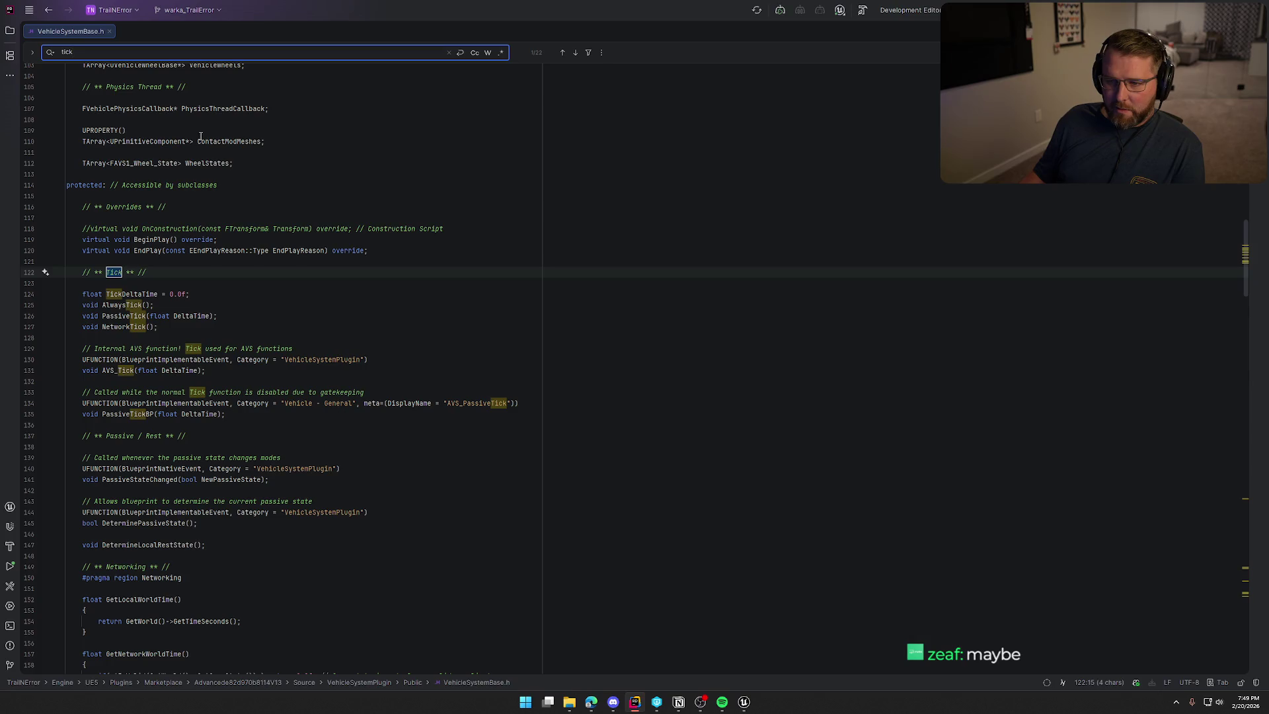
Step through the 'tick' matches: NetworkTick, line 129, AVS_Tick, line 304, and TickActor on line 353
key("Return")
key("Return")
key("Return")
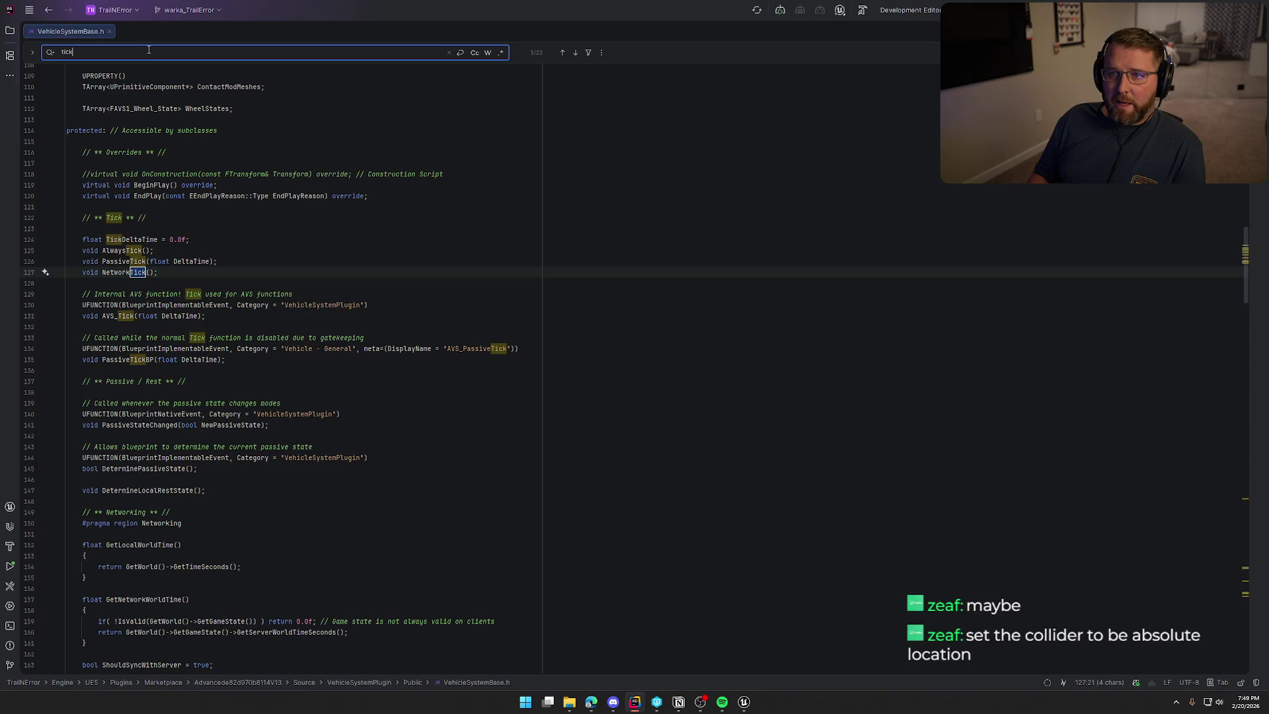
key("Return")
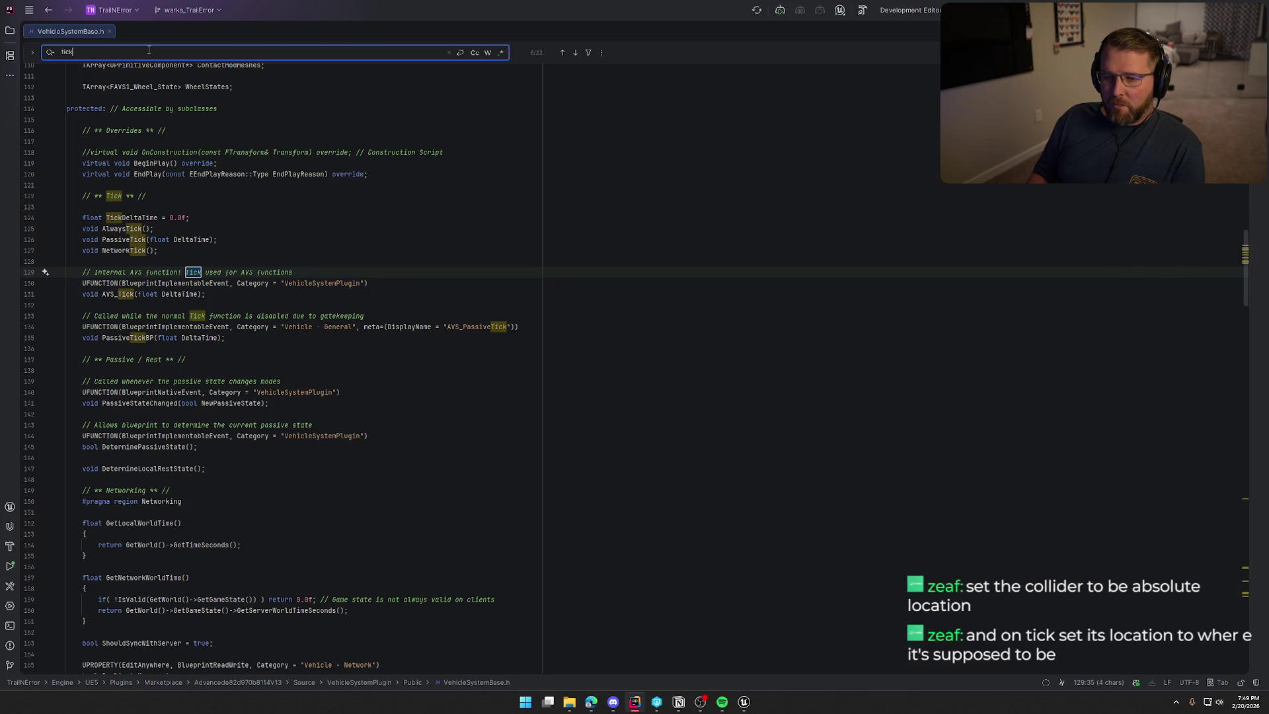
key("Return")
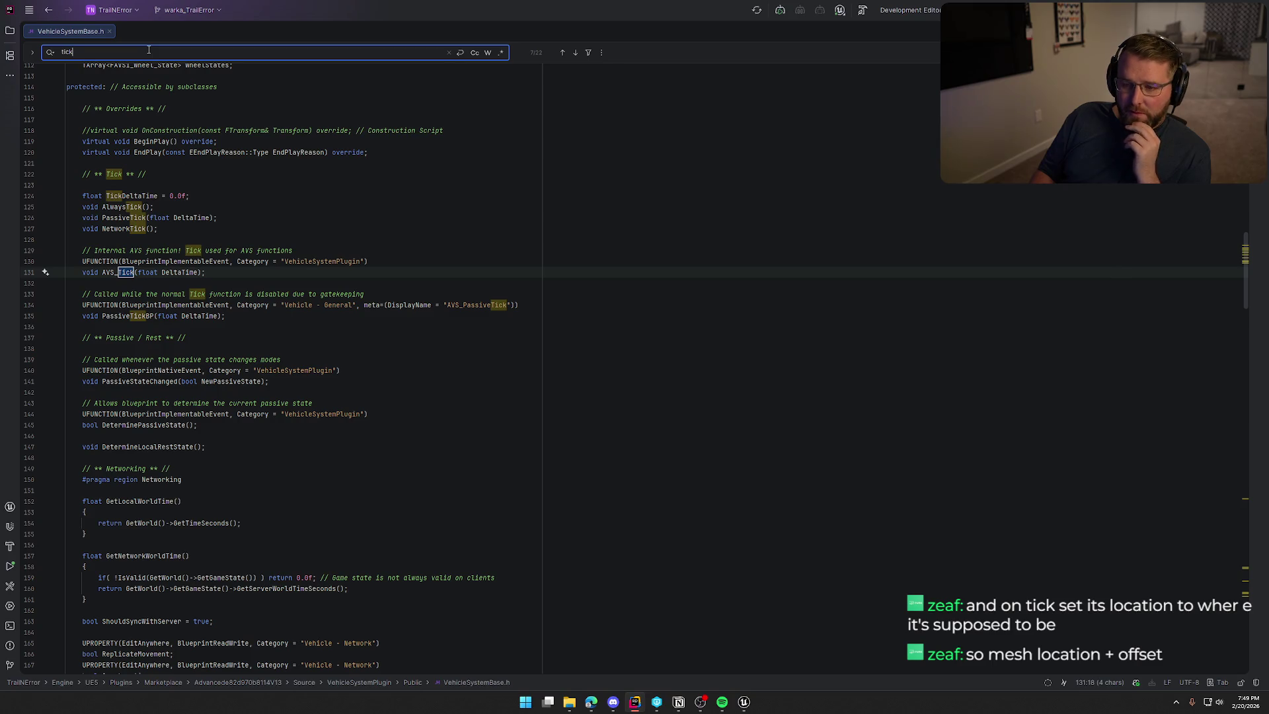
key("Return")
key("Return")
key("Return")
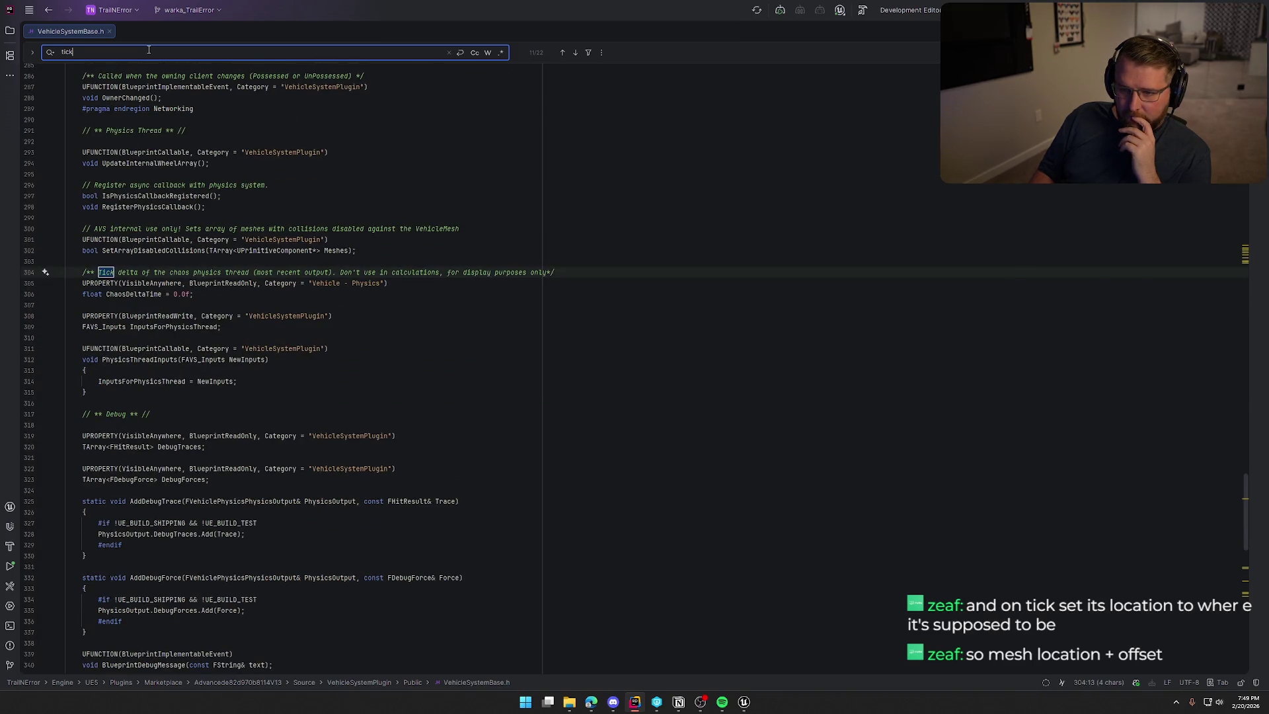
key("Return")
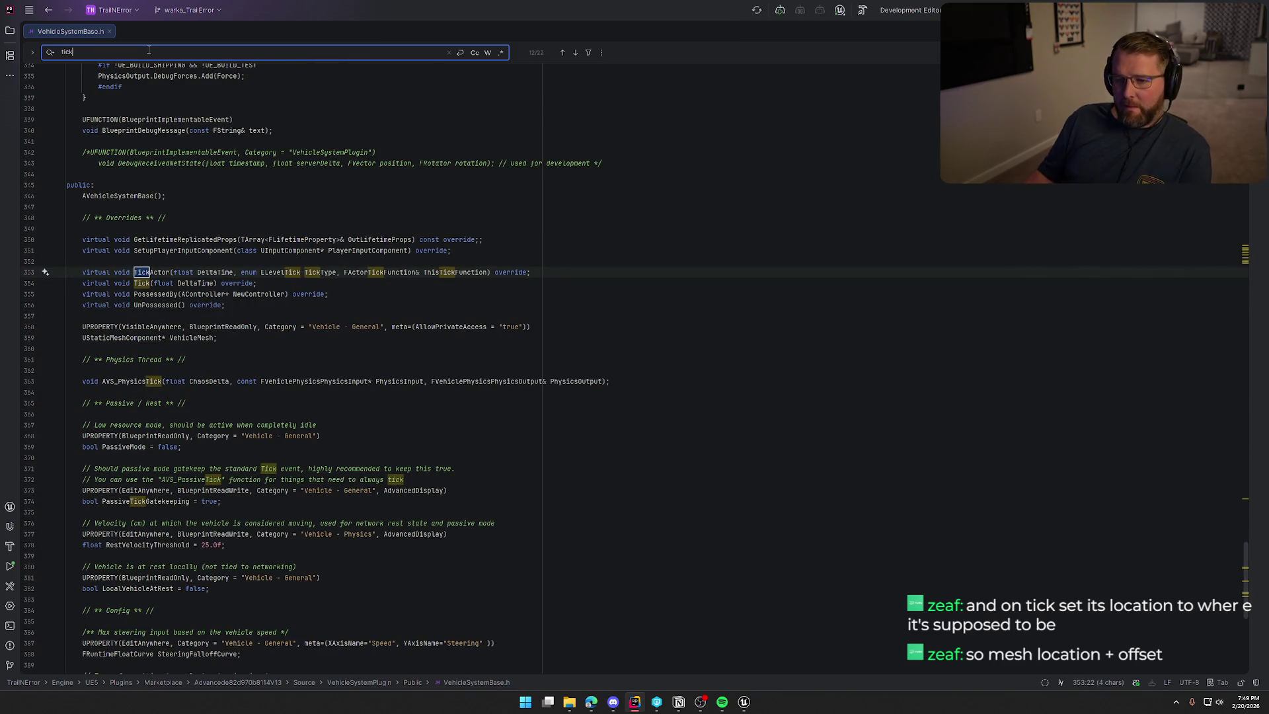
Go to the Tick override on line 354 and the AVS_PhysicsTick declaration
left_click(142, 283)
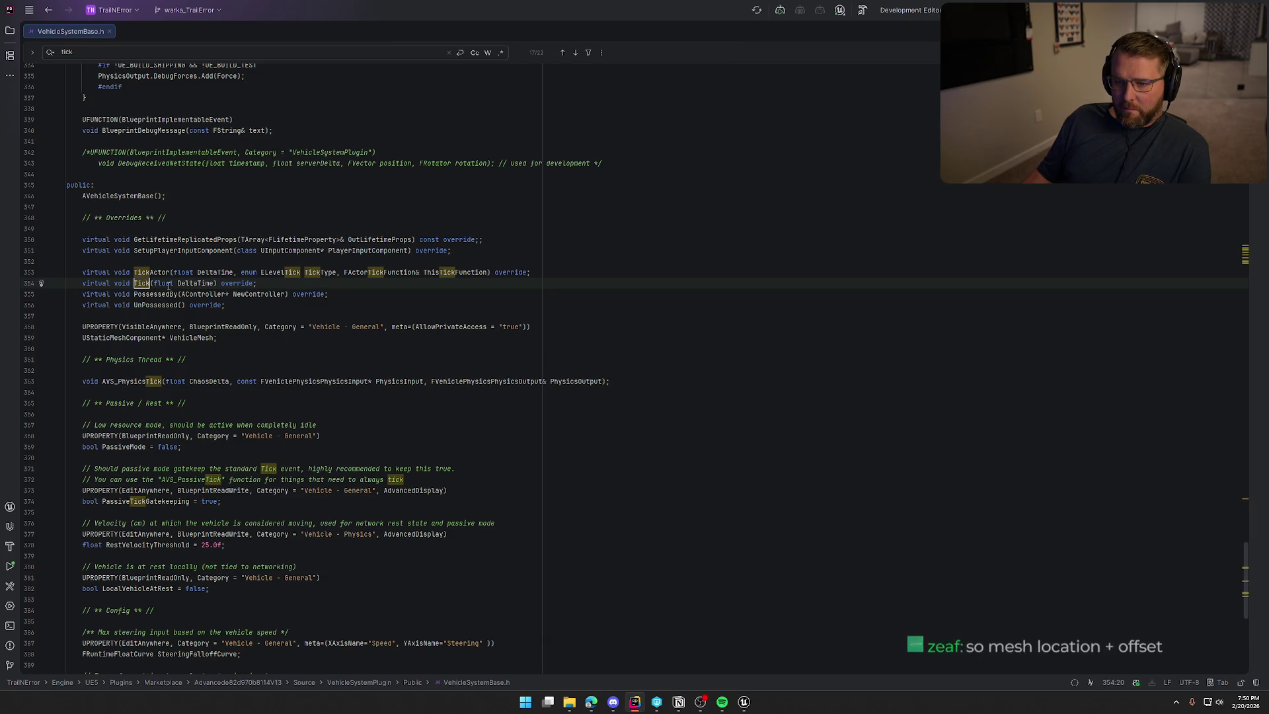
left_click(131, 381)
left_click(132, 382, "ctrl")
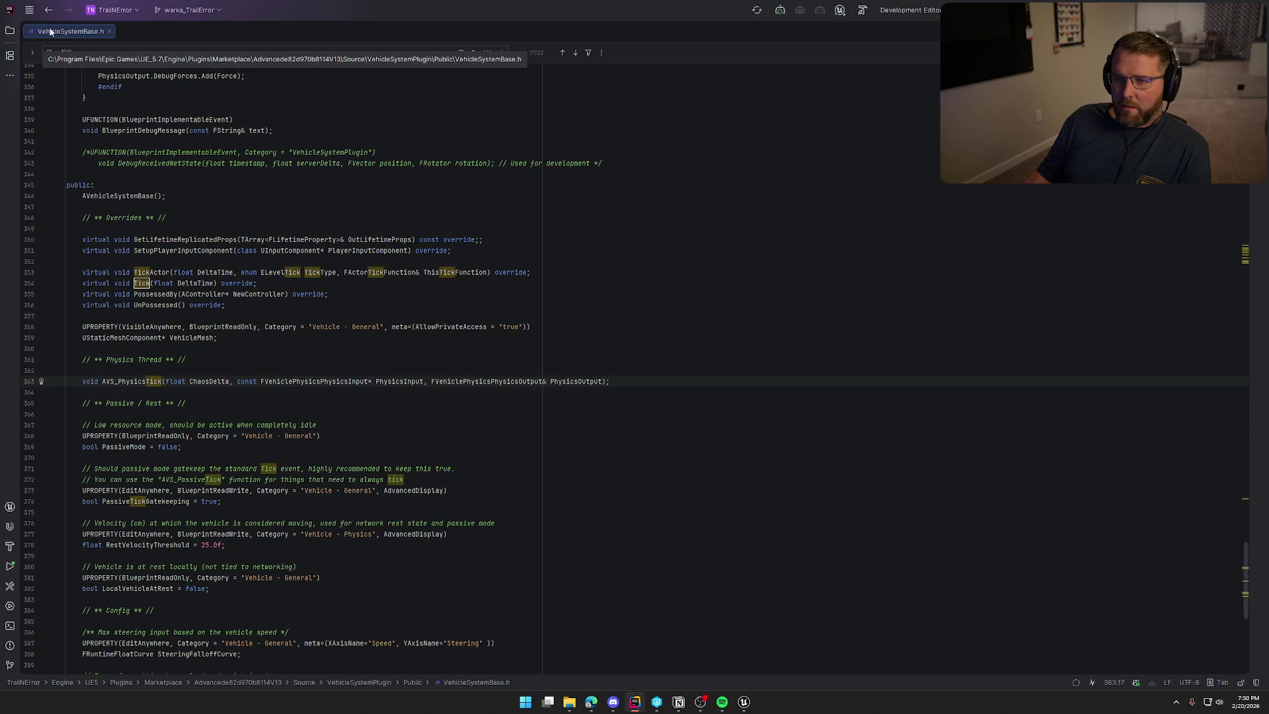
middle_click(51, 31)
key("alt+1")
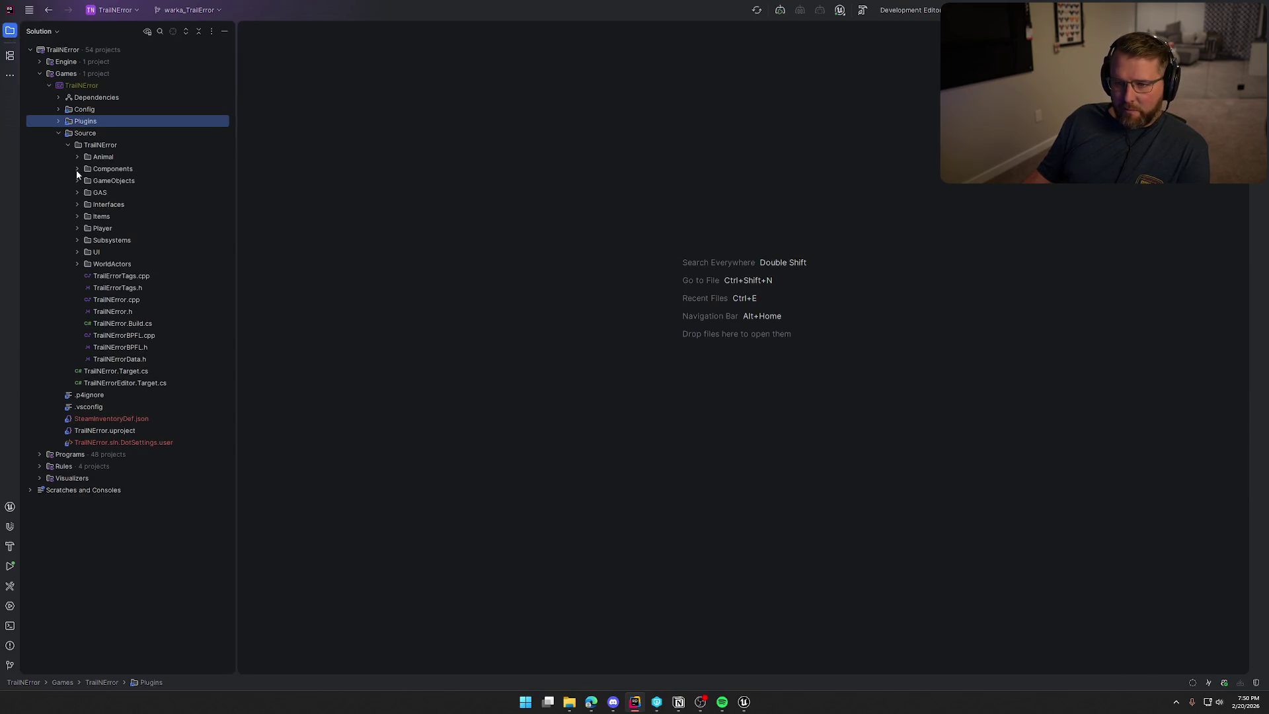
left_click(59, 122)
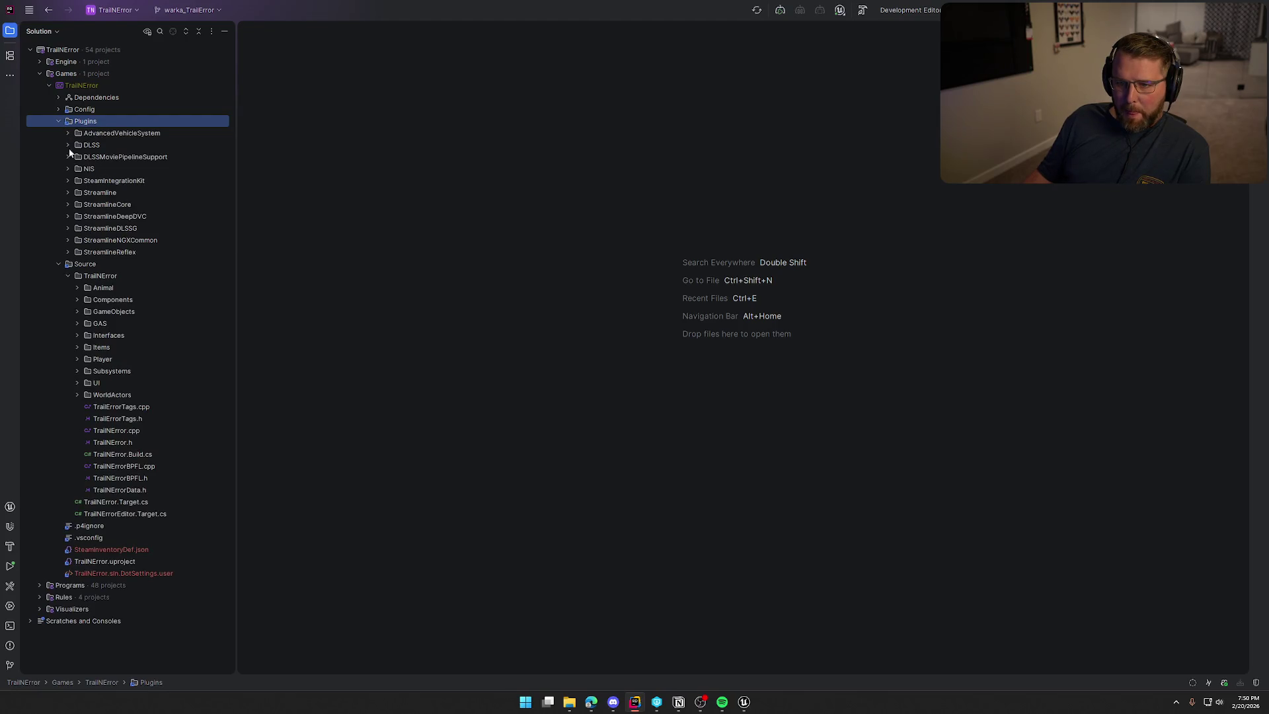
left_click(67, 133)
left_click(77, 169)
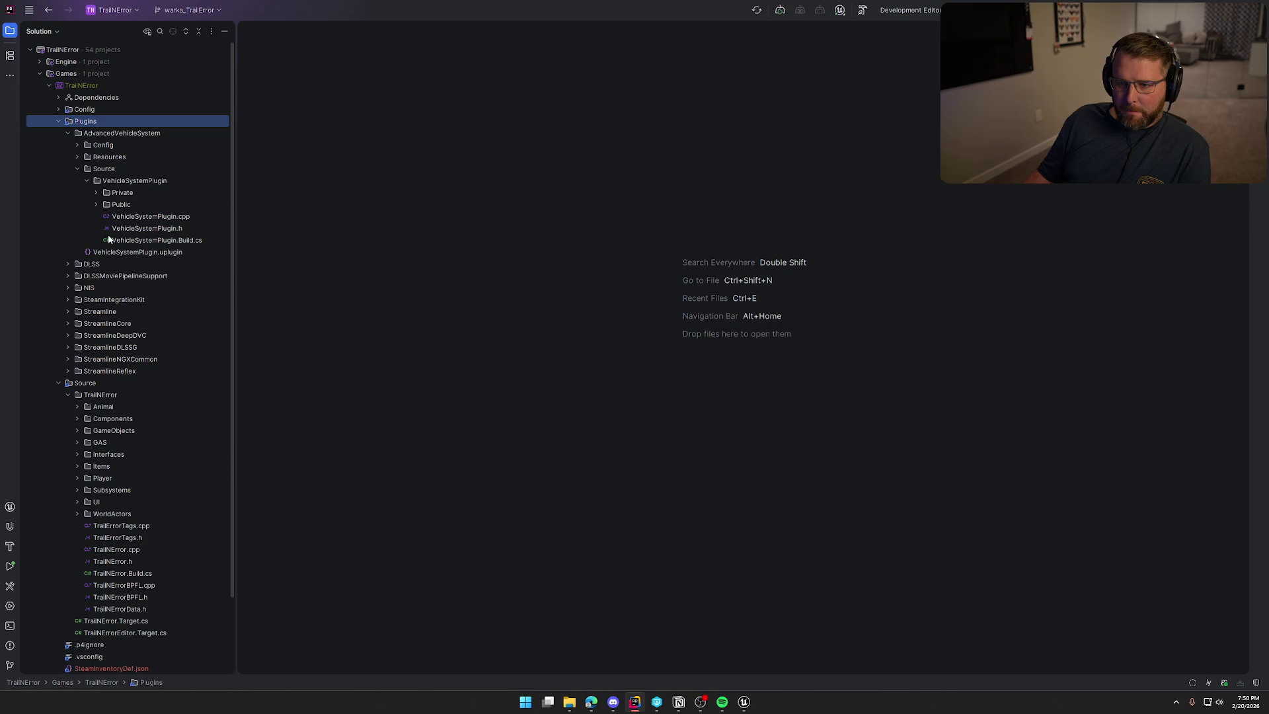
left_click(96, 193)
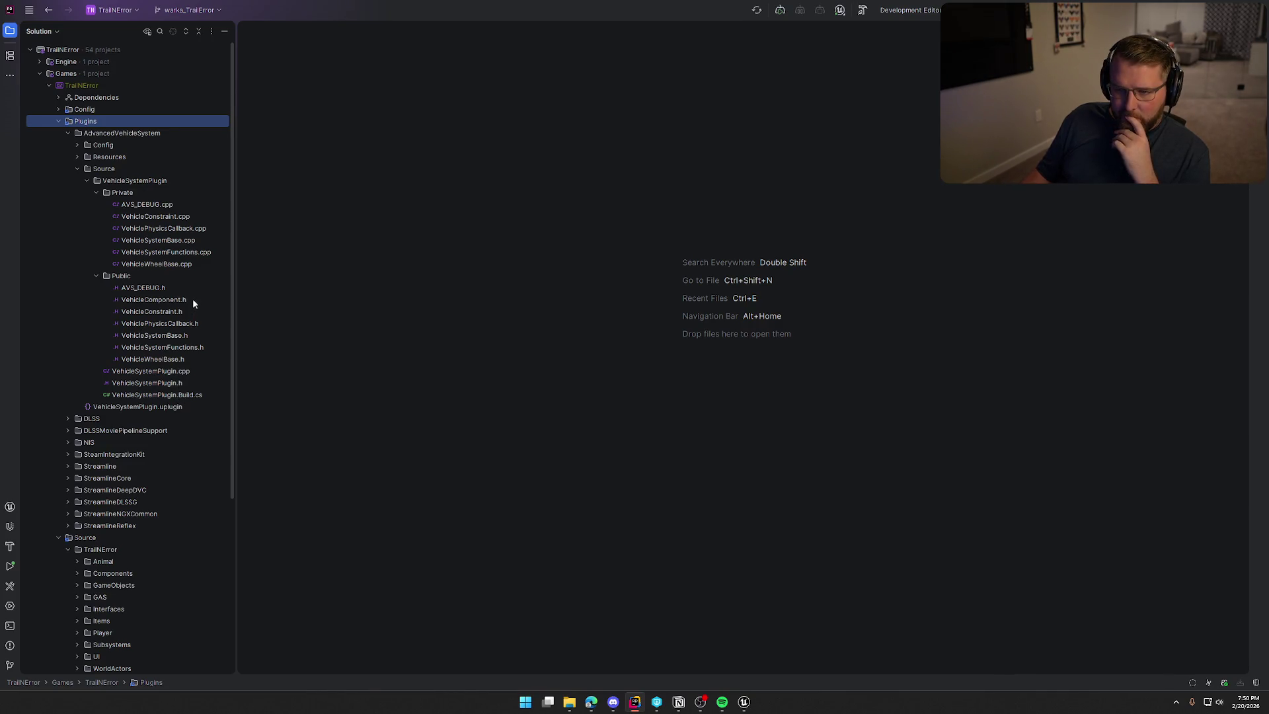
double_click(147, 243)
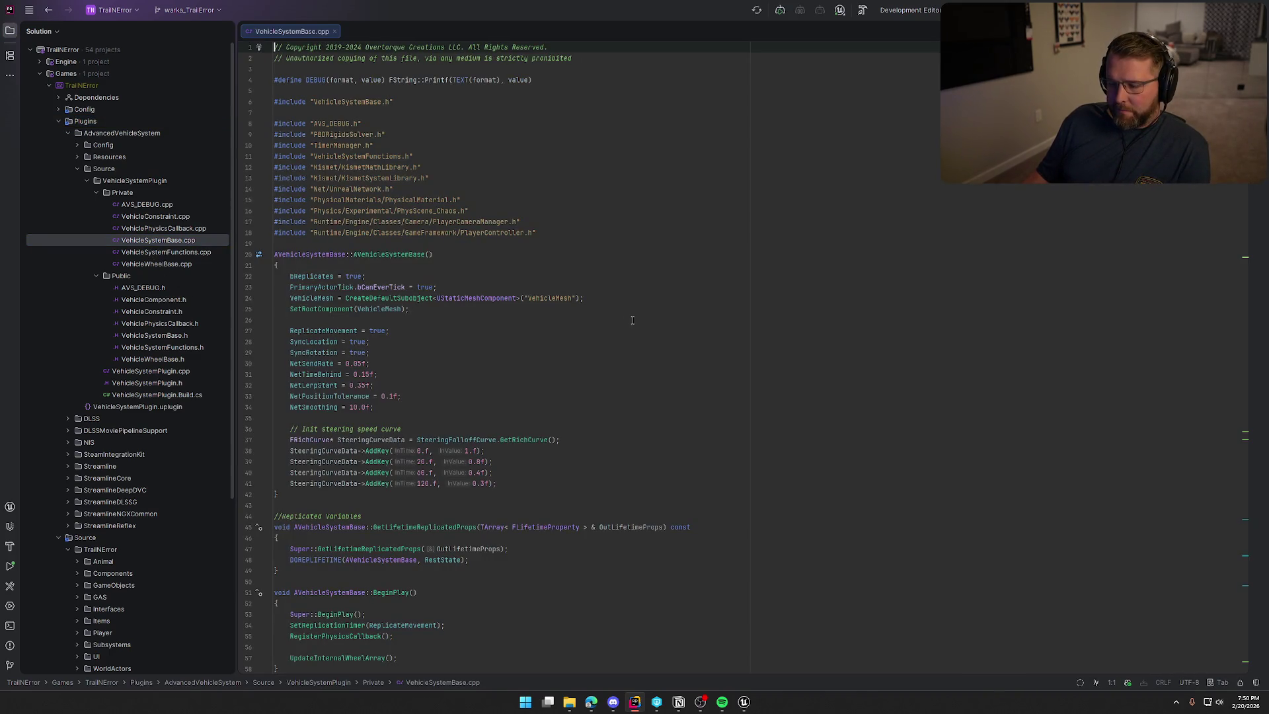
scroll(462, 279, "down", 3)
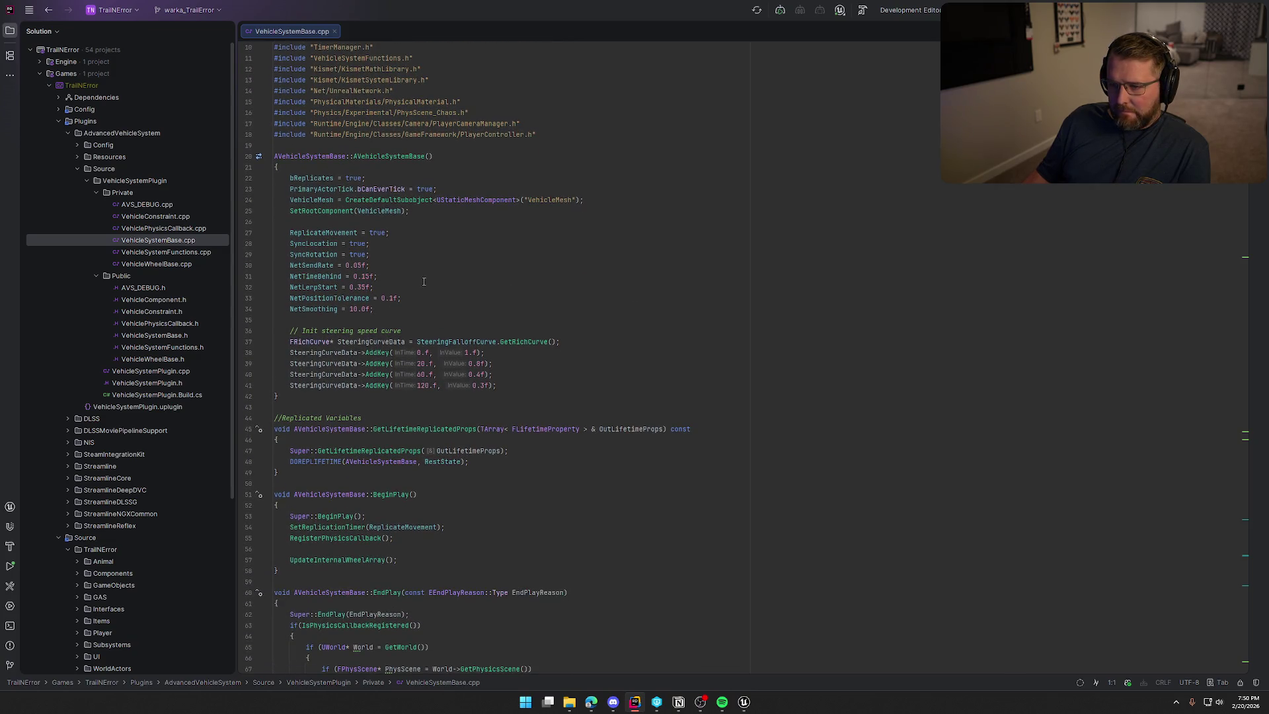
scroll(473, 314, "down", 3)
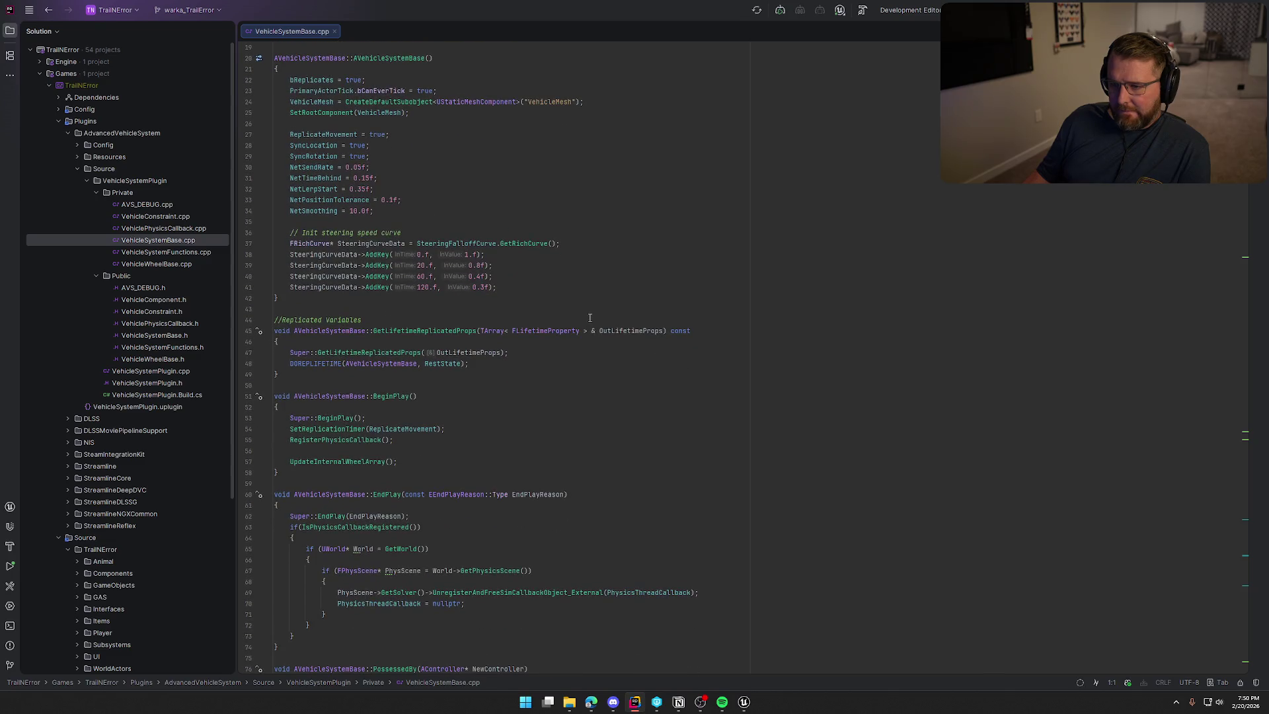
scroll(589, 318, "down", 3)
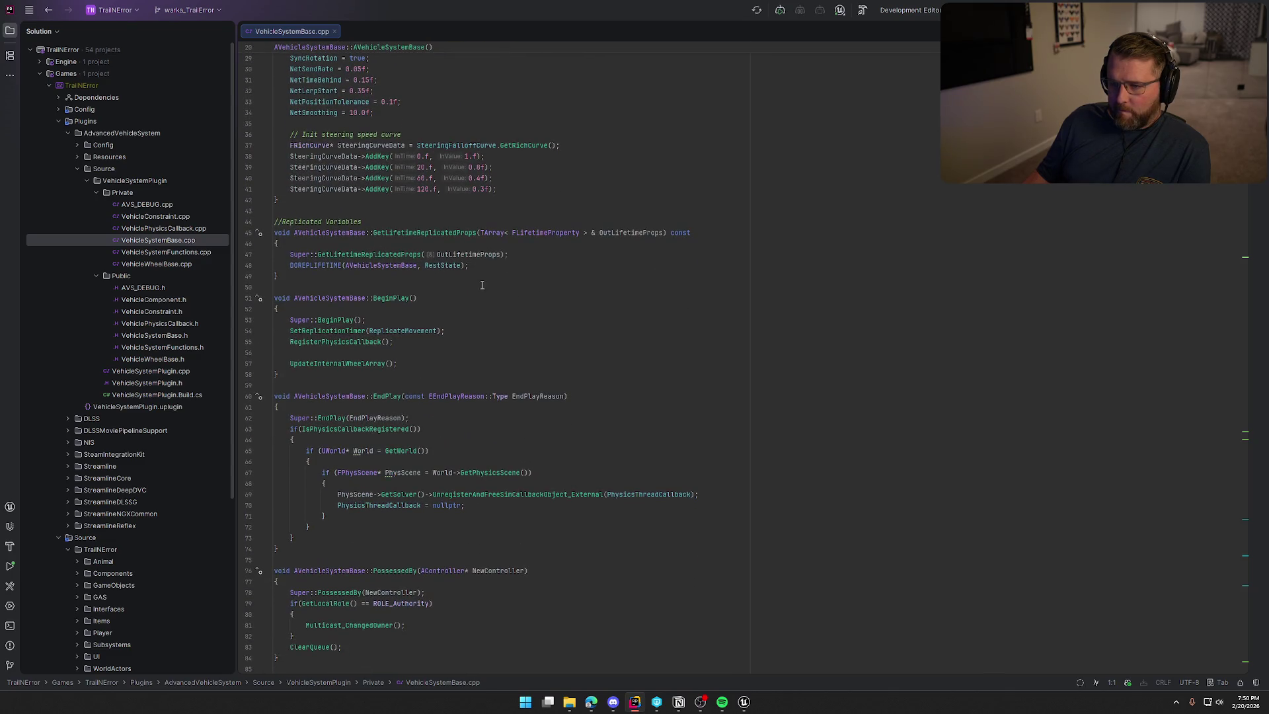
scroll(507, 332, "down", 16)
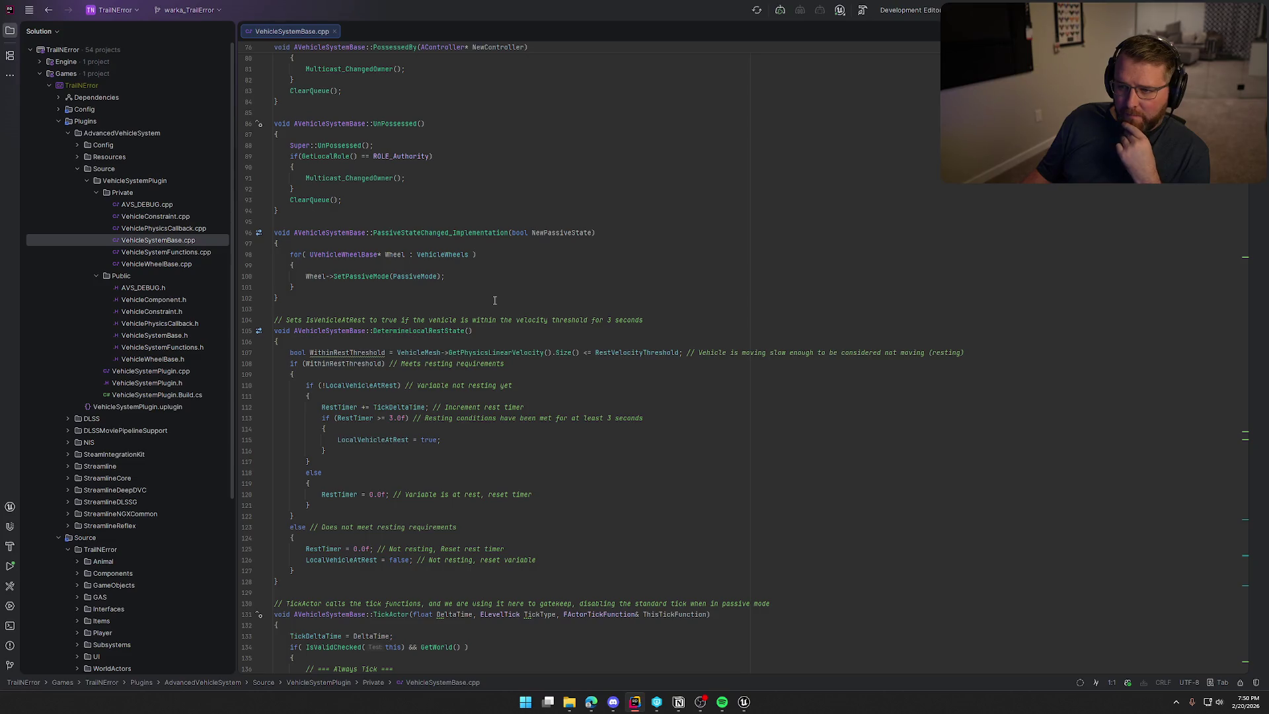
scroll(494, 301, "down", 3)
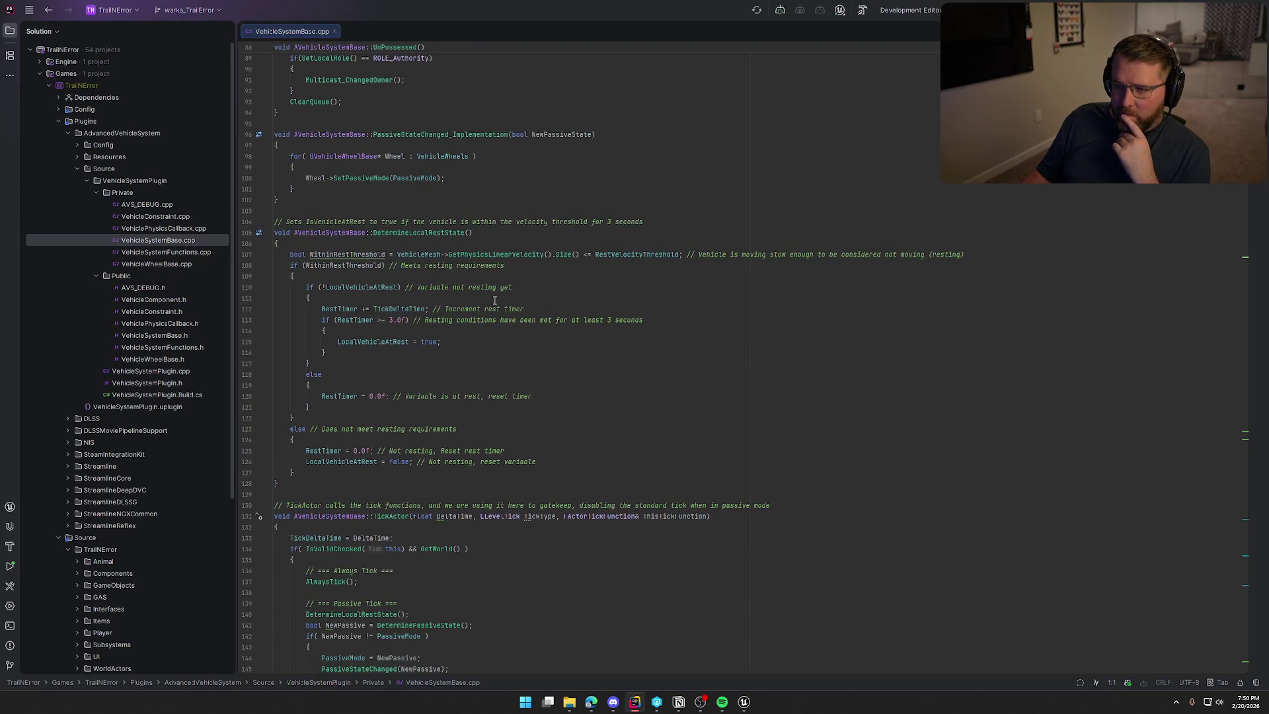
scroll(495, 301, "down", 2)
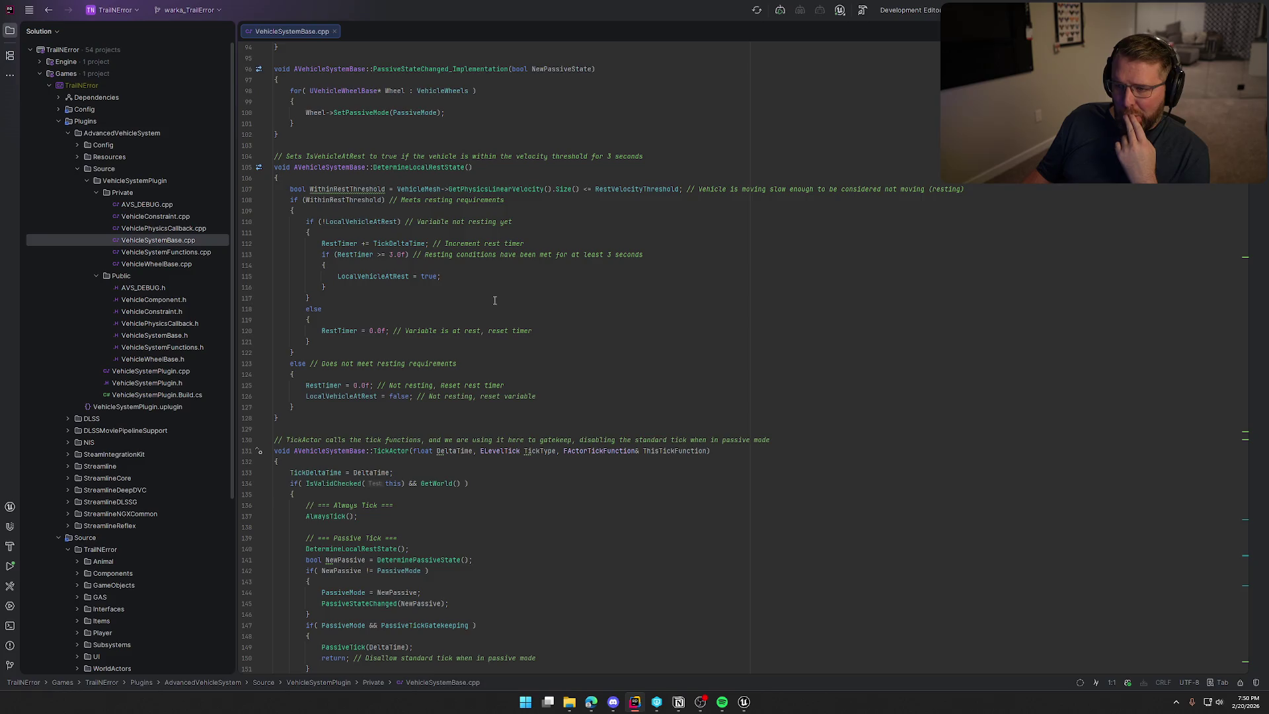
scroll(494, 300, "down", 8)
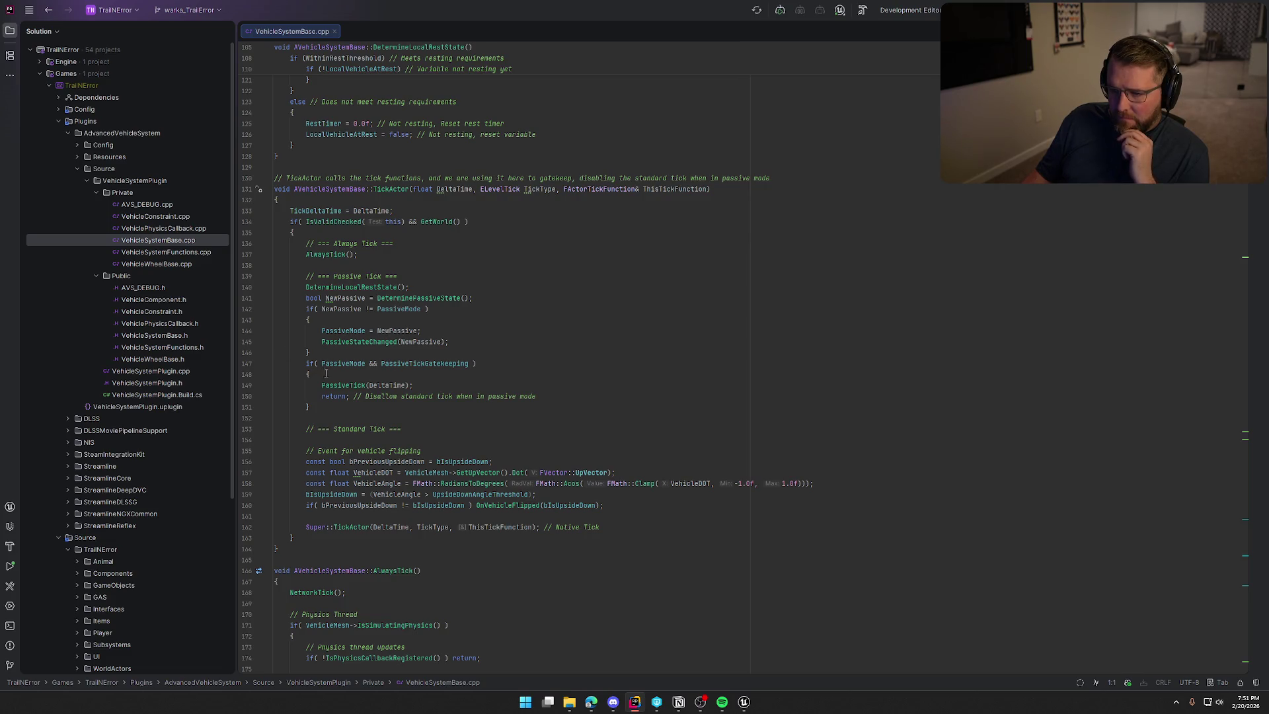
scroll(463, 389, "down", 3)
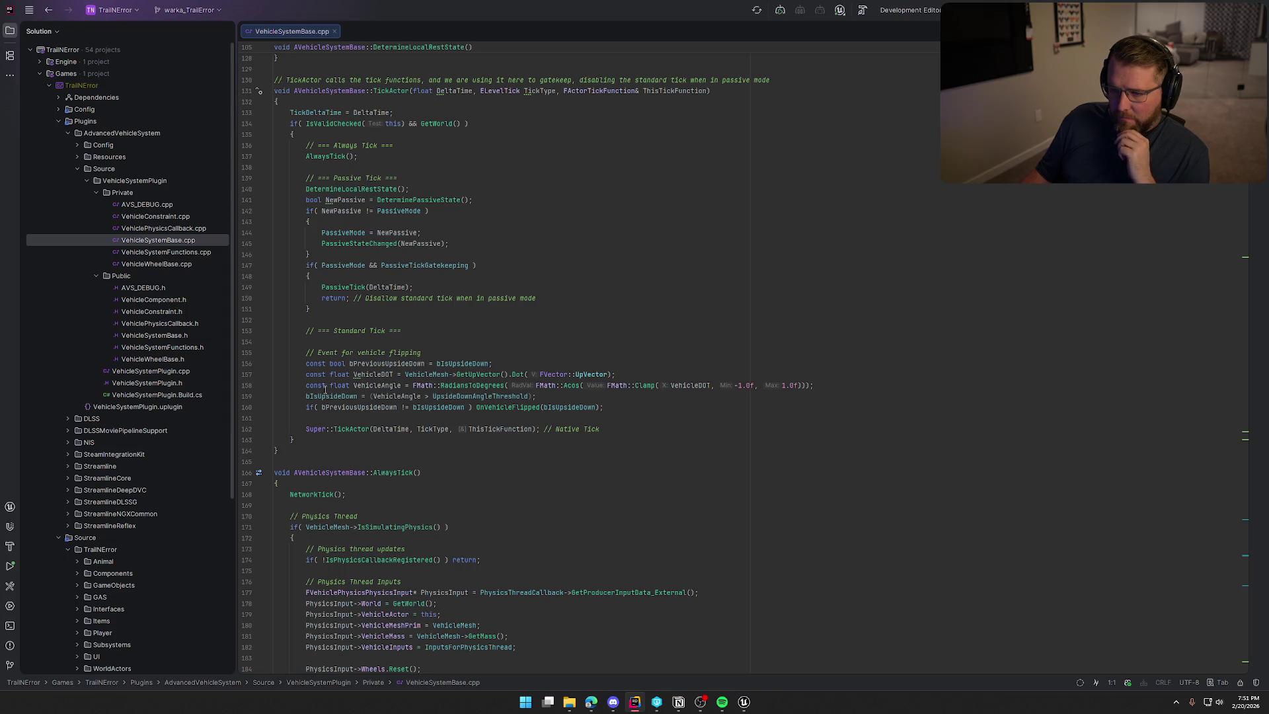
scroll(547, 449, "down", 9)
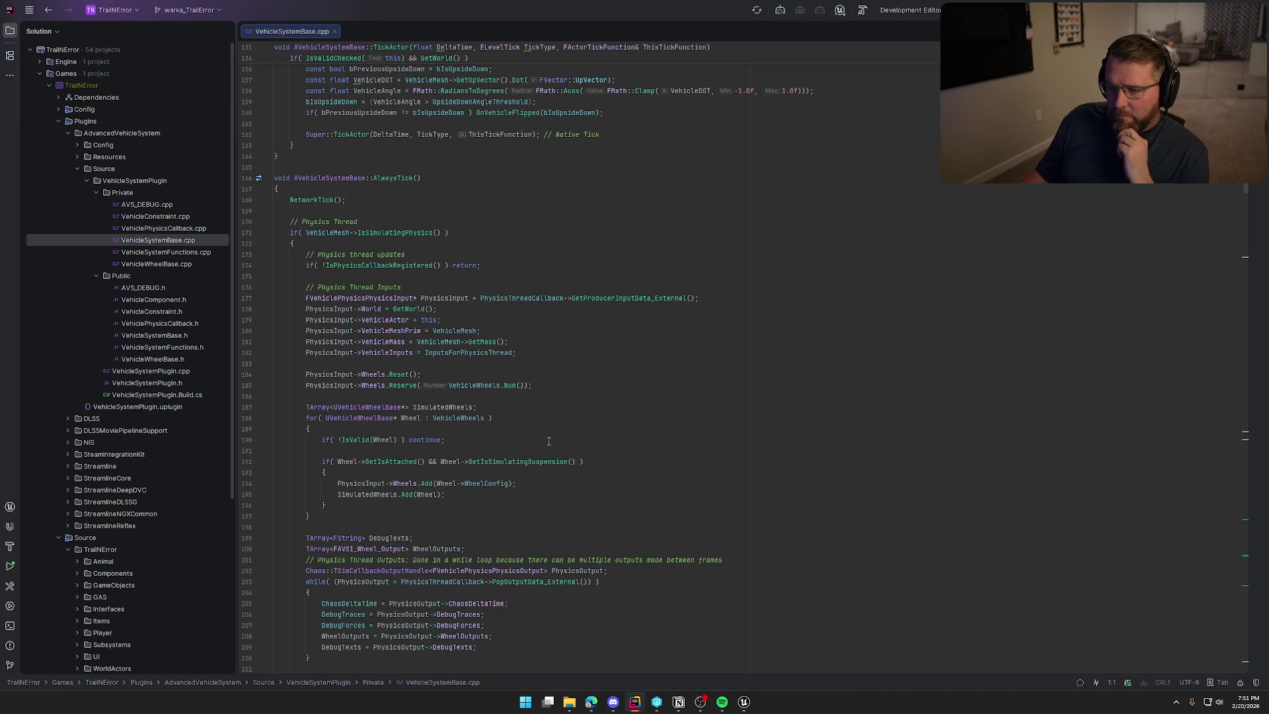
scroll(549, 441, "down", 3)
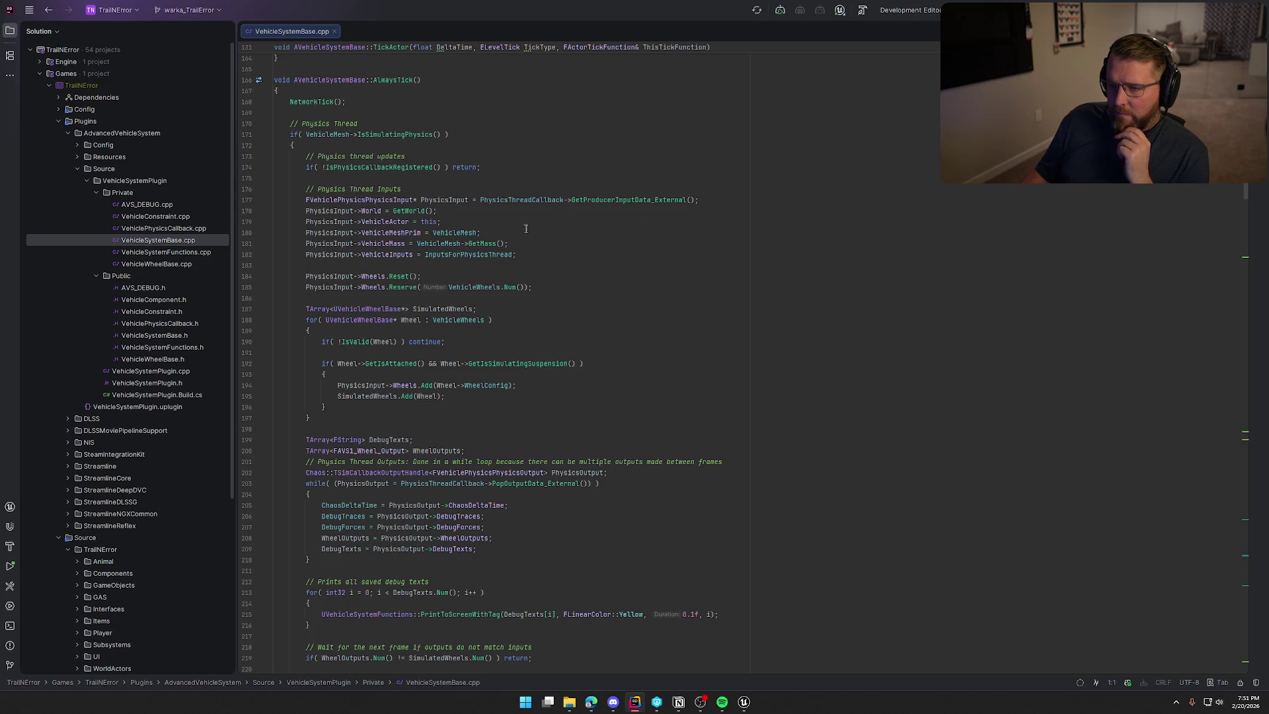
scroll(532, 386, "down", 3)
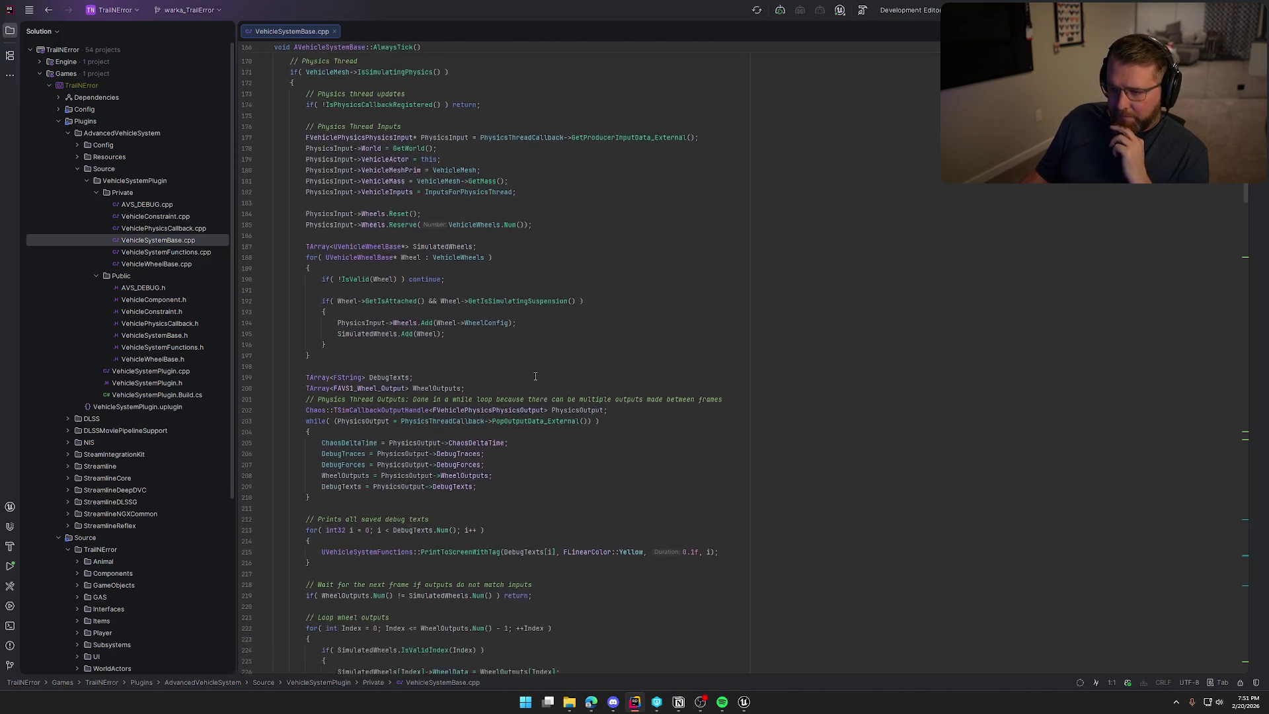
scroll(535, 376, "down", 5)
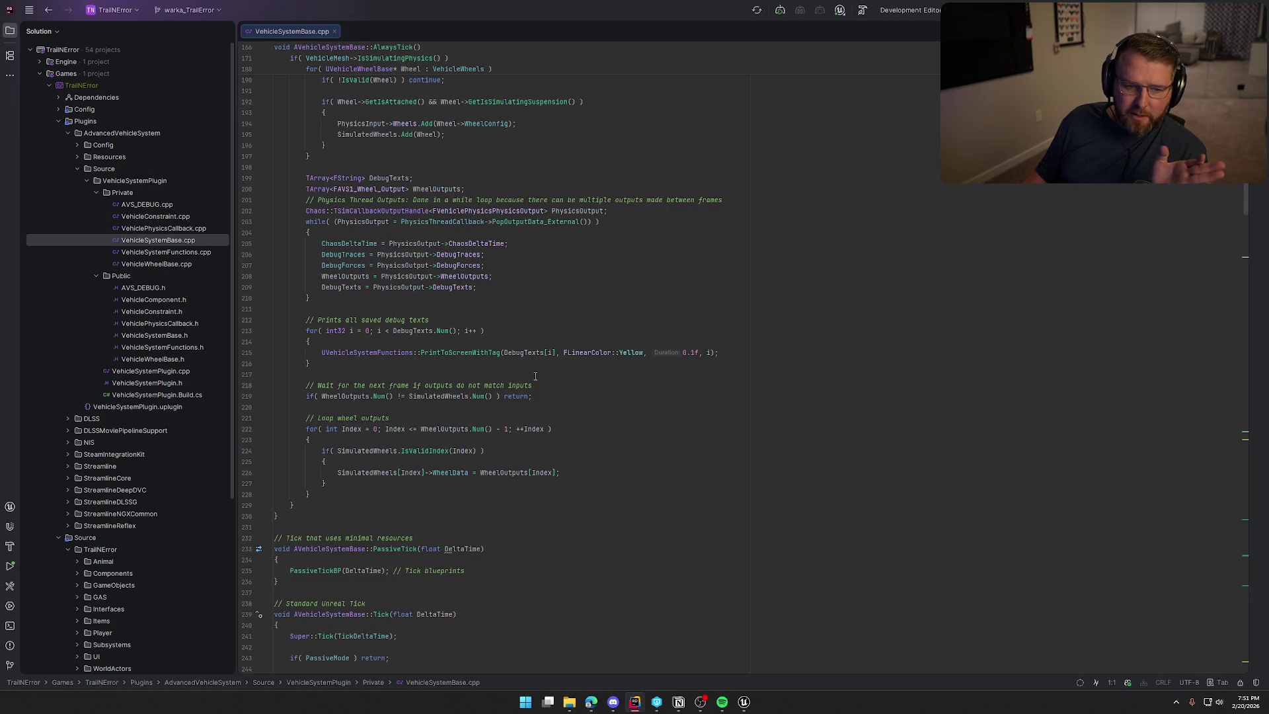
scroll(548, 399, "down", 10)
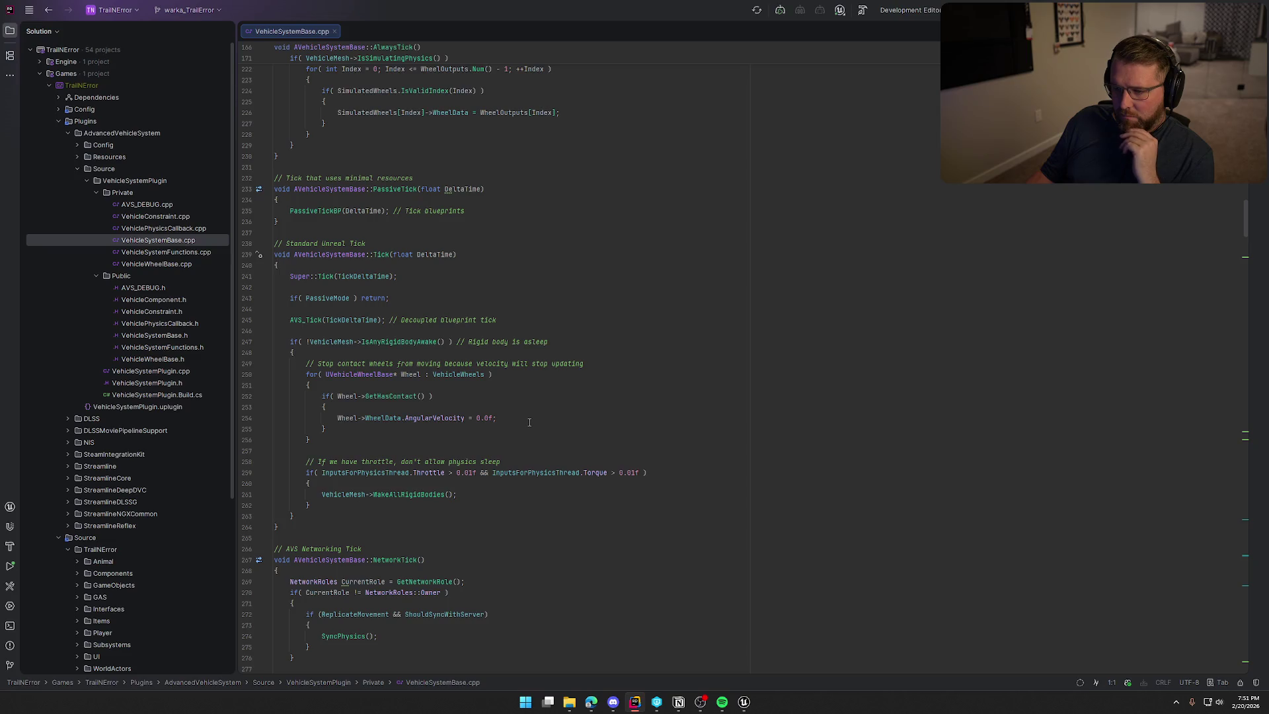
scroll(529, 422, "down", 6)
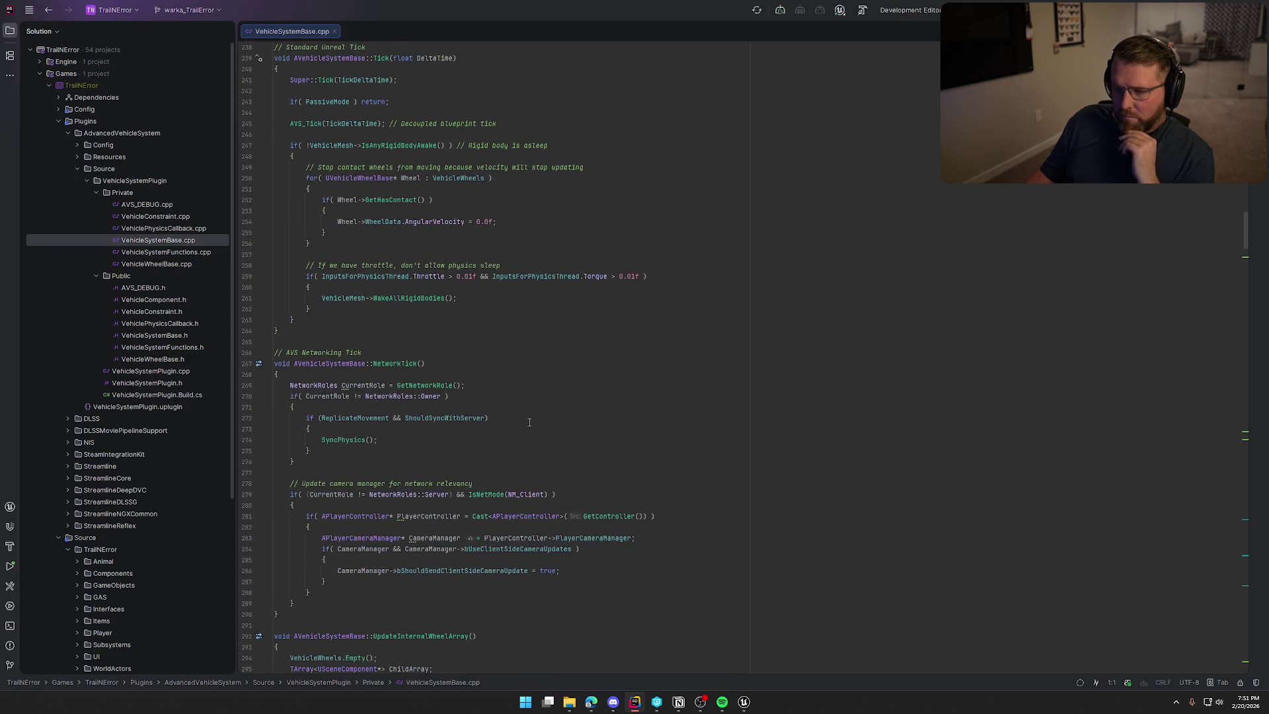
scroll(568, 442, "down", 3)
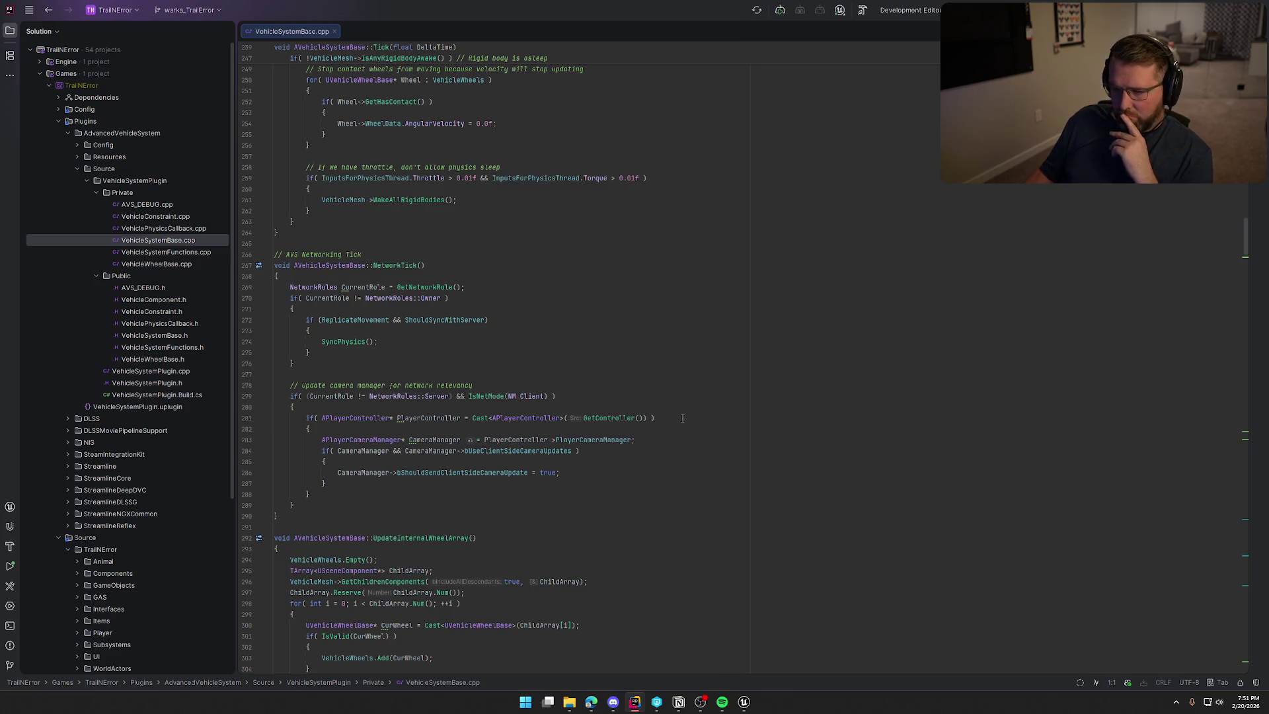
mouse_move(722, 702)
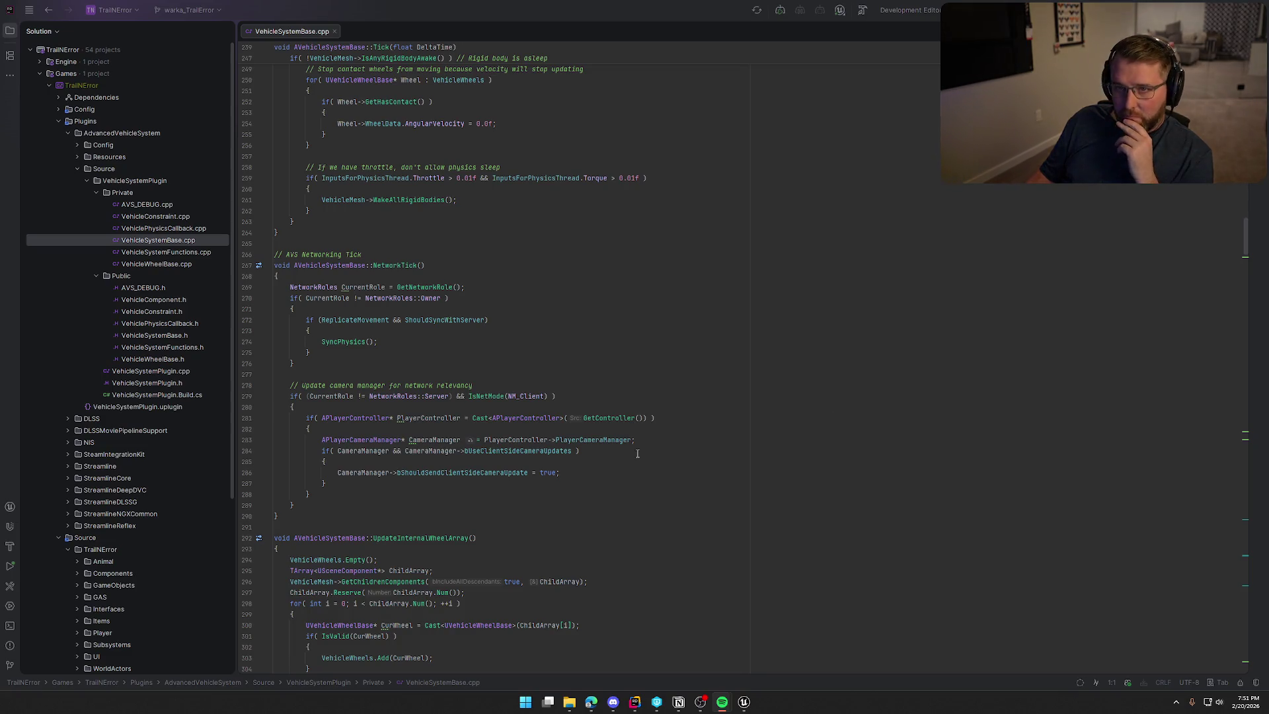
scroll(622, 446, "down", 9)
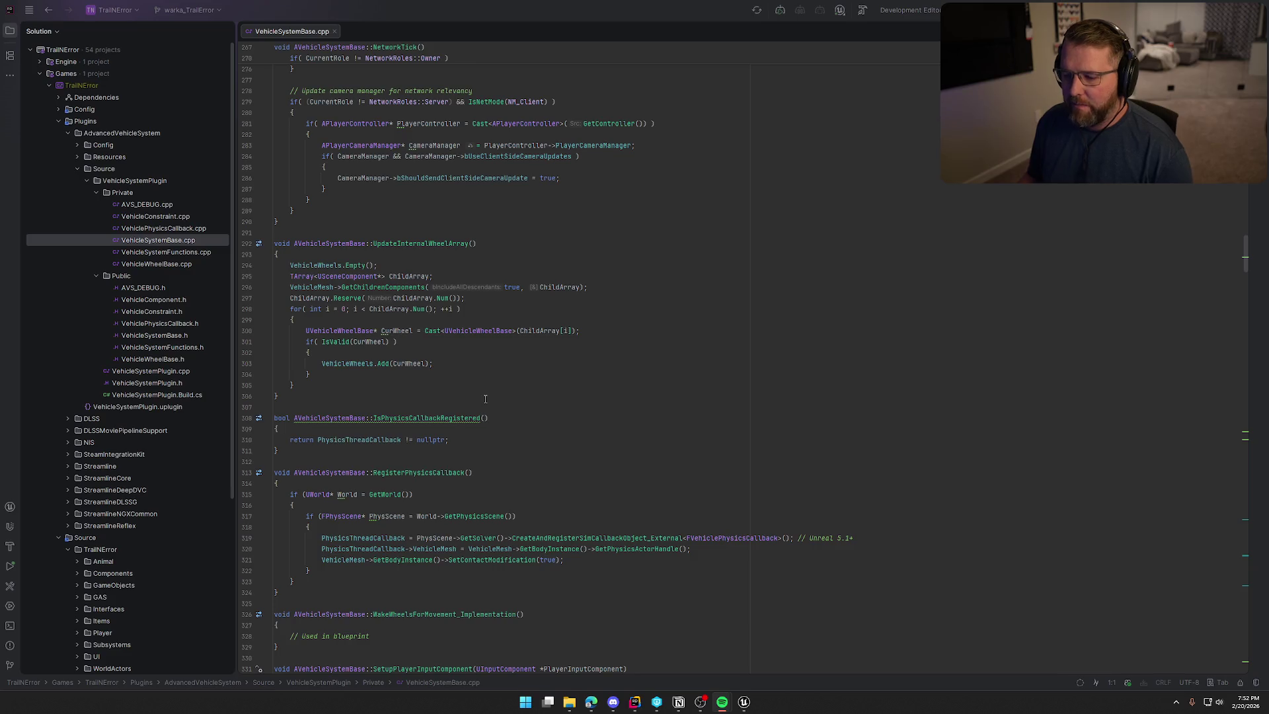
scroll(485, 399, "down", 10)
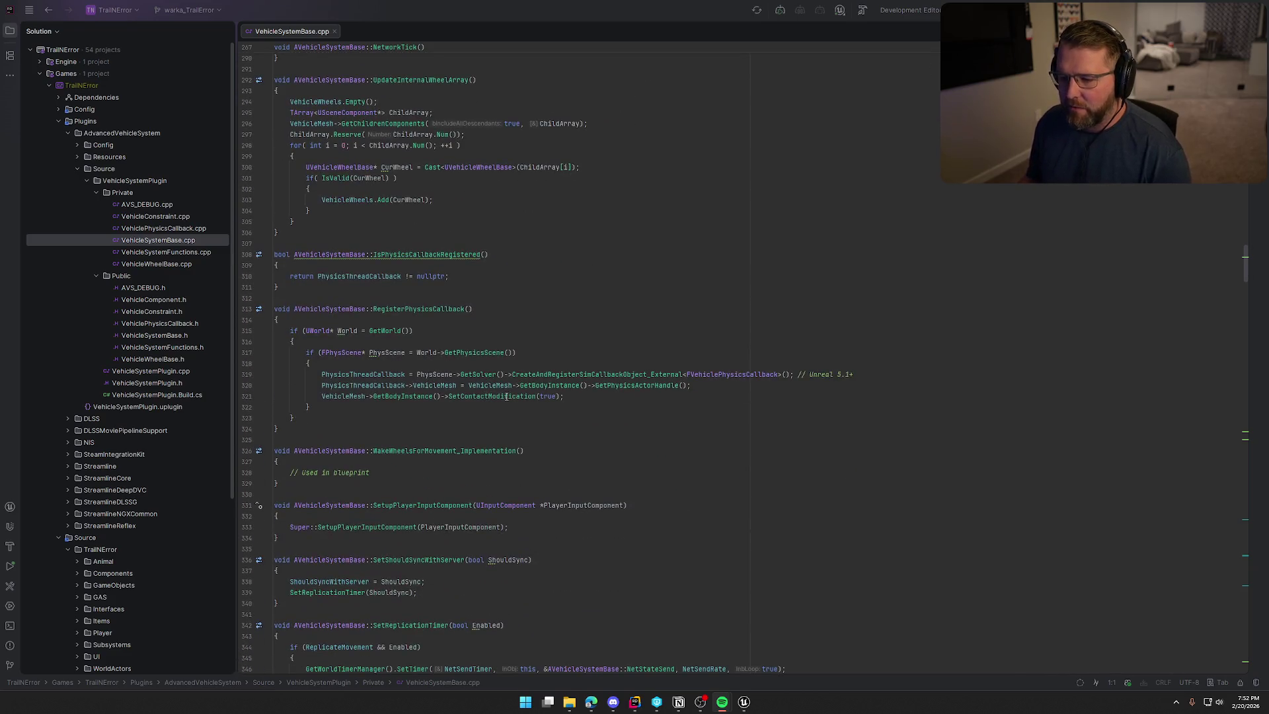
scroll(508, 397, "down", 5)
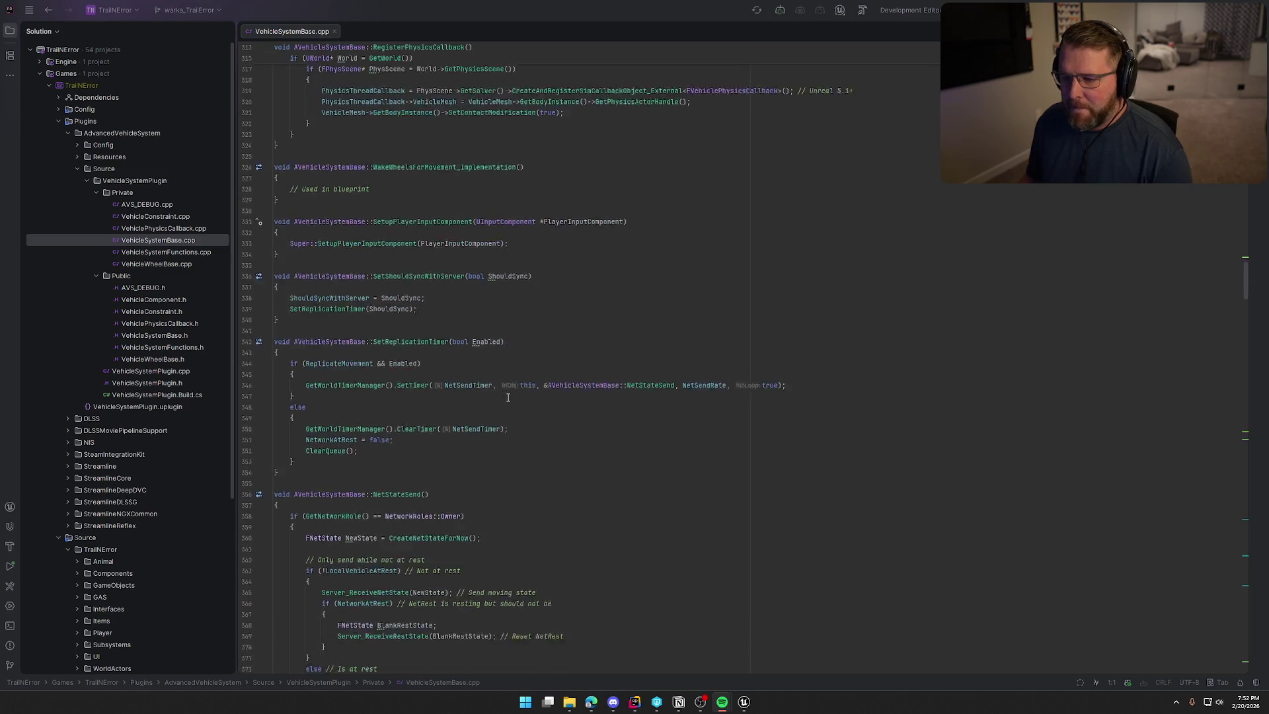
scroll(510, 395, "down", 10)
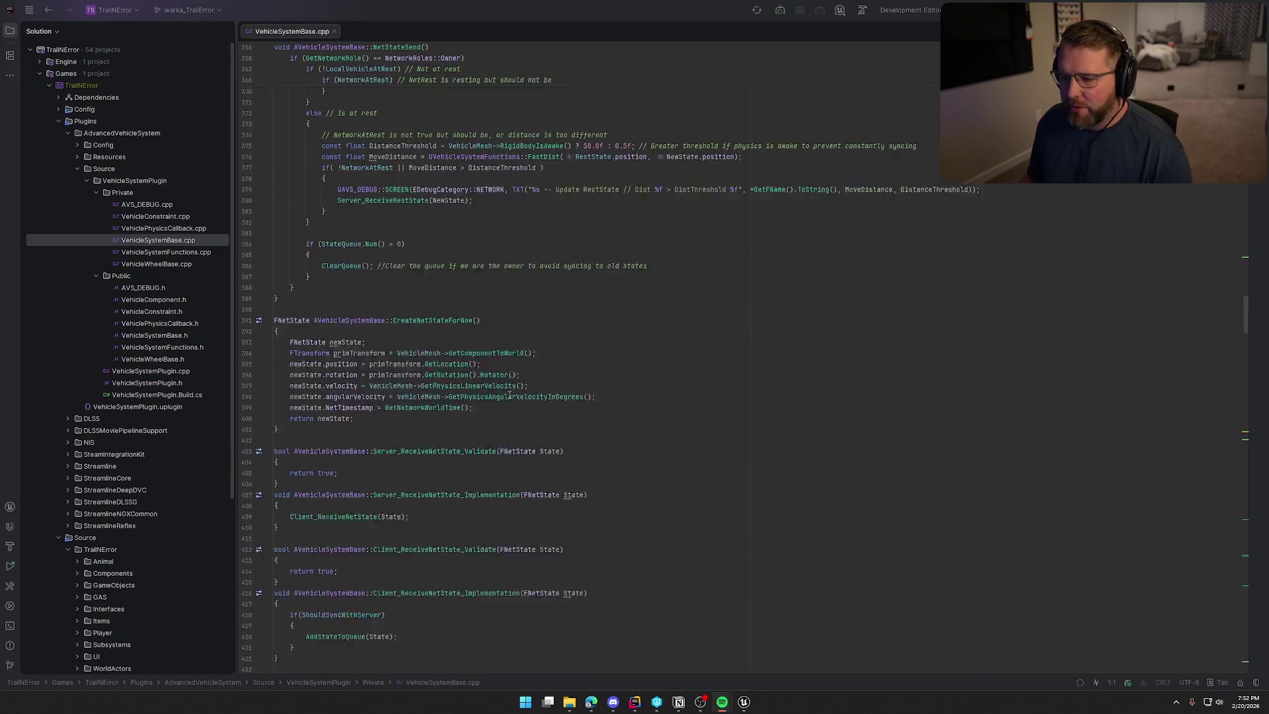
scroll(510, 395, "down", 5)
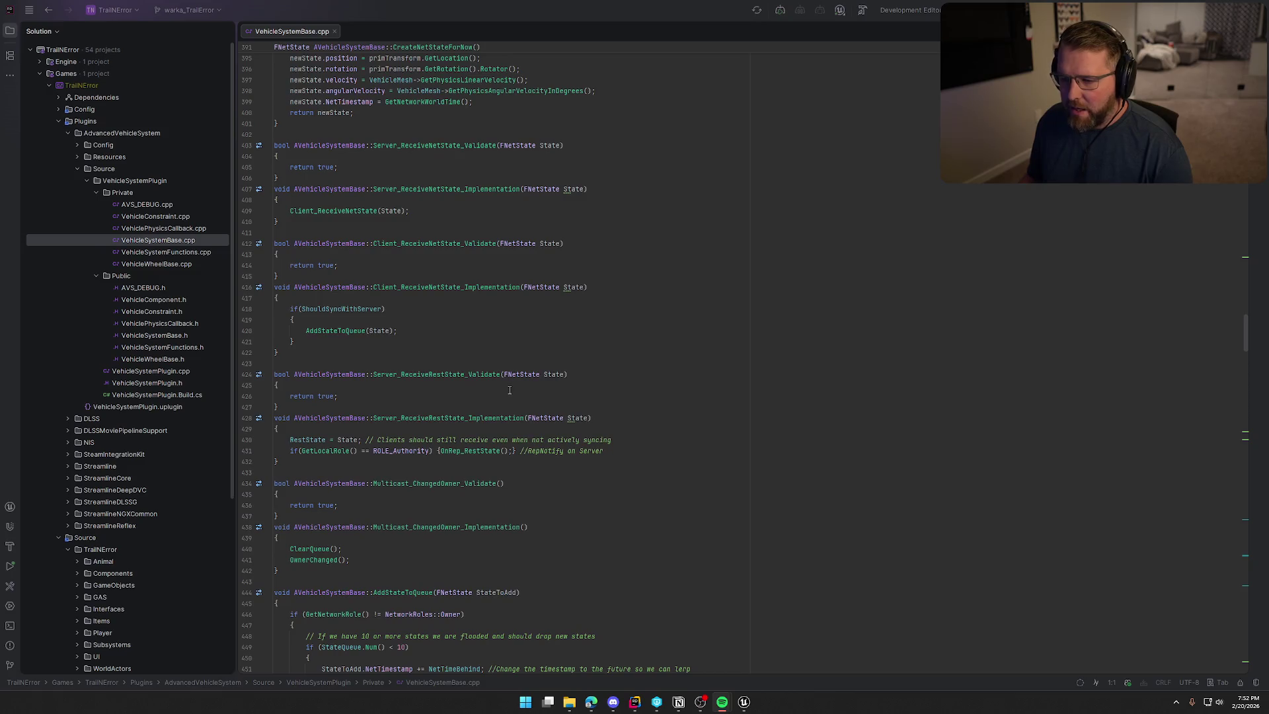
Search VehicleSystemBase.cpp for 'center', then 'com', then 'mass', cycling through the Mass and GetMass matches
left_click(562, 330)
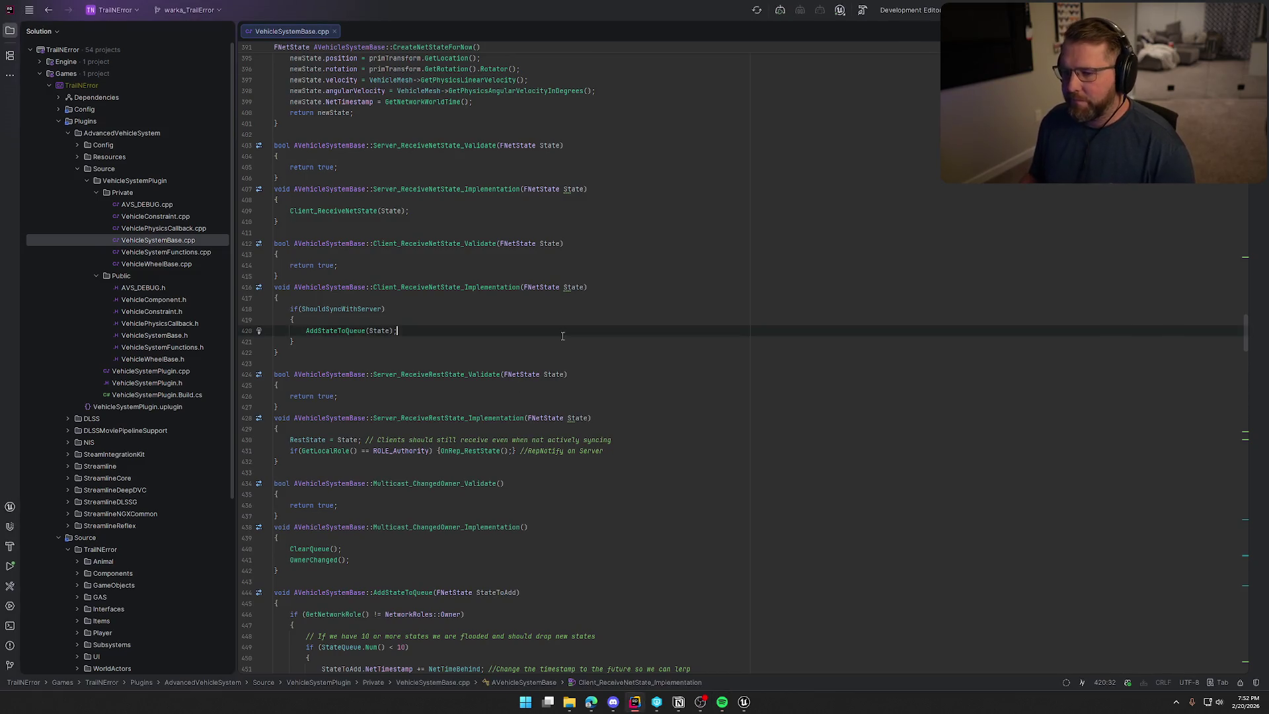
key("ctrl+f")
type("center")
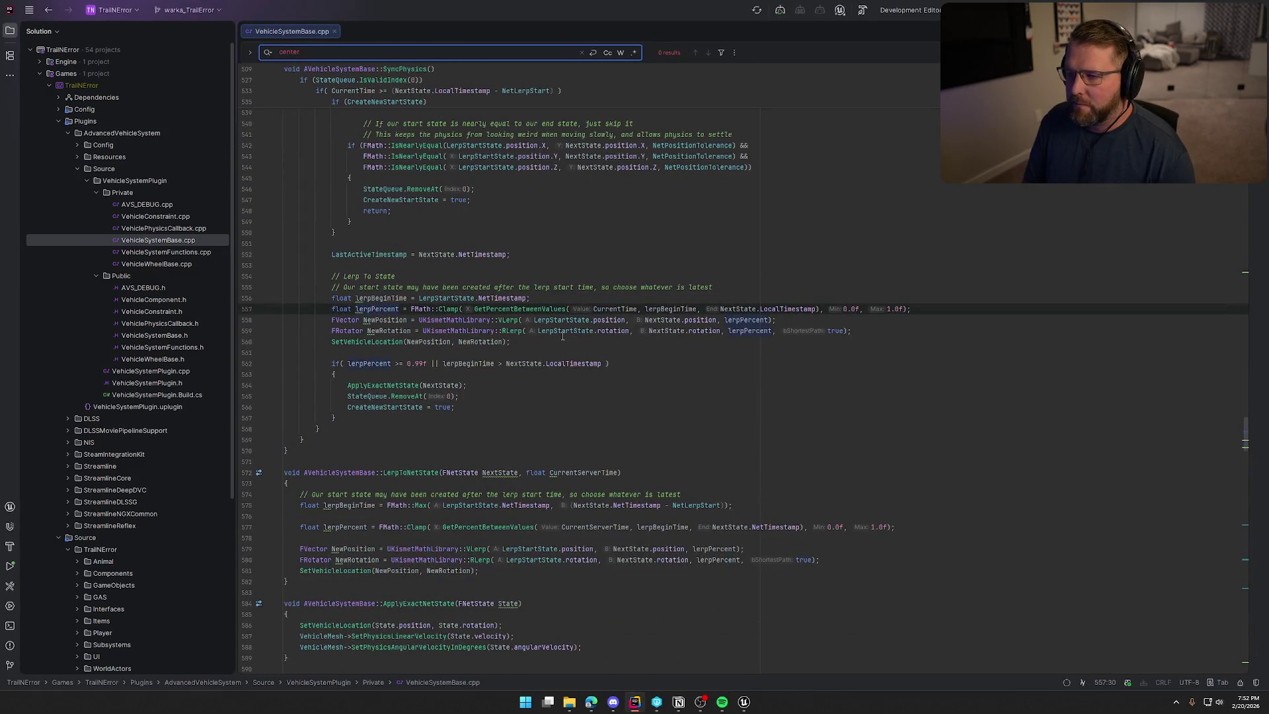
key("BackSpace")
key("BackSpace")
key("BackSpace")
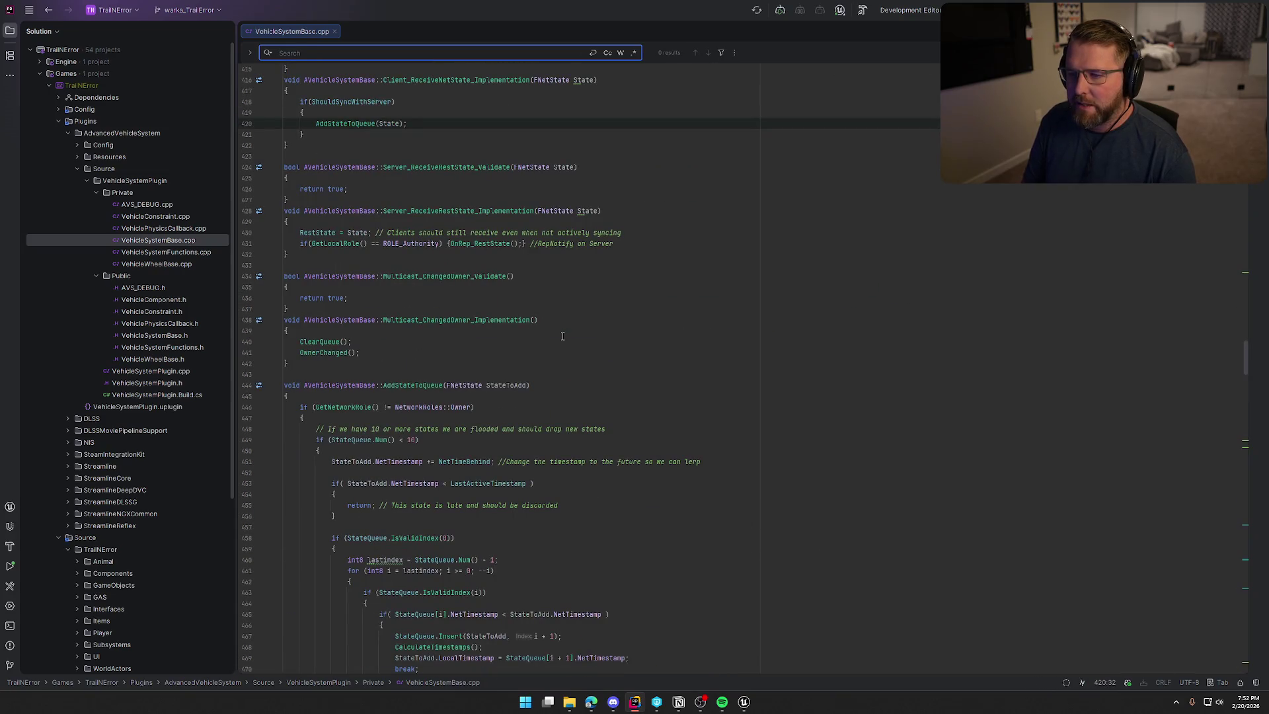
type("com")
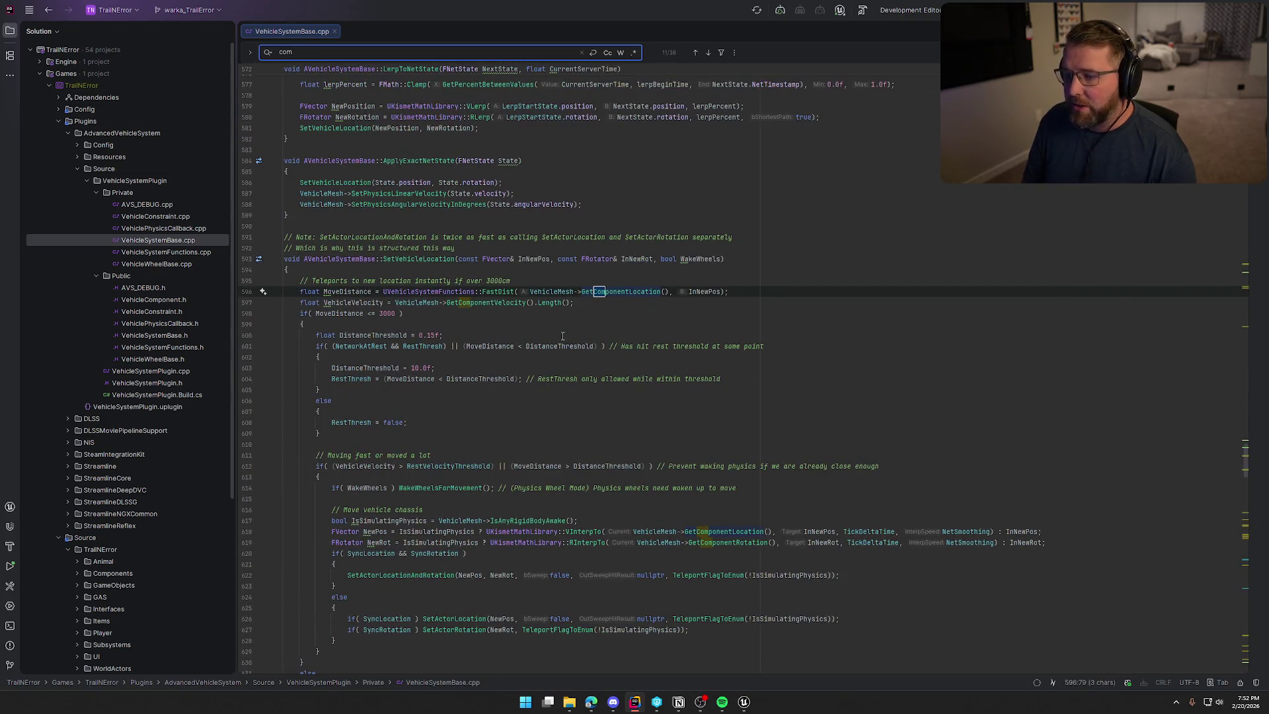
type("mass")
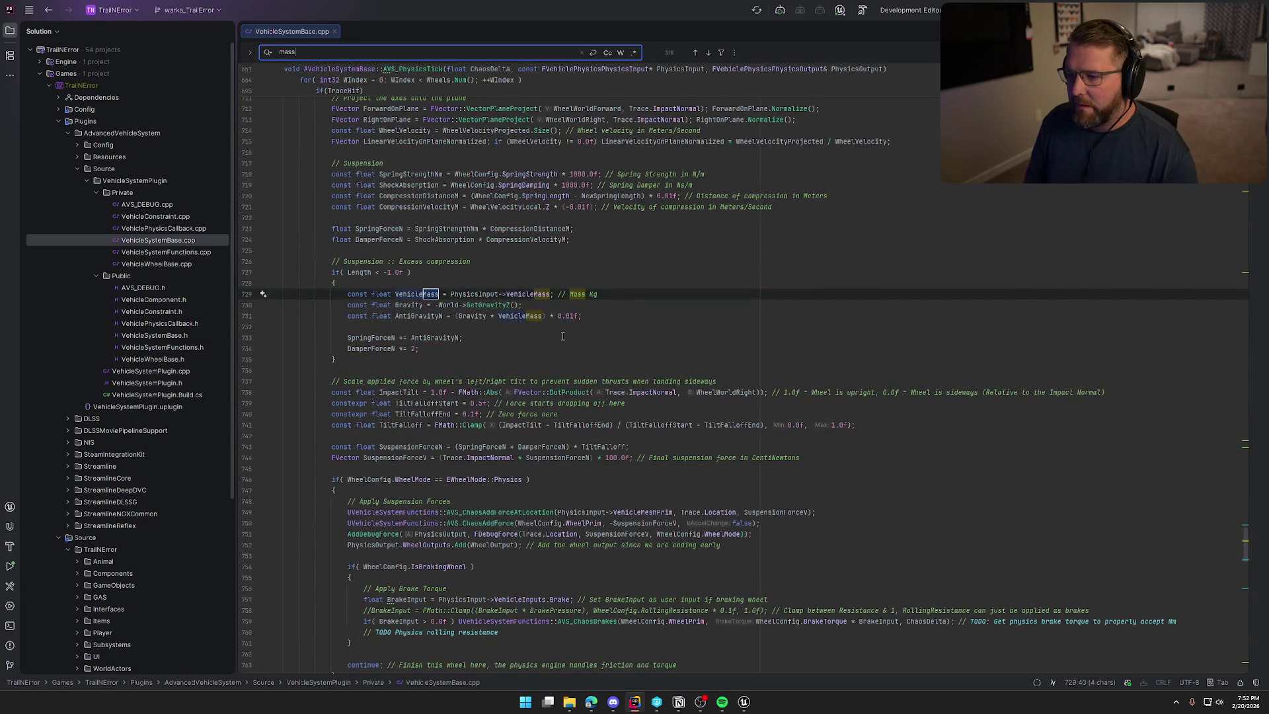
key("Return")
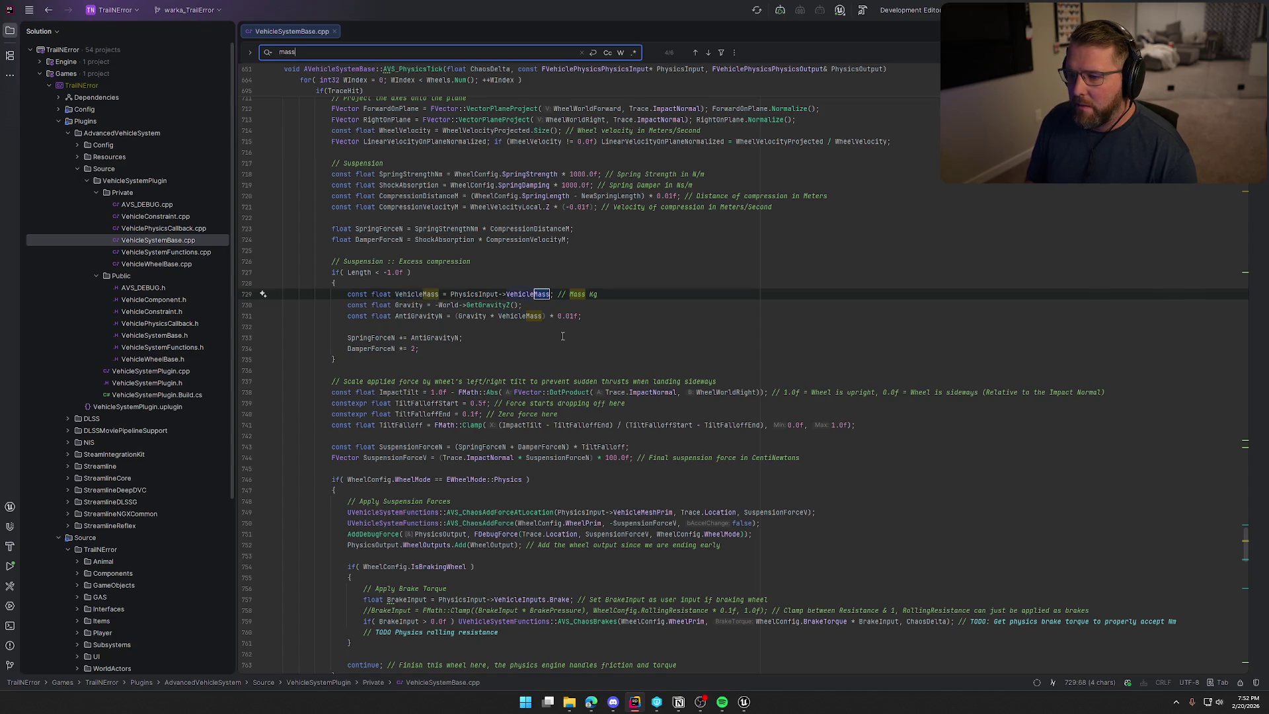
key("Return")
key("Return")
key("Return")
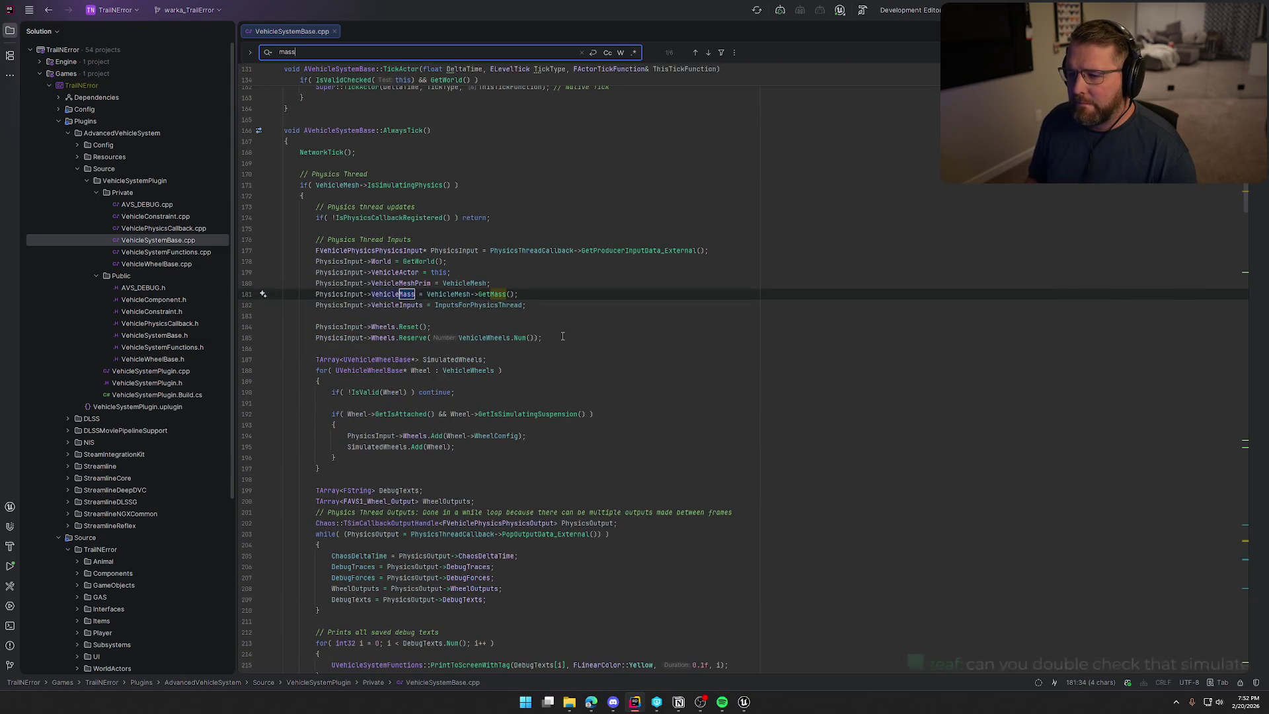
key("Return")
key("Return")
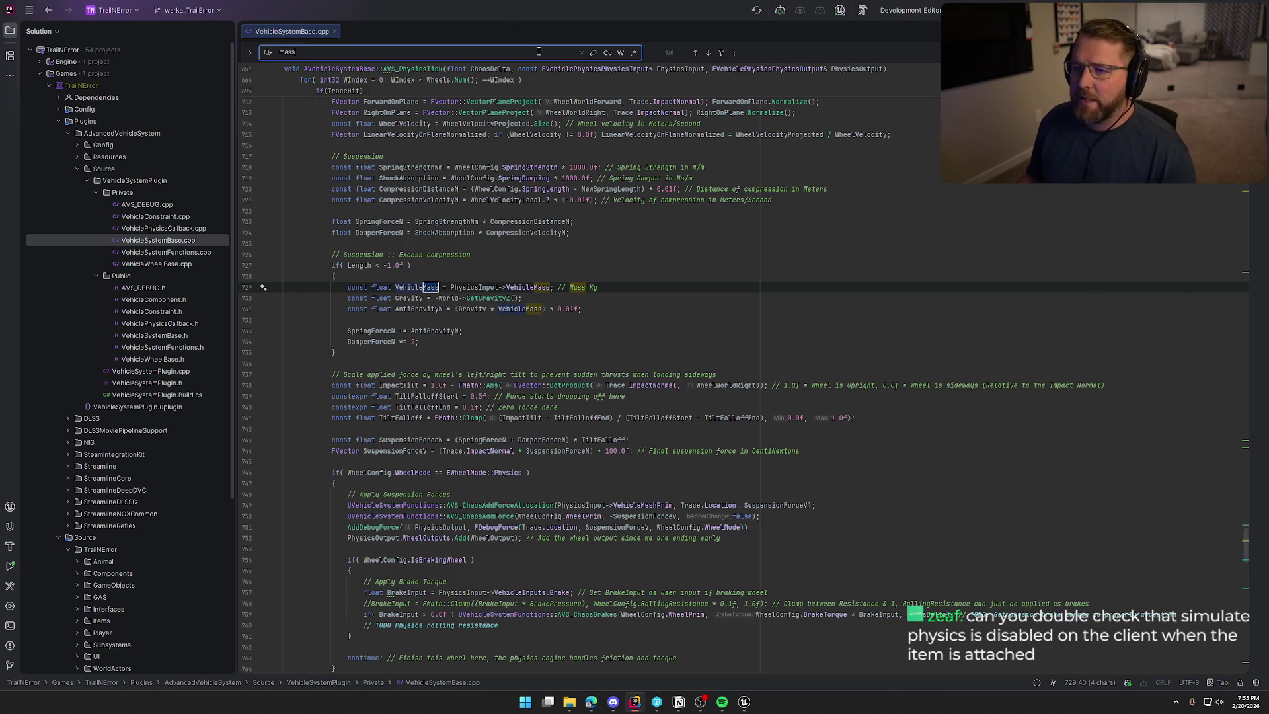
Close VehicleSystemBase.cpp and return to Unreal's GameWorld level view
left_click(335, 32)
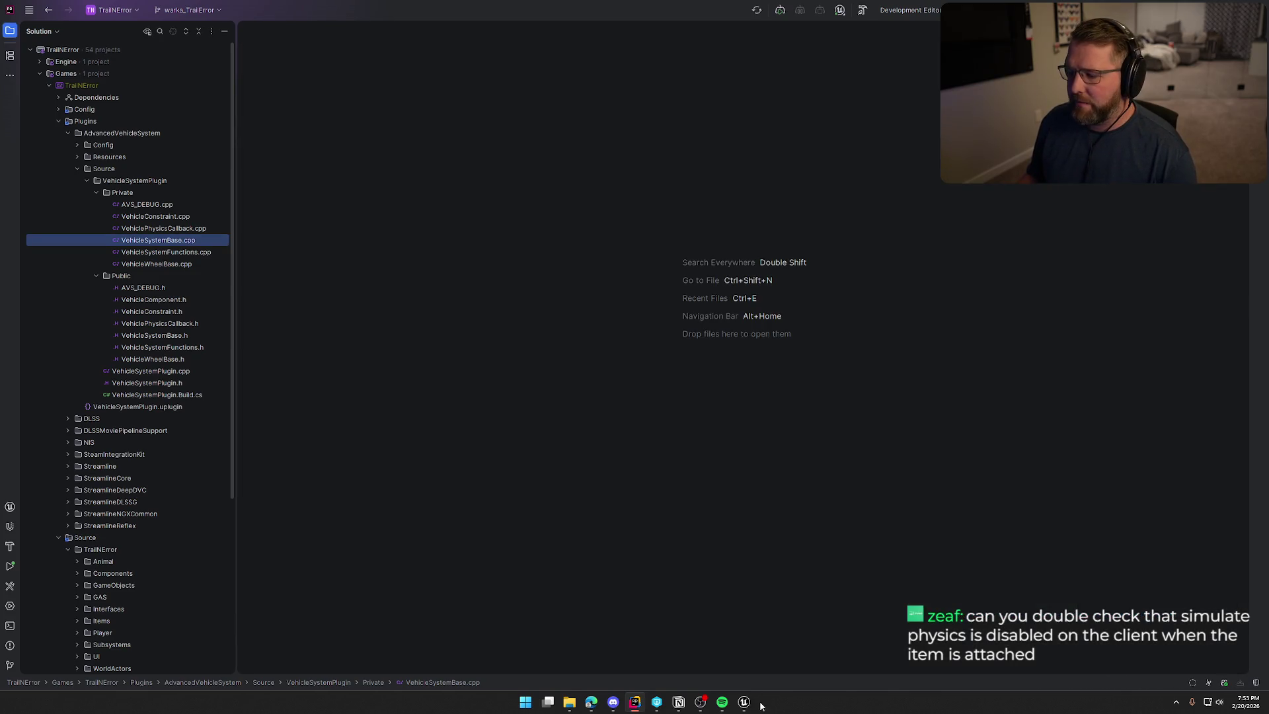
mouse_move(744, 701)
left_click(694, 644)
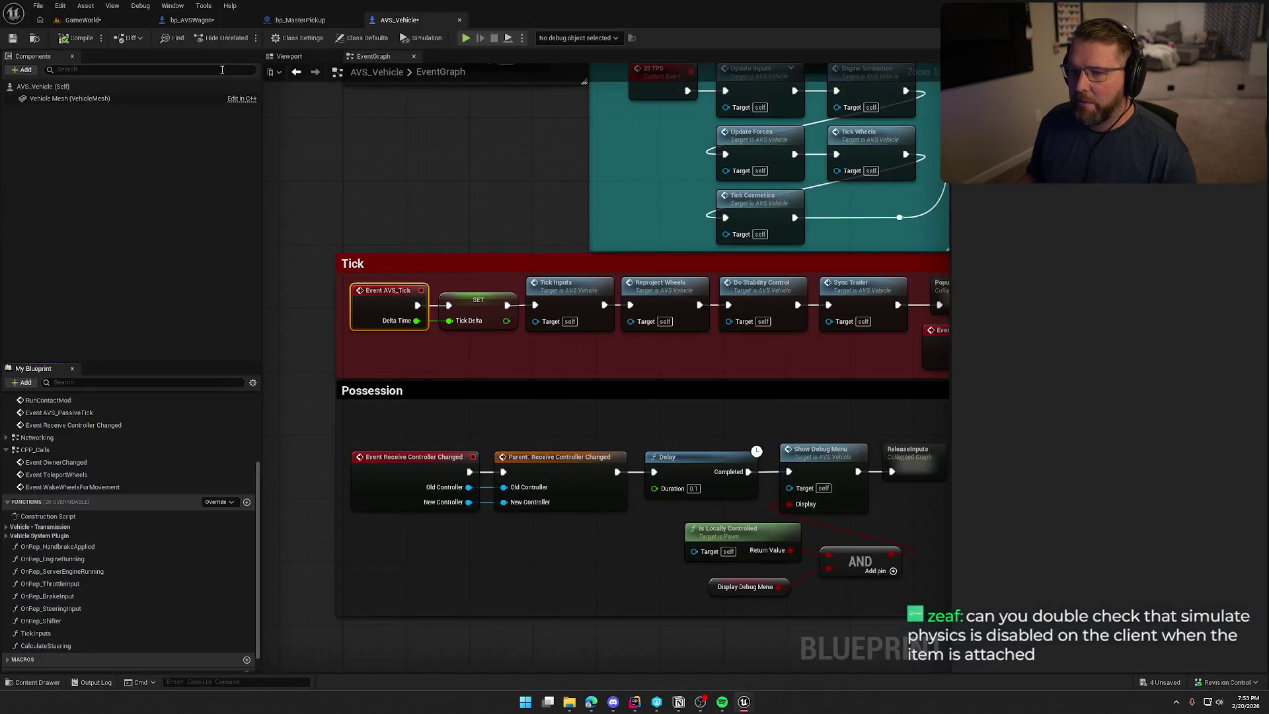
left_click(83, 20)
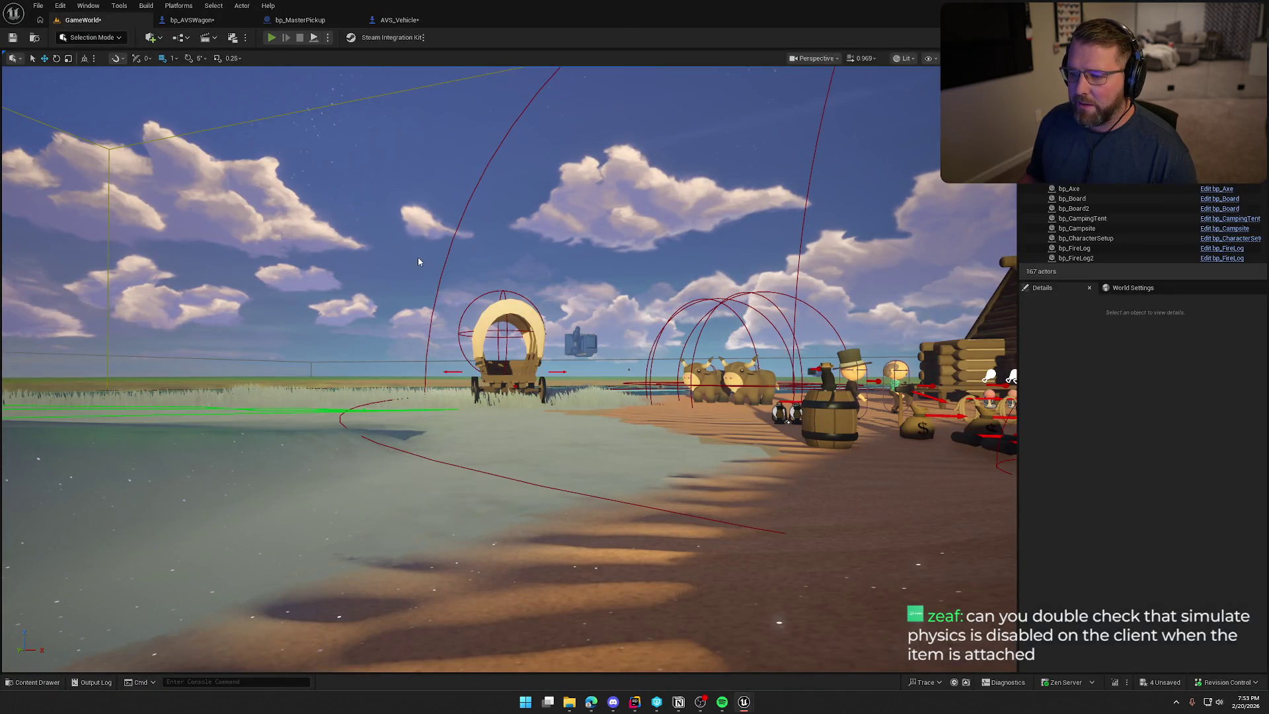
Play in editor, board the covered wagon, steer it right toward the camp, then stop playing
key("alt+p")
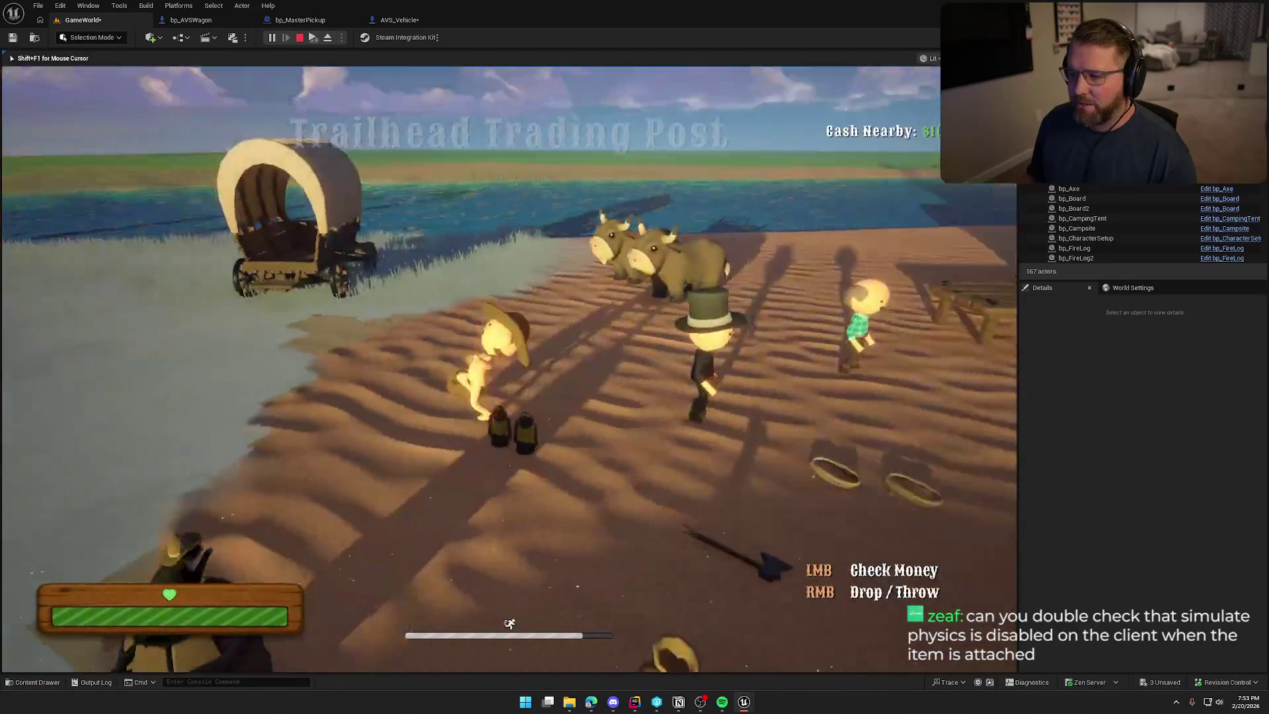
key("w")
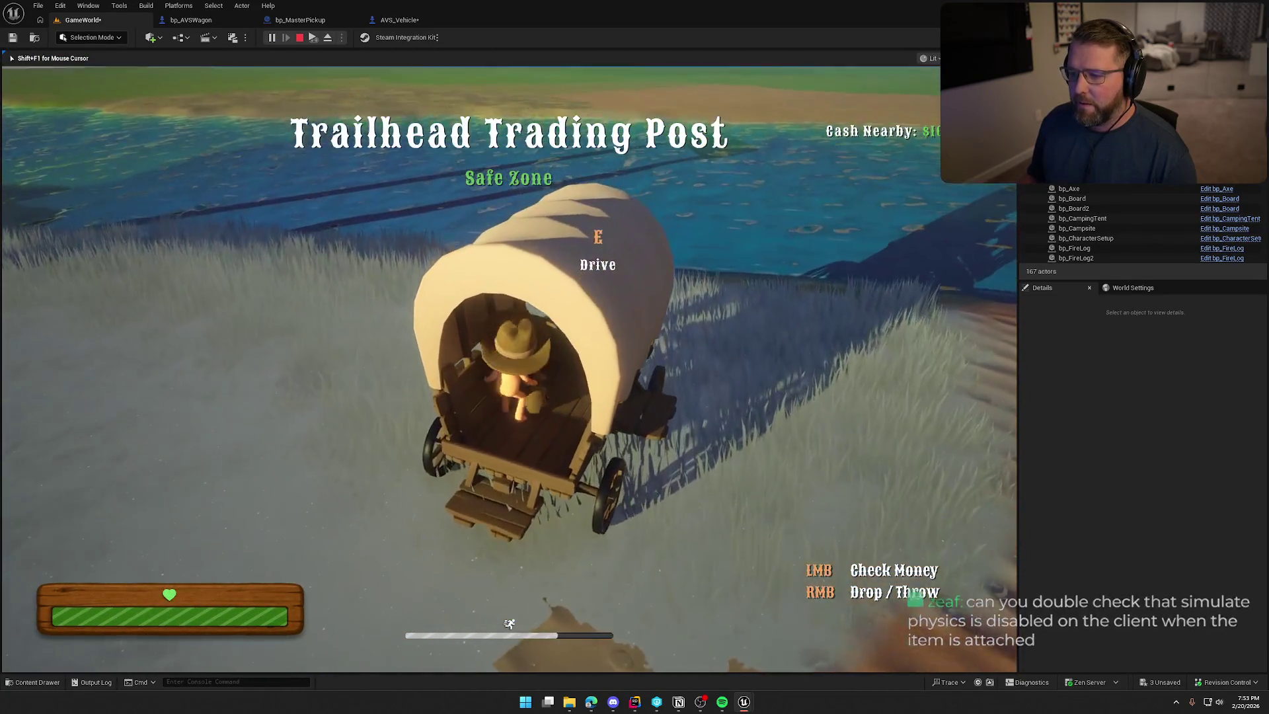
key("e")
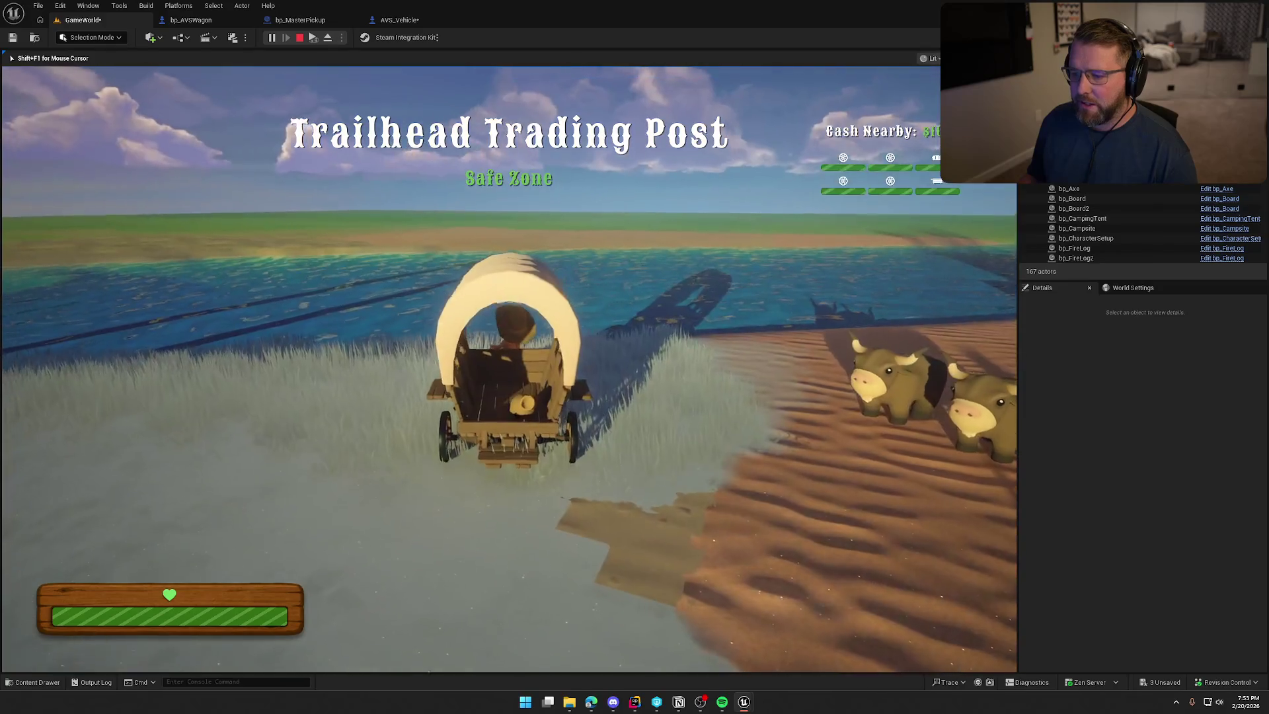
key("d")
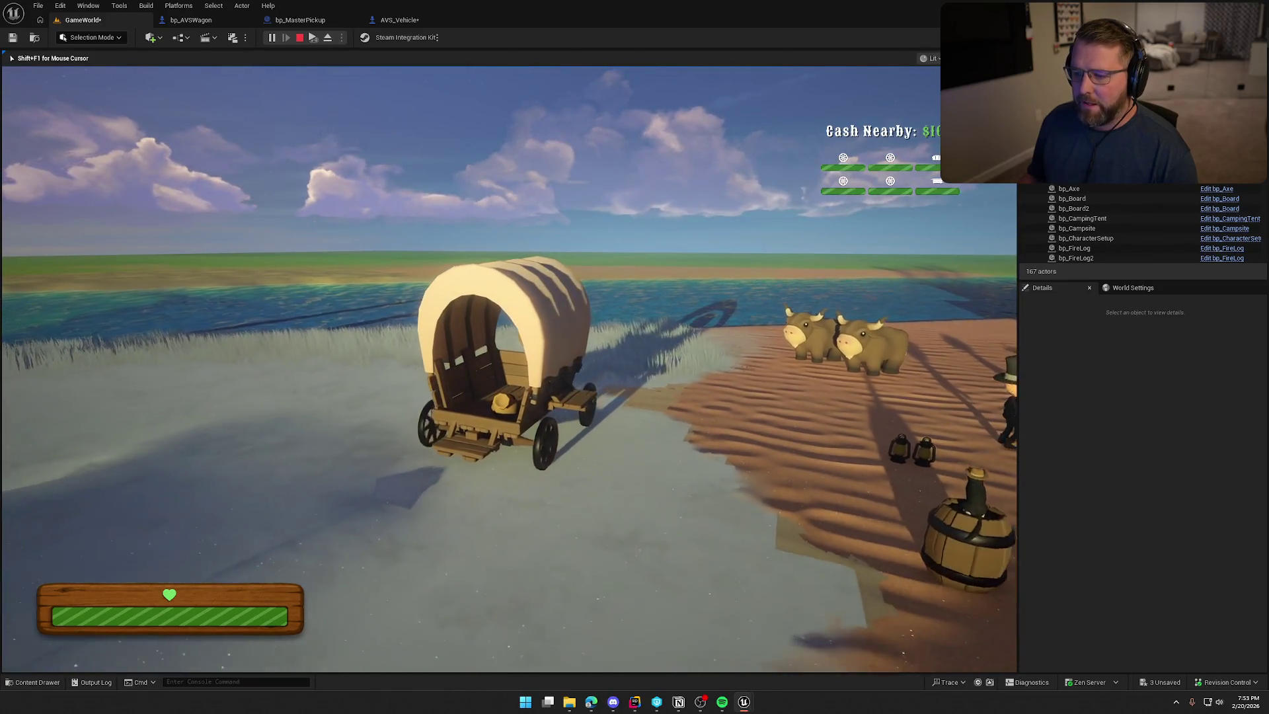
key("d")
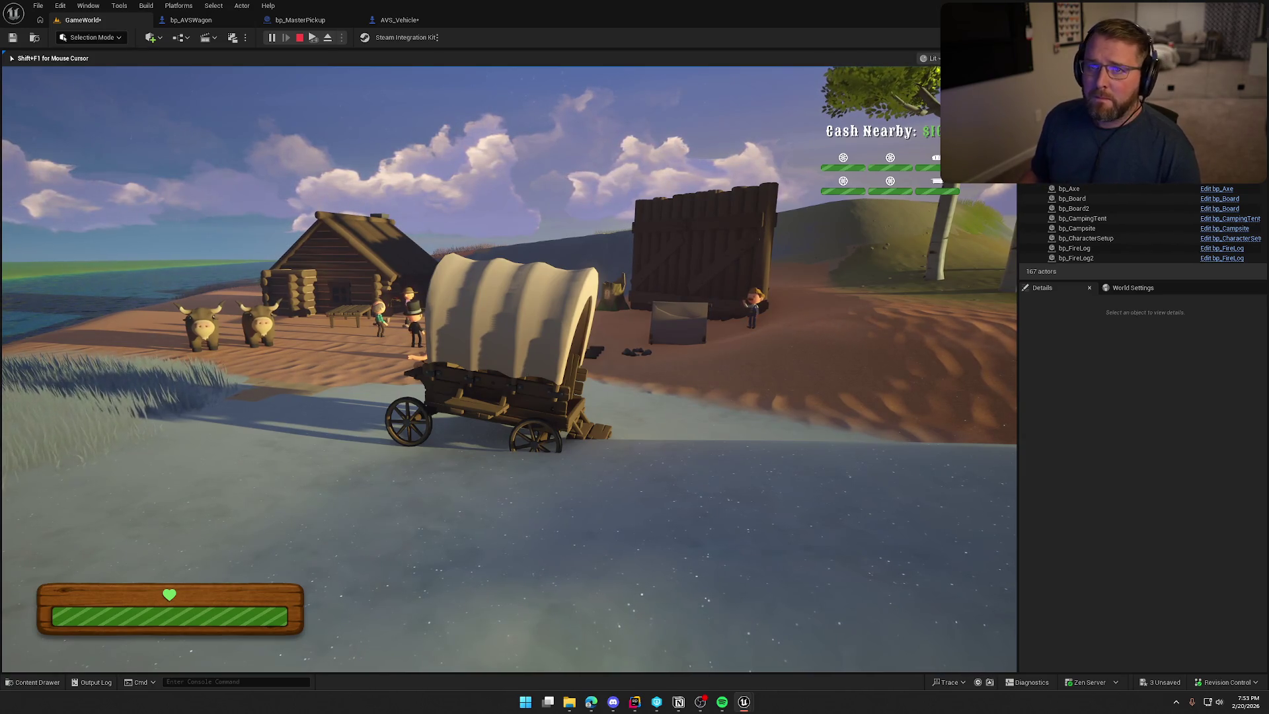
key("Escape")
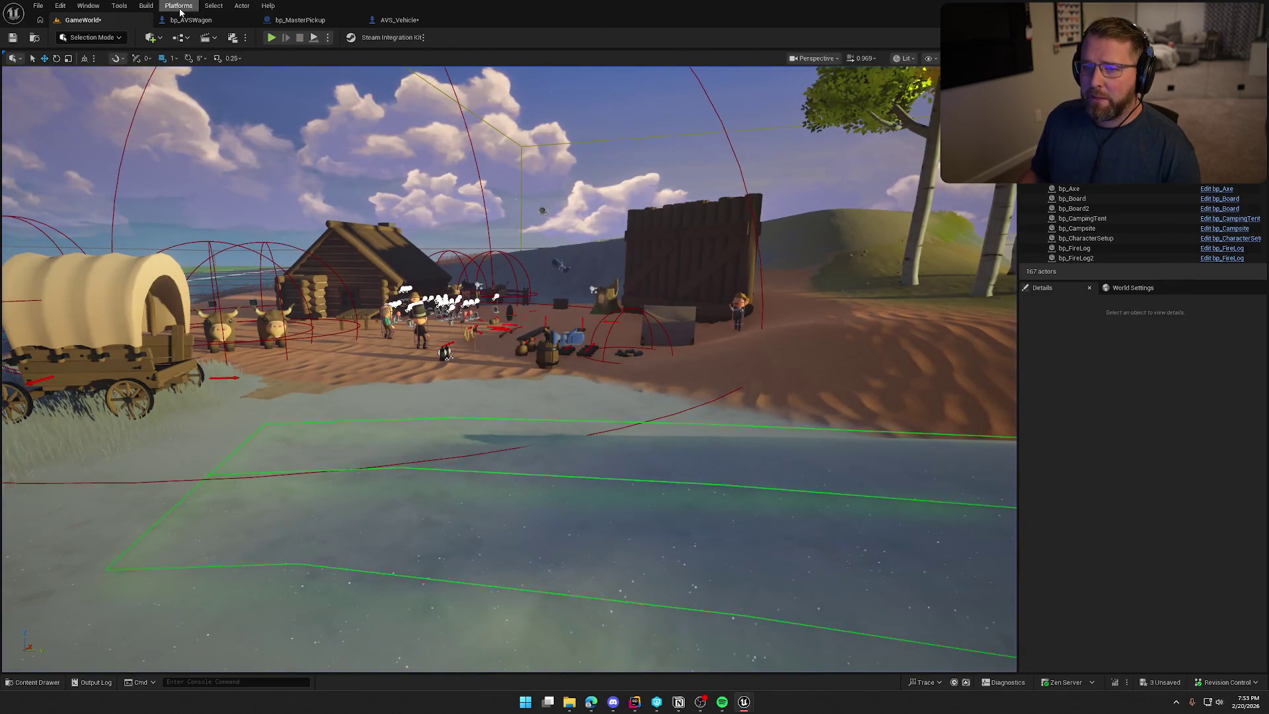
Open bp_MasterPickup's event graph and select its Set Simulate Physics nodes
left_click(190, 19)
left_click(300, 20)
scroll(581, 360, "down", 1)
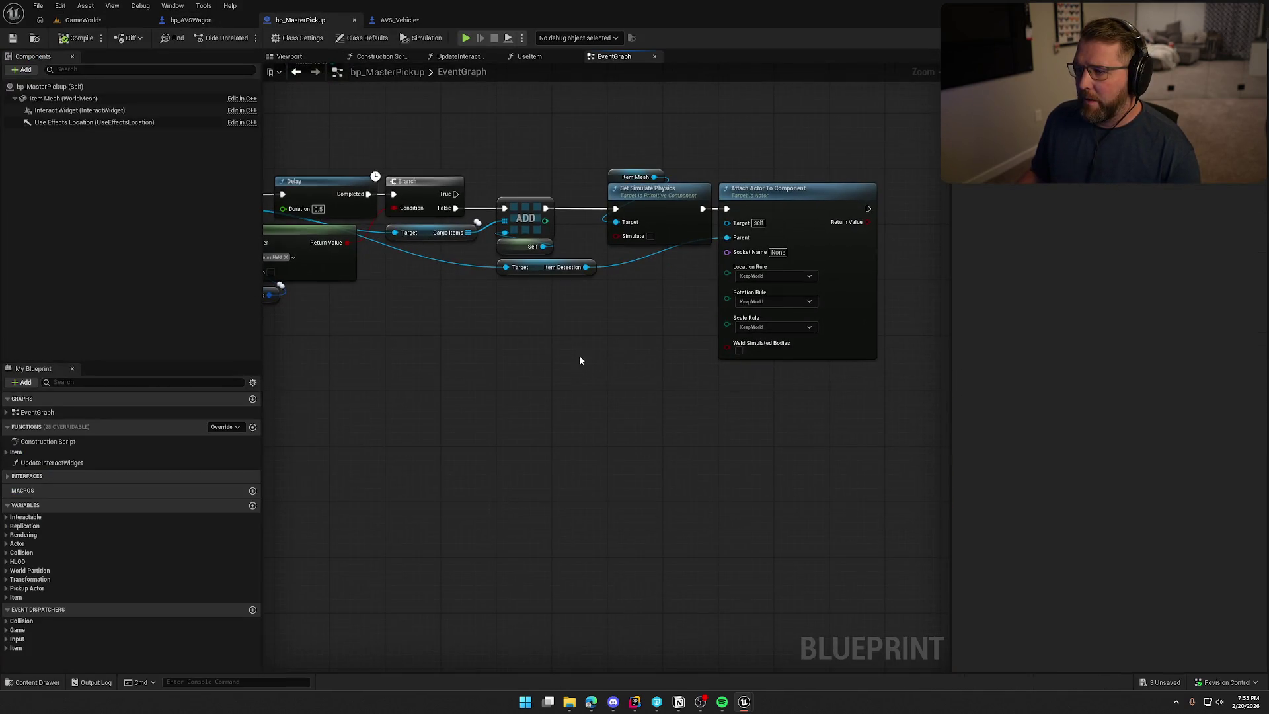
mouse_move(575, 170)
left_mouse_down()
mouse_move(807, 269)
mouse_move(939, 479)
left_mouse_up()
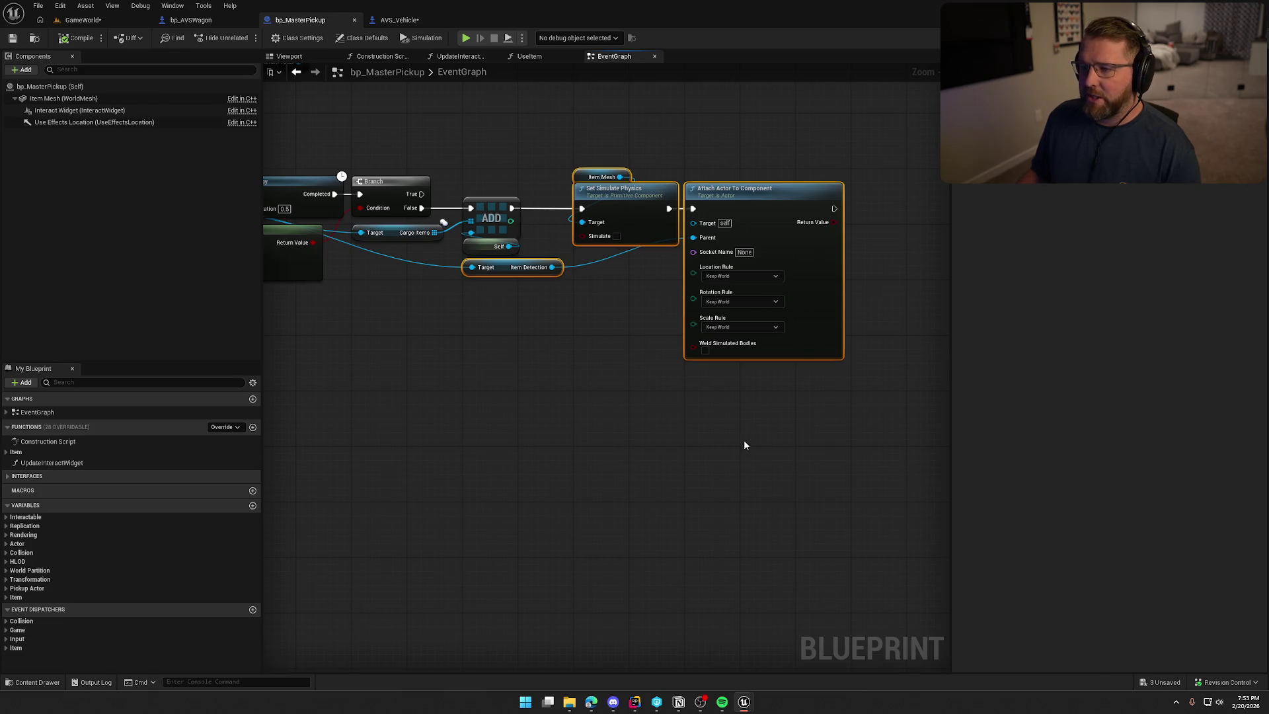
left_click(630, 287)
left_click(663, 137)
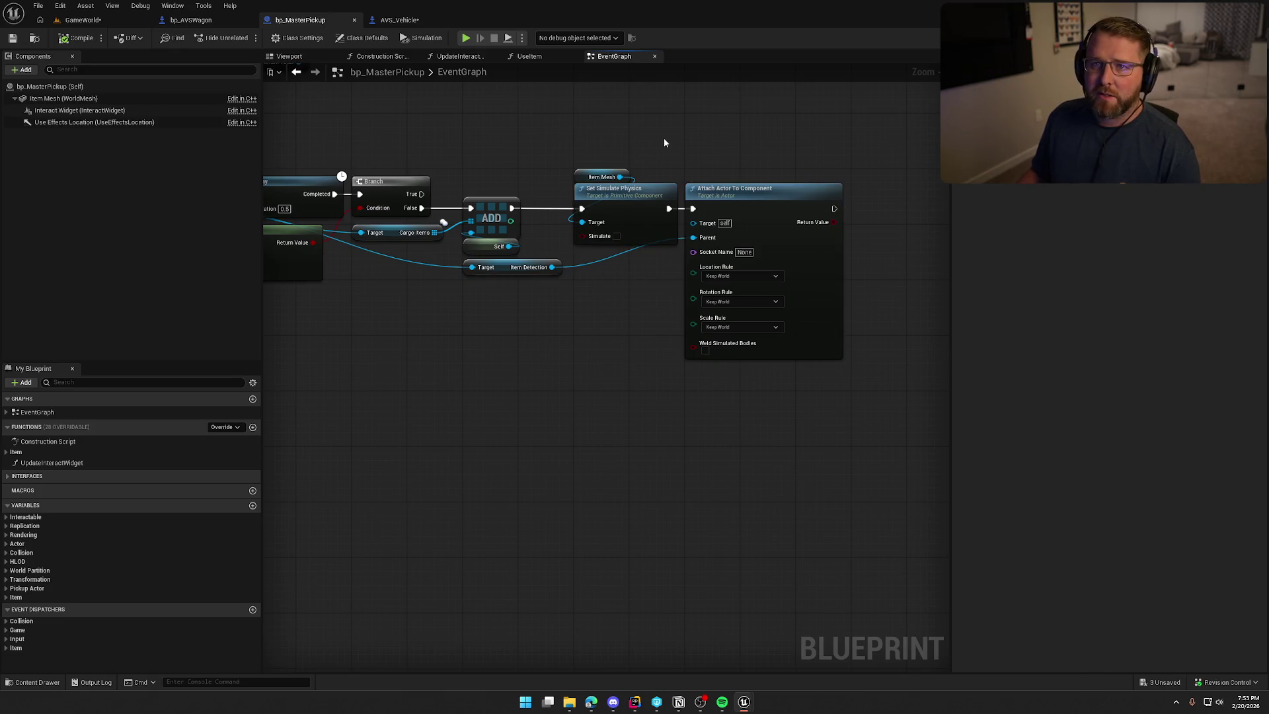
left_click_drag(559, 155, 675, 306)
Show the Item Mesh component's physics settings beside the event graph
left_click(99, 99)
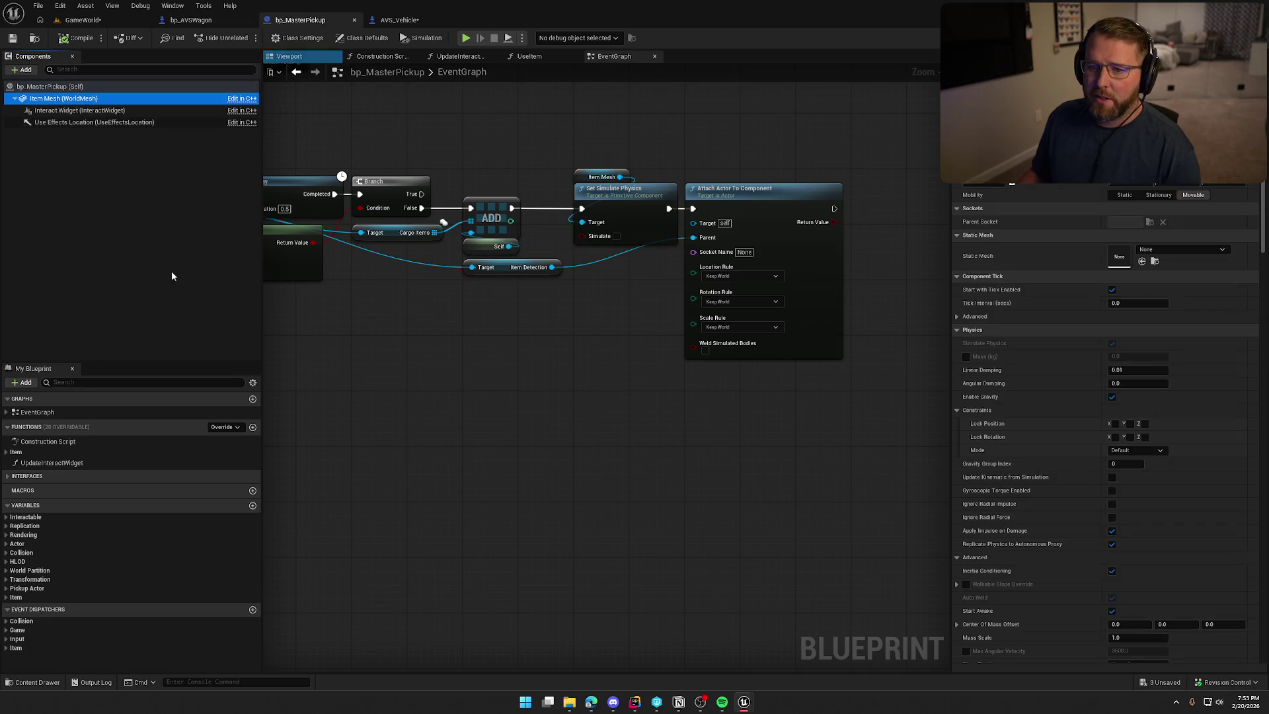
left_click(478, 340)
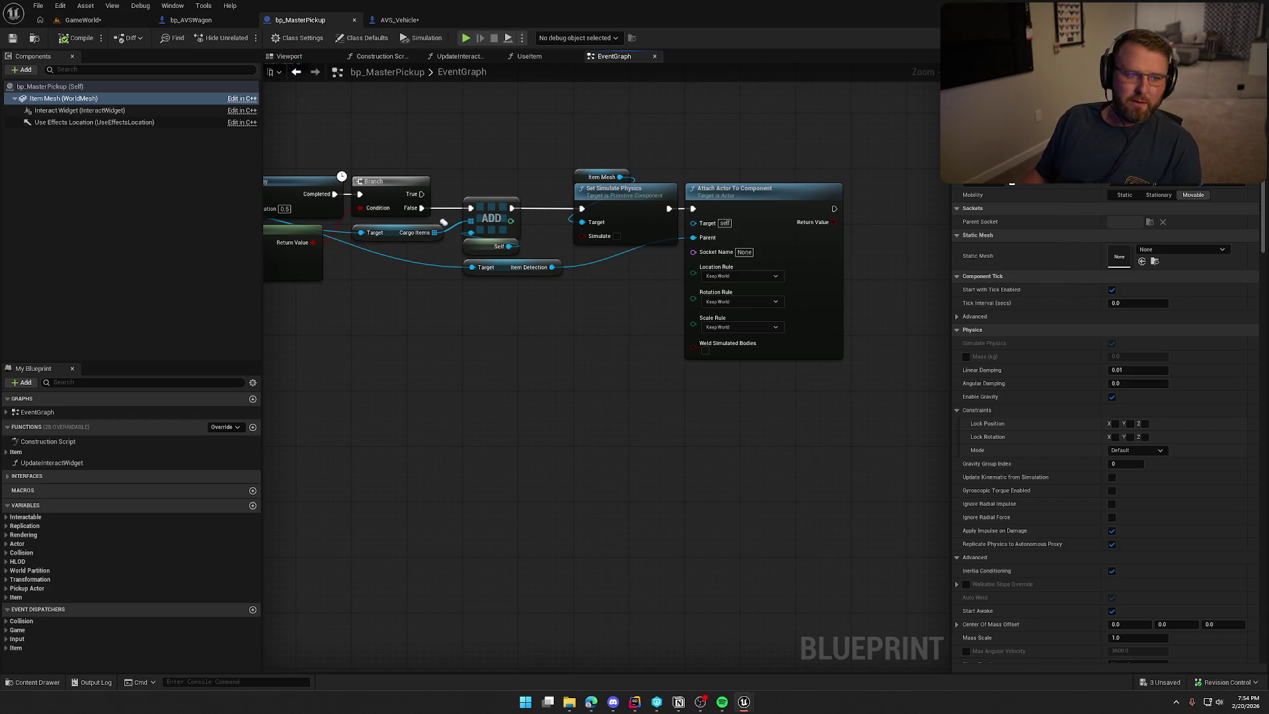
key("alt+Tab")
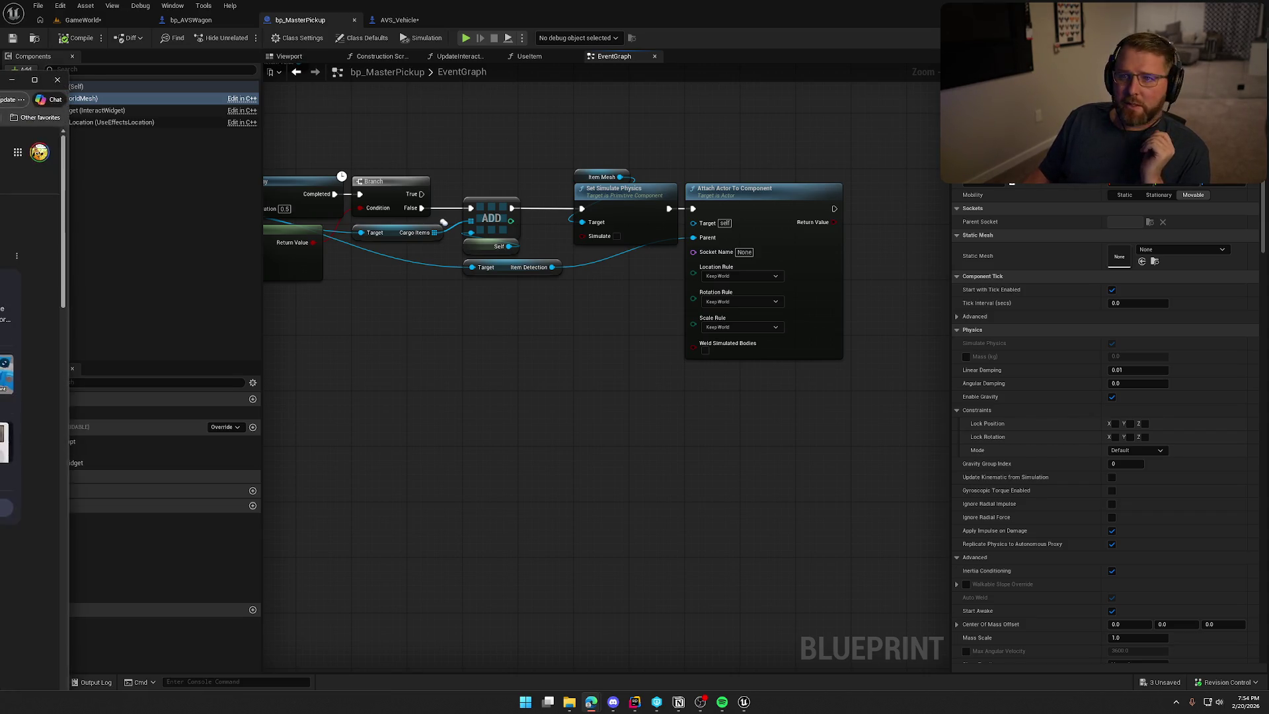
Maximize Chrome and read the AI Overview's advice on disabling physics on the child
key("alt+Tab")
double_click(382, 125)
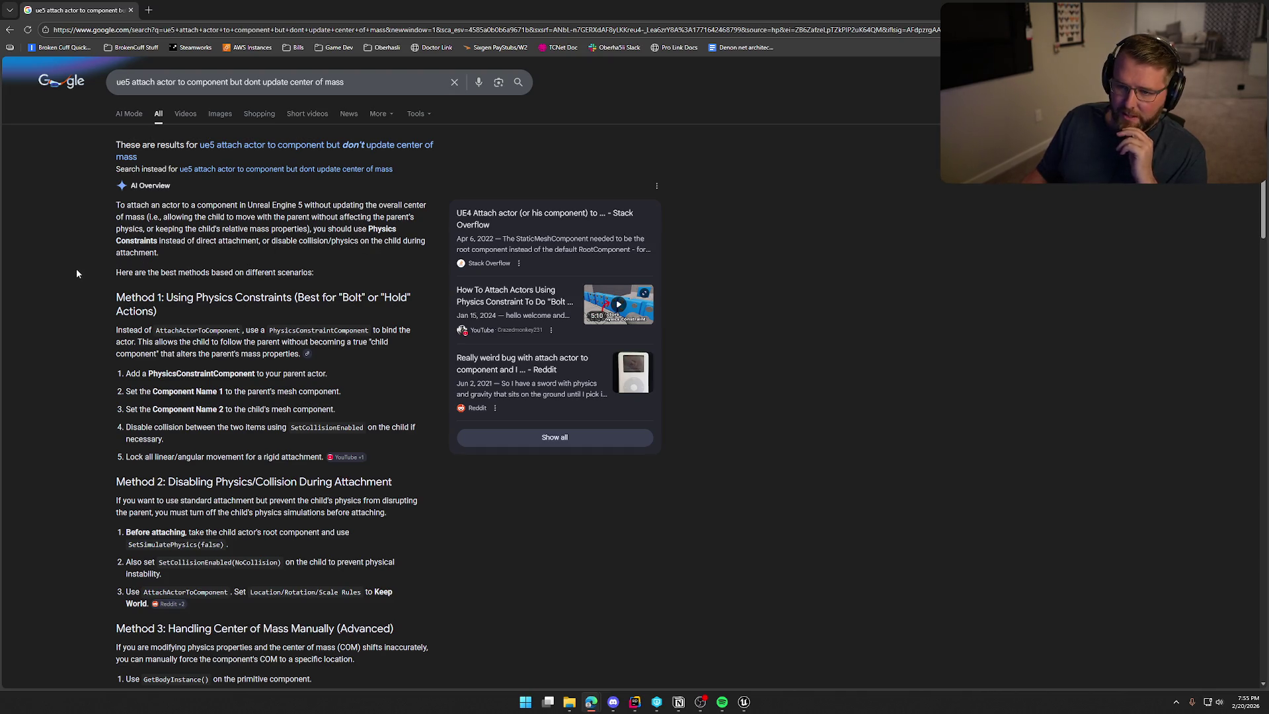
left_click_drag(284, 240, 371, 241)
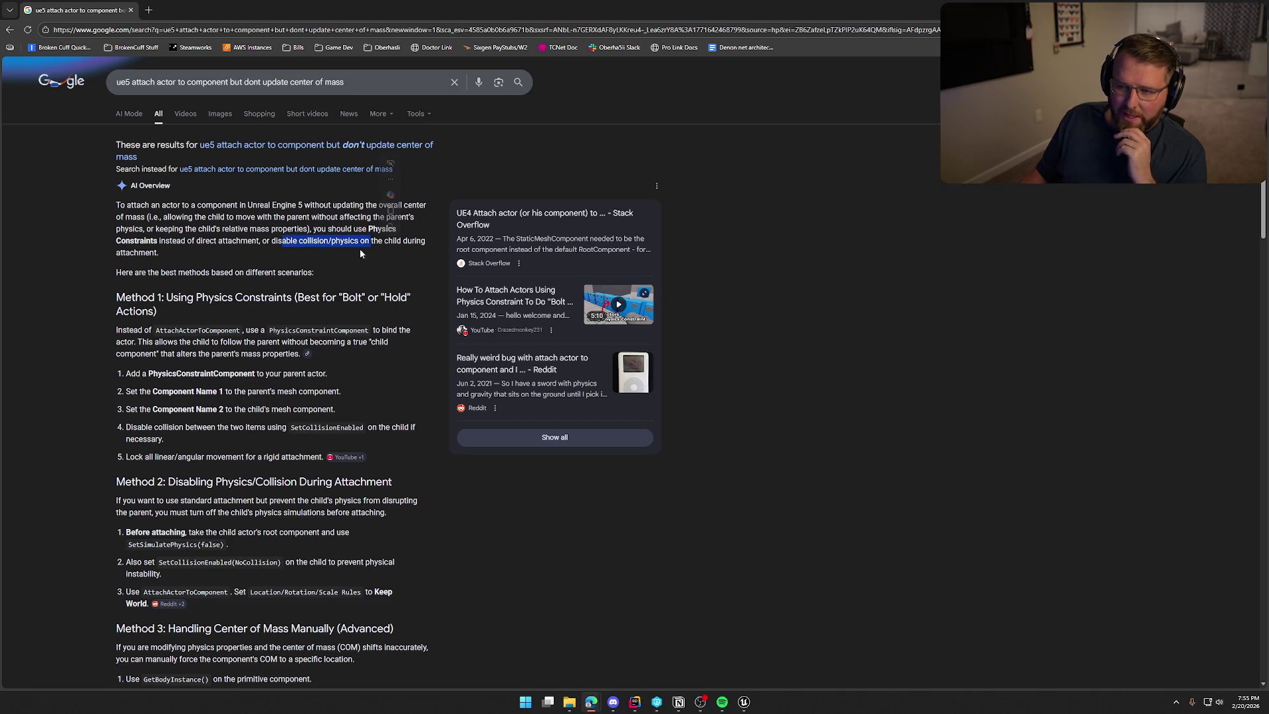
left_click(62, 262)
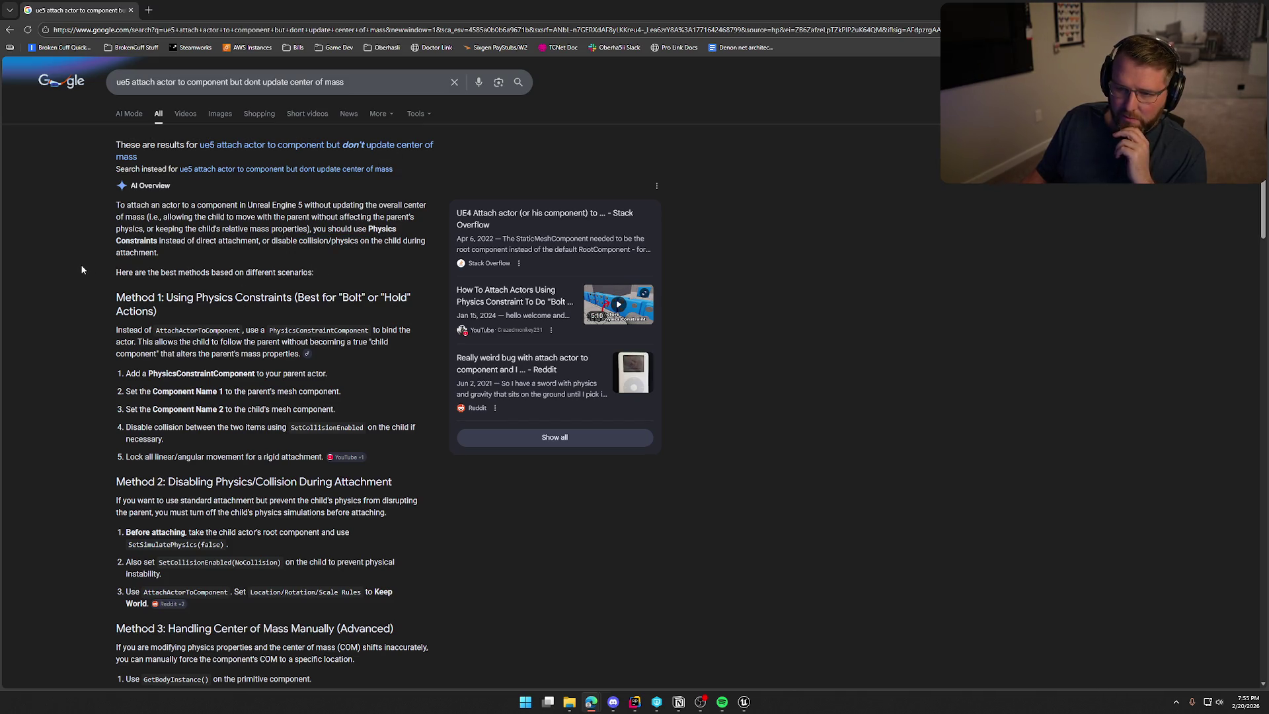
Read further down the overview through Method 2, then return to the Unreal blueprint editor
scroll(82, 270, "down", 2)
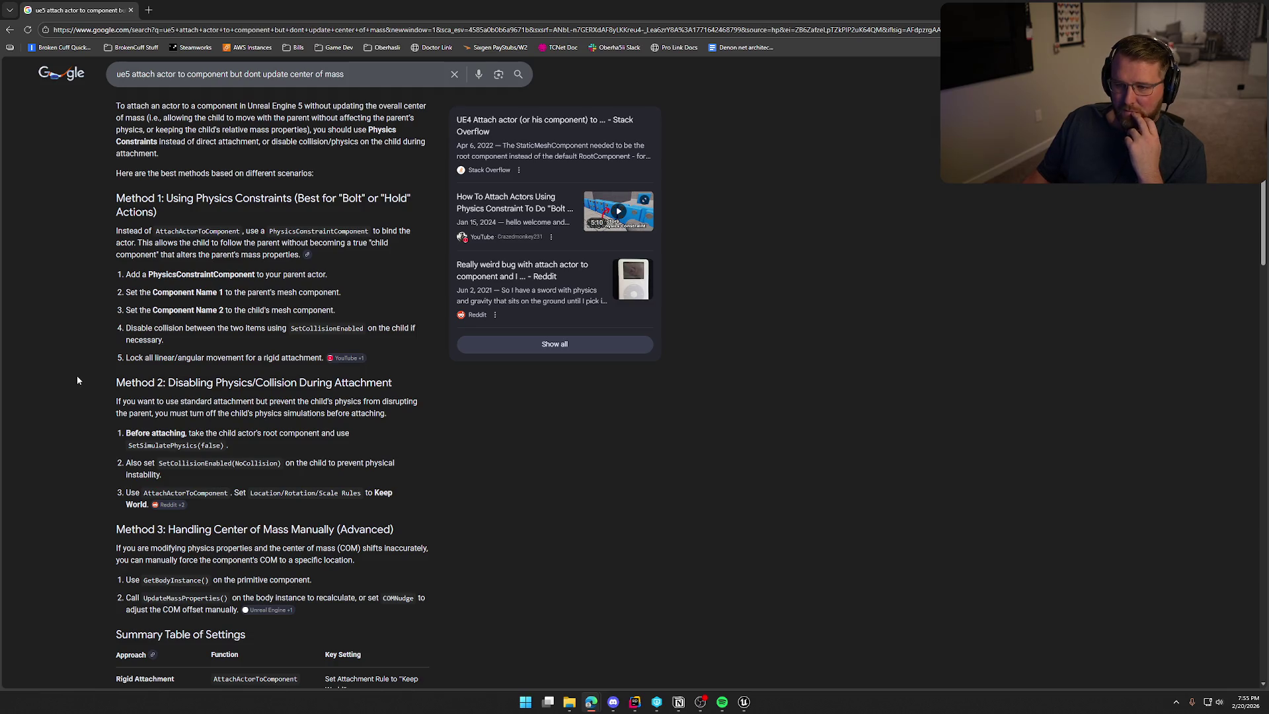
scroll(76, 380, "down", 3)
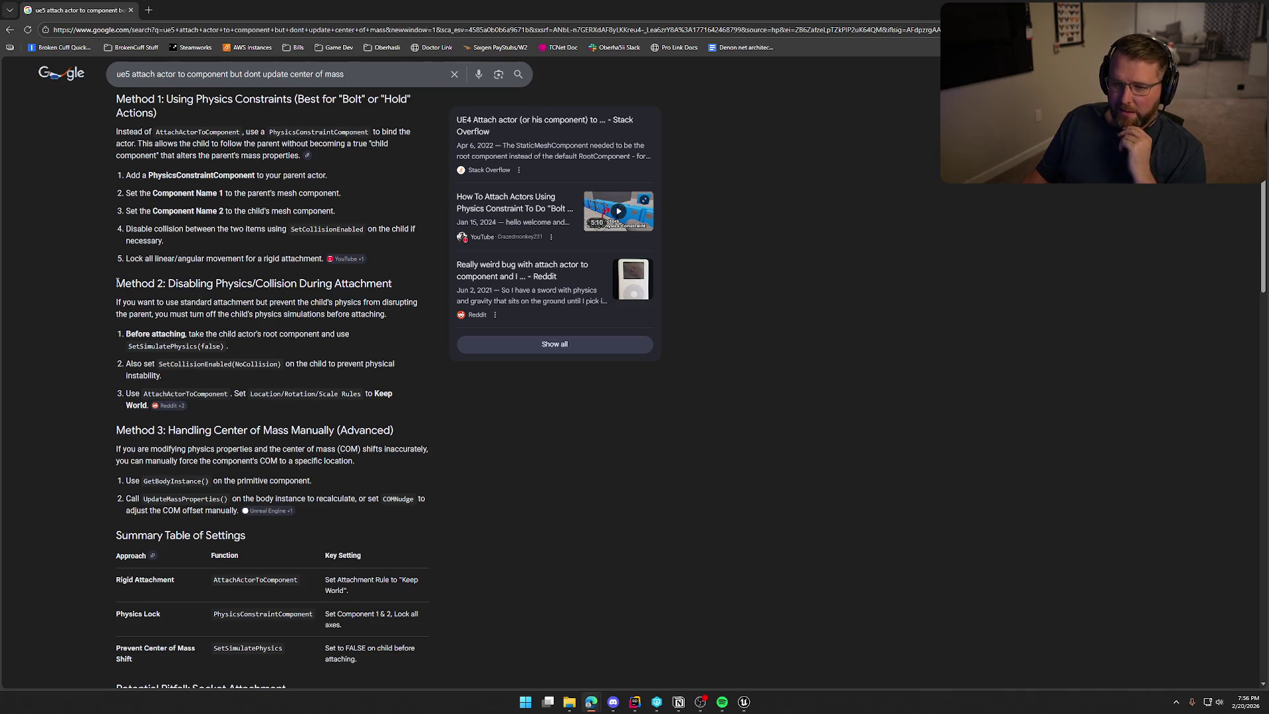
mouse_move(117, 283)
left_mouse_down()
mouse_move(278, 395)
mouse_move(240, 406)
left_mouse_up()
left_click(67, 360)
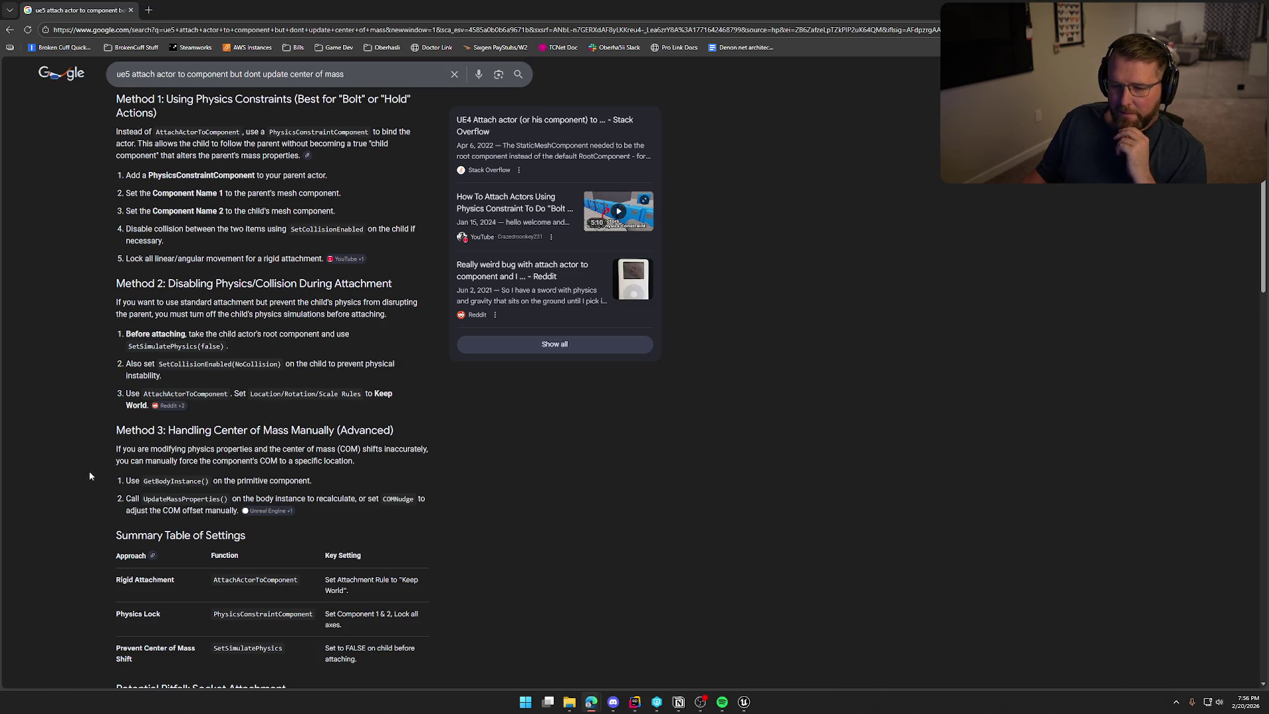
left_click(744, 701)
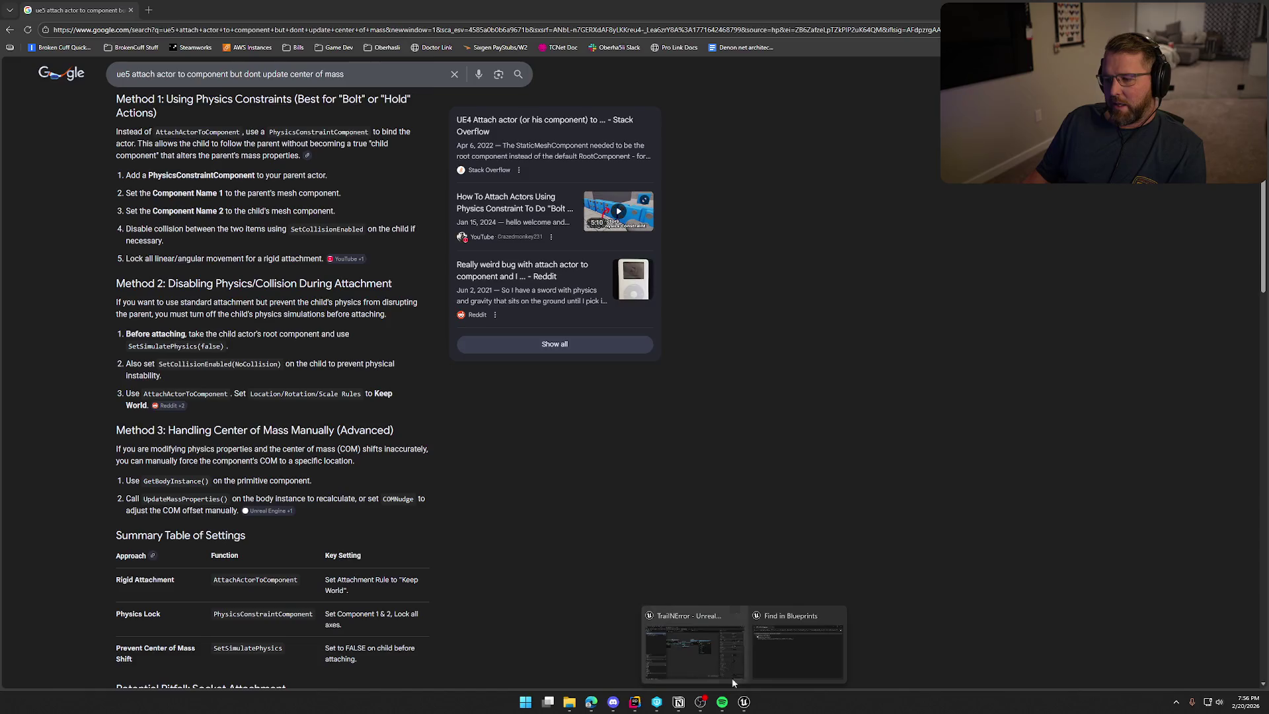
left_click(732, 677)
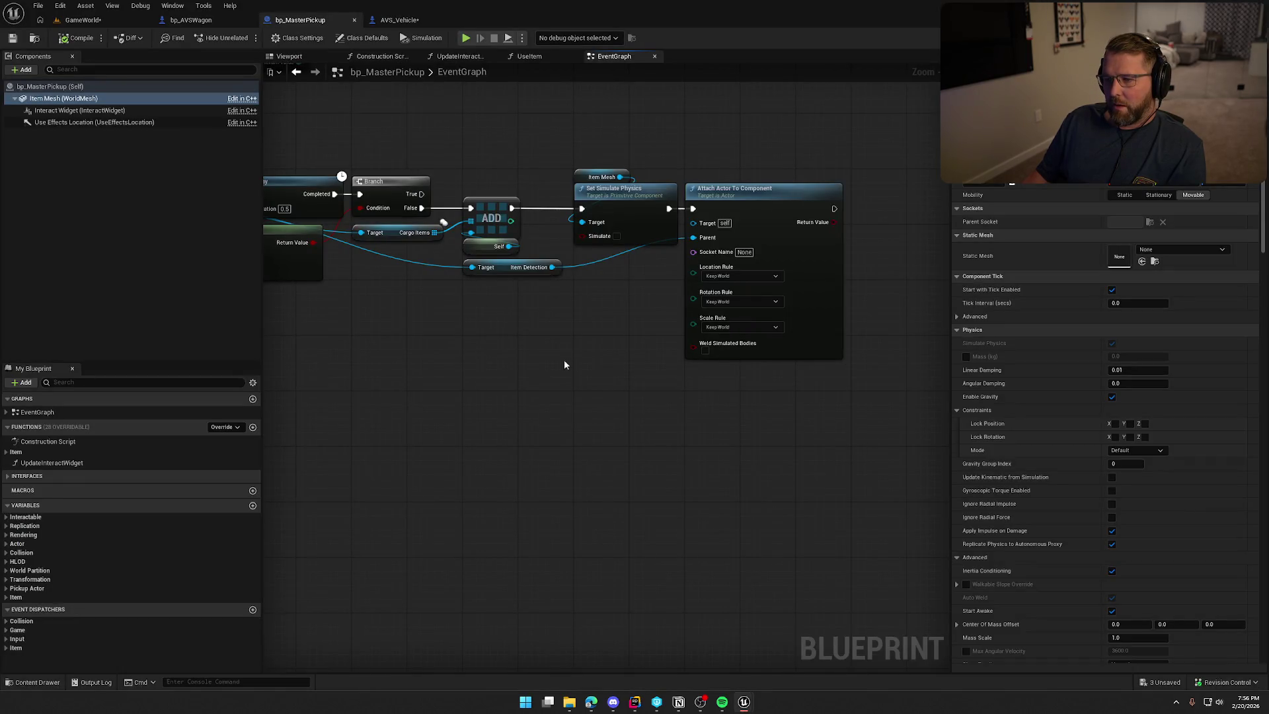
Search the wagon reference's available actions for 'init com', then dismiss the search
left_click_drag(565, 361, 690, 360)
left_click_drag(313, 207, 487, 313)
type("init")
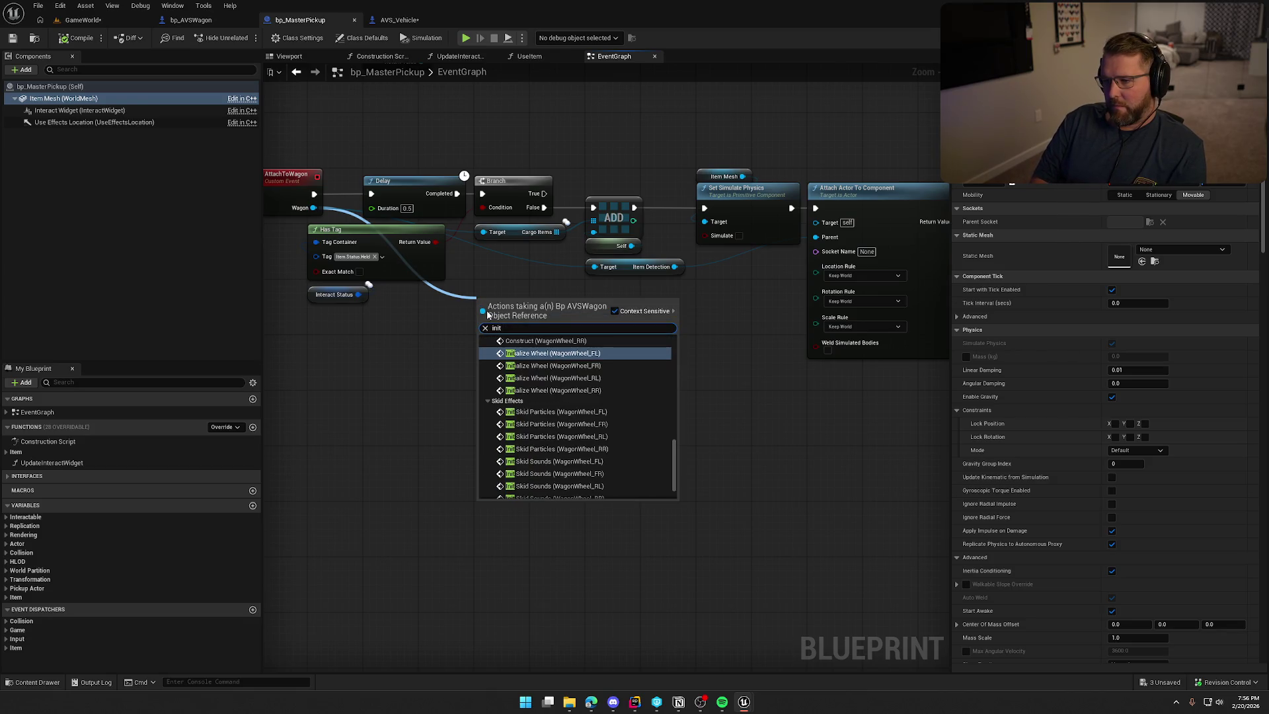
type(" com")
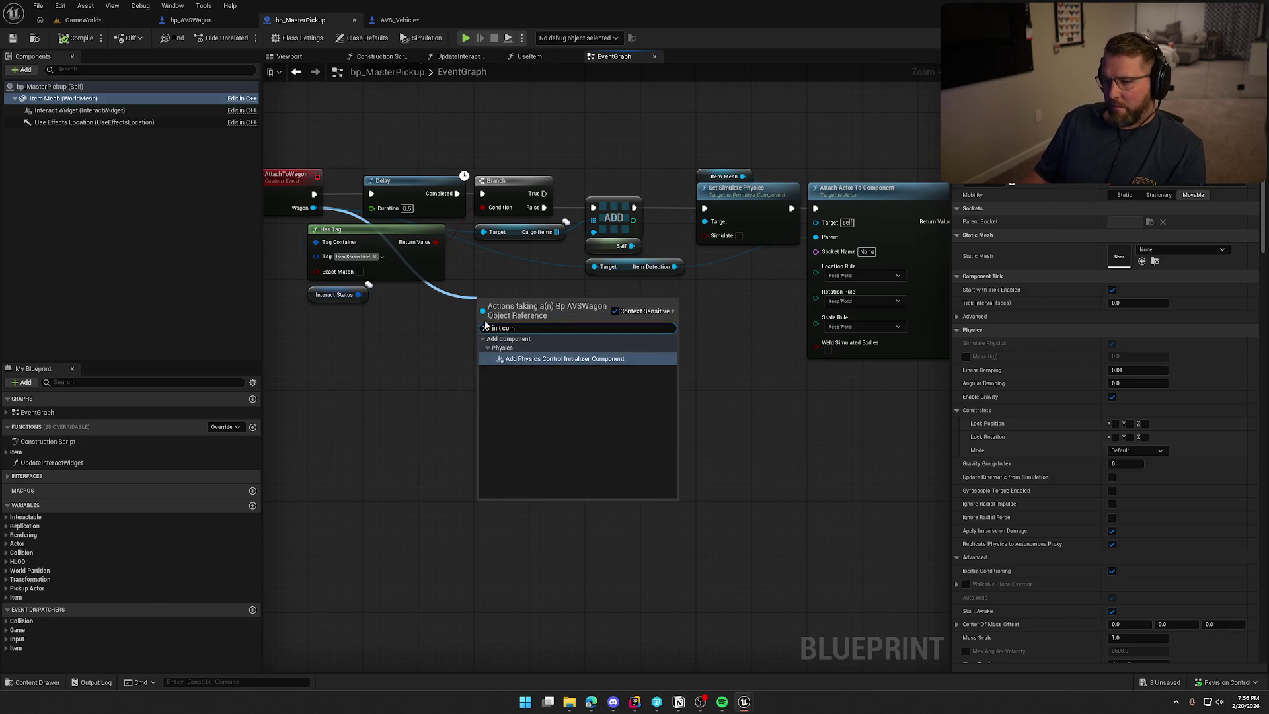
key("Escape")
Switch to the AVS_Vehicle event graph and pan across its Simulation sections
left_click(402, 20)
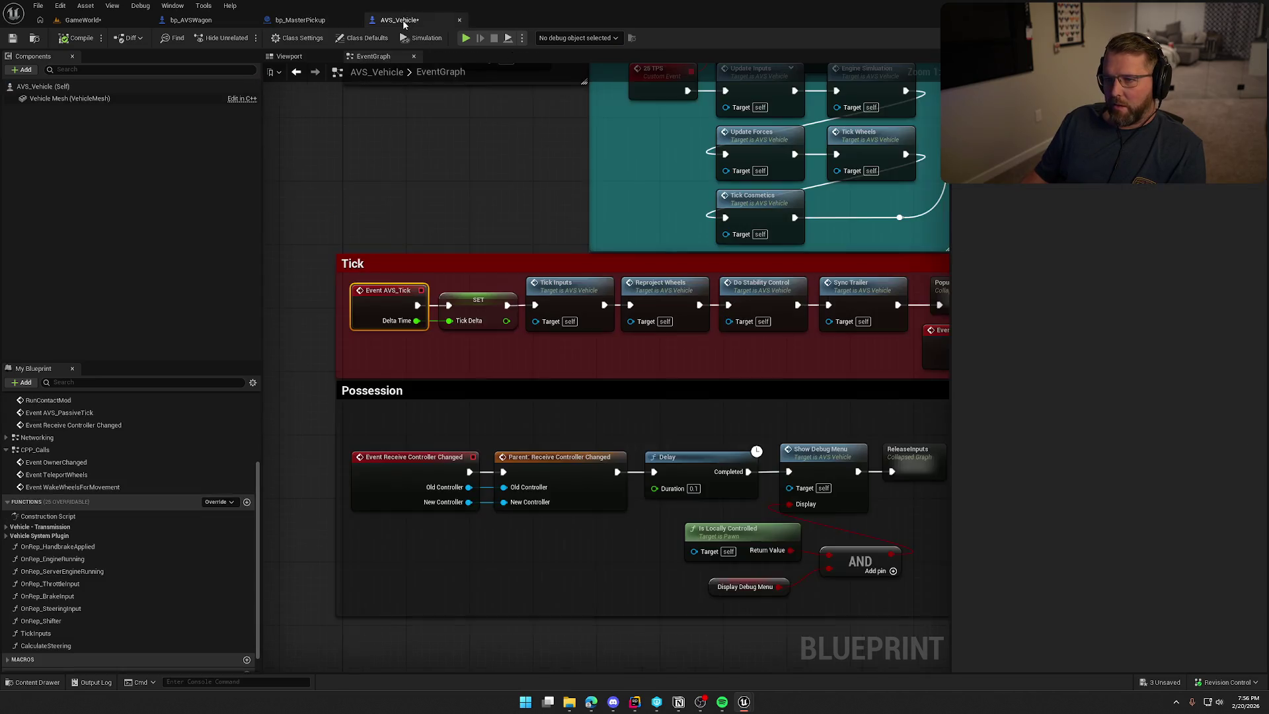
left_click_drag(633, 233, 680, 411)
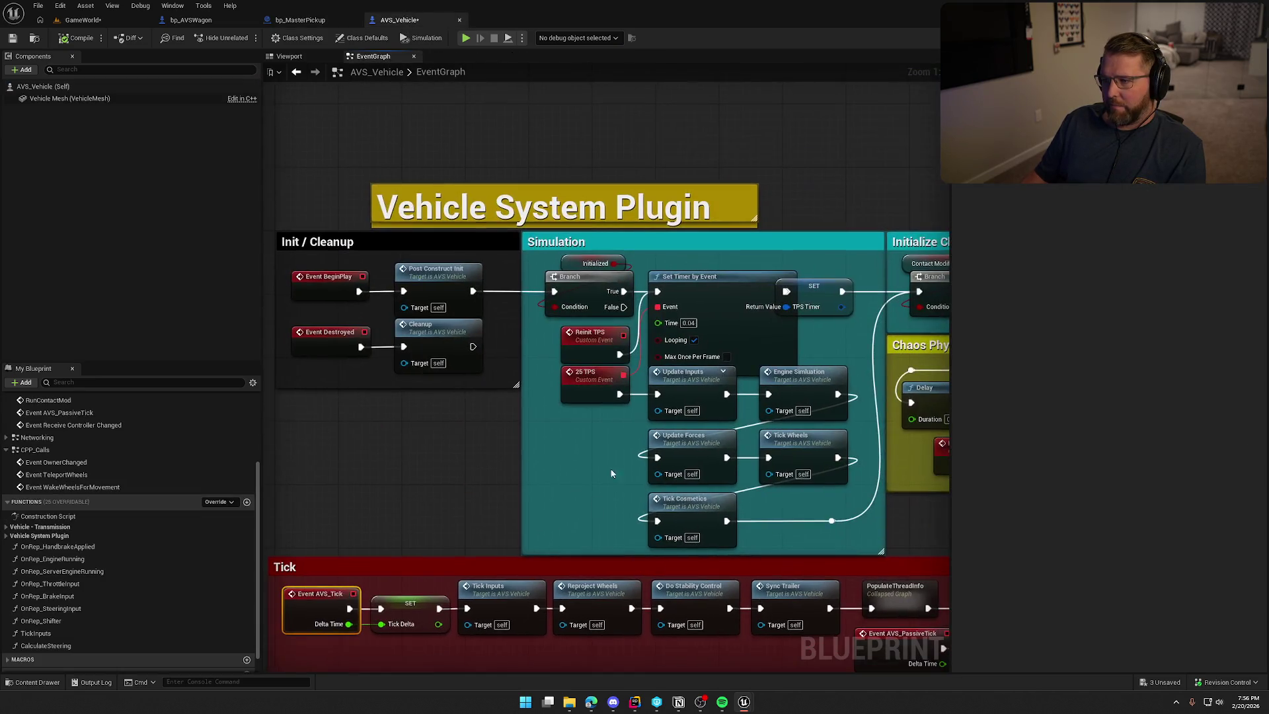
mouse_move(502, 492)
left_mouse_down()
mouse_move(521, 306)
mouse_move(482, 391)
mouse_move(419, 405)
mouse_move(612, 421)
mouse_move(773, 331)
mouse_move(787, 73)
mouse_move(767, 284)
left_mouse_up()
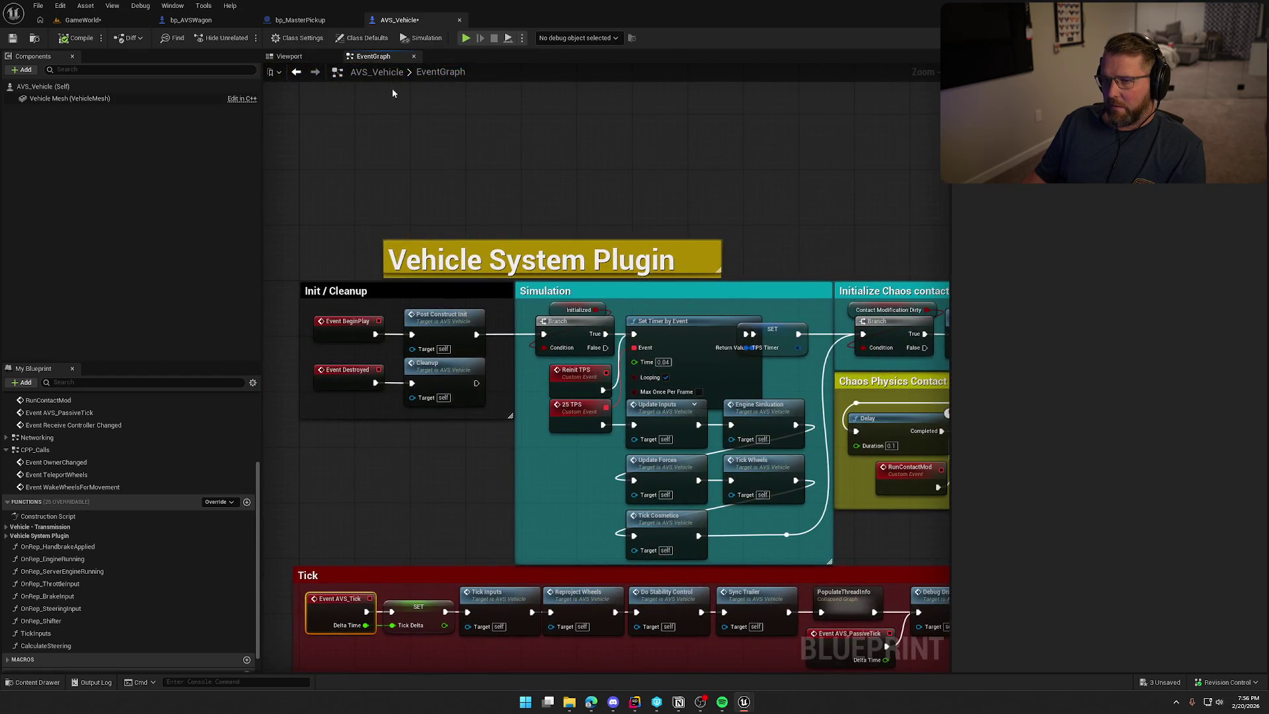
scroll(96, 489, "up", 3)
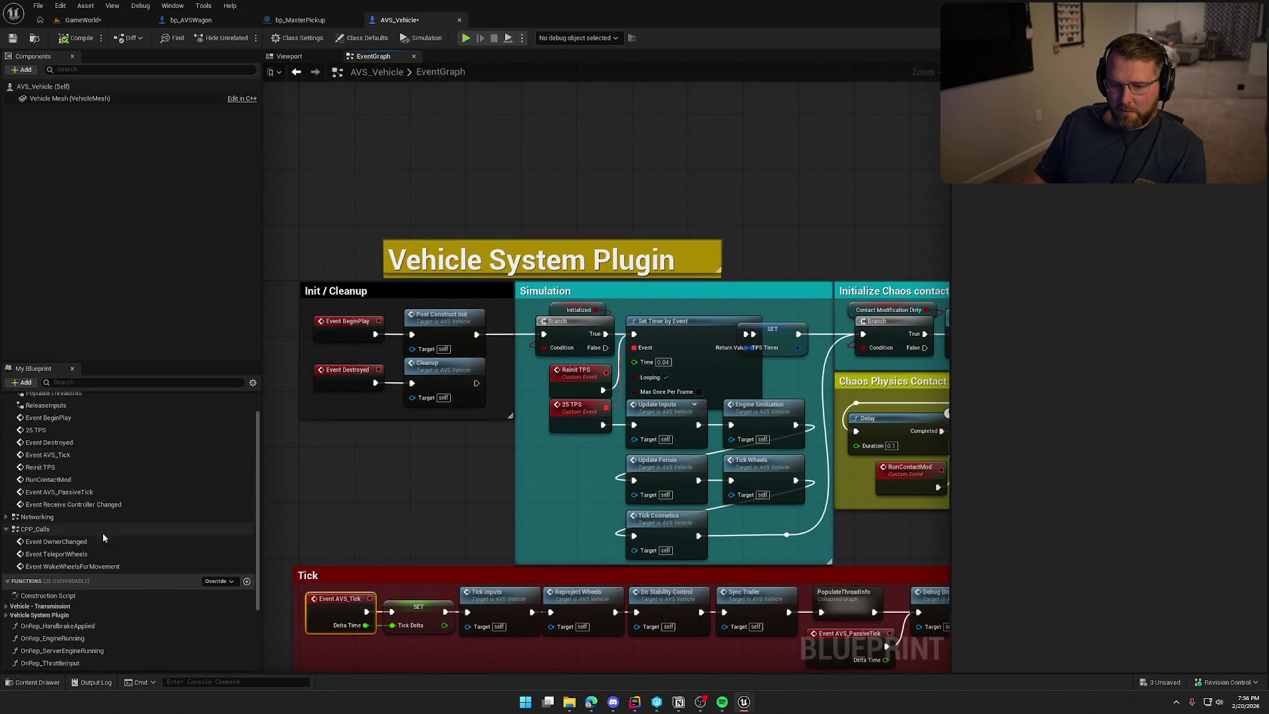
scroll(102, 537, "down", 4)
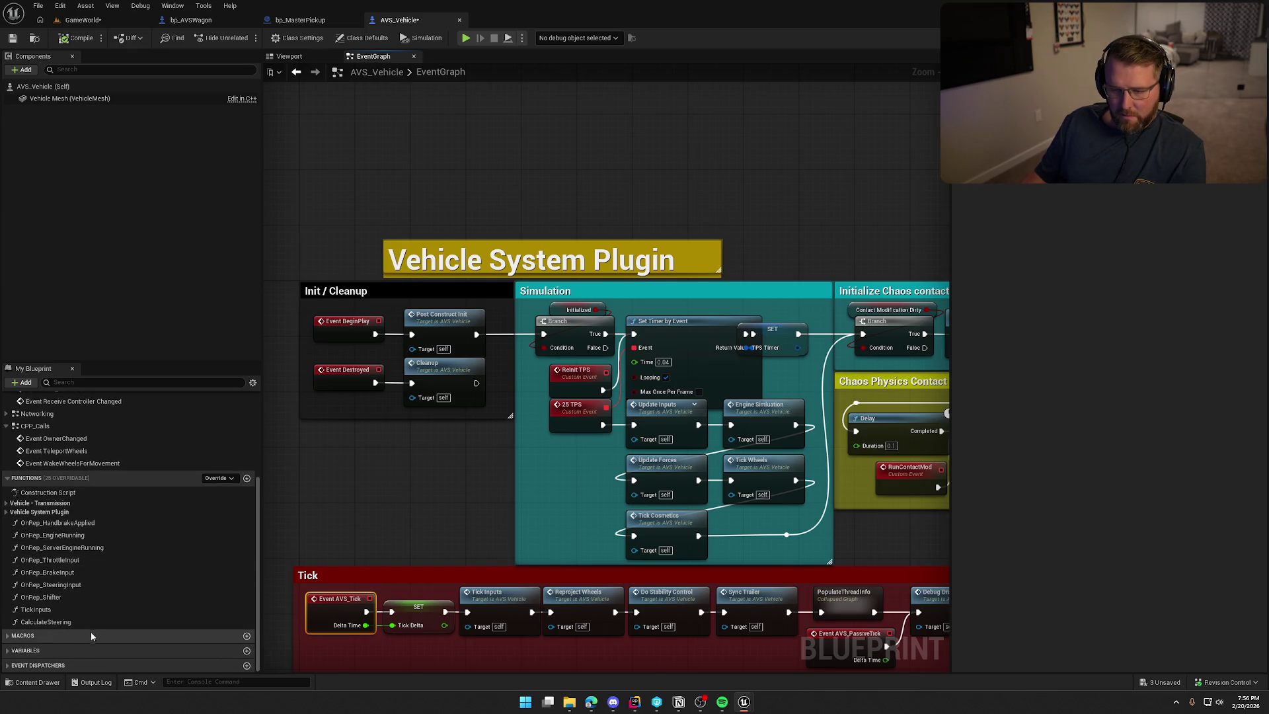
Filter My Blueprint by 'com', drag an Init COM call into the graph, then delete it
left_click(105, 382)
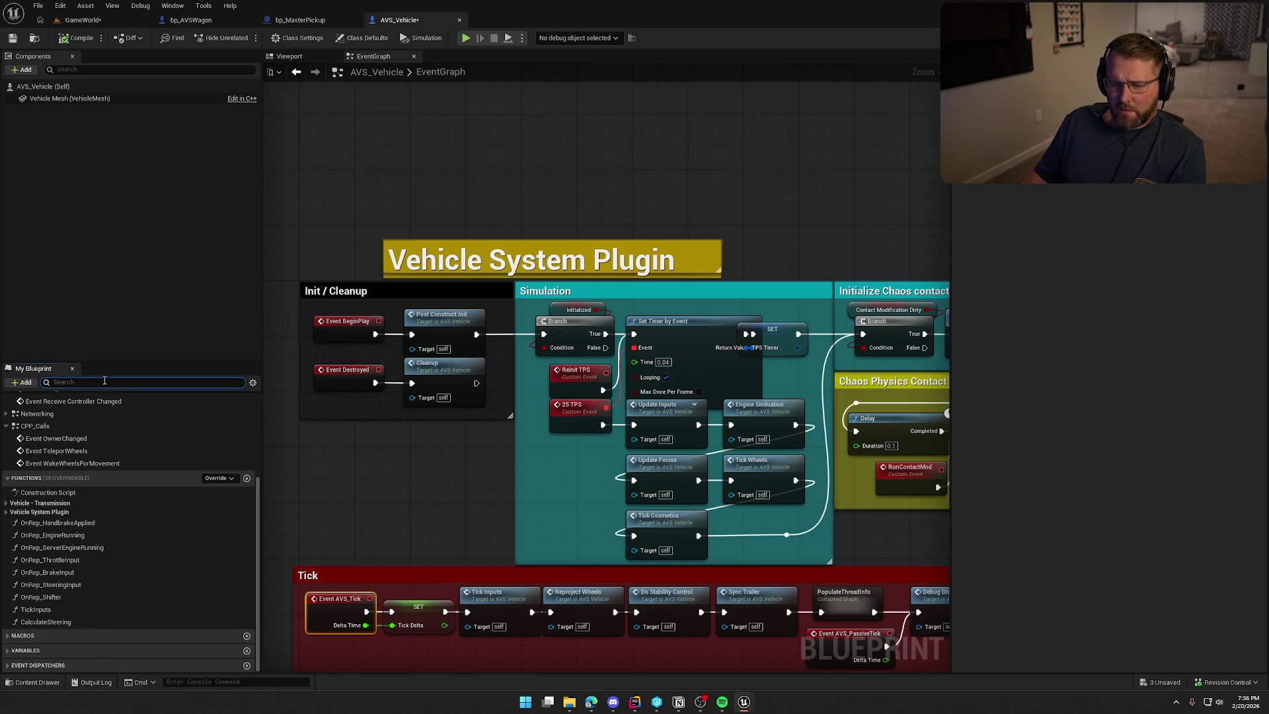
type("com")
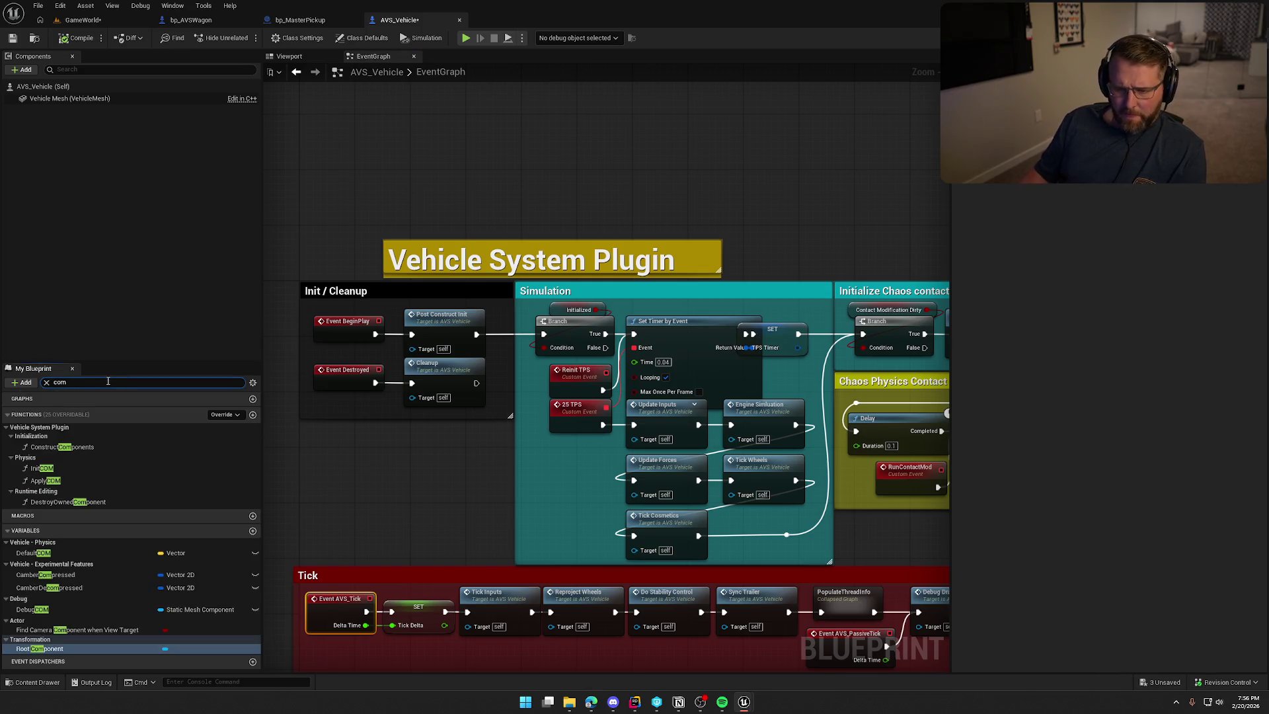
left_click(48, 472)
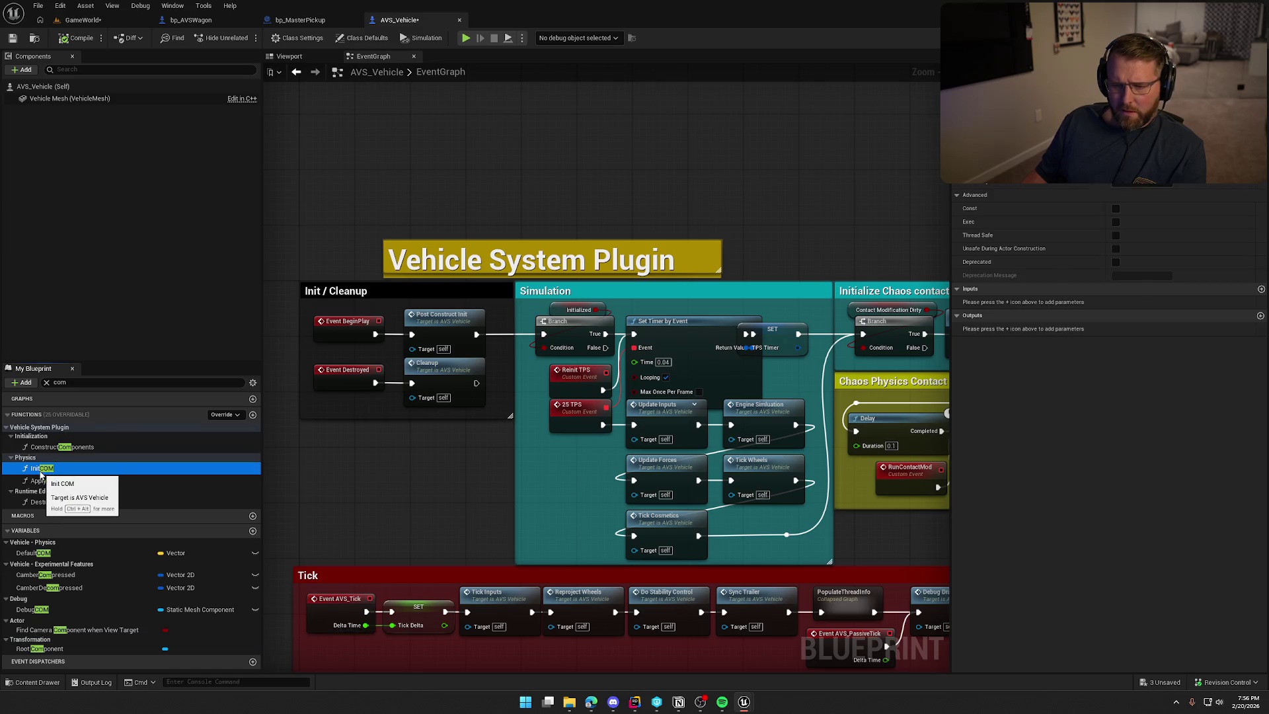
left_click_drag(38, 474, 489, 136)
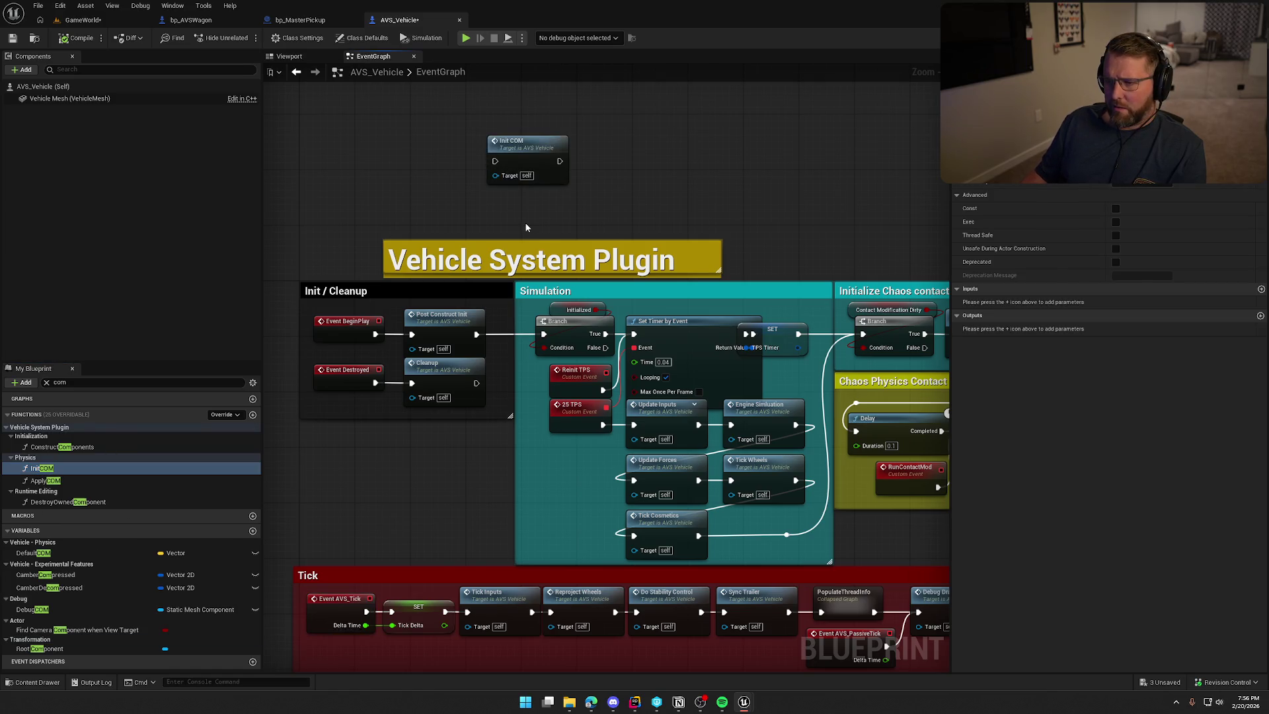
left_click_drag(602, 201, 439, 125)
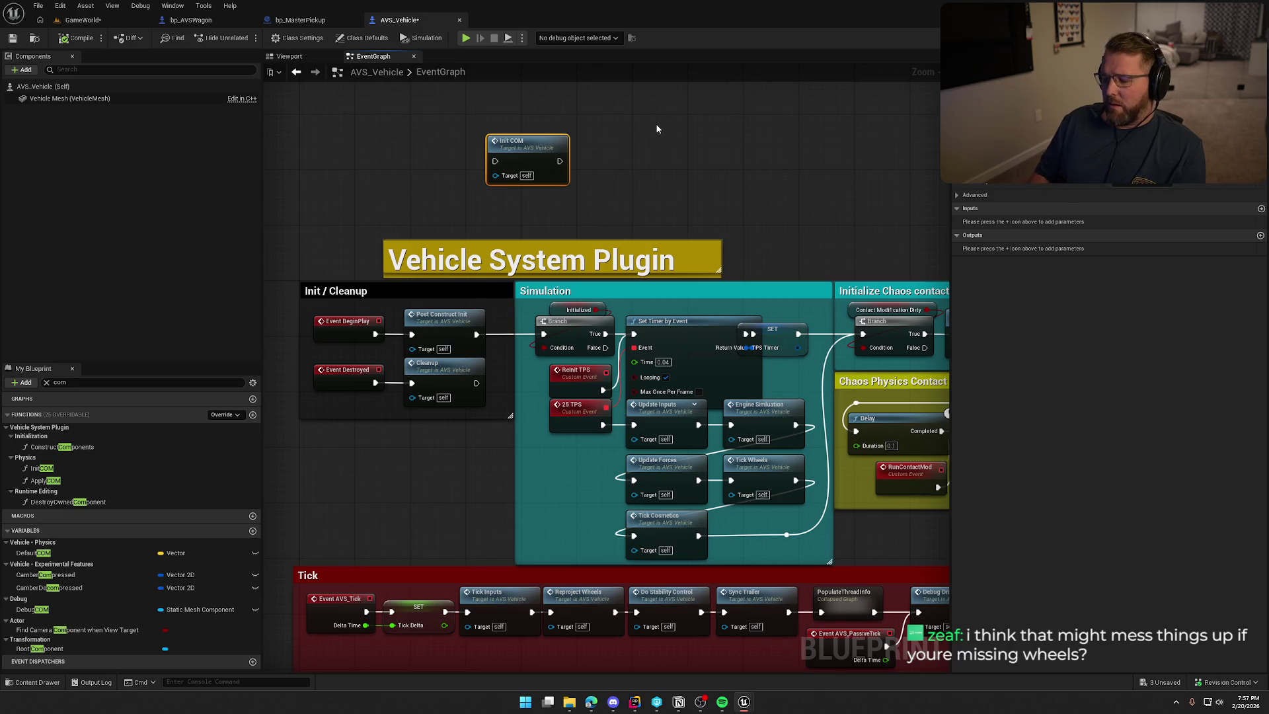
key("Delete")
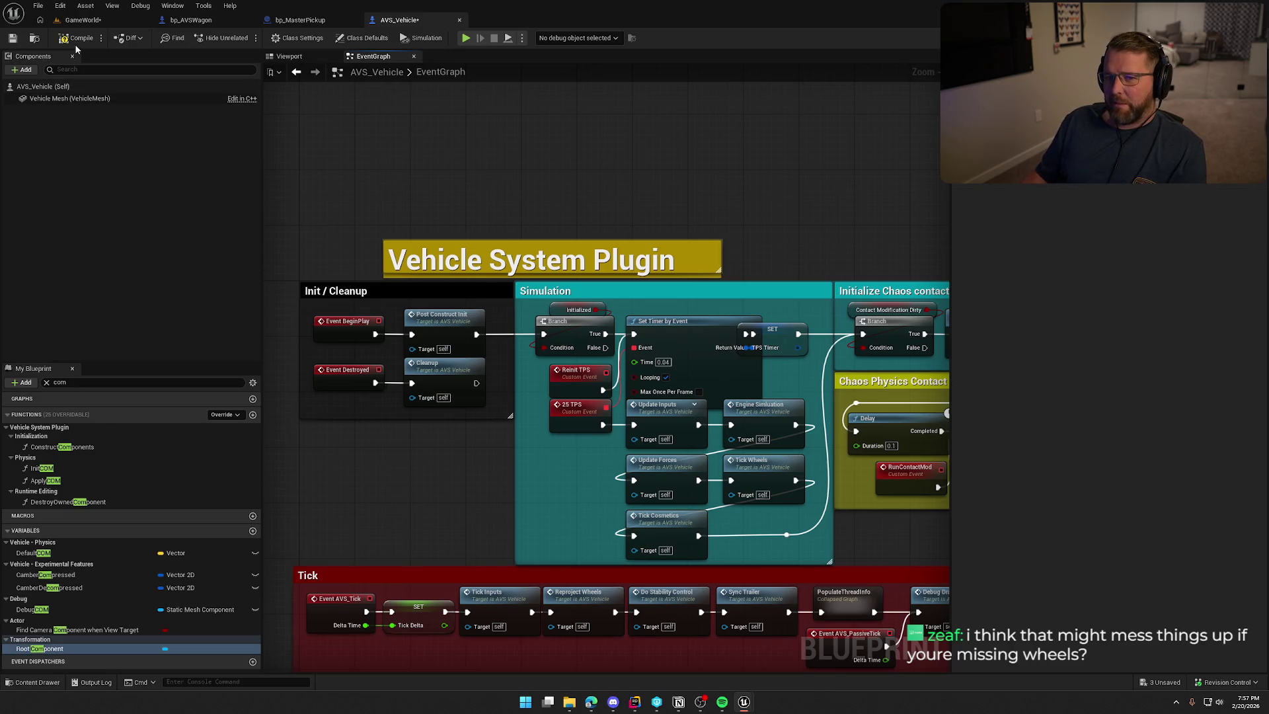
Save AVS_Vehicle, checking out the asset when prompted
key("ctrl+s")
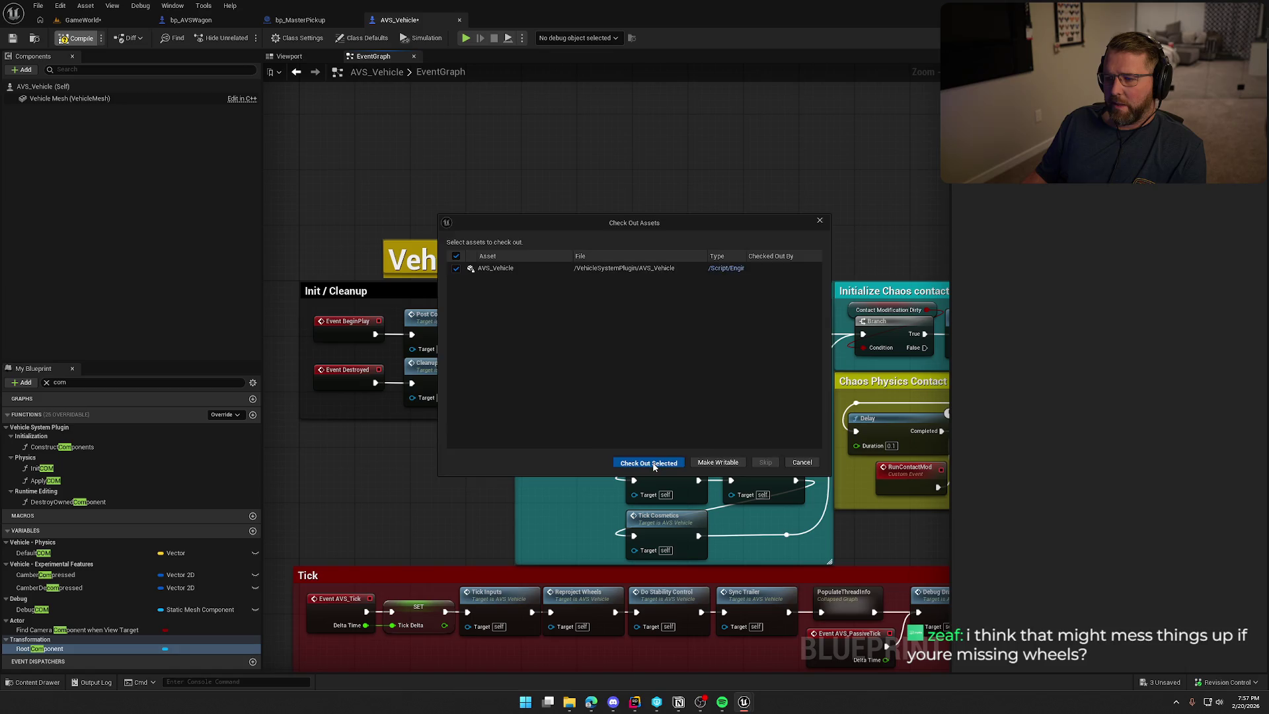
left_click(648, 462)
left_click(170, 19)
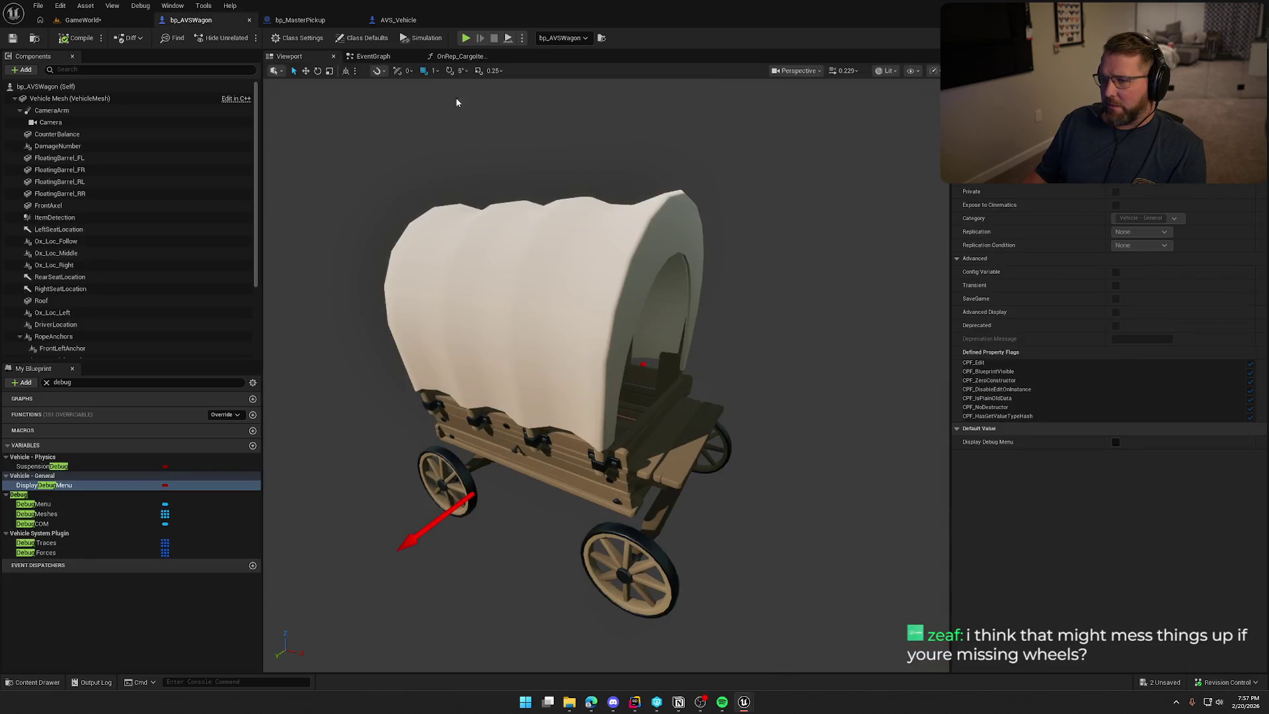
In bp_AVSWagon, try adding a 'com' action after Attach to Wagon, cancel, and clear the debug filter
left_click(373, 57)
scroll(754, 336, "up", 2)
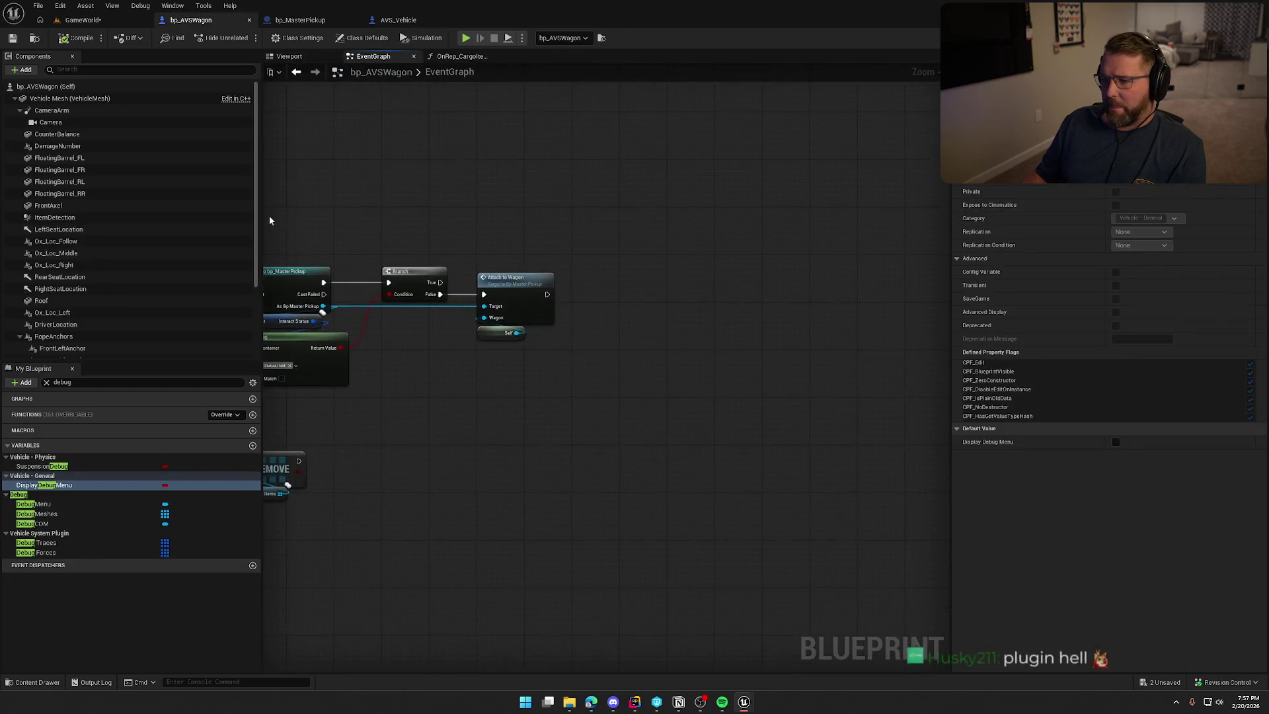
left_click_drag(577, 288, 649, 299)
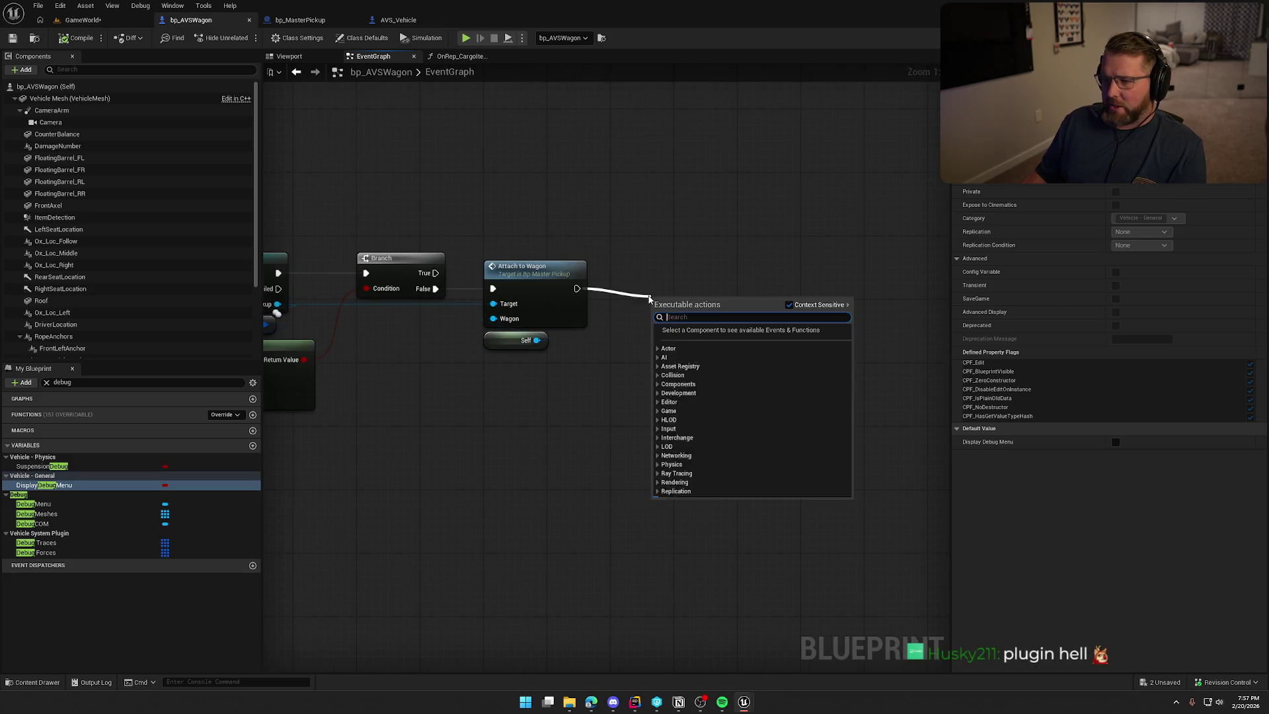
type("init com")
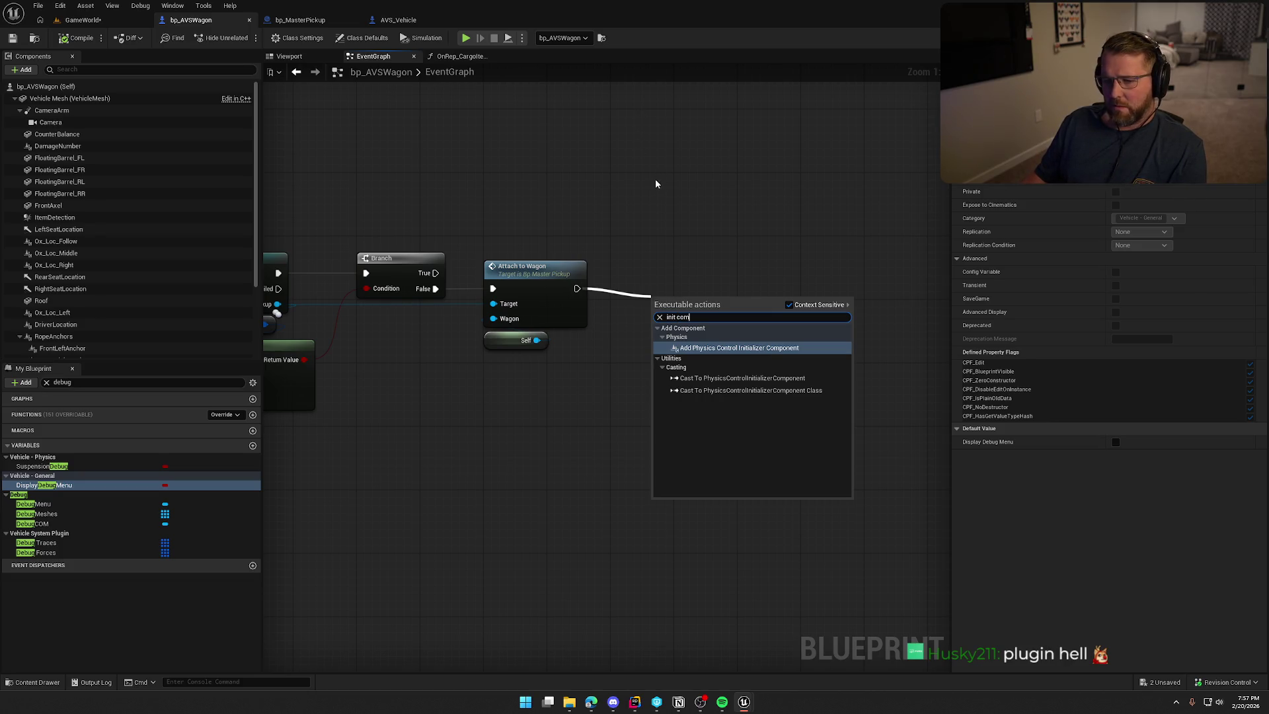
key("Escape")
left_click(47, 382)
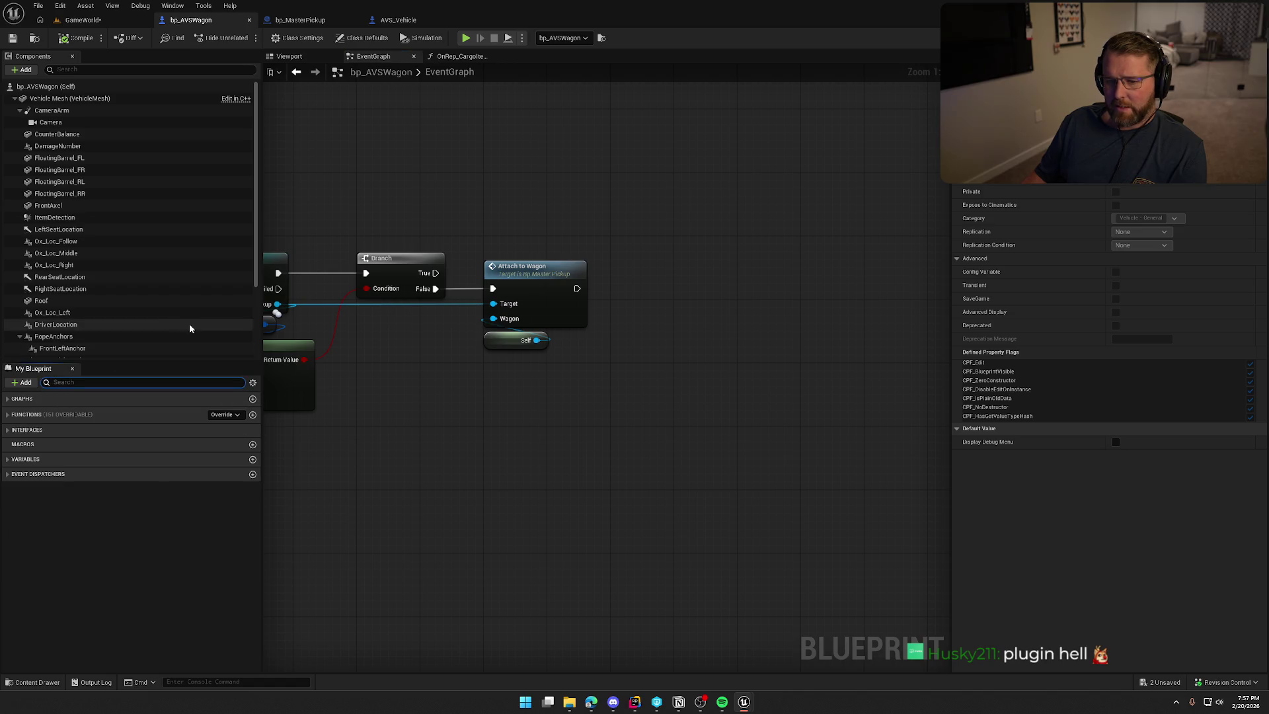
Adjust the InitCOM function's settings in AVS_Vehicle, then compile and save it
left_click(411, 23)
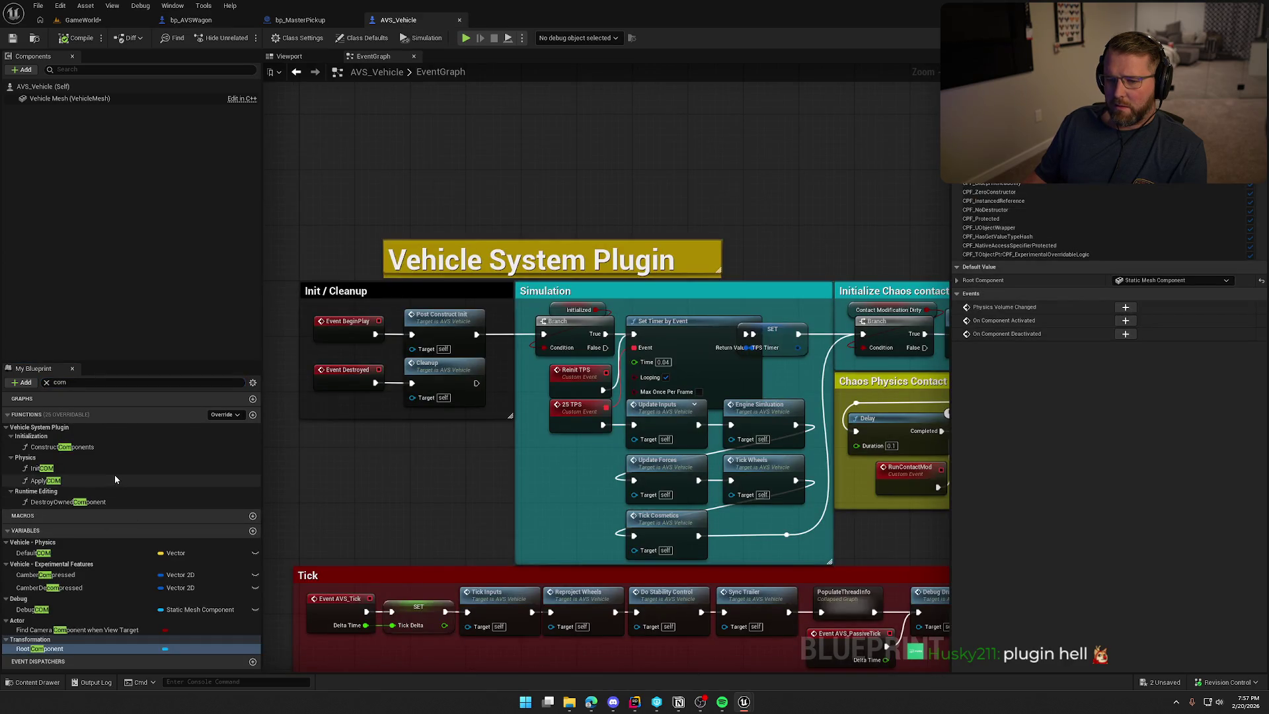
left_click(41, 468)
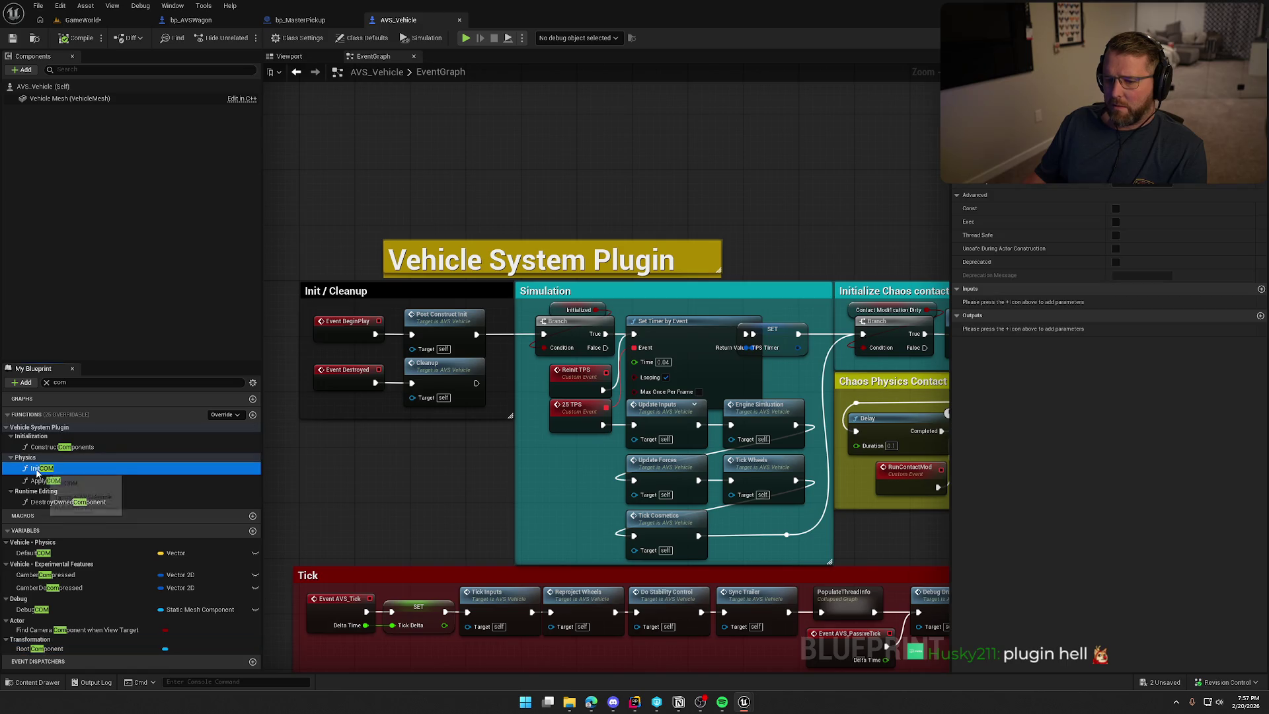
left_click(1117, 187)
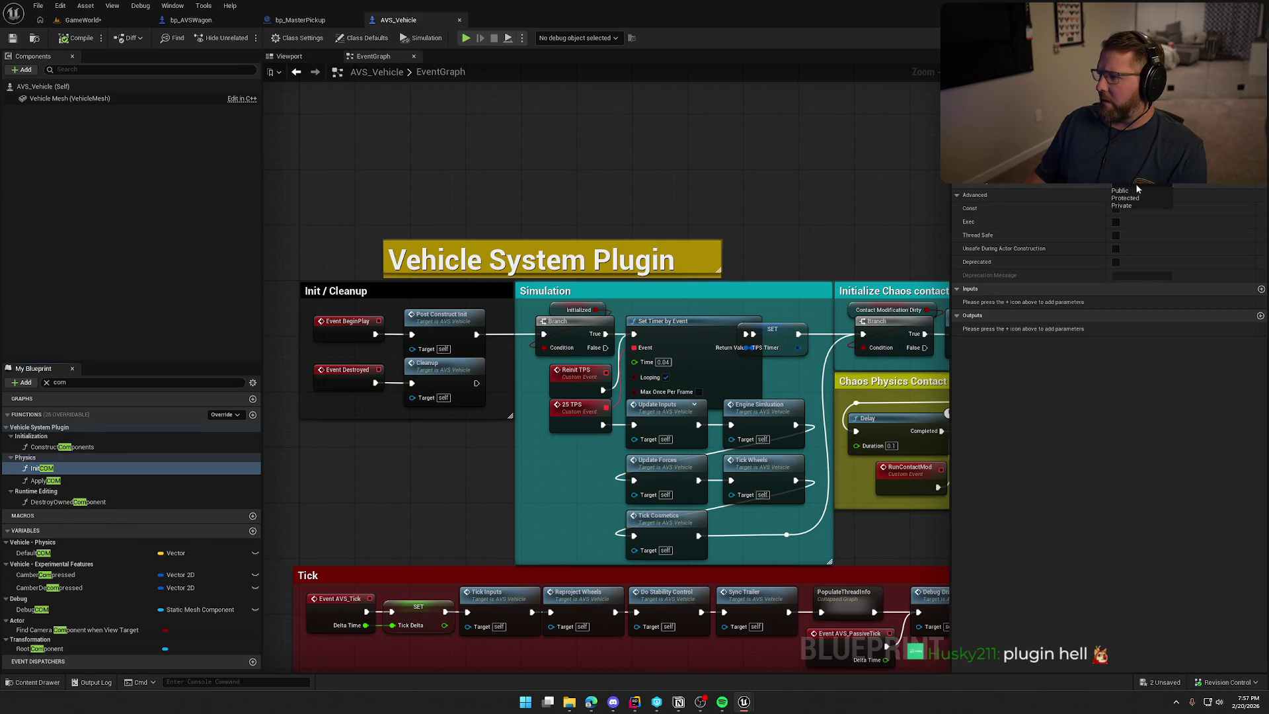
left_click(74, 39)
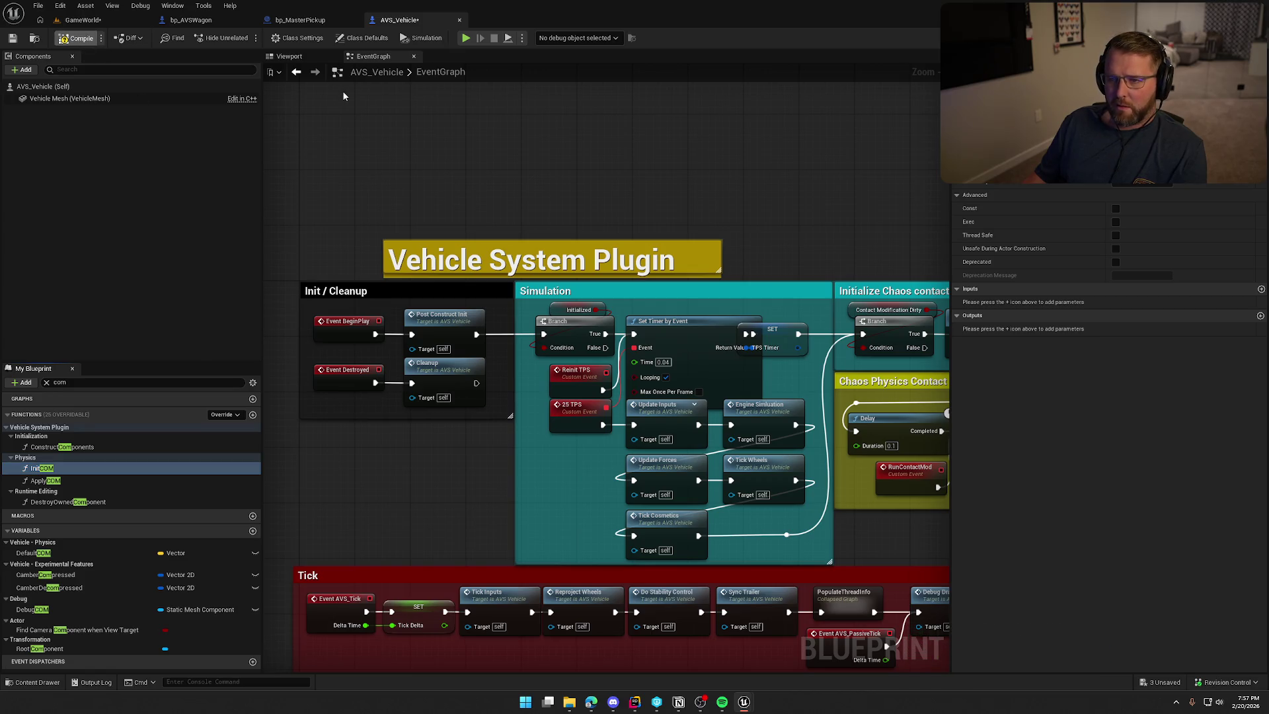
Add an Init COM call after Attach to Wagon in bp_AVSWagon, compile, save, and start play
left_click(191, 20)
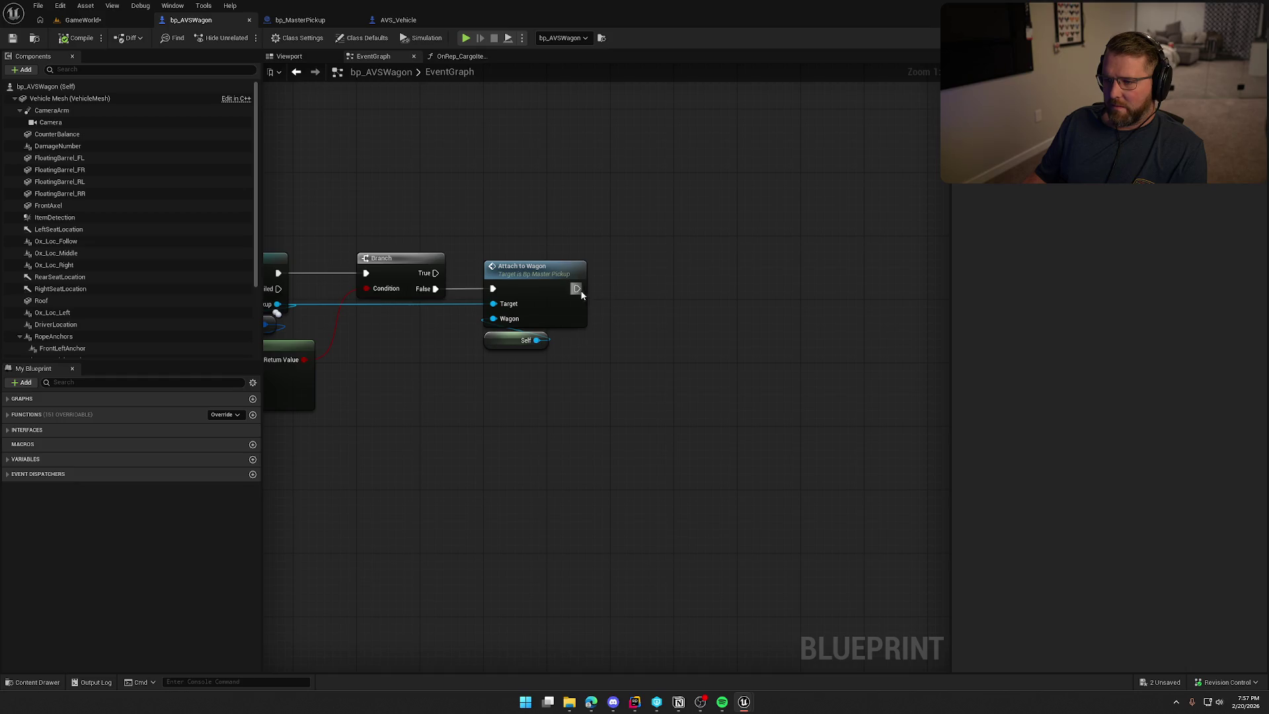
left_click_drag(577, 289, 627, 286)
type("initi")
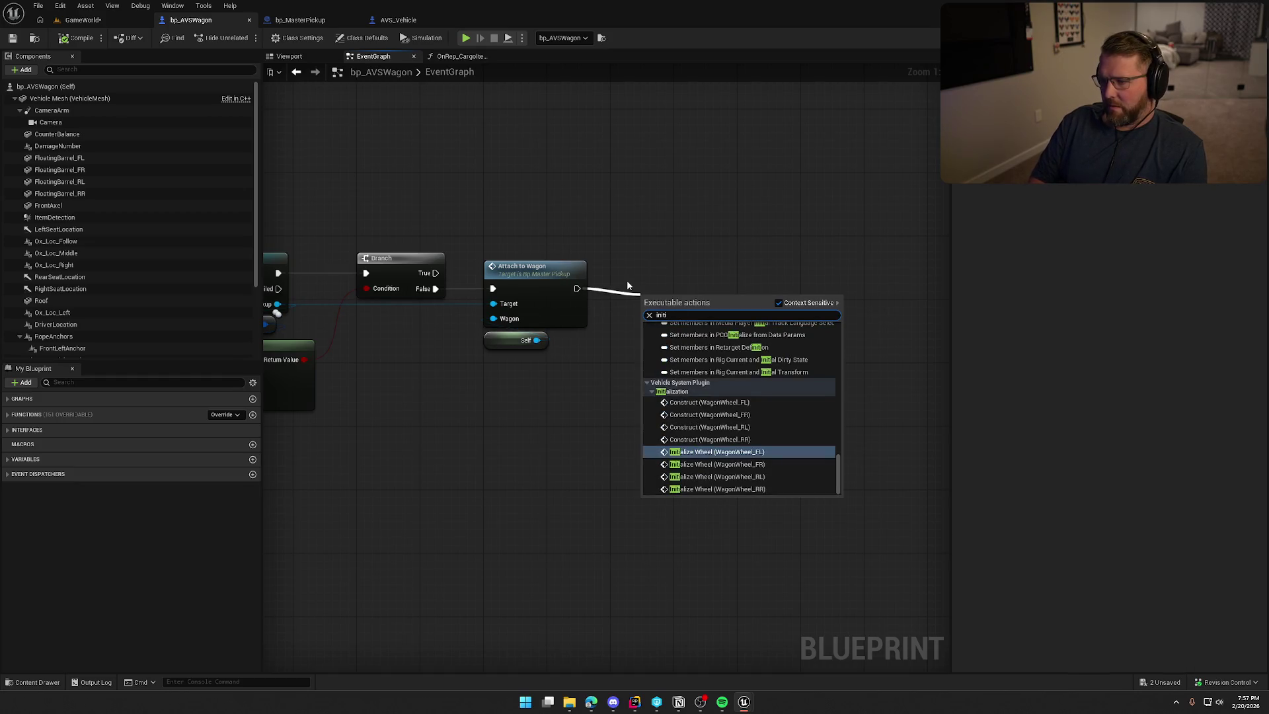
key("BackSpace")
type("com")
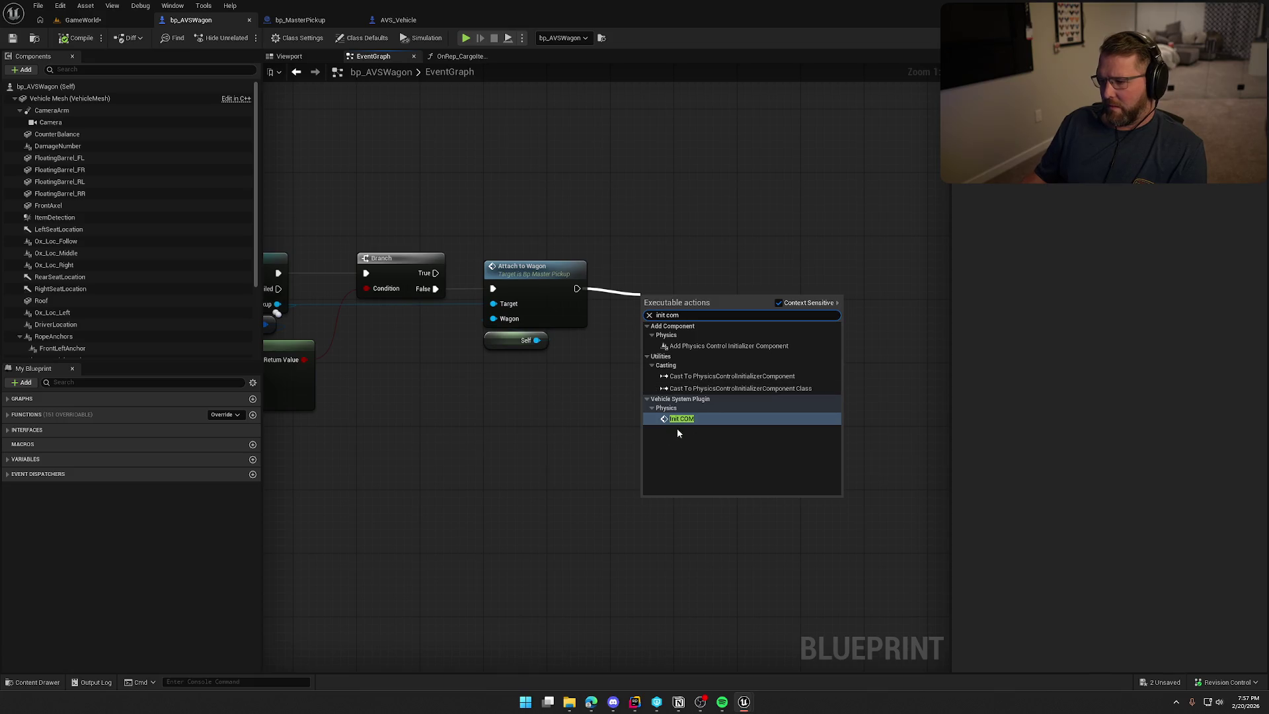
left_click(684, 419)
left_click_drag(678, 300, 656, 274)
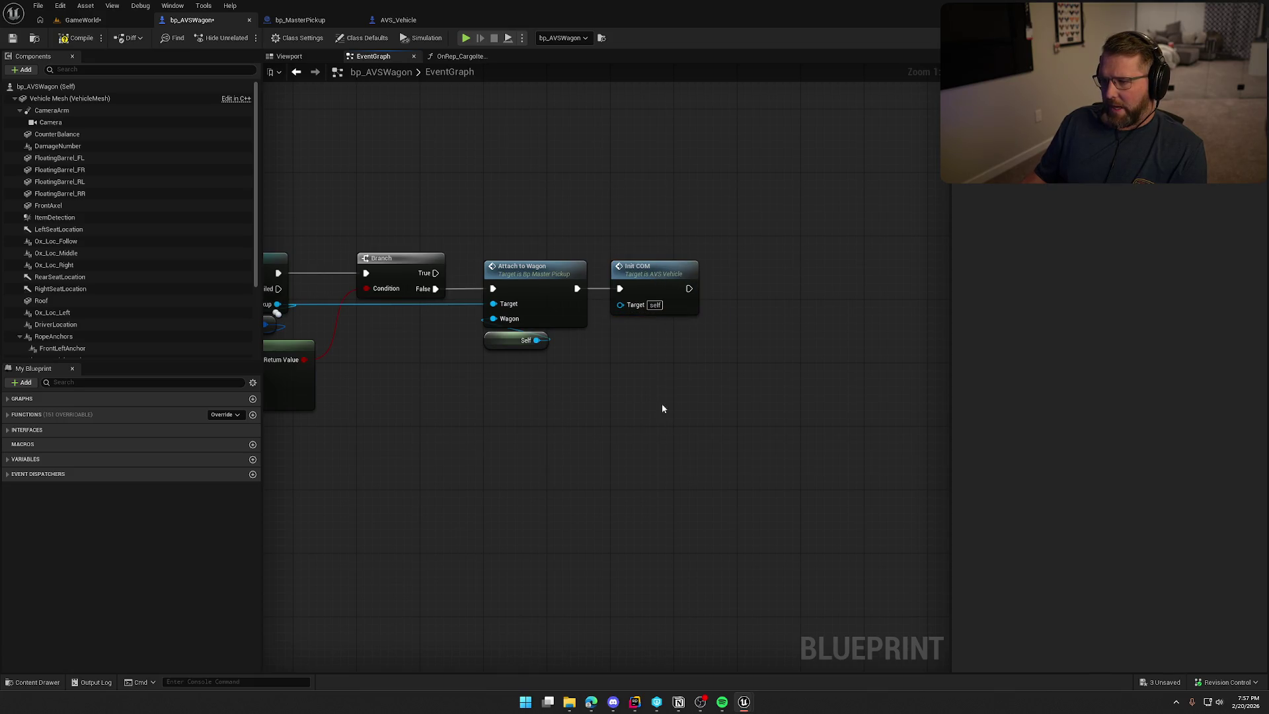
left_click(73, 40)
key("alt+p")
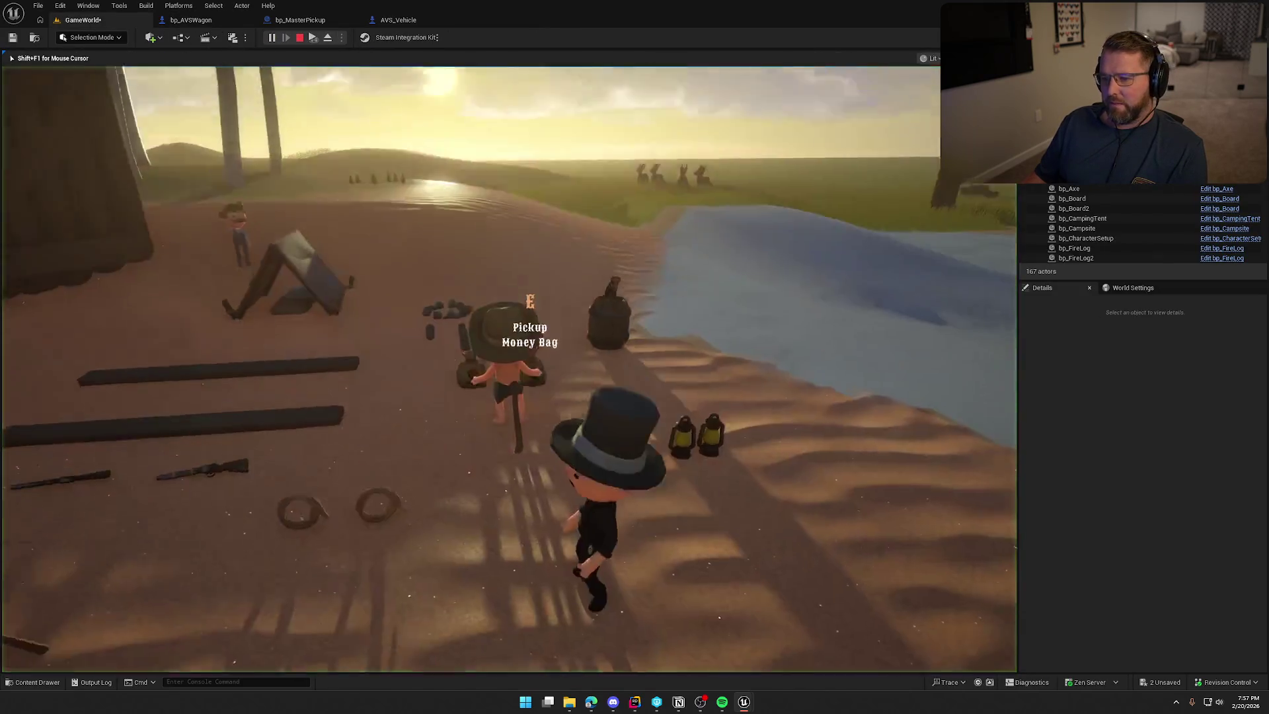
Load the money bag into the wagon, drive it toward the camp, and stop the play session
key("e")
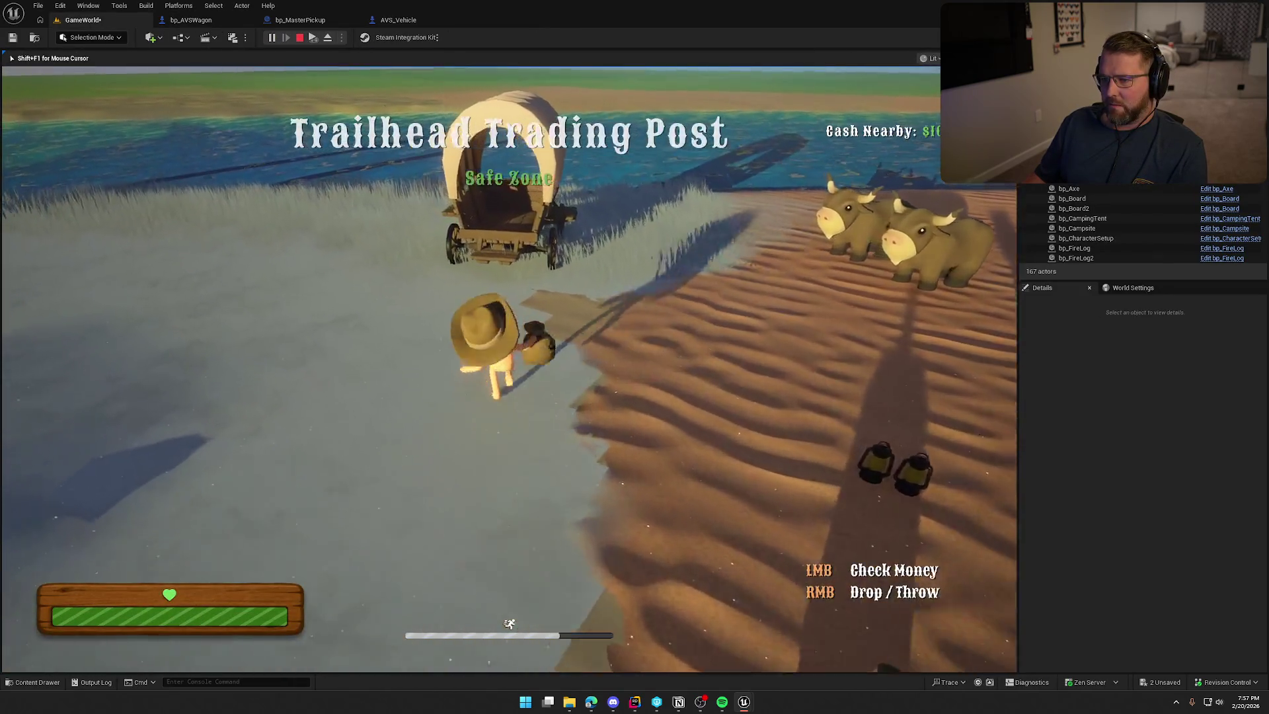
key("w")
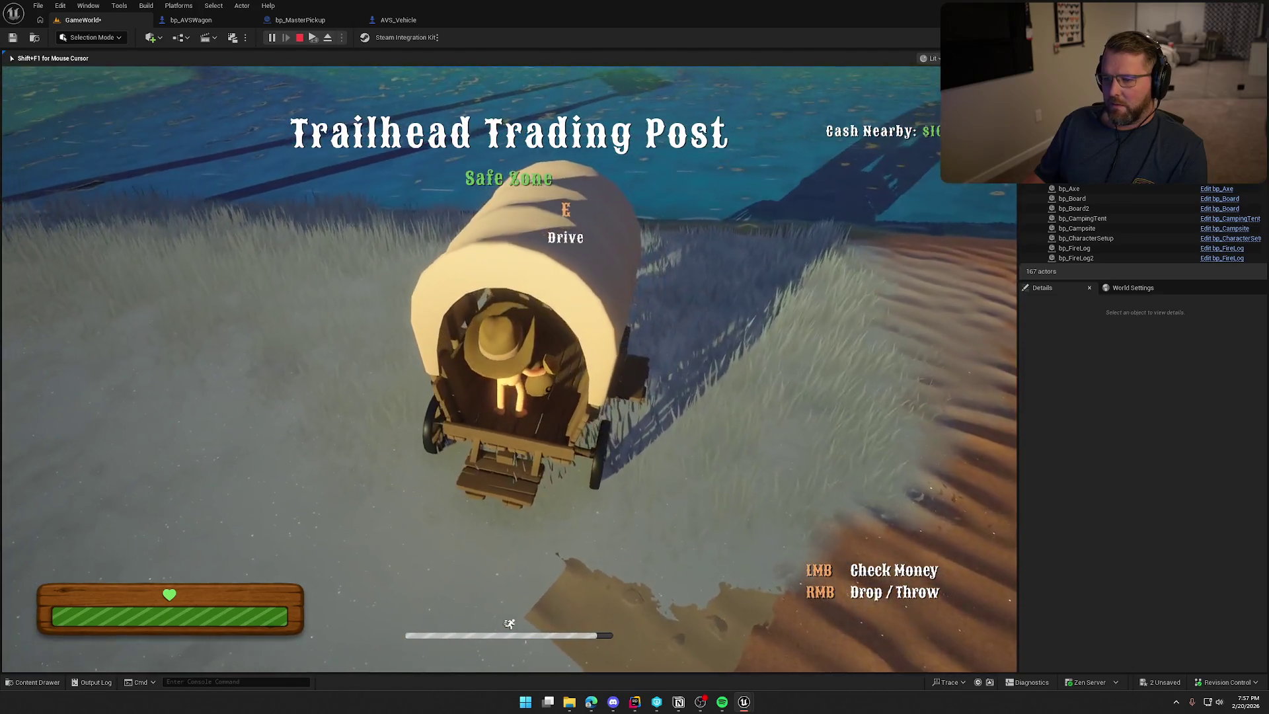
right_click(509, 369)
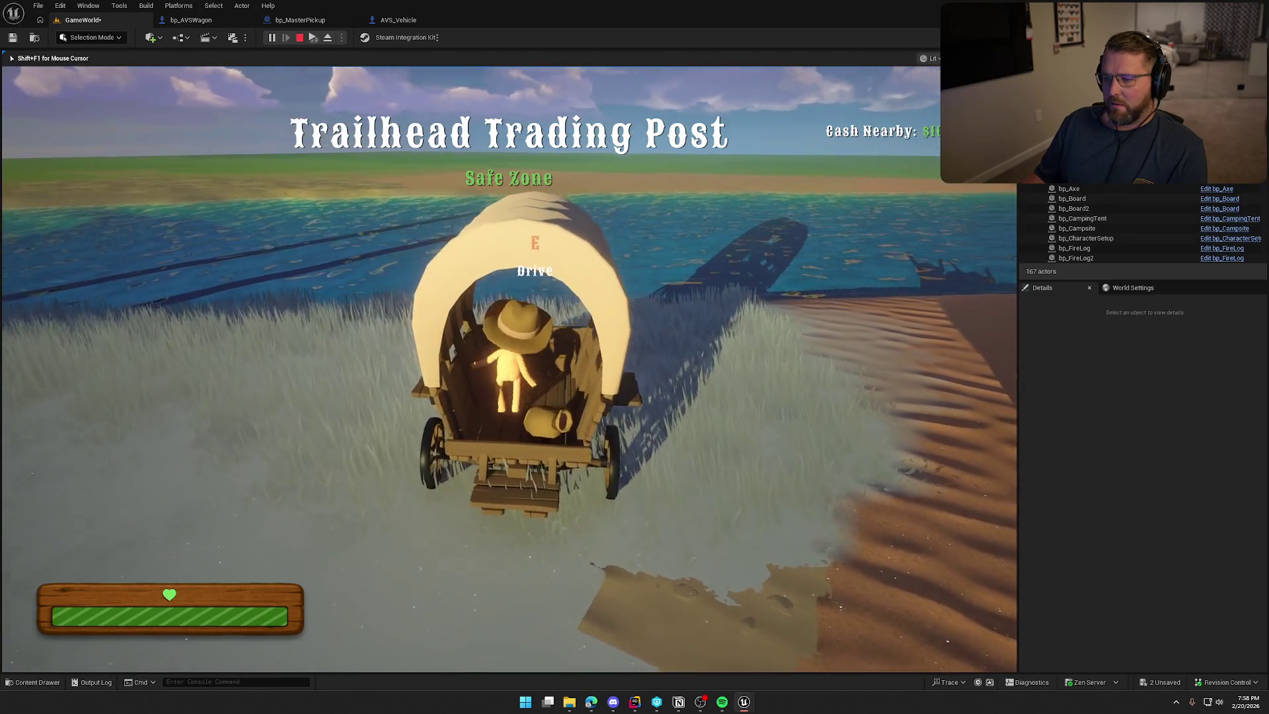
key("e")
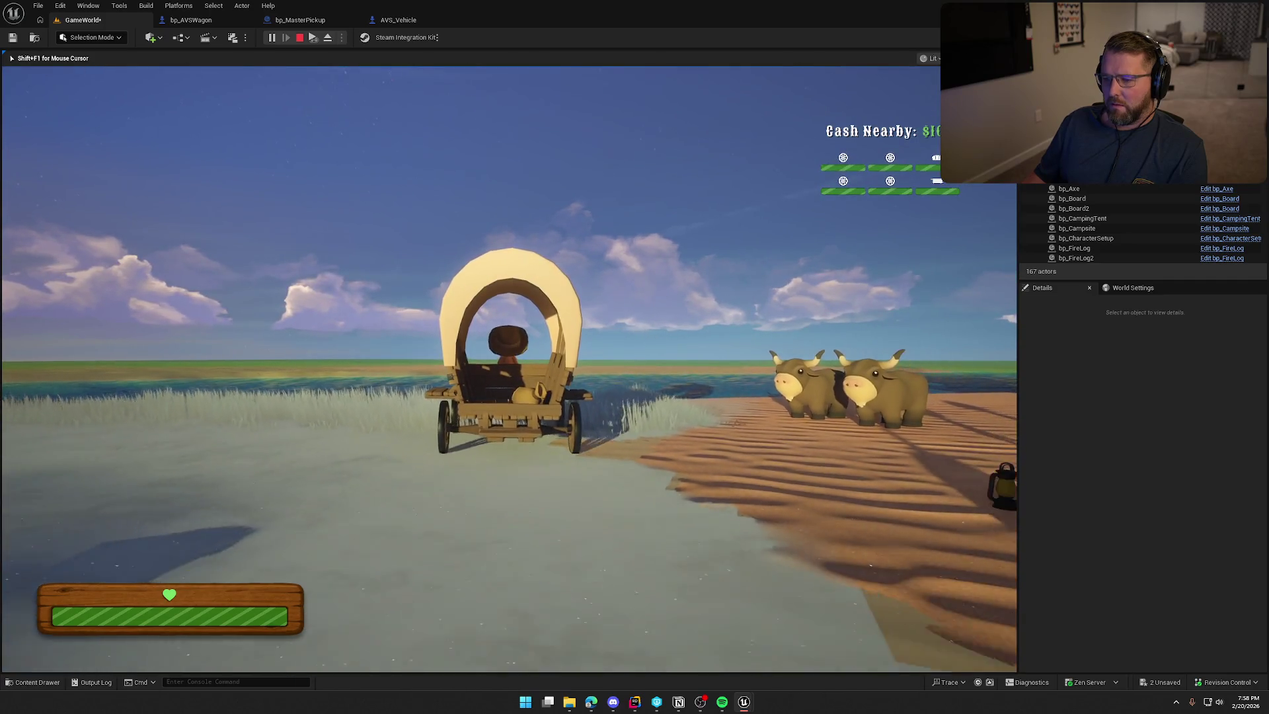
key("w")
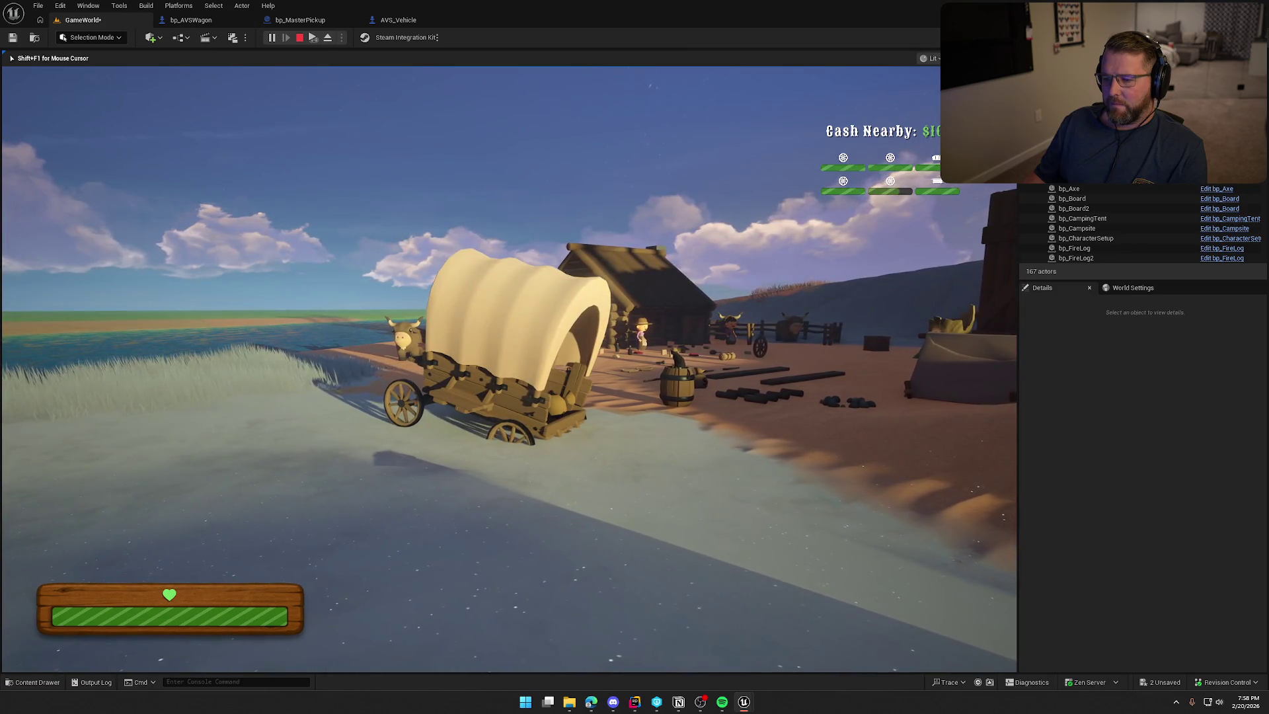
key("d")
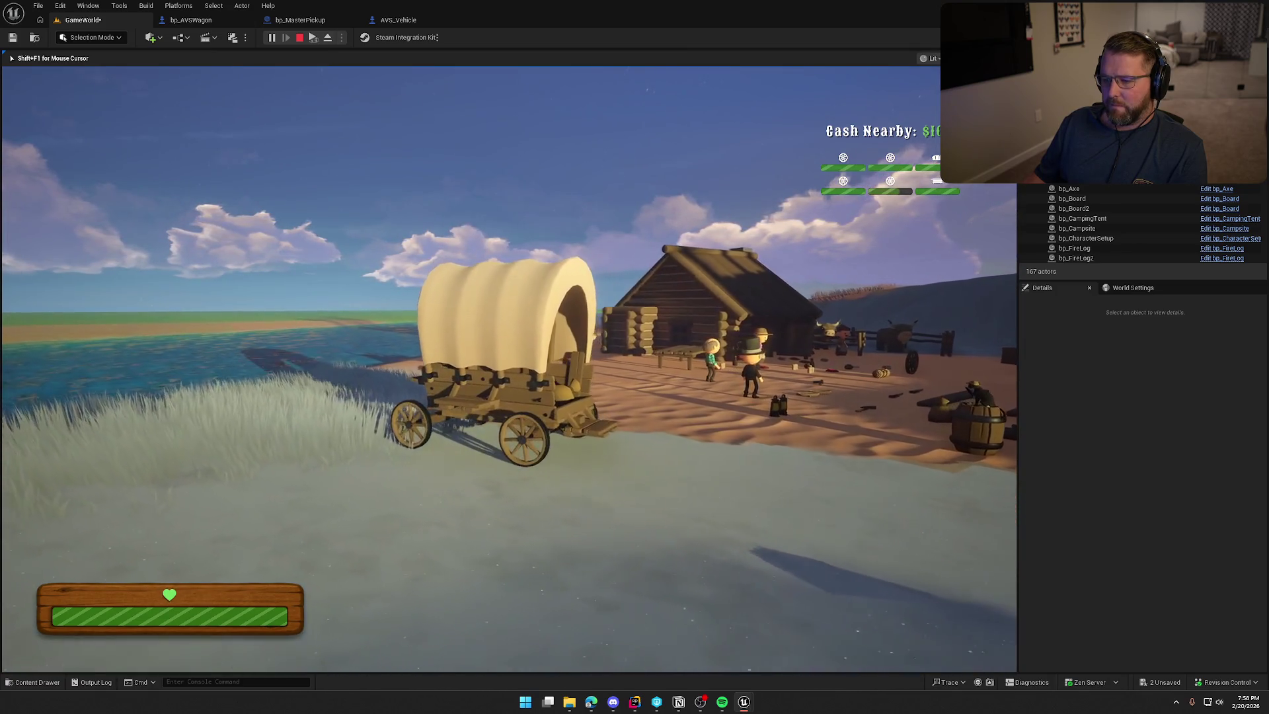
key("Escape")
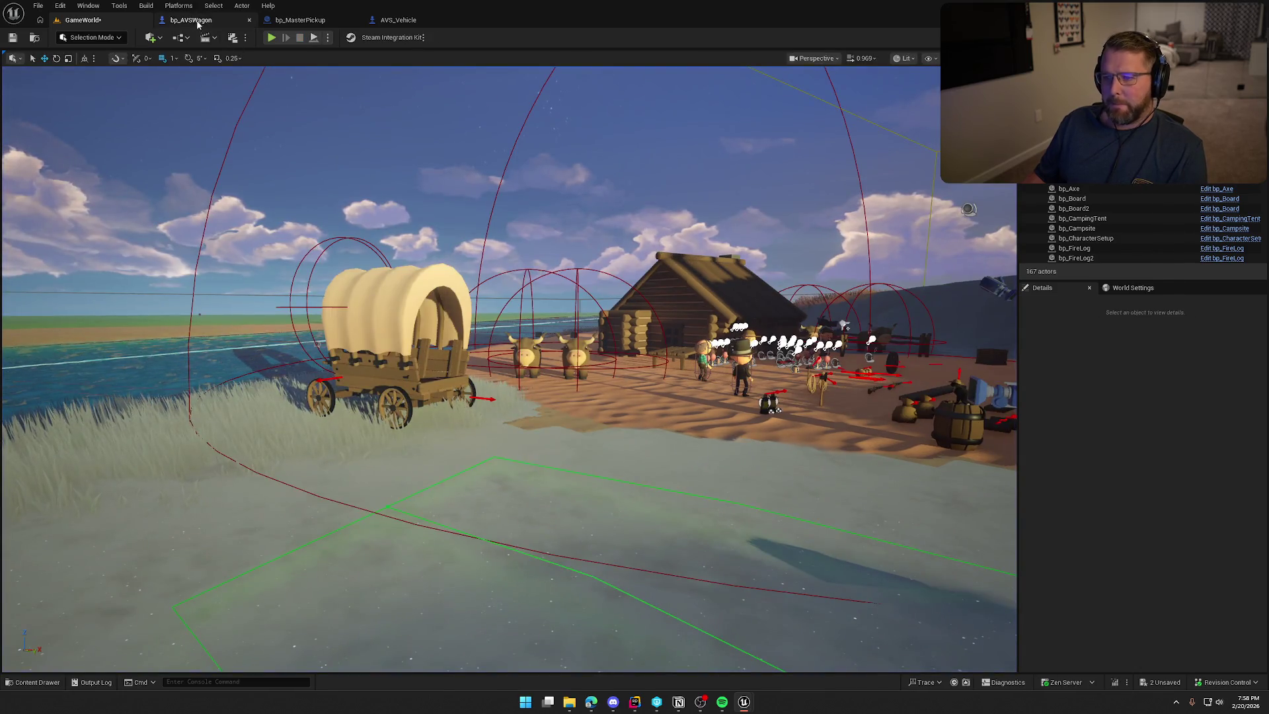
Delete the Init COM node following Attach to Wagon in bp_AVSWagon
left_click(197, 23)
left_click(654, 269)
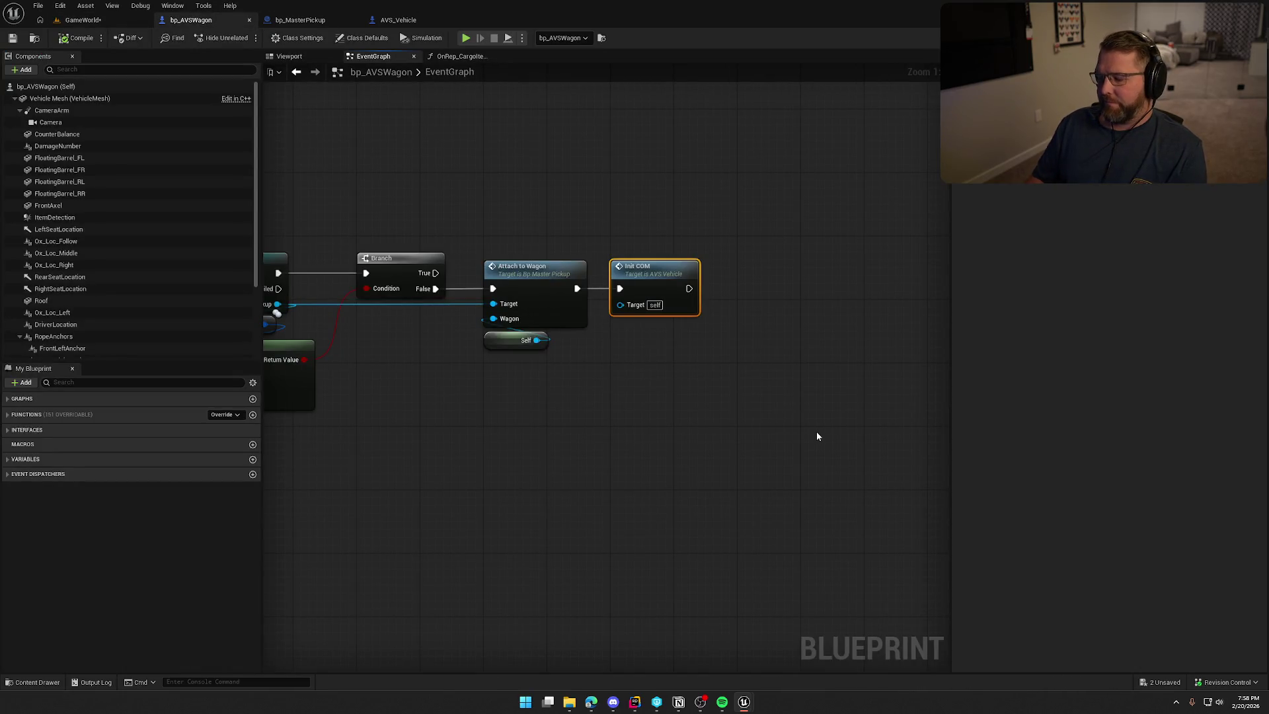
key("Delete")
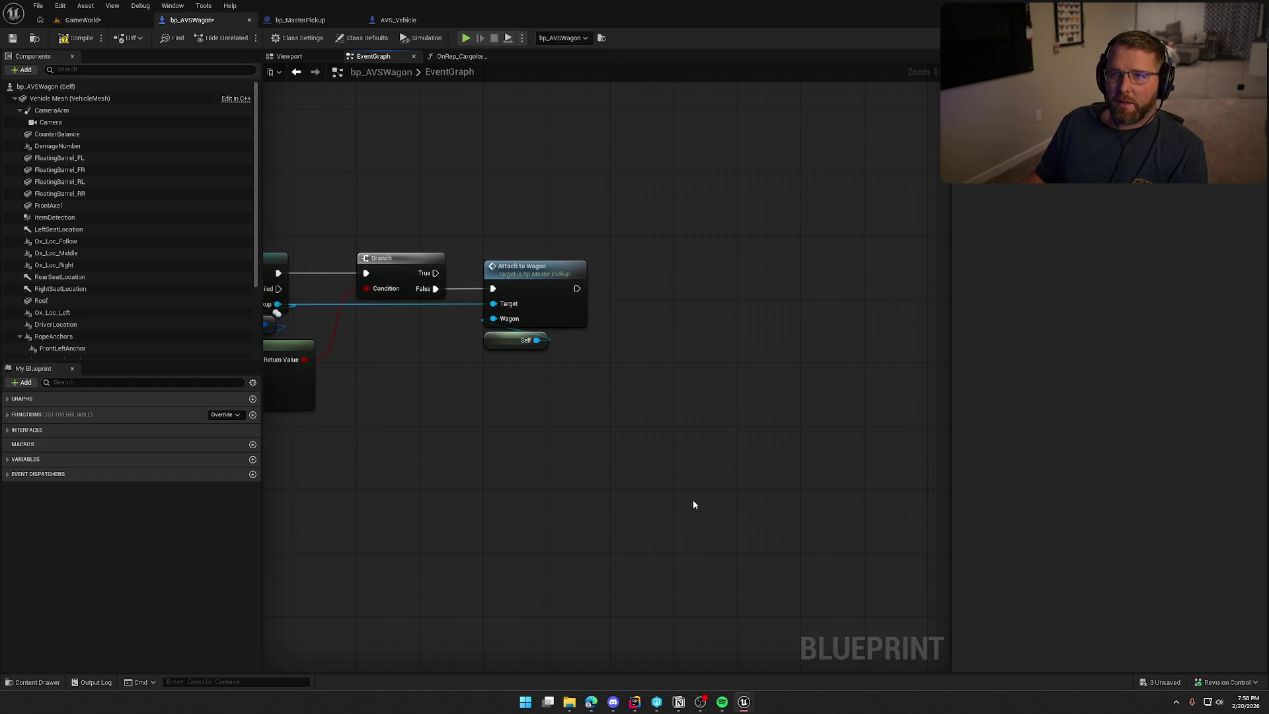
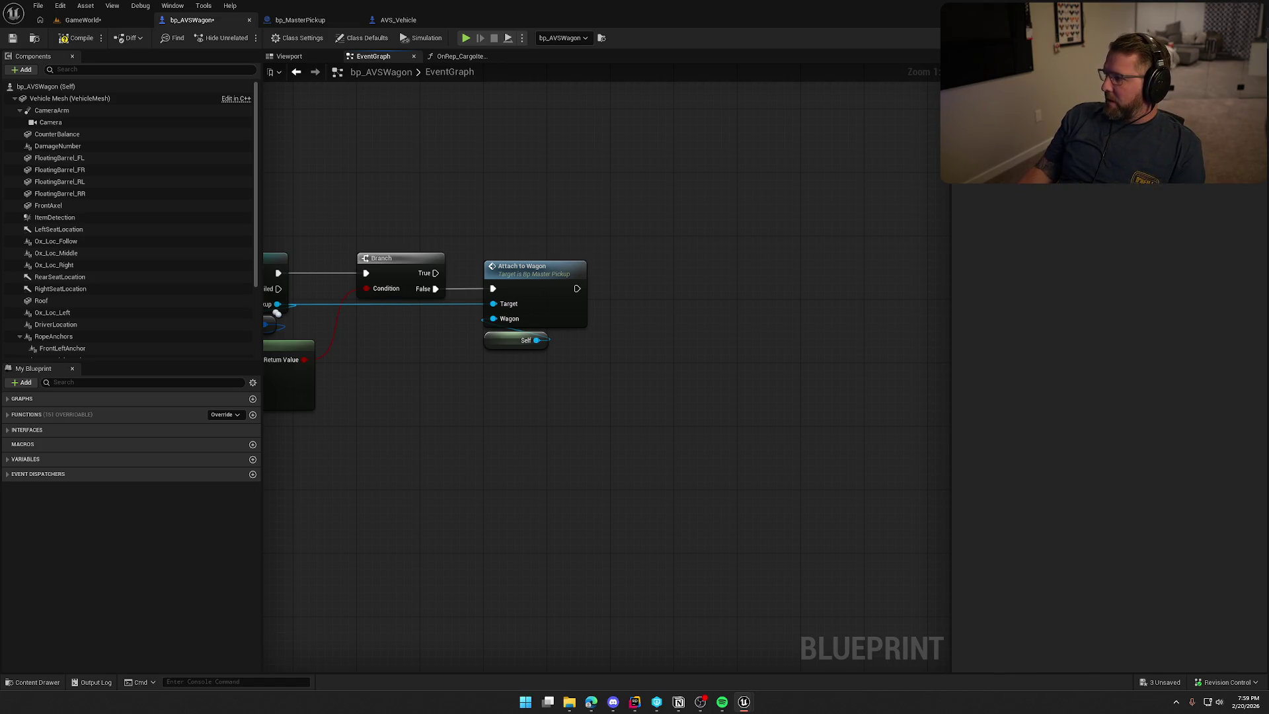
Zoom out in the bp_AVSWagon graph and jump to Attach to Wagon's implementation in bp_MasterPickup
scroll(711, 485, "down", 4)
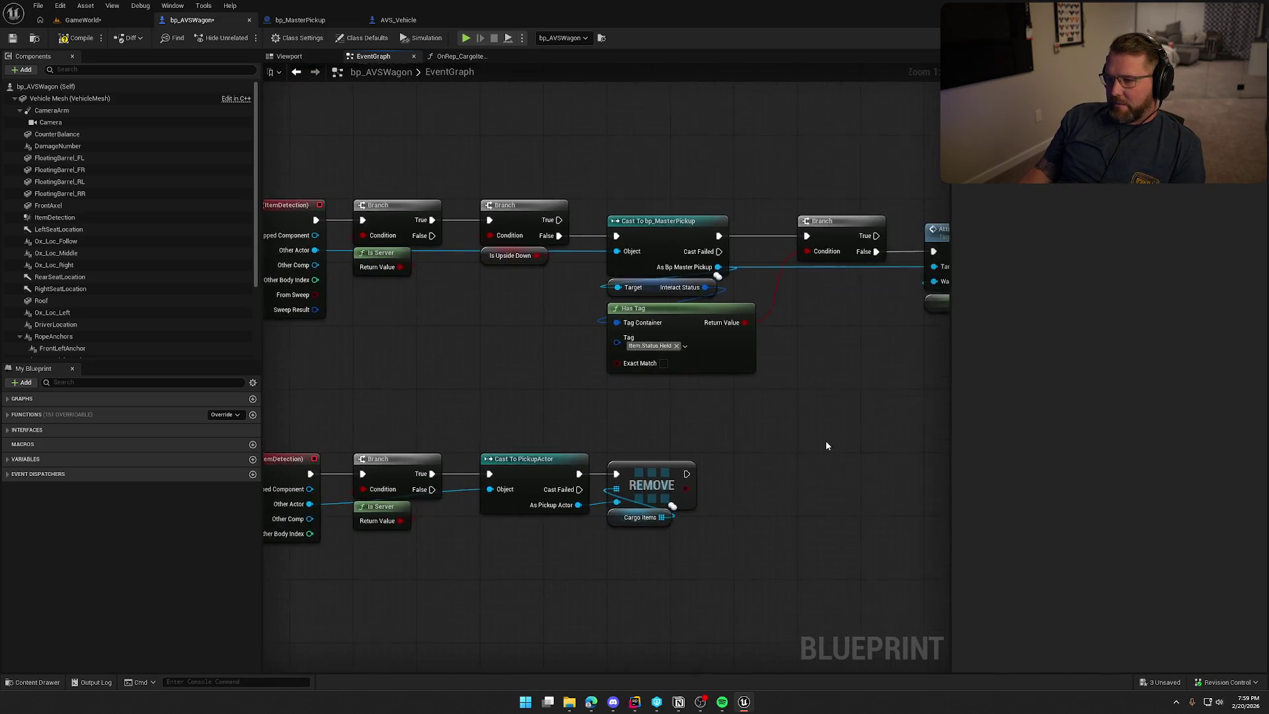
scroll(750, 445, "up", 1)
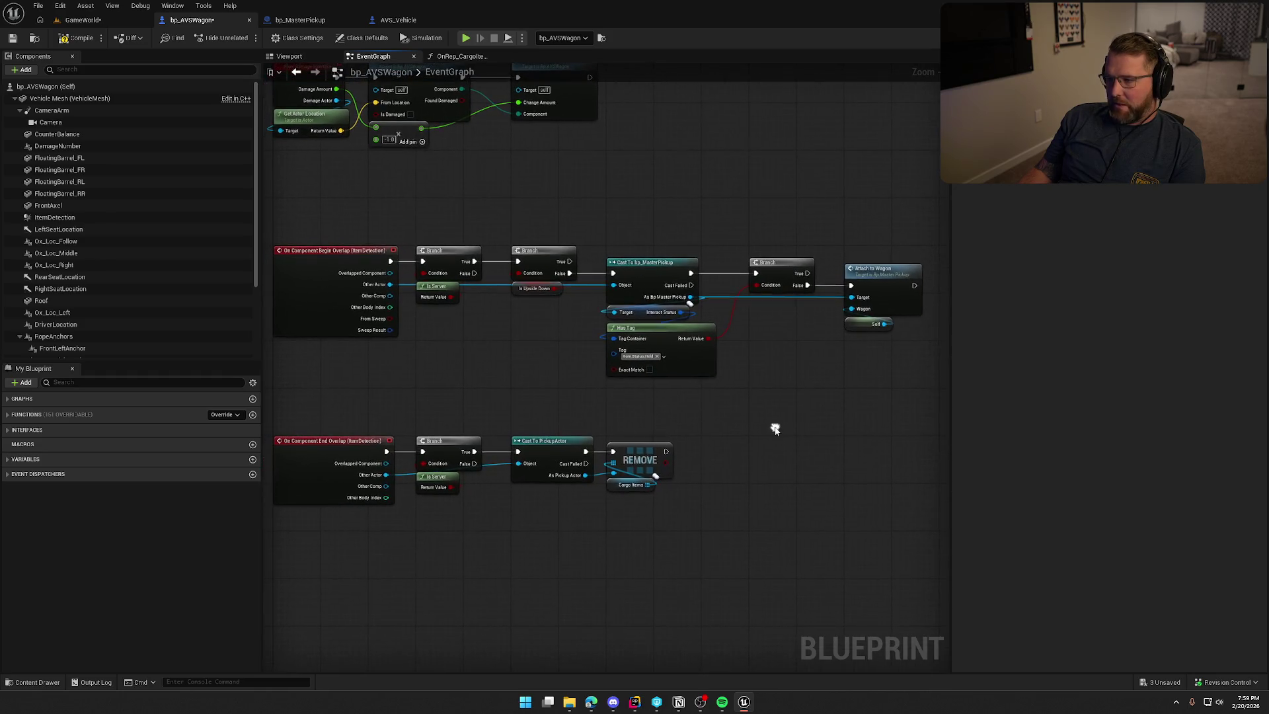
scroll(691, 427, "down", 1)
left_click_drag(754, 472, 762, 467)
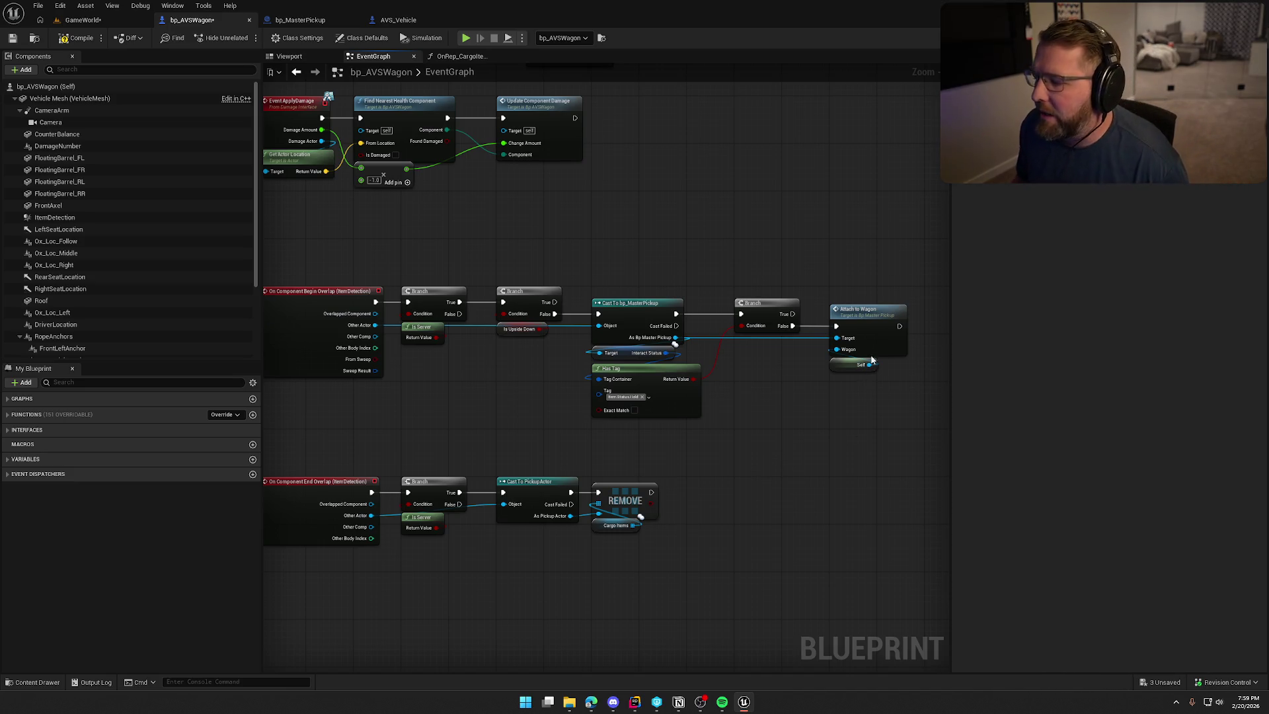
double_click(891, 312)
left_click(774, 409)
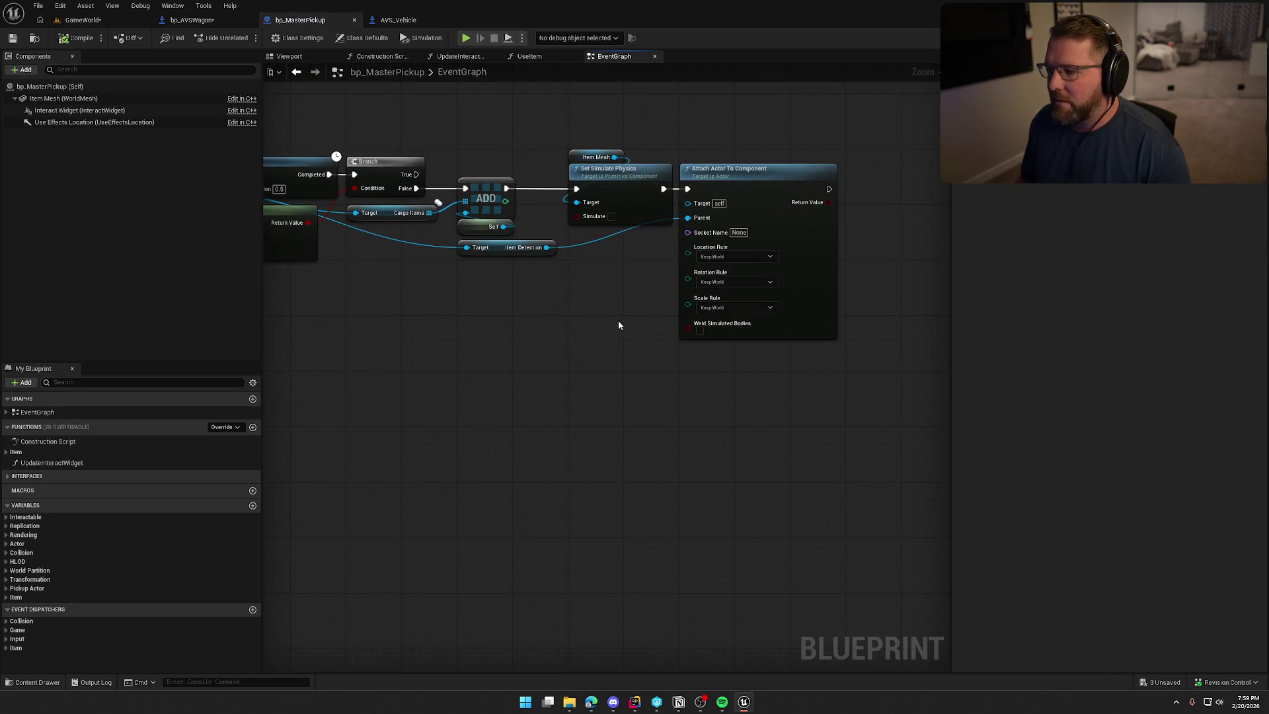
Shift Attach Actor To Component right to make room, checking a browser search on attaching actors
left_click_drag(705, 187, 873, 189)
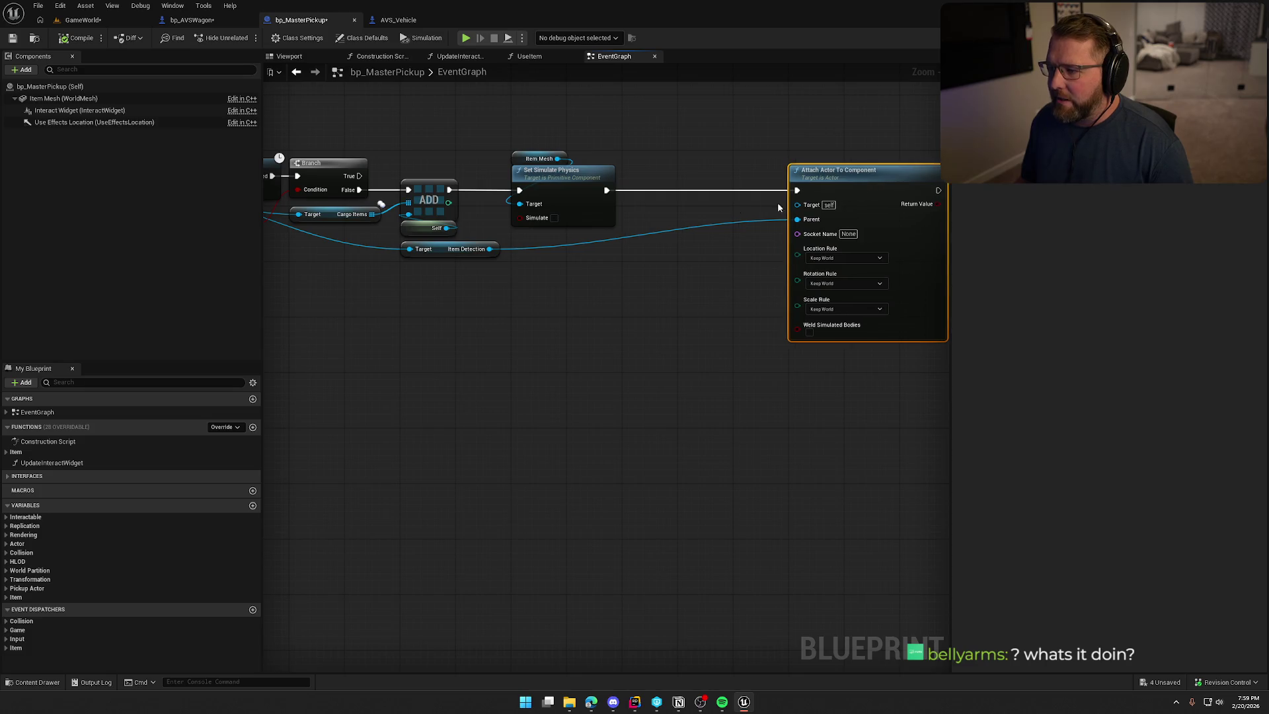
left_click(778, 202)
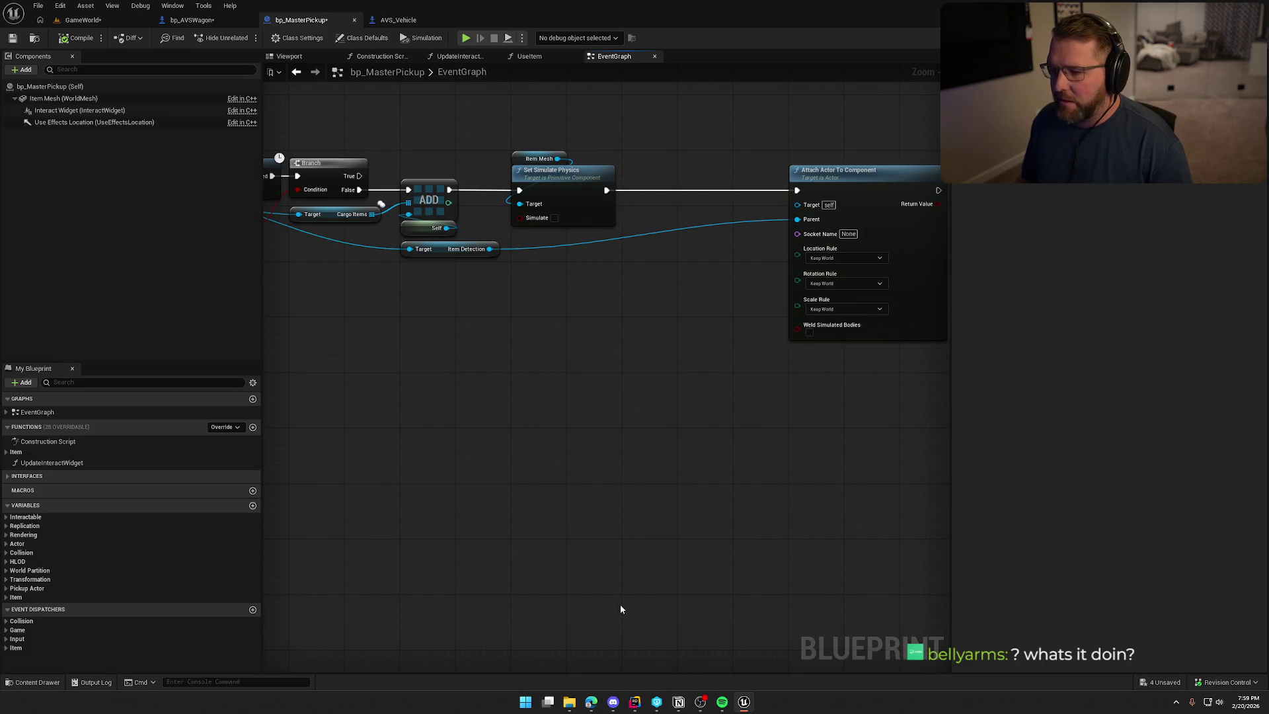
key("alt+Tab")
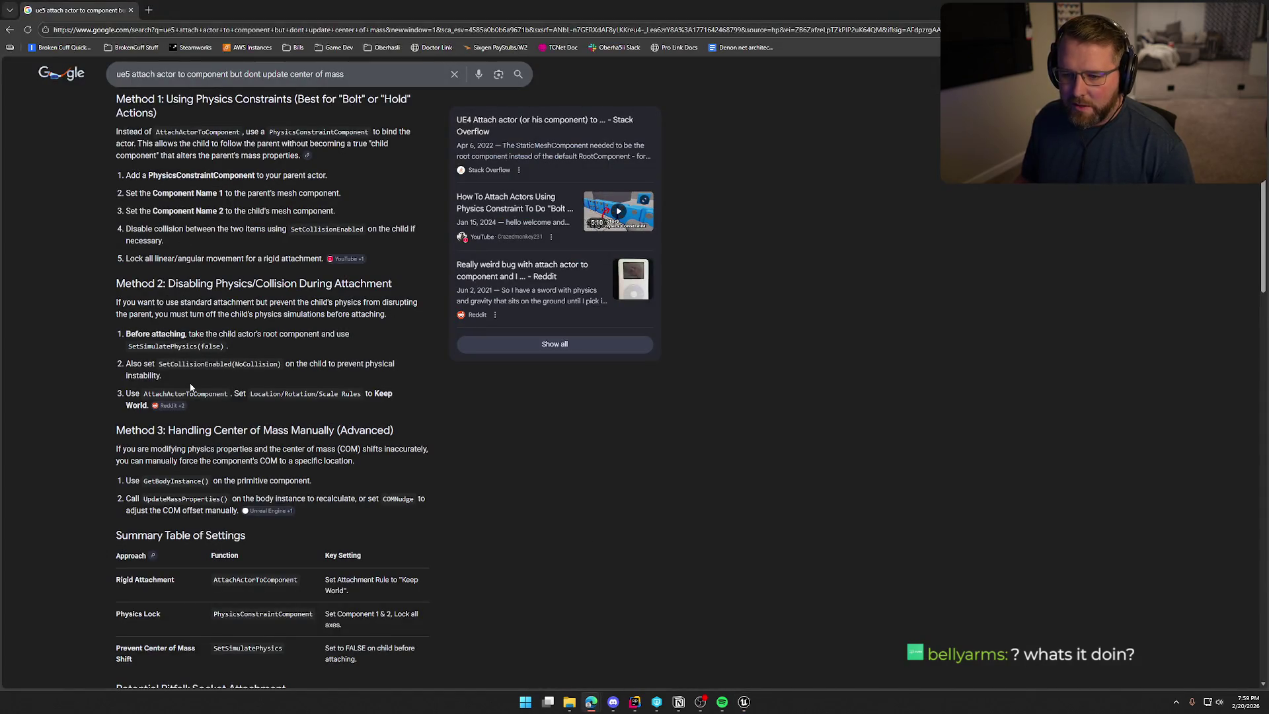
key("alt+Tab")
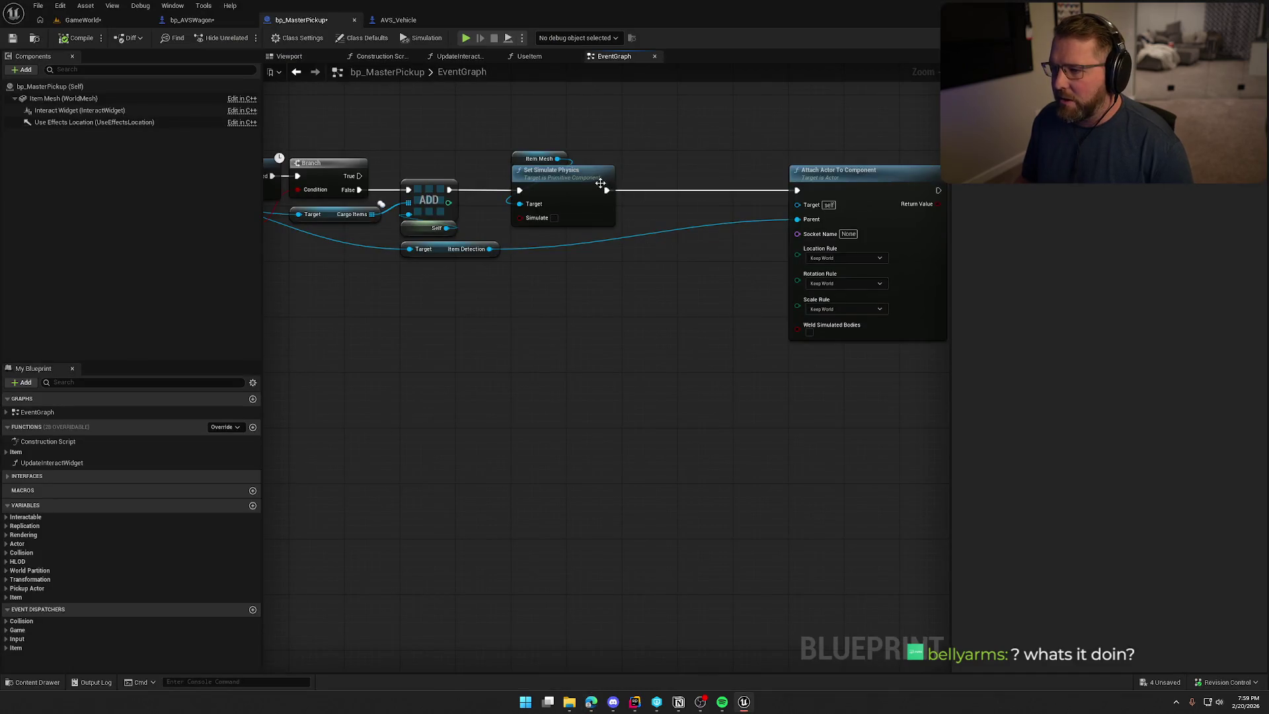
Insert a No Collision Set Collision Enabled node between Set Simulate Physics and Attach Actor To Component
left_click_drag(600, 198, 652, 253)
type("set collis")
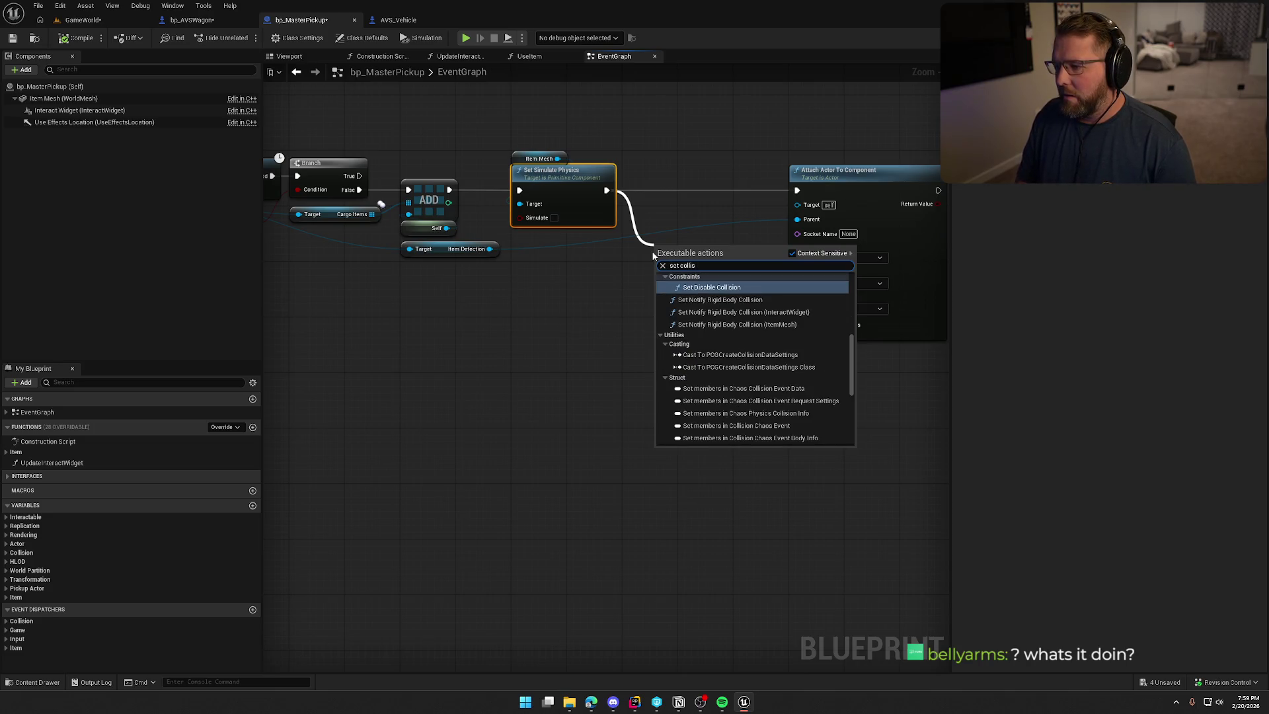
type(" enabled")
key("Return")
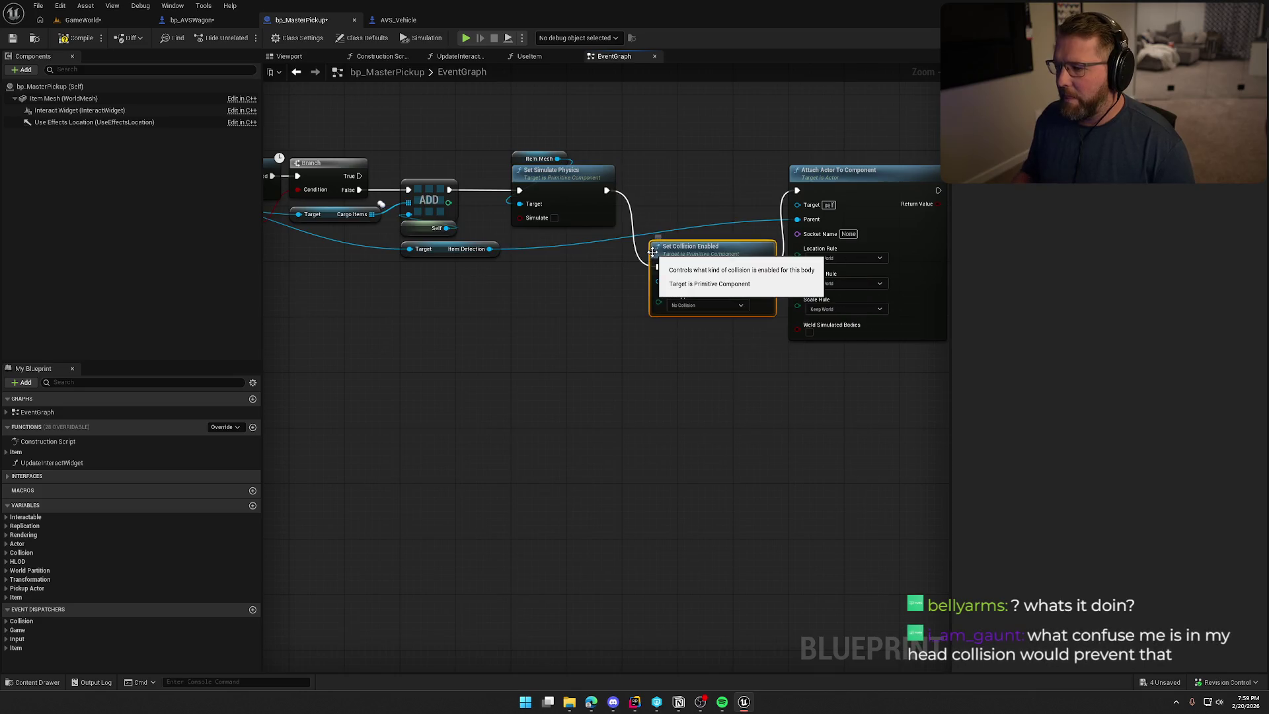
left_click_drag(699, 259, 685, 187)
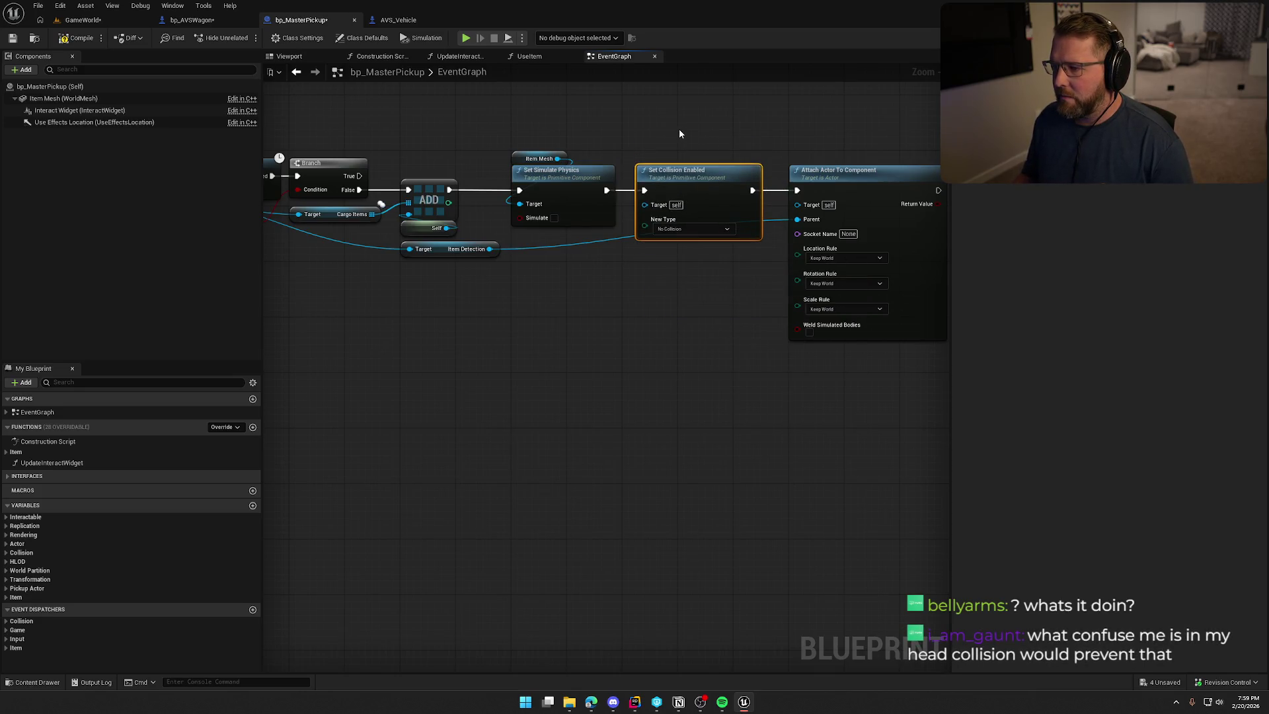
left_click(78, 20)
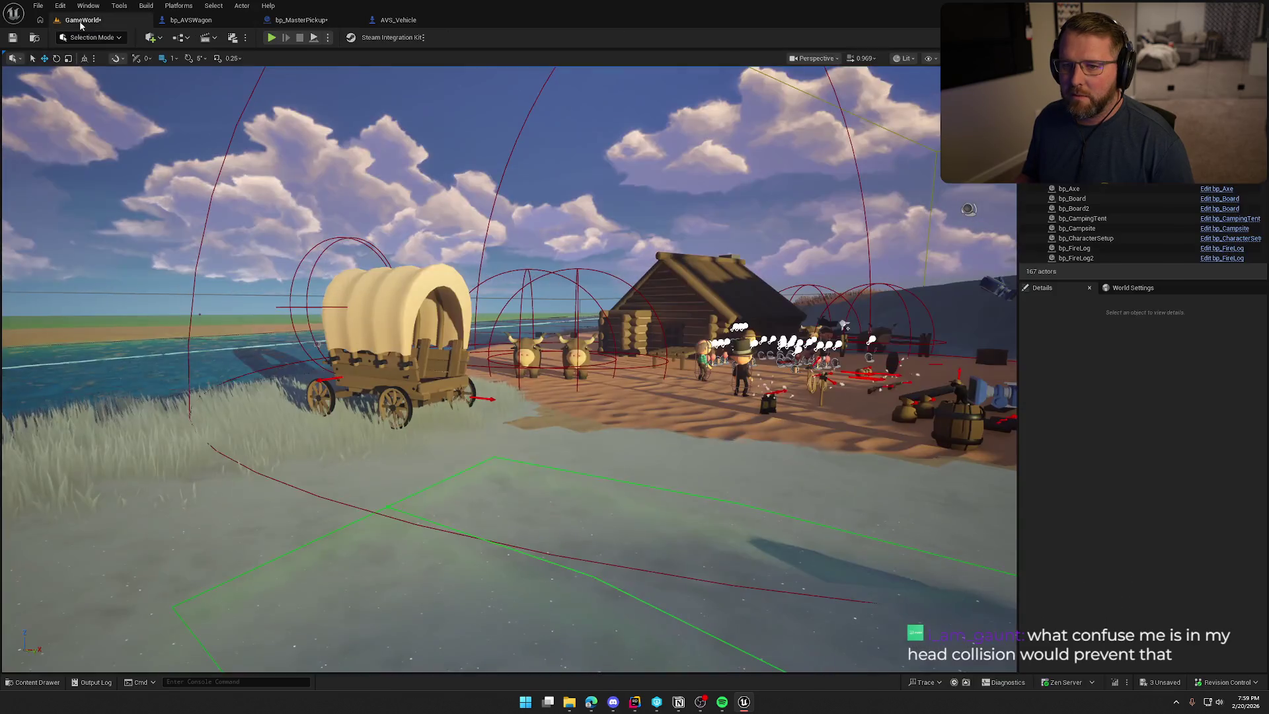
Look over bp_AVSWagon and bp_MasterPickup, then return to the GameWorld level
left_click(187, 21)
left_click(306, 20)
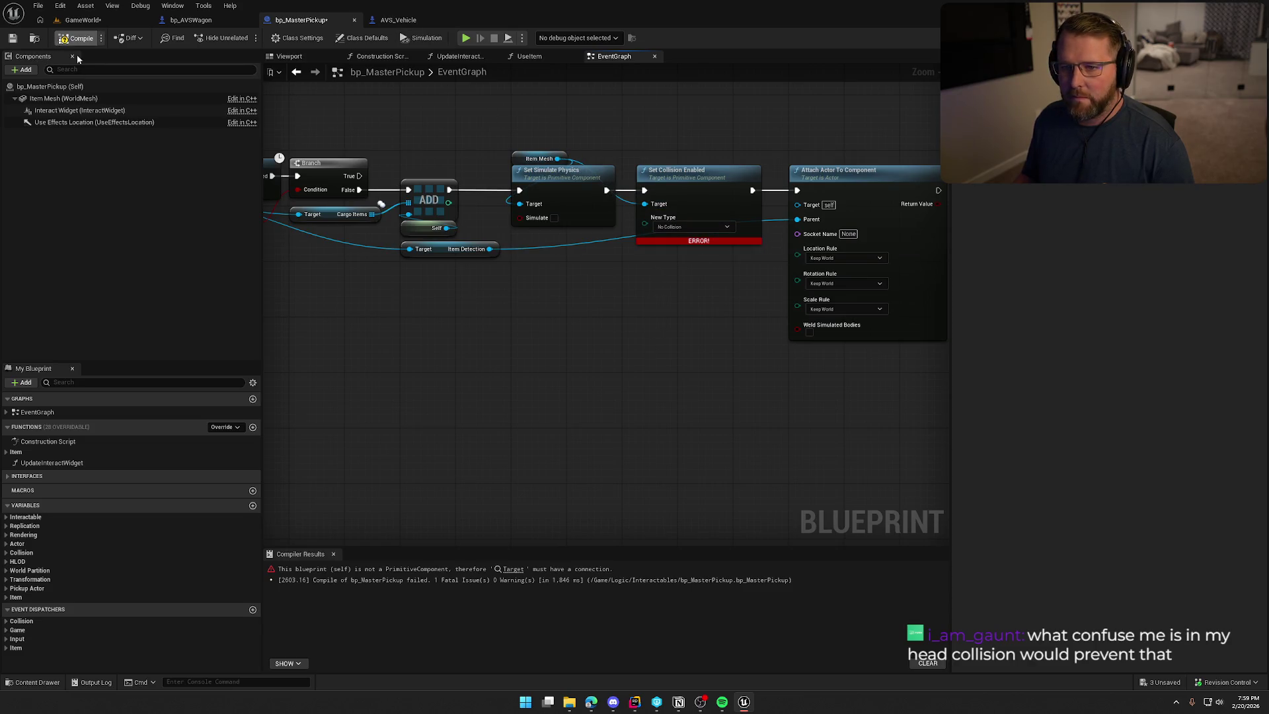
left_click(72, 23)
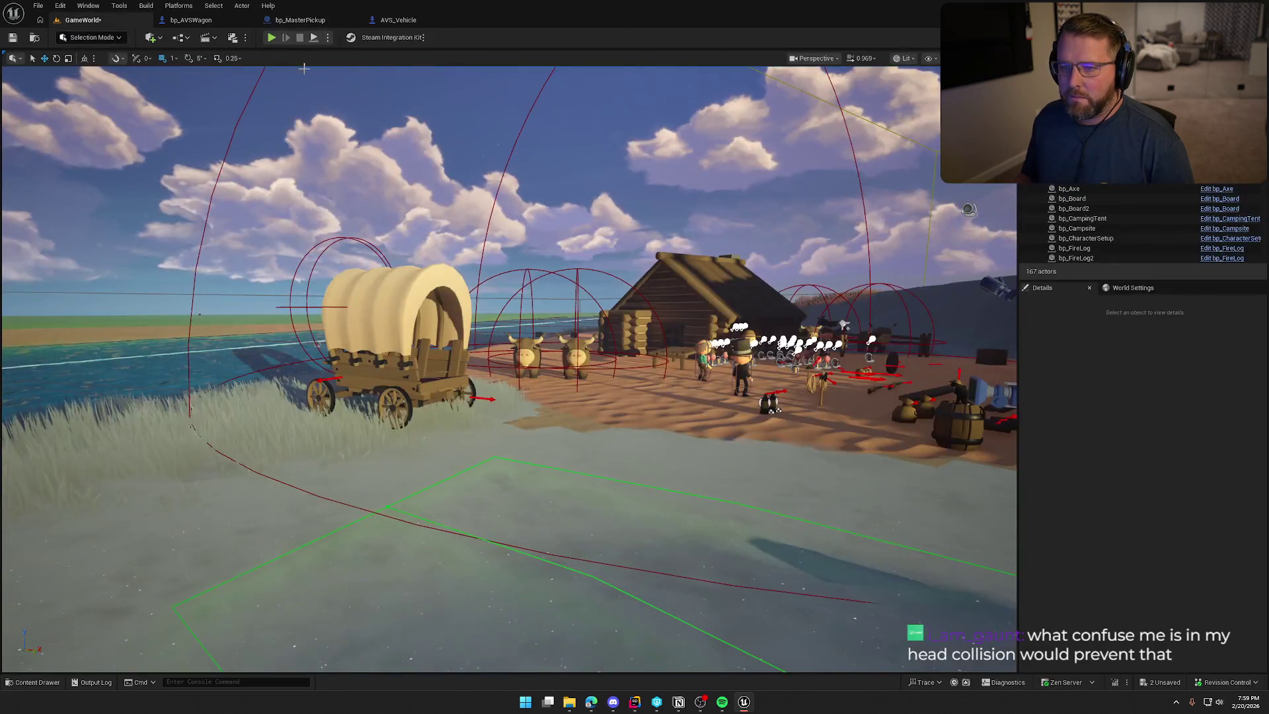
Play-test: pick up the money bag, ride in the wagon, get out, and stop the session
left_click(284, 32)
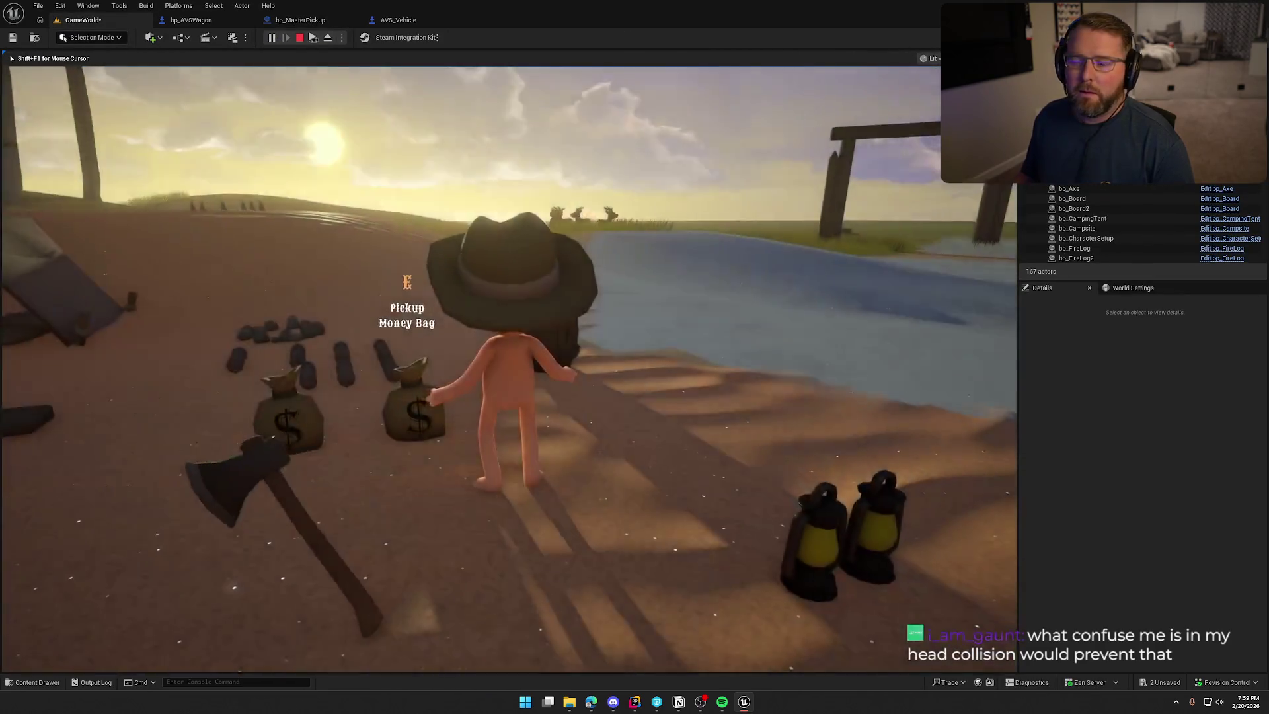
key("e")
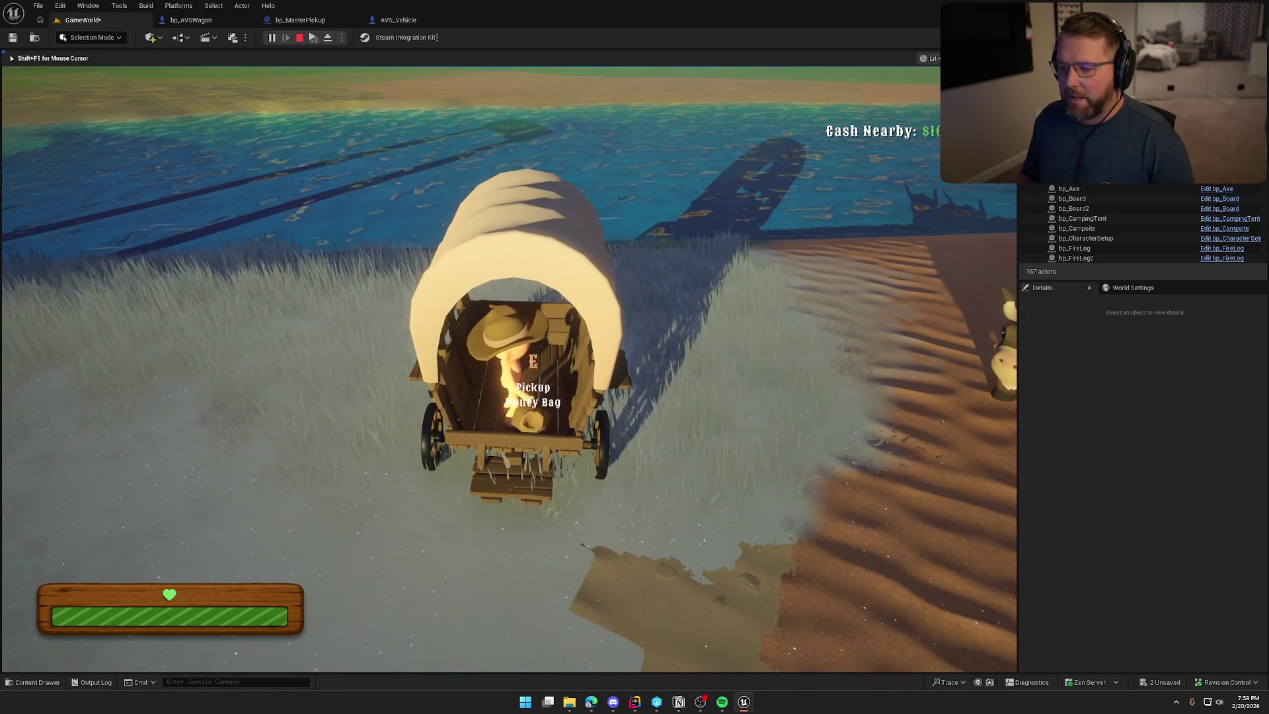
key("w")
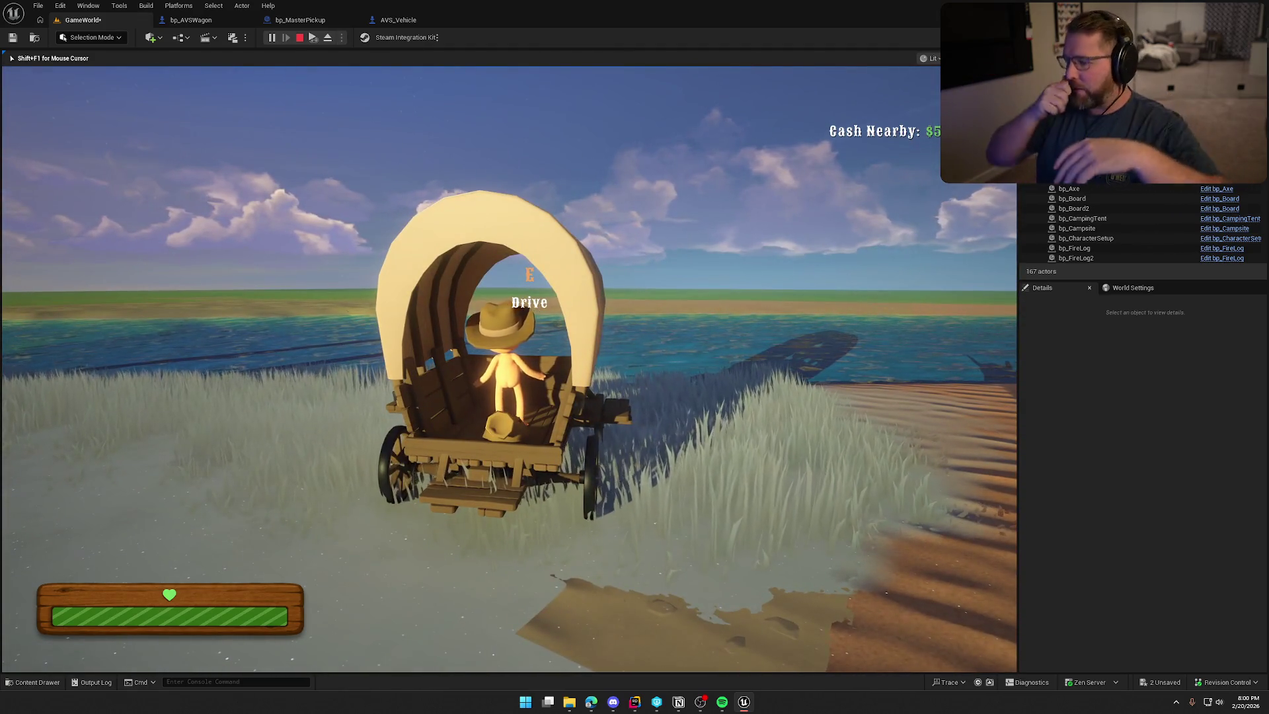
key("e")
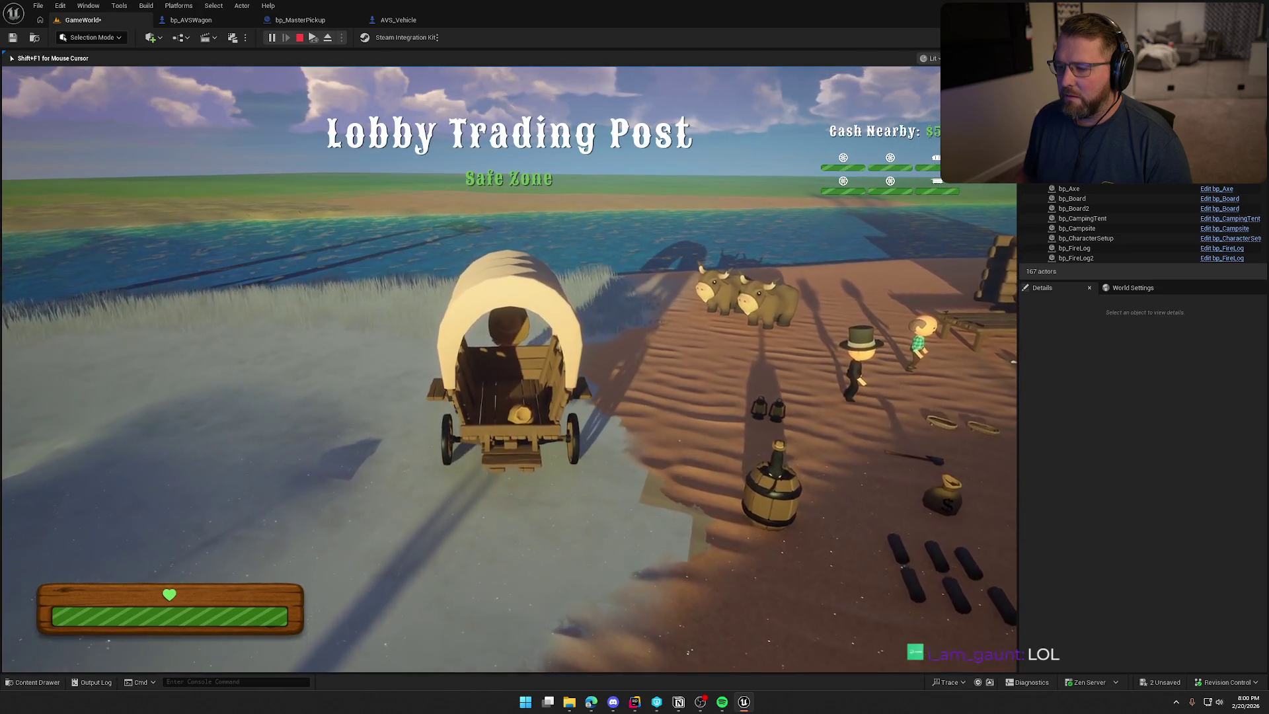
key("e")
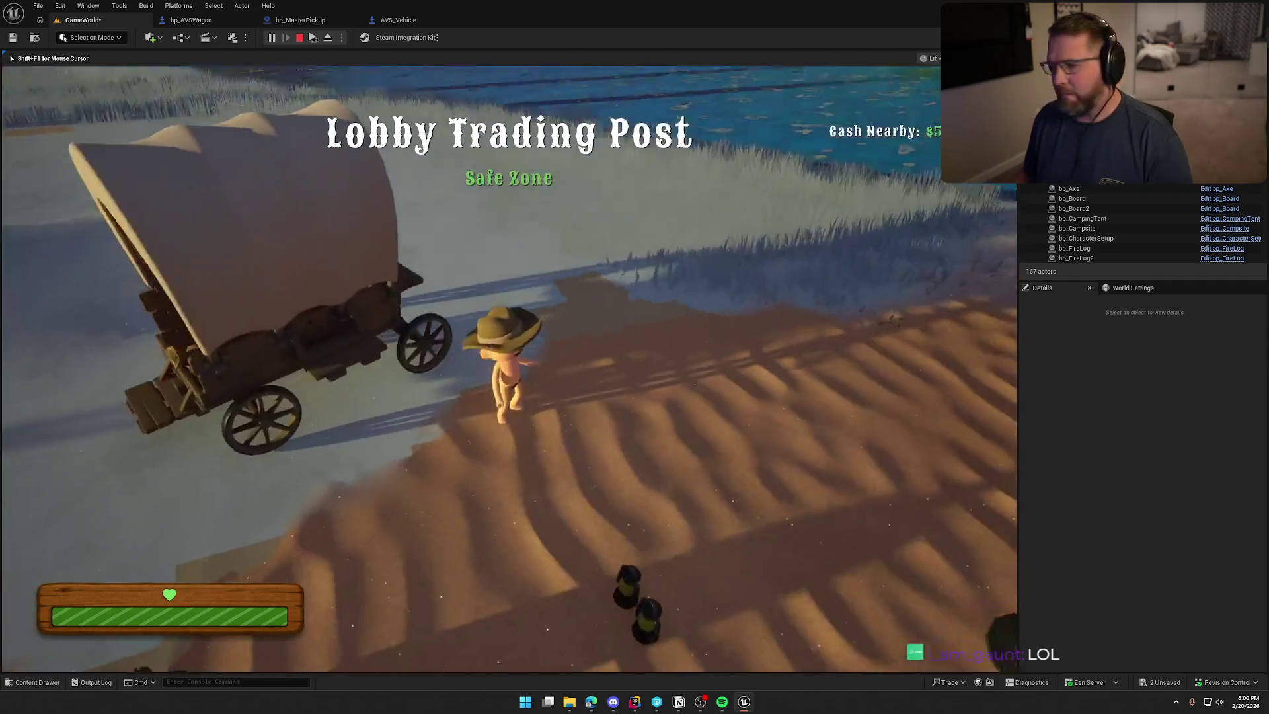
key("Escape")
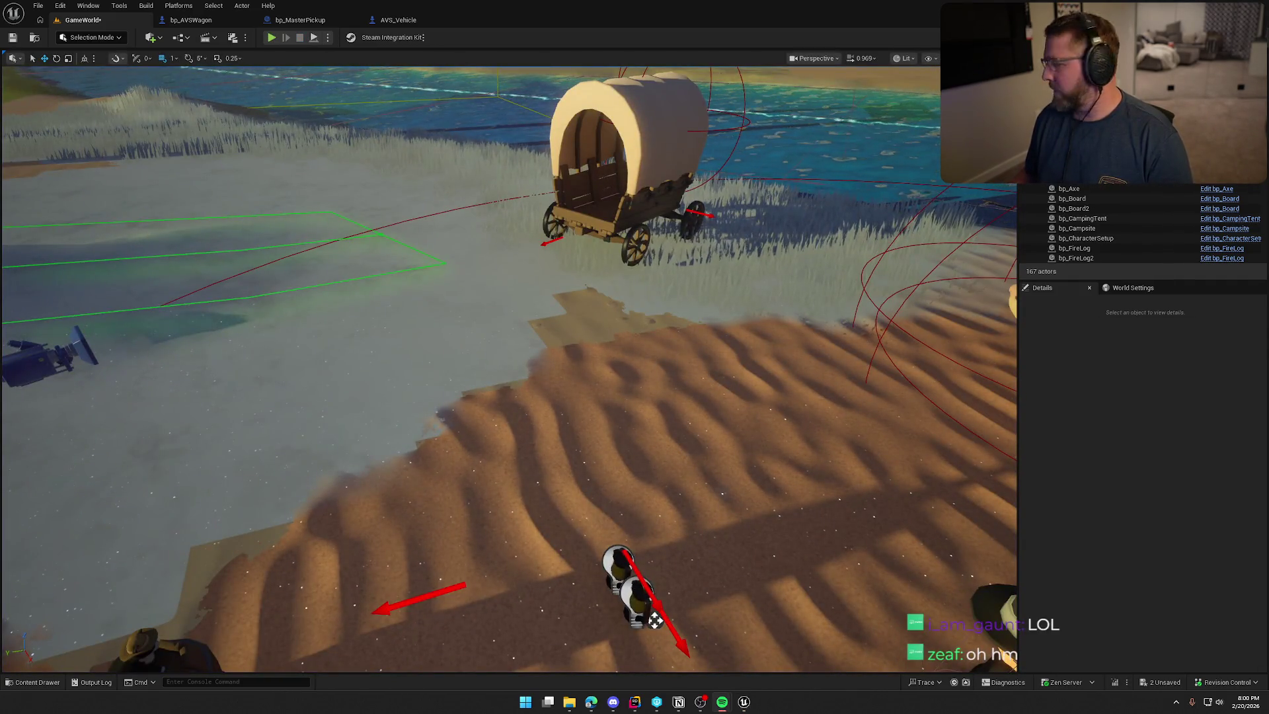
Move bp_MasterPickup's Set Collision Enabled node up, leaving New Type at No Collision
left_click(188, 20)
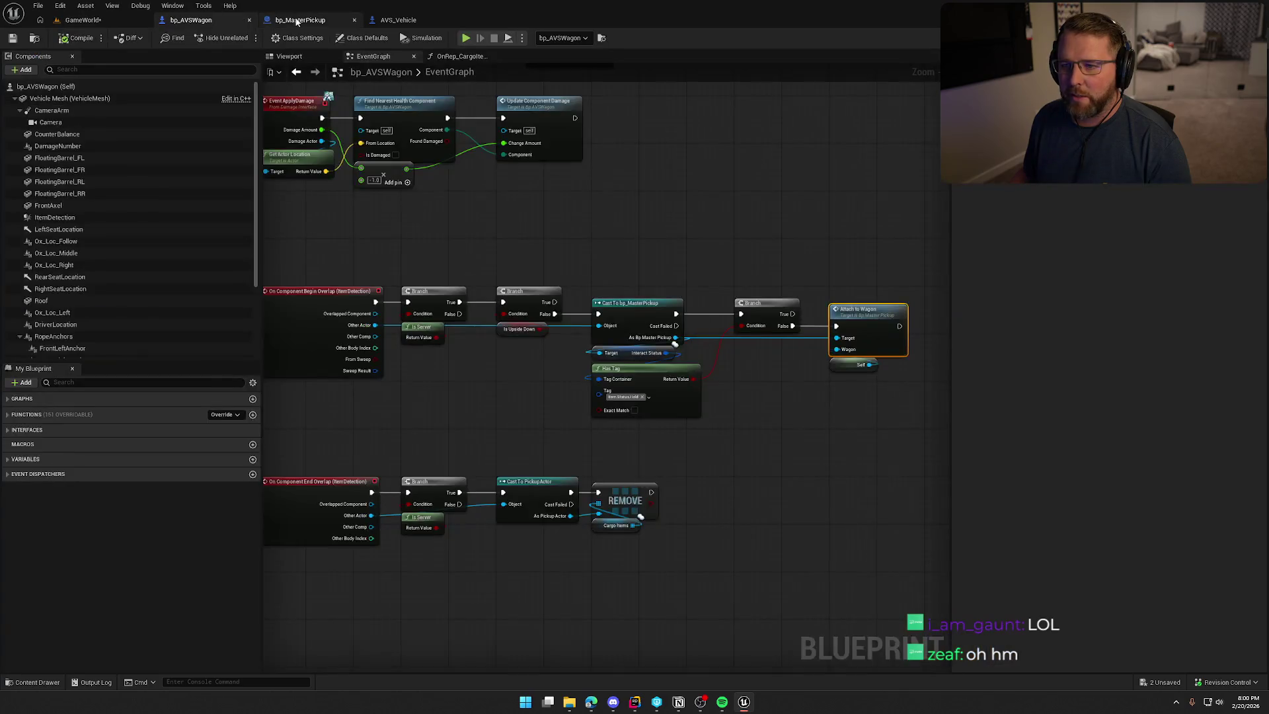
left_click(297, 19)
left_click_drag(700, 192, 687, 115)
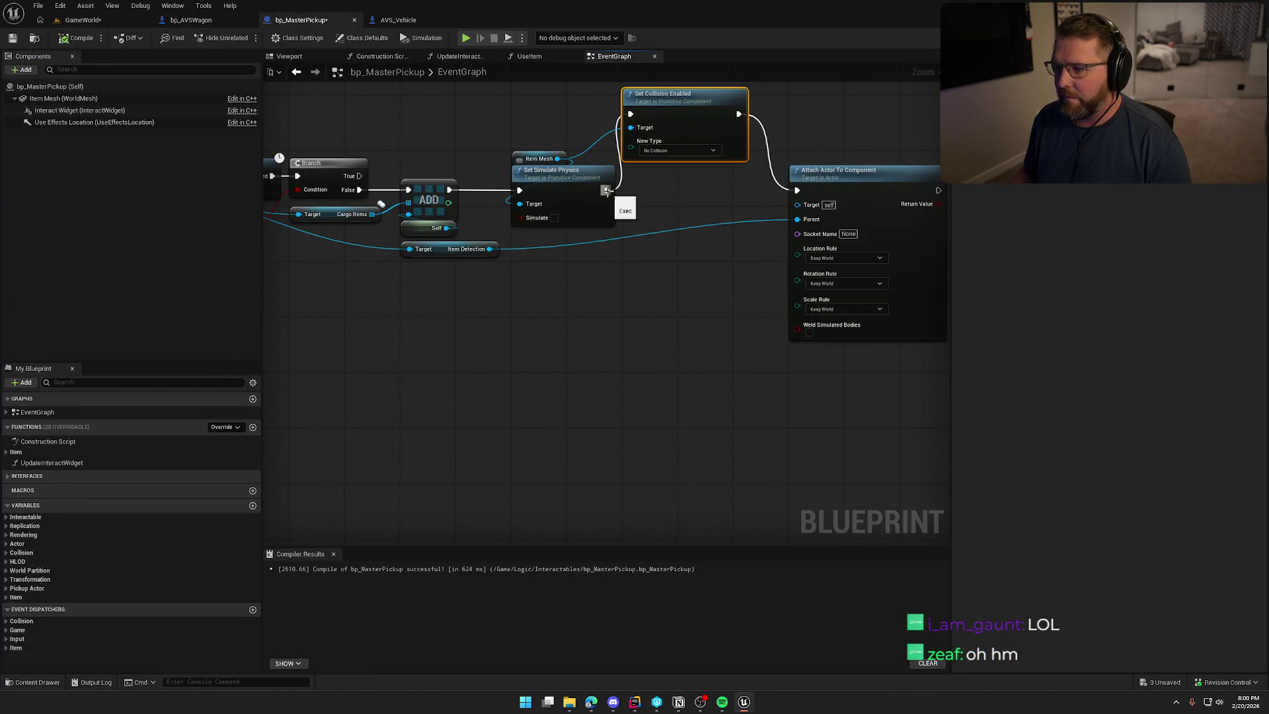
left_click(668, 148)
key("Escape")
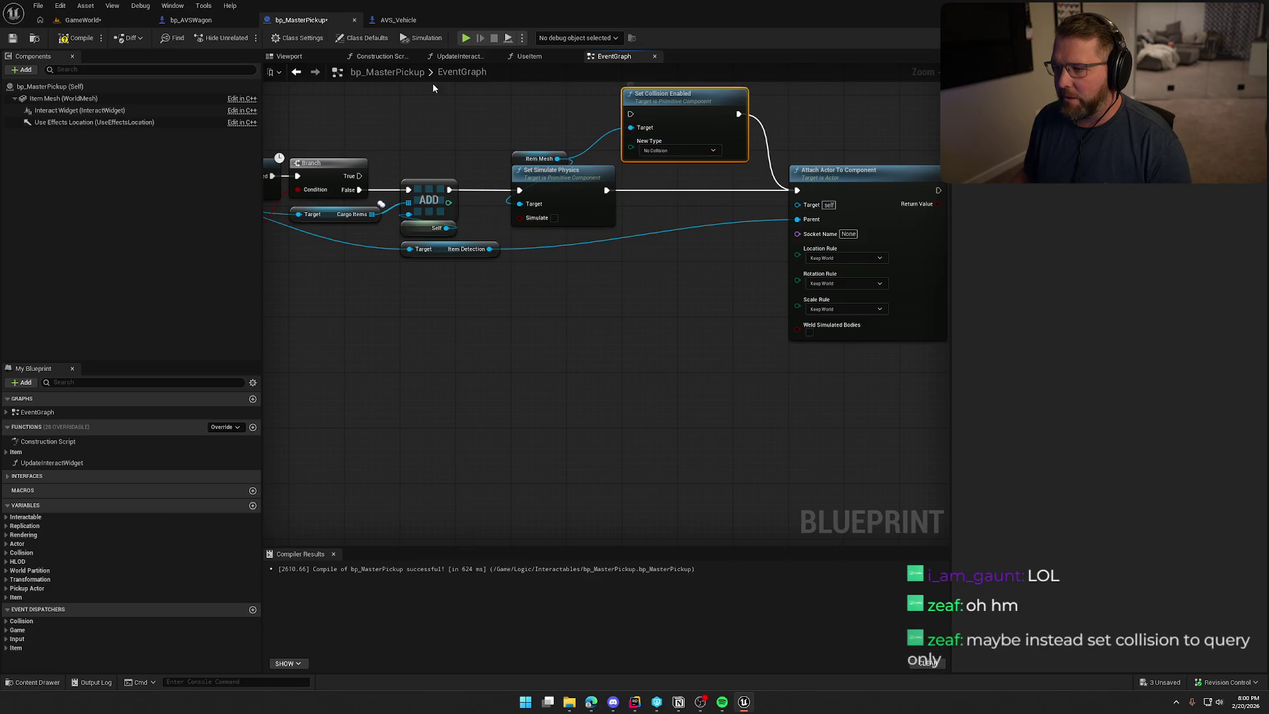
left_click(433, 82)
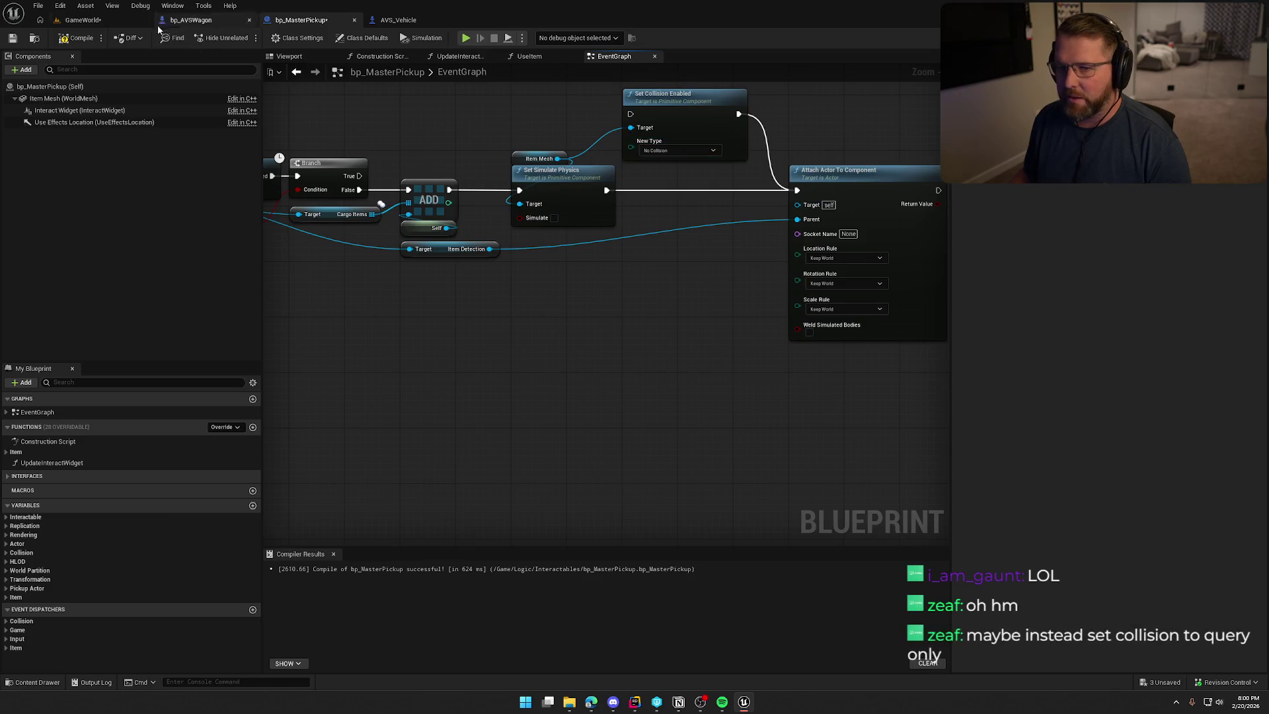
Retest in GameWorld: grab the money bag, board the wagon, throw the bag in, and look around
left_click(83, 20)
left_click(271, 37)
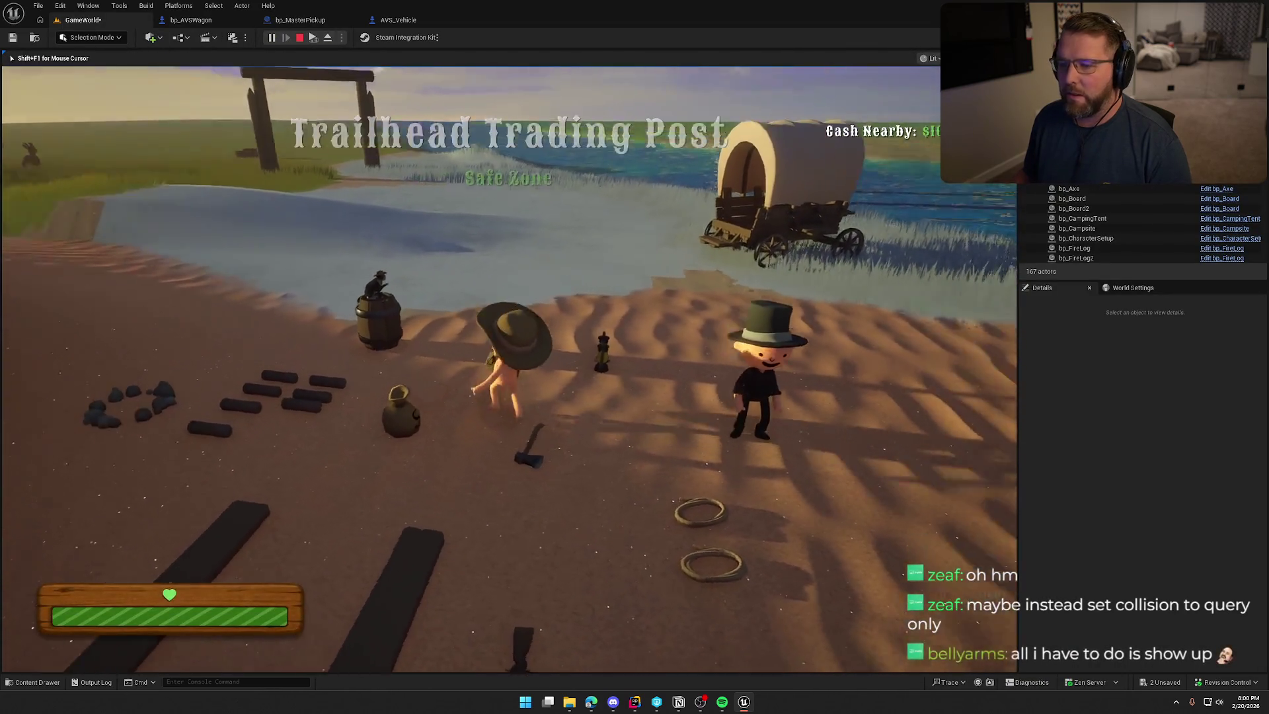
key("e")
key("w")
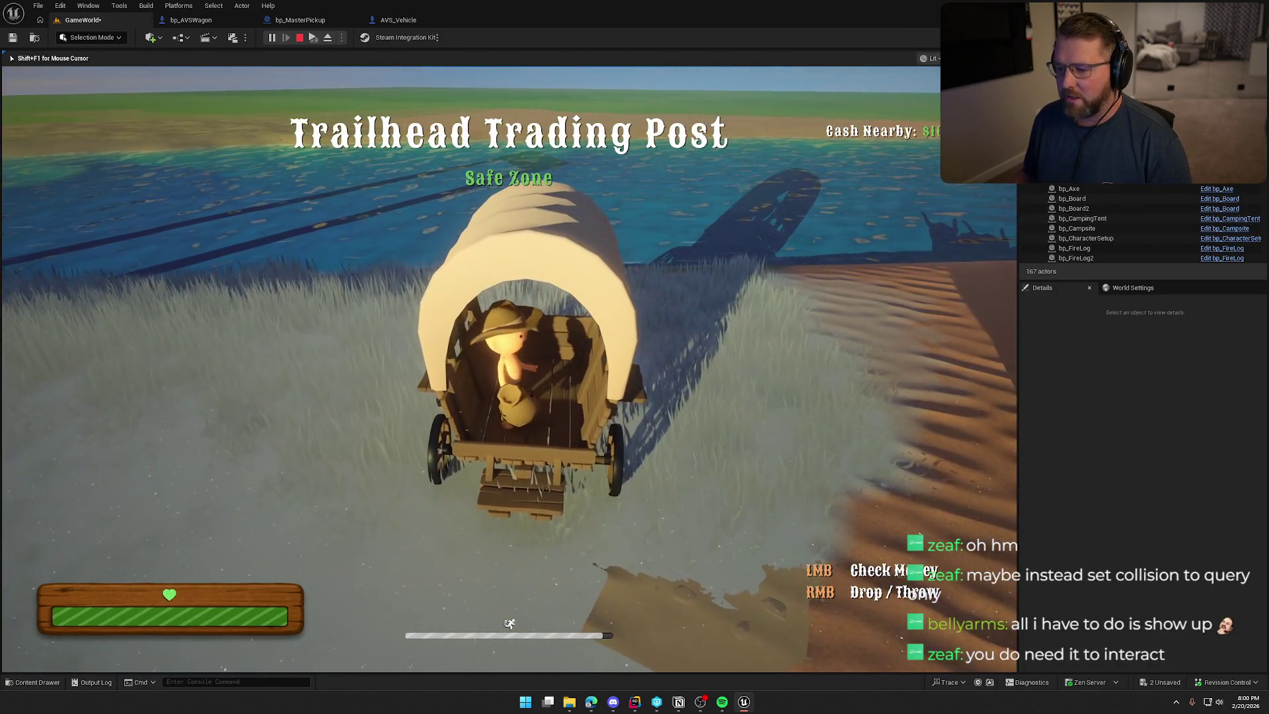
right_click(471, 369)
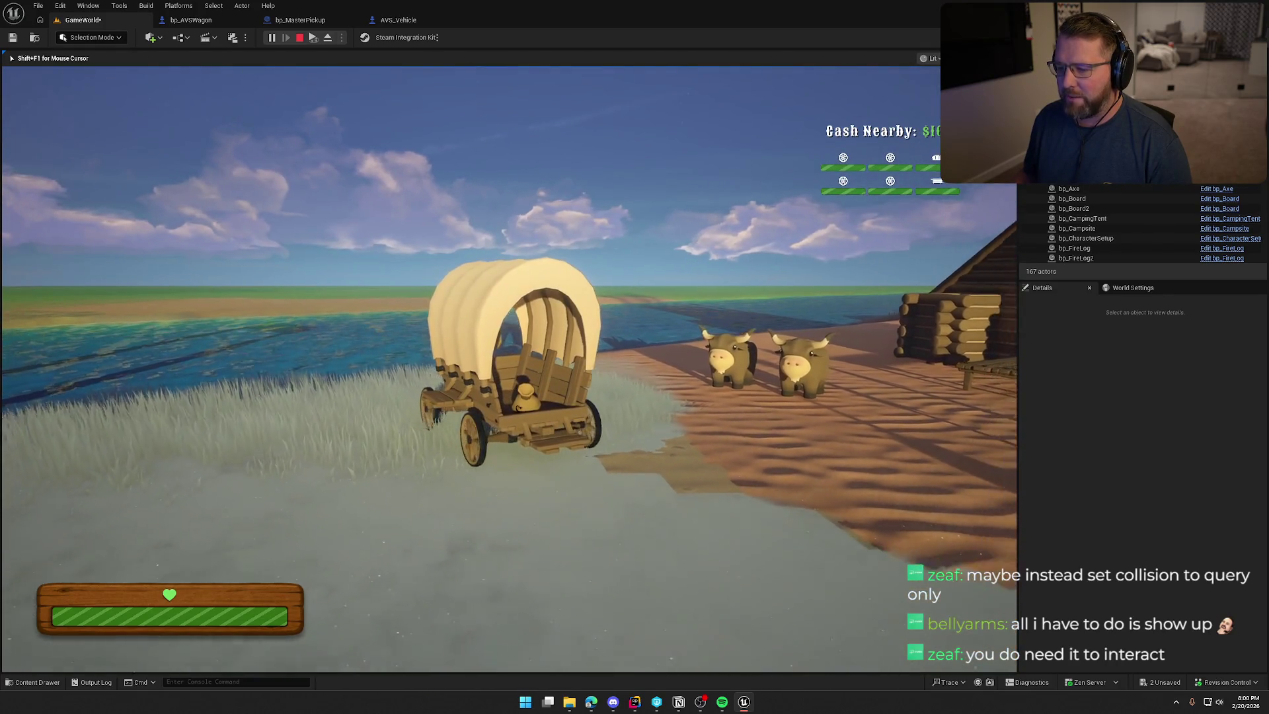
key("a")
key("a")
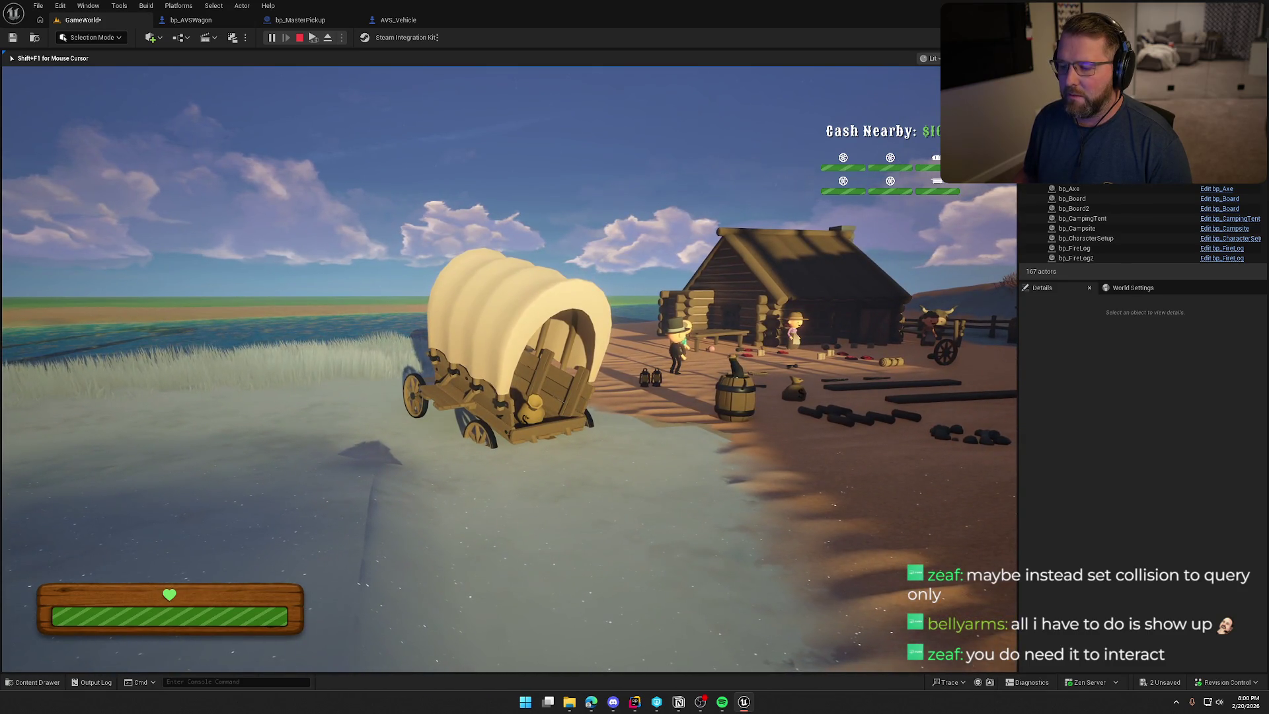
key("d")
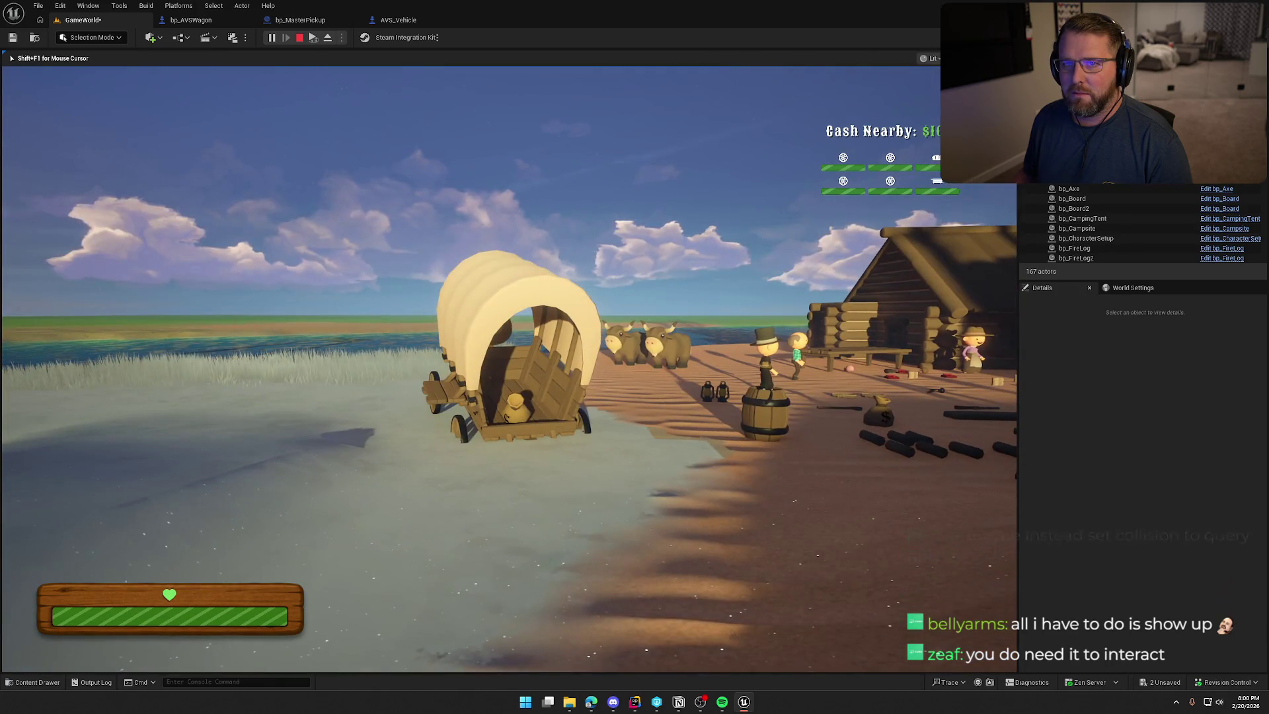
key("d")
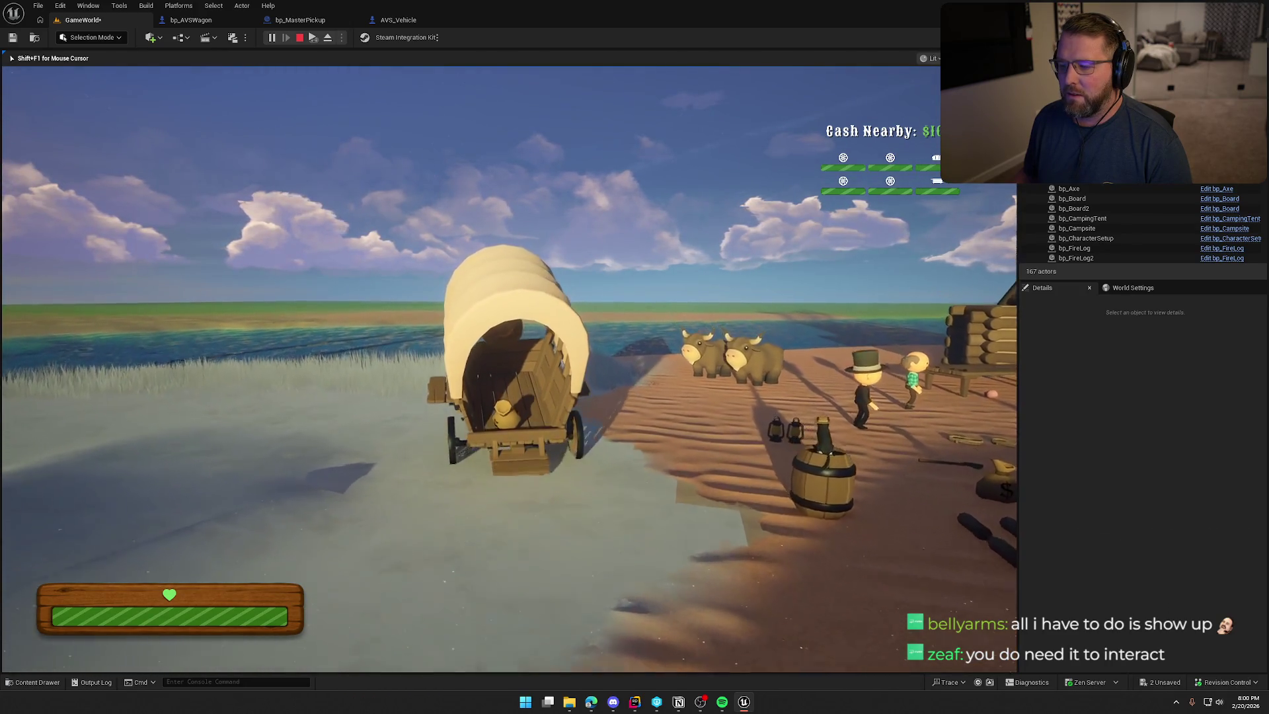
key("d")
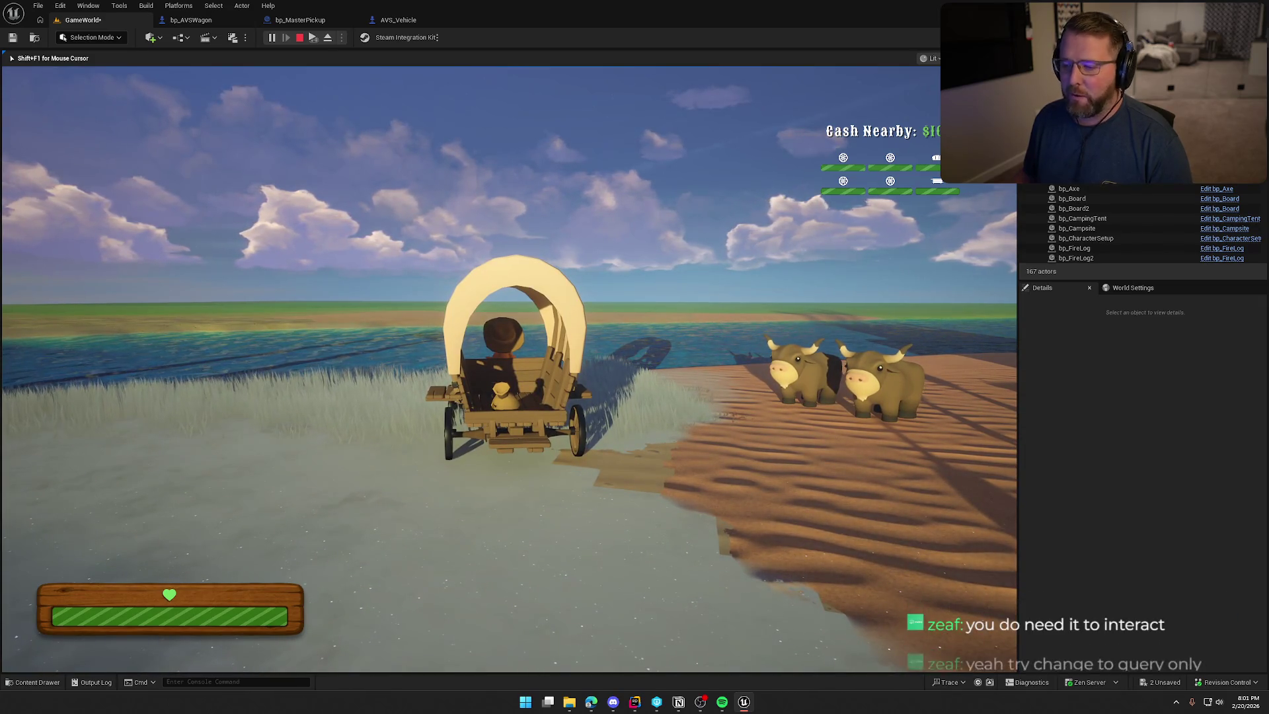
Stop play and inspect the Is Valid and Set Collision nodes in bp_AVSWagon's OnRep_CargoItems function
key("F8")
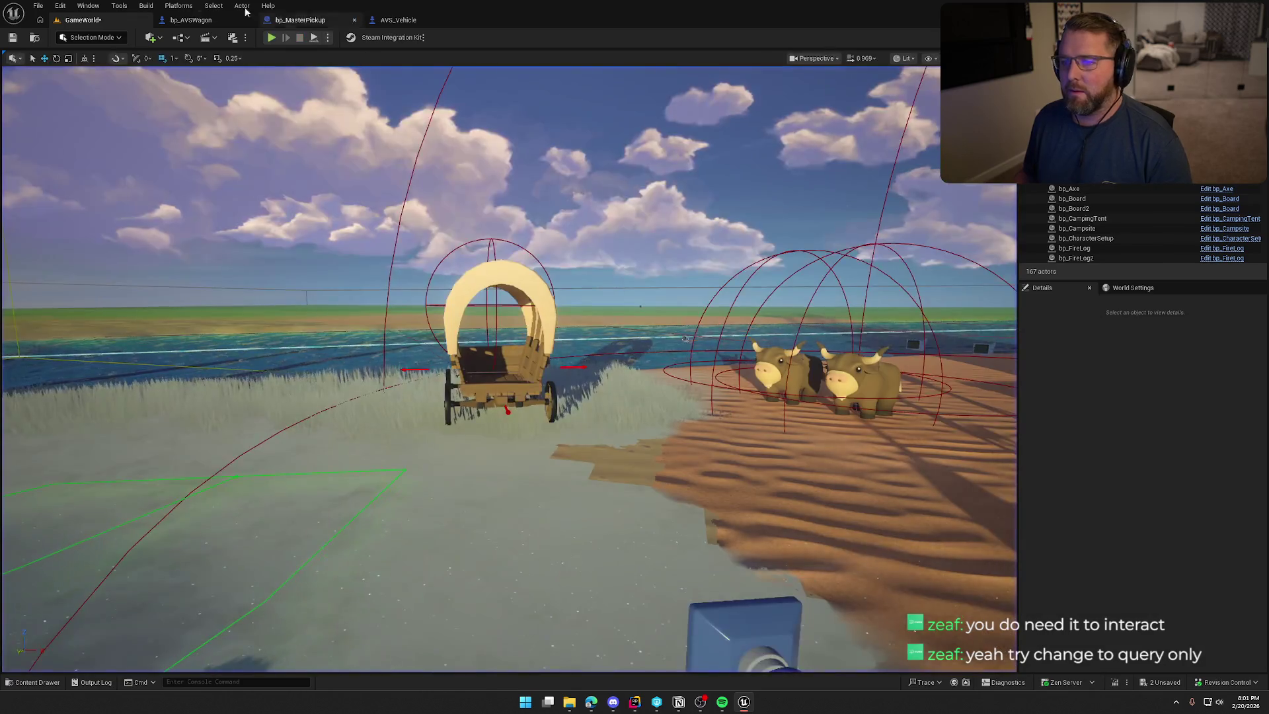
left_click(191, 20)
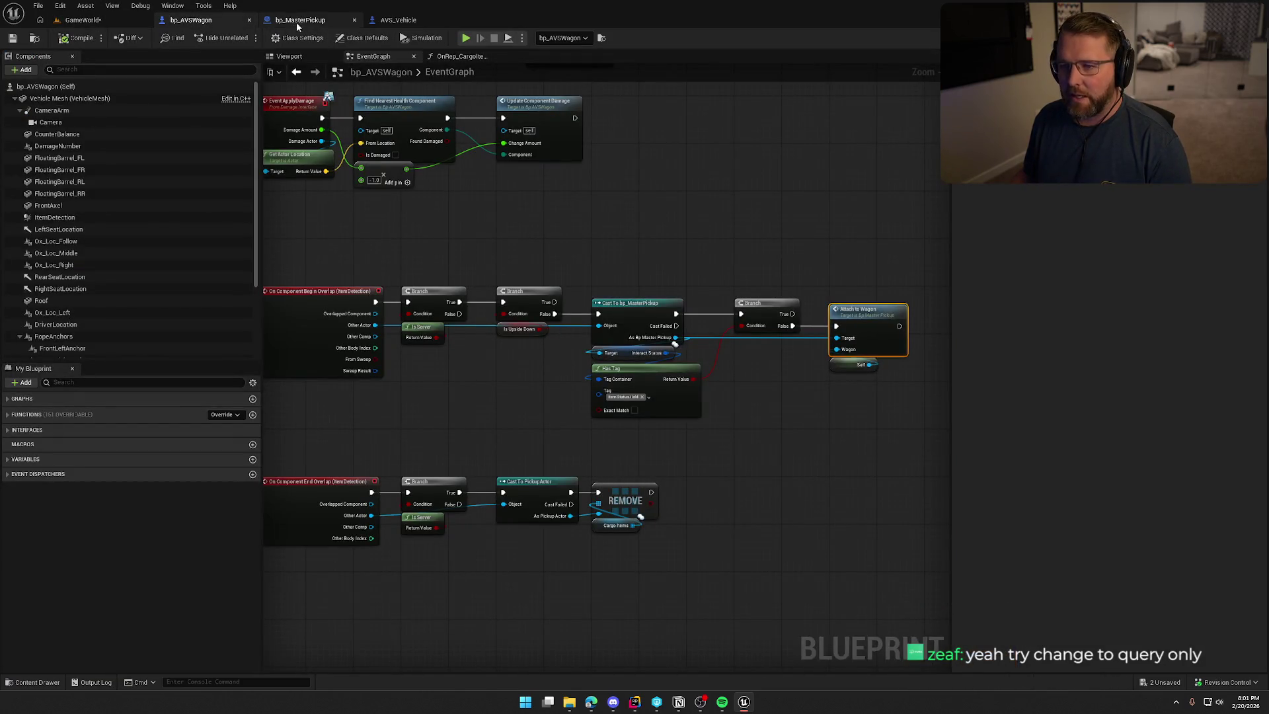
mouse_move(493, 207)
left_mouse_down()
mouse_move(494, 171)
mouse_move(462, 297)
left_mouse_up()
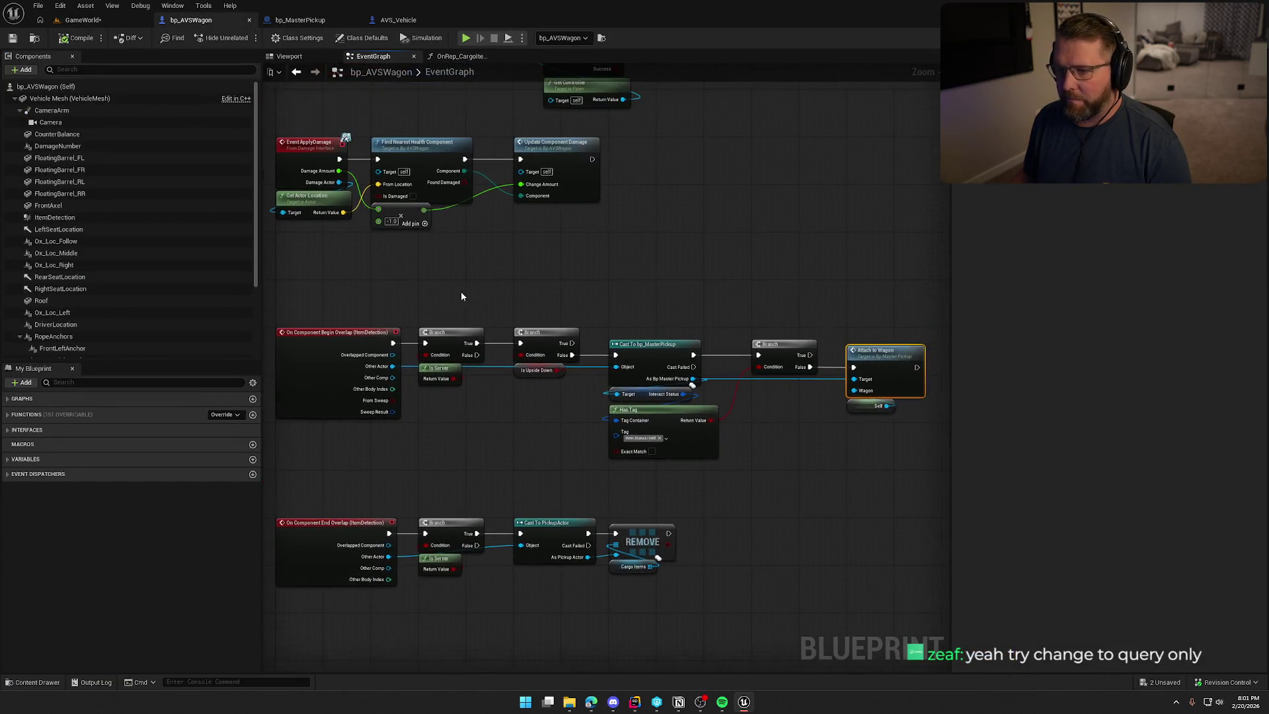
left_click(8, 415)
double_click(55, 615)
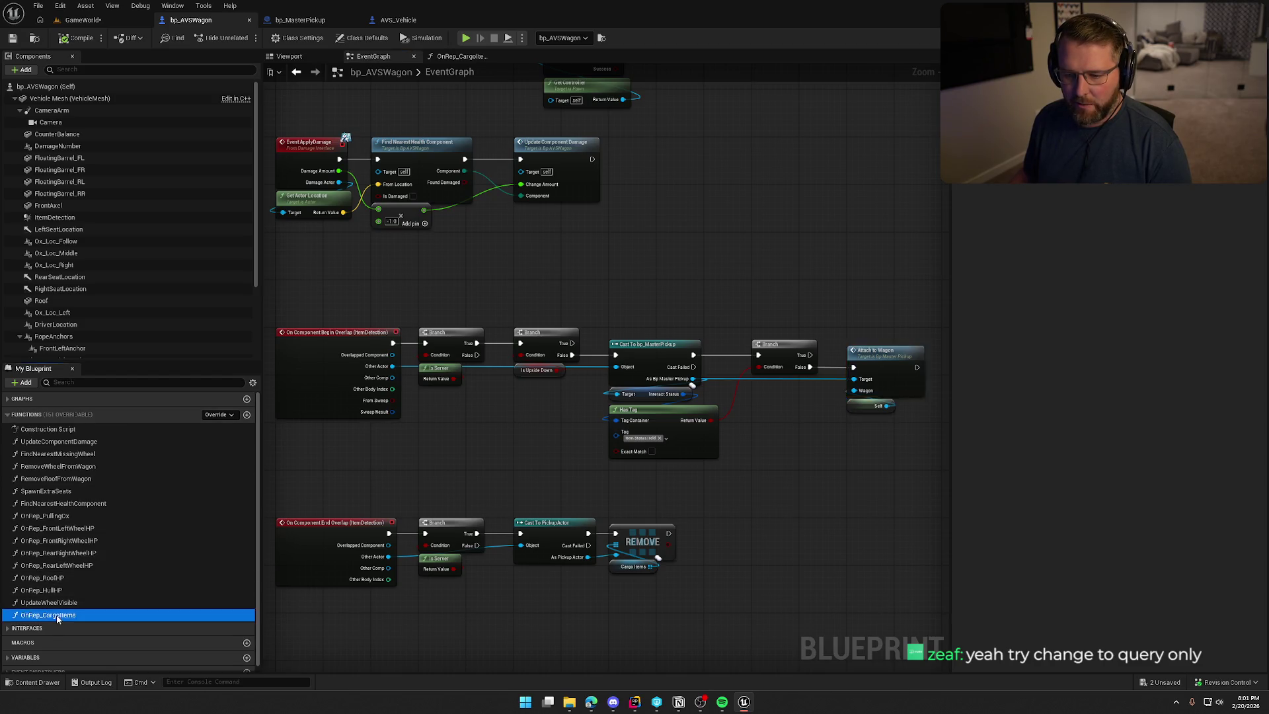
mouse_move(838, 409)
left_mouse_down()
mouse_move(621, 238)
mouse_move(331, 203)
left_mouse_up()
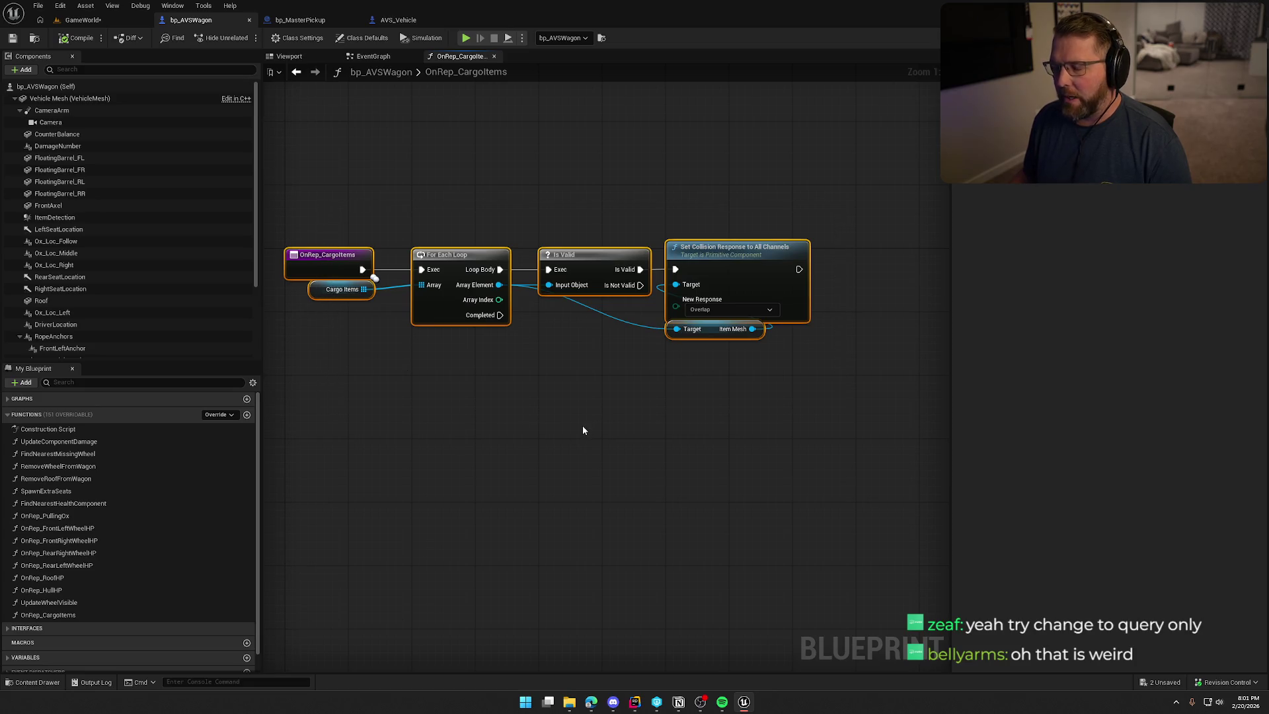
left_click_drag(636, 423, 341, 221)
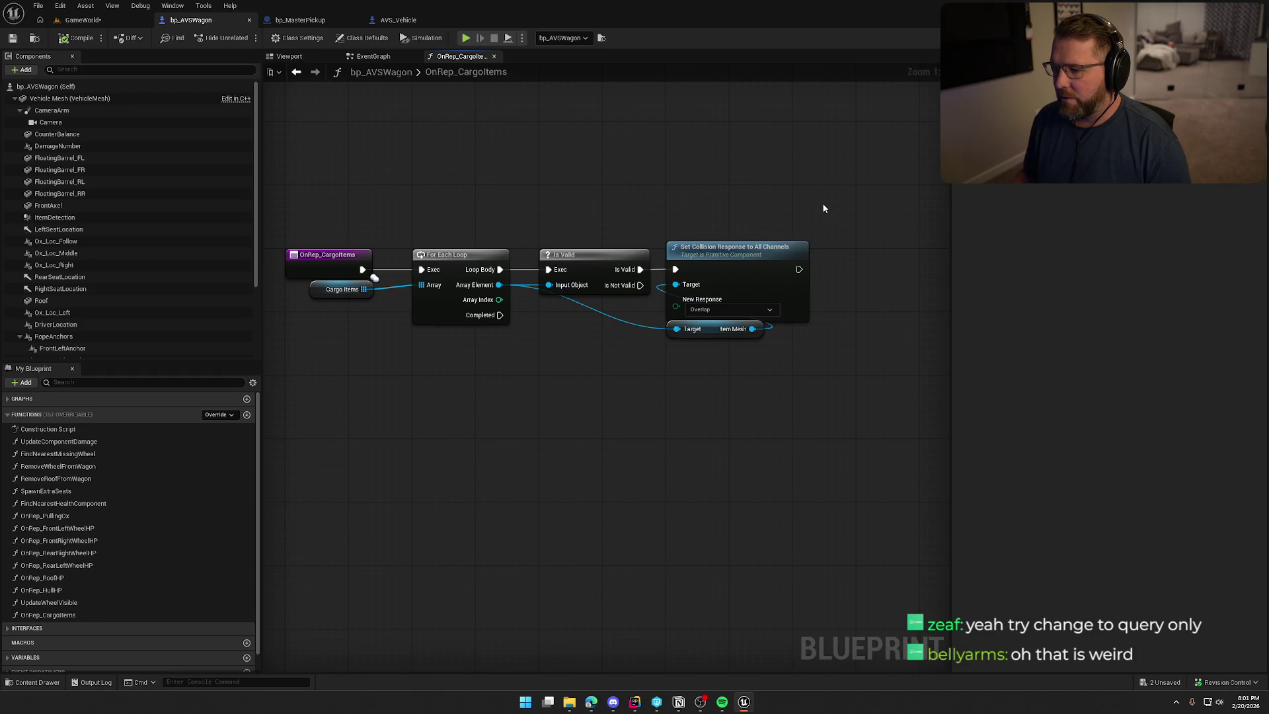
left_click(319, 22)
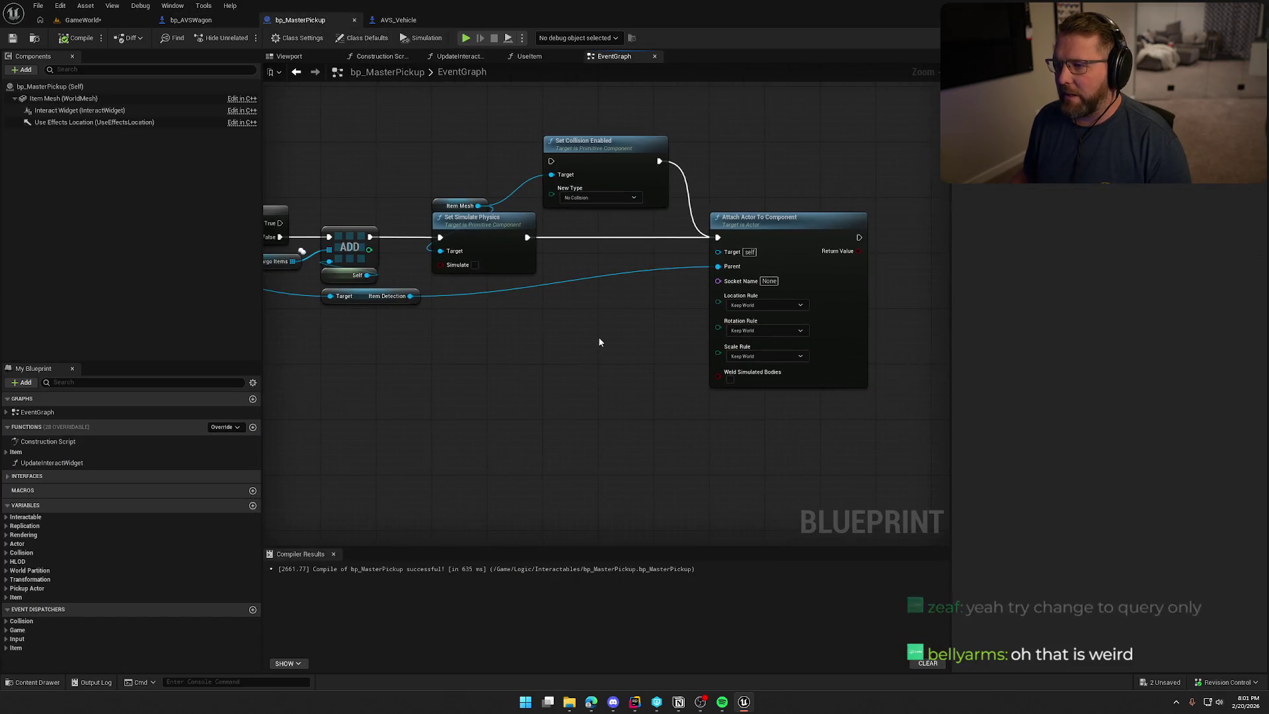
Set Set Collision Enabled's New Type to Query Only and wire it after Set Simulate Physics
left_click(599, 197)
left_click(594, 218)
left_click_drag(526, 237, 552, 162)
left_click_drag(594, 159, 608, 228)
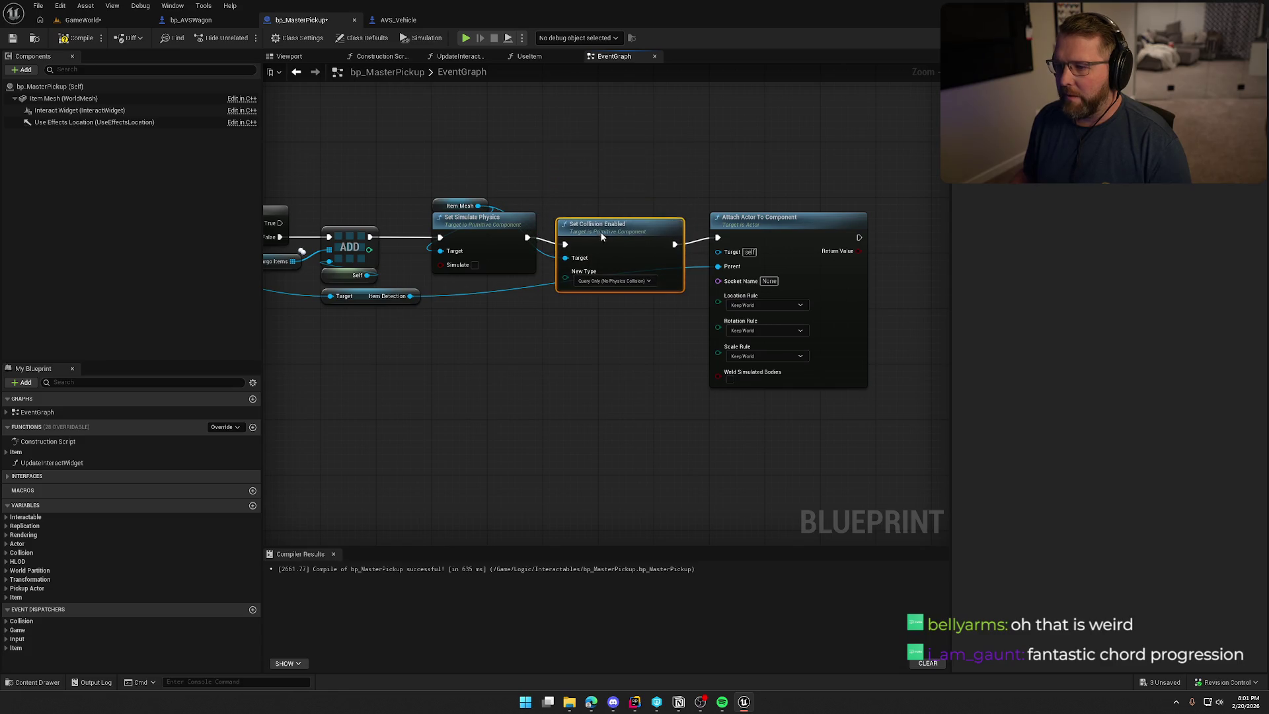
Start a play session, walk to the wagon, and drive it onto the sand and back
left_click(85, 20)
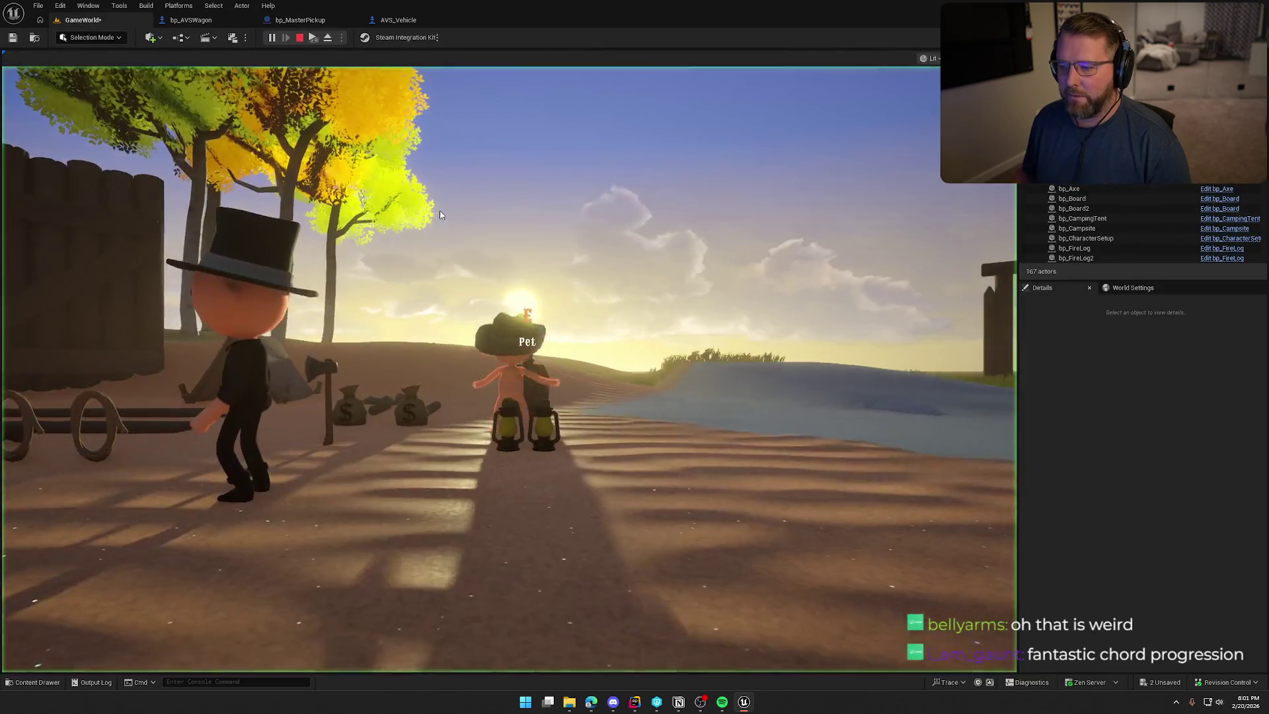
left_click(440, 214)
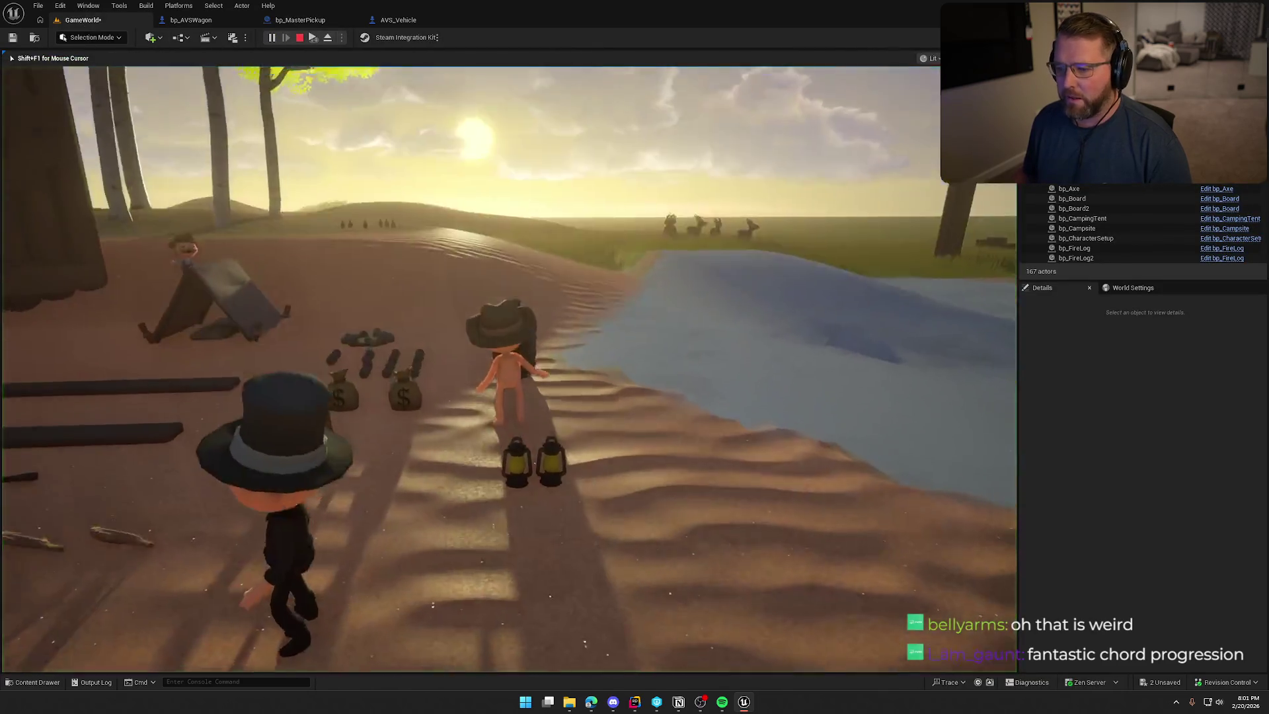
key("w")
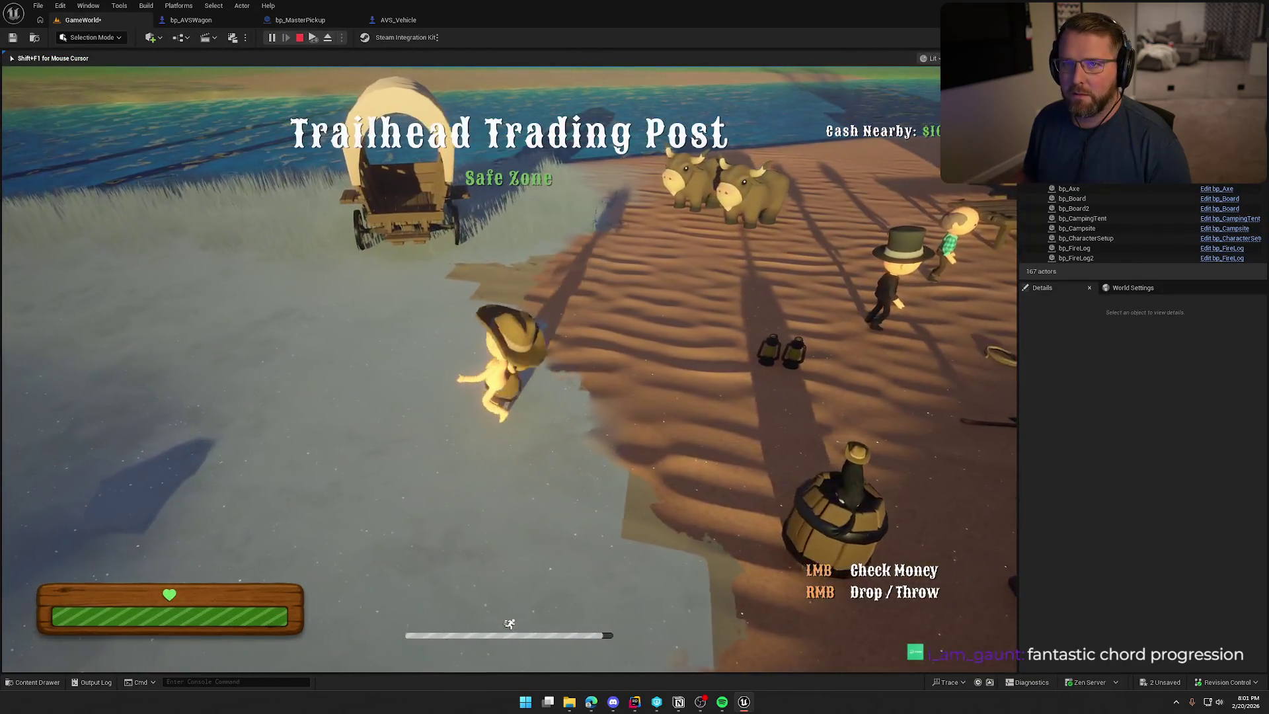
key("s")
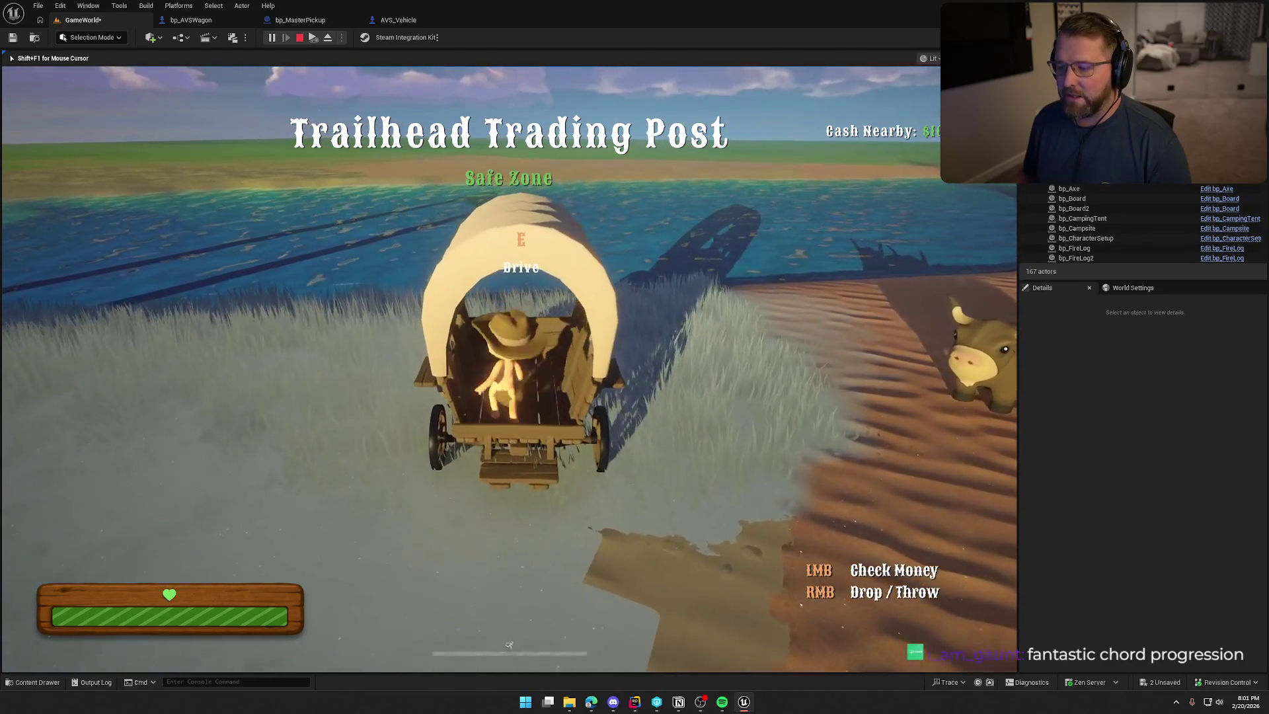
key("w")
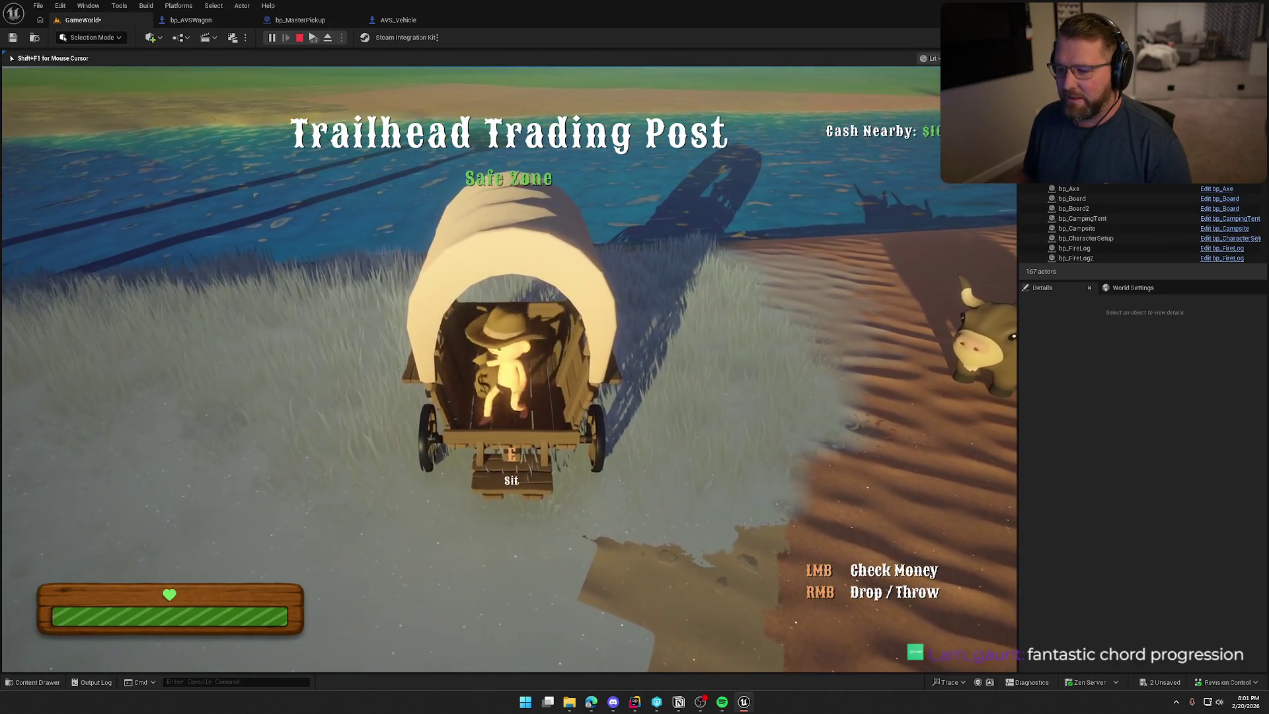
key("e")
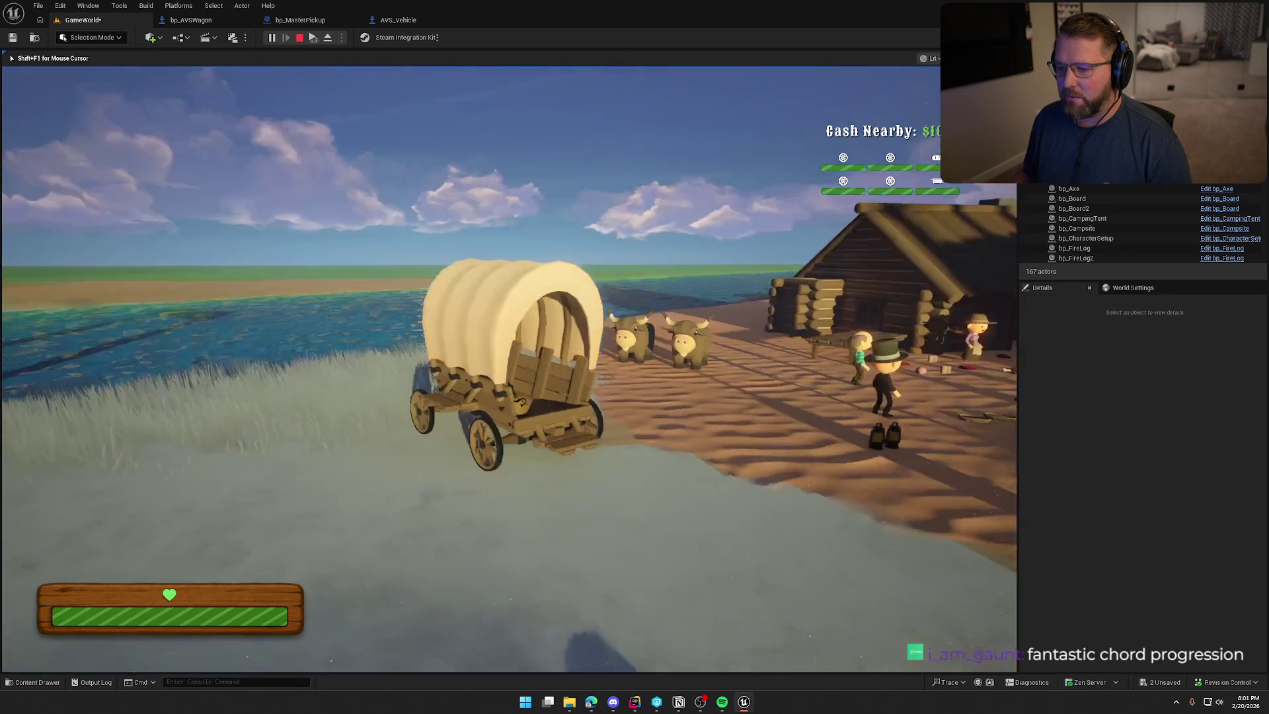
key("w")
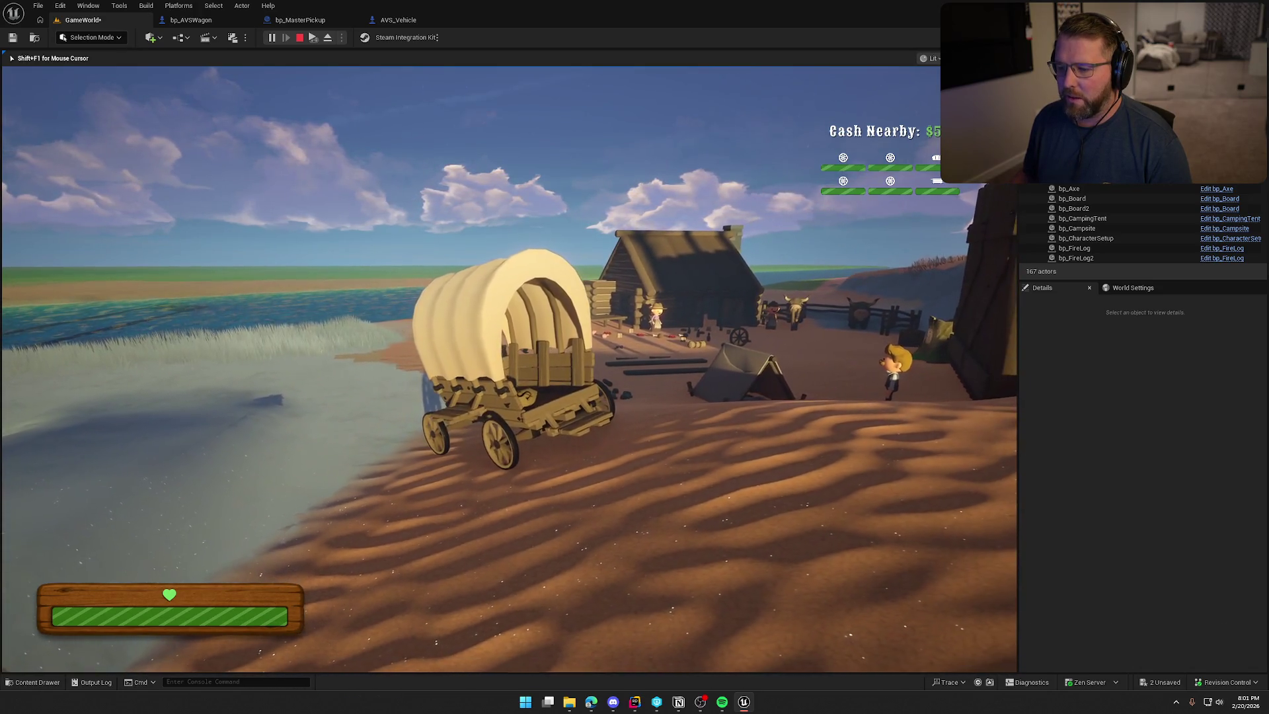
key("a")
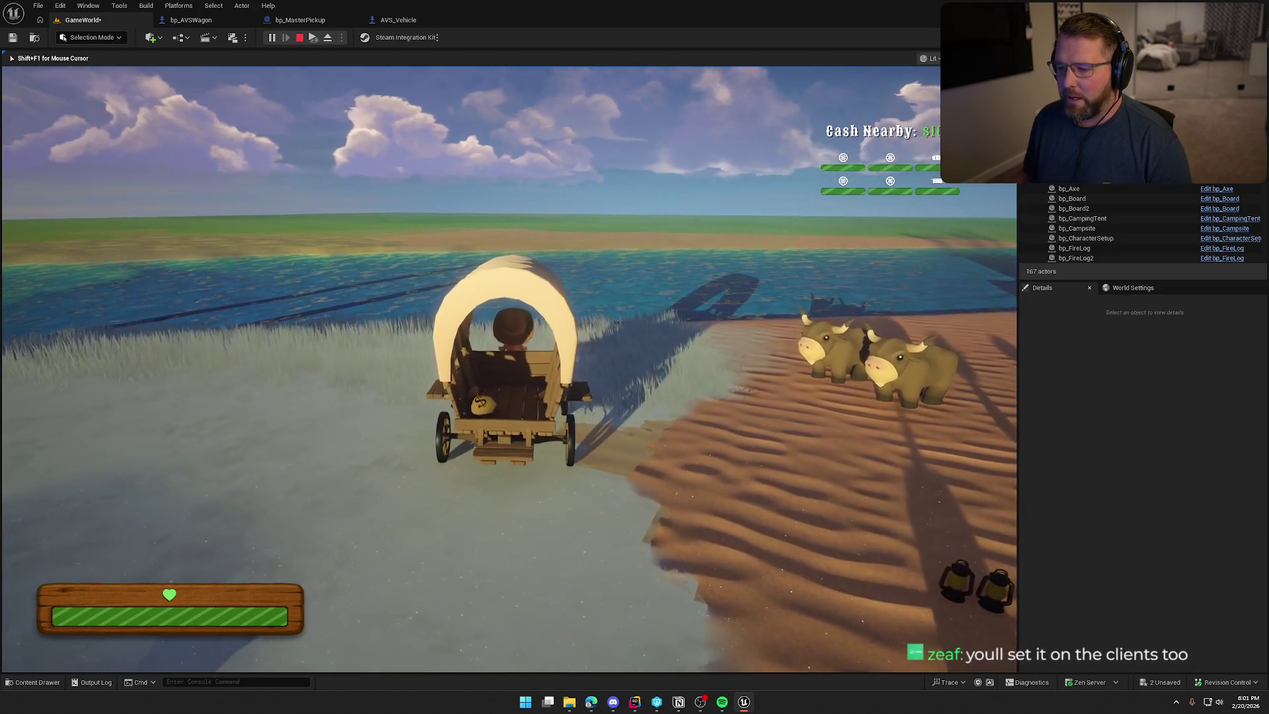
Exit the wagon, pick up and drop the money bag, then drive the wagon again
key("e")
key("w")
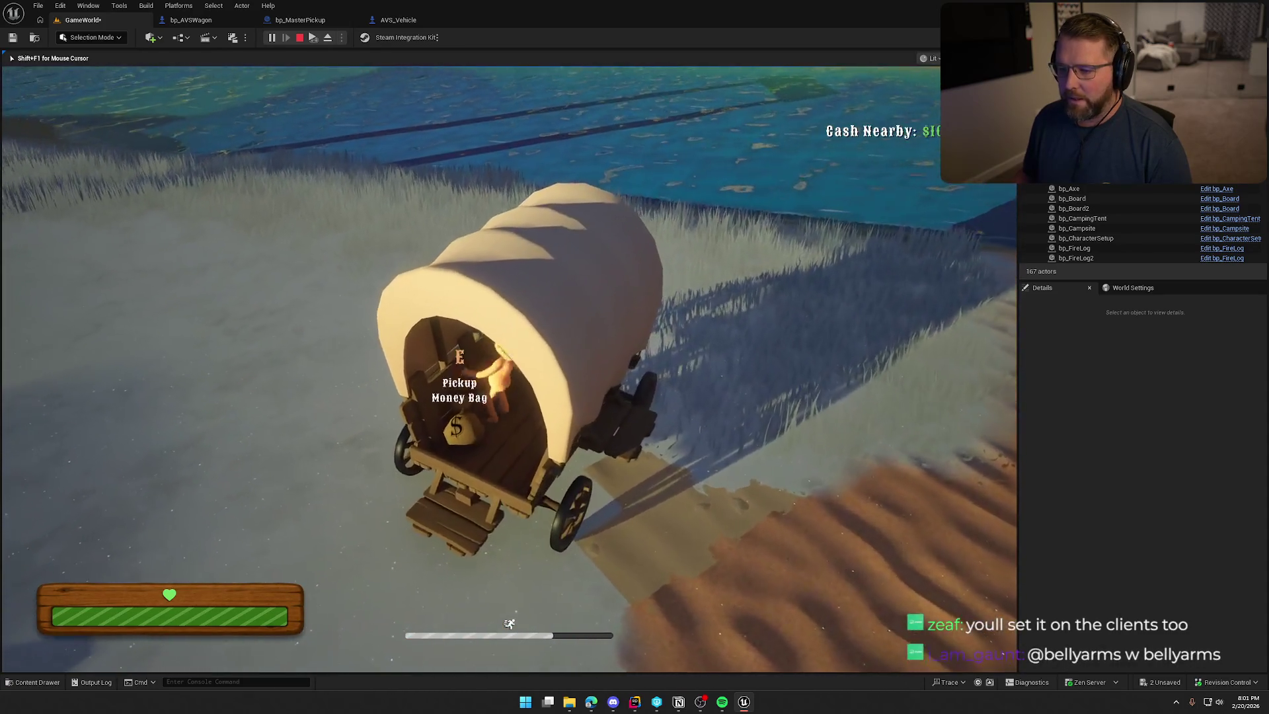
key("e")
key("w")
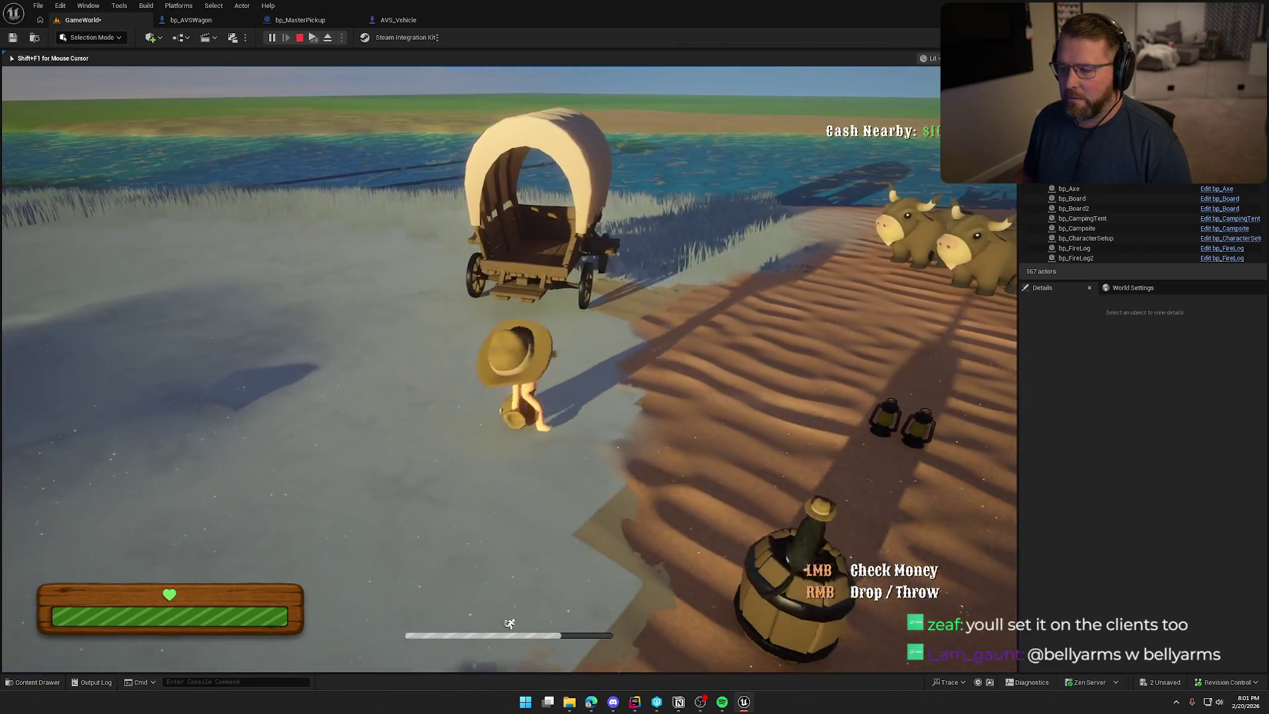
key("e")
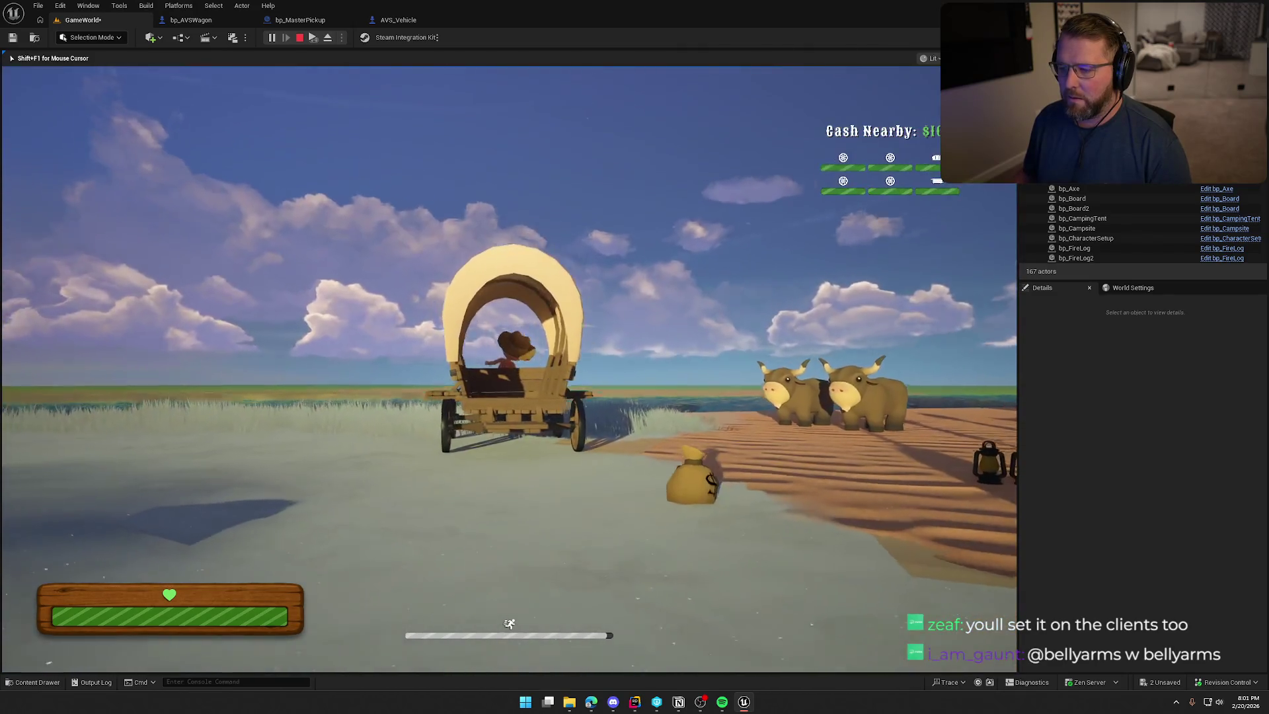
key("w")
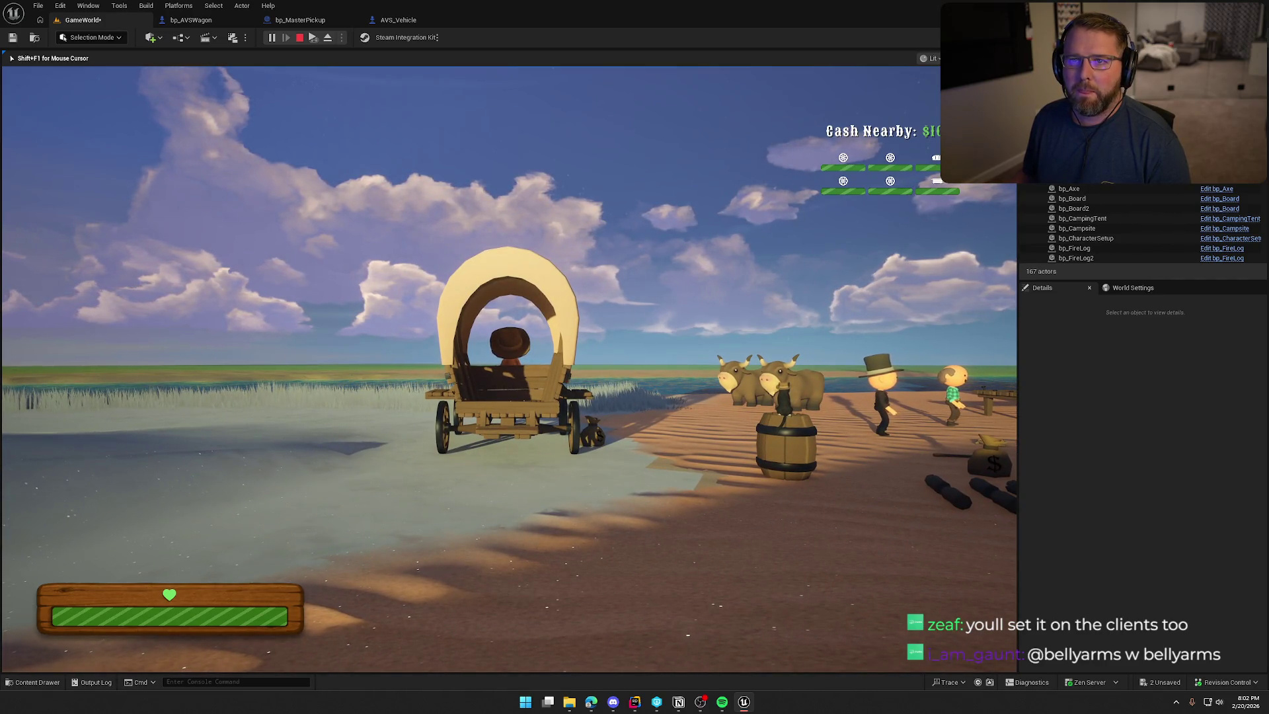
Stop play and select bp_MasterPickup's Set Collision Enabled node for copying
key("Escape")
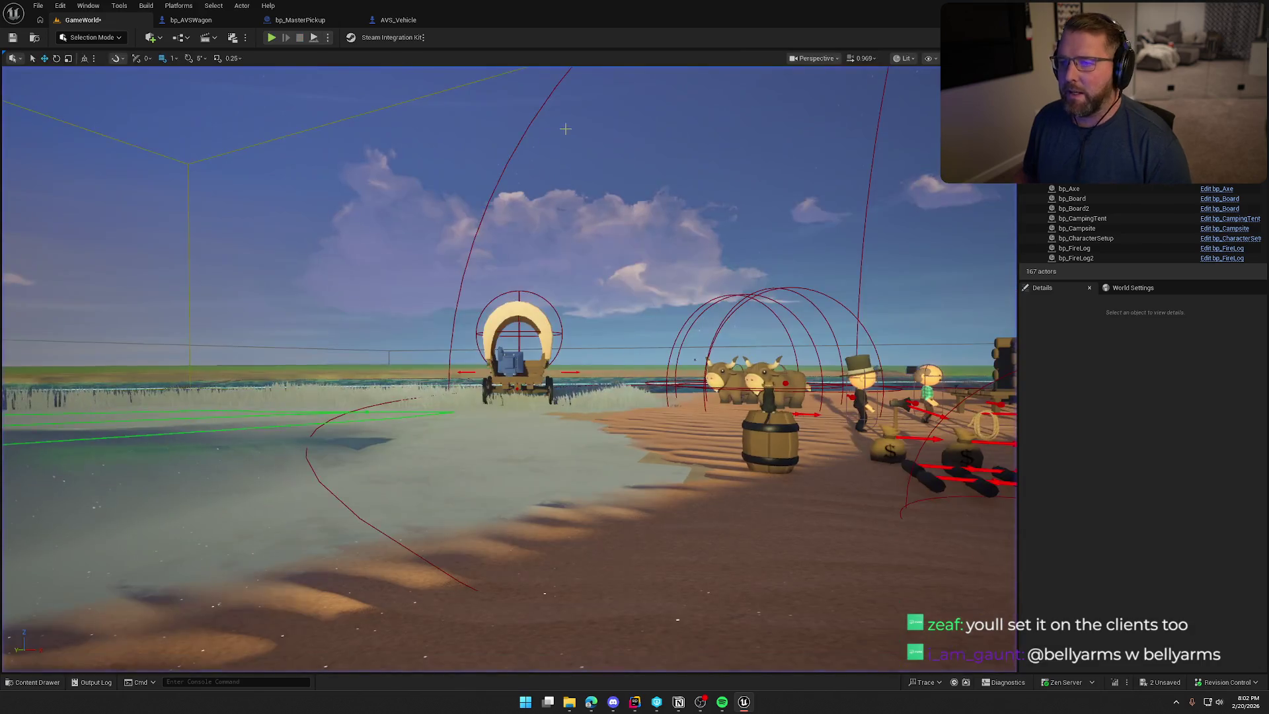
left_click(191, 20)
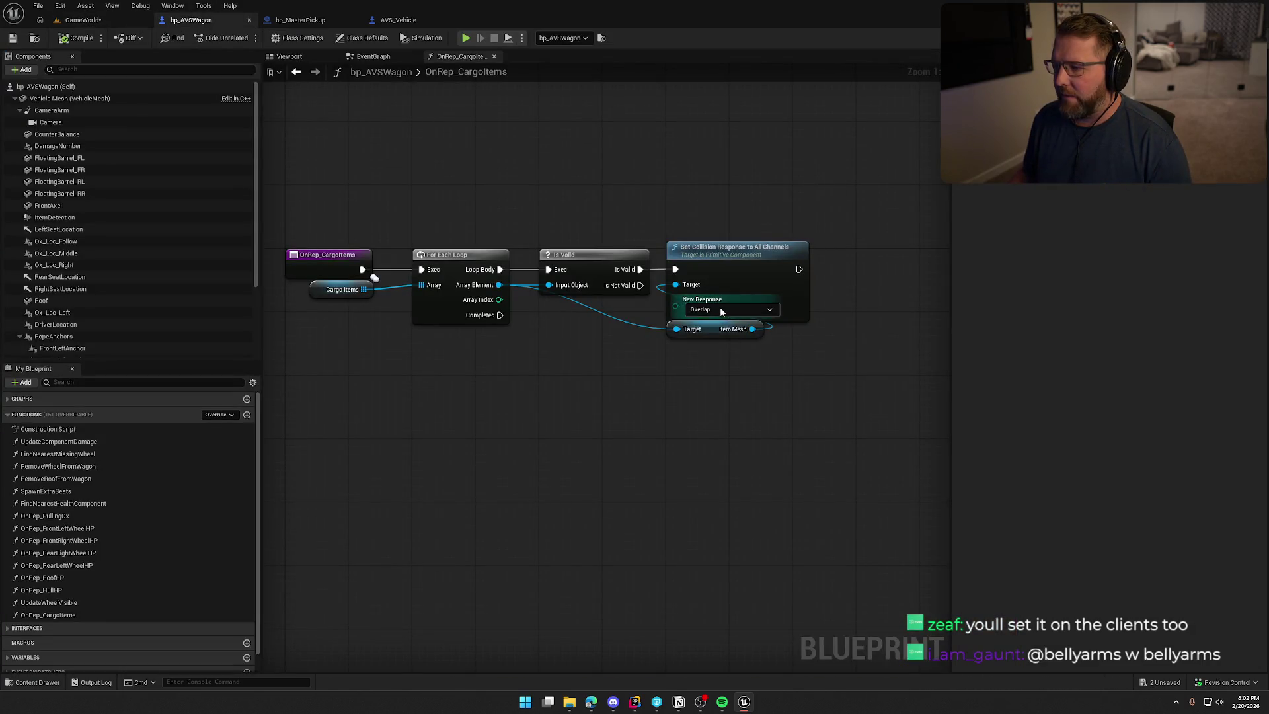
left_click(309, 25)
left_click(631, 216)
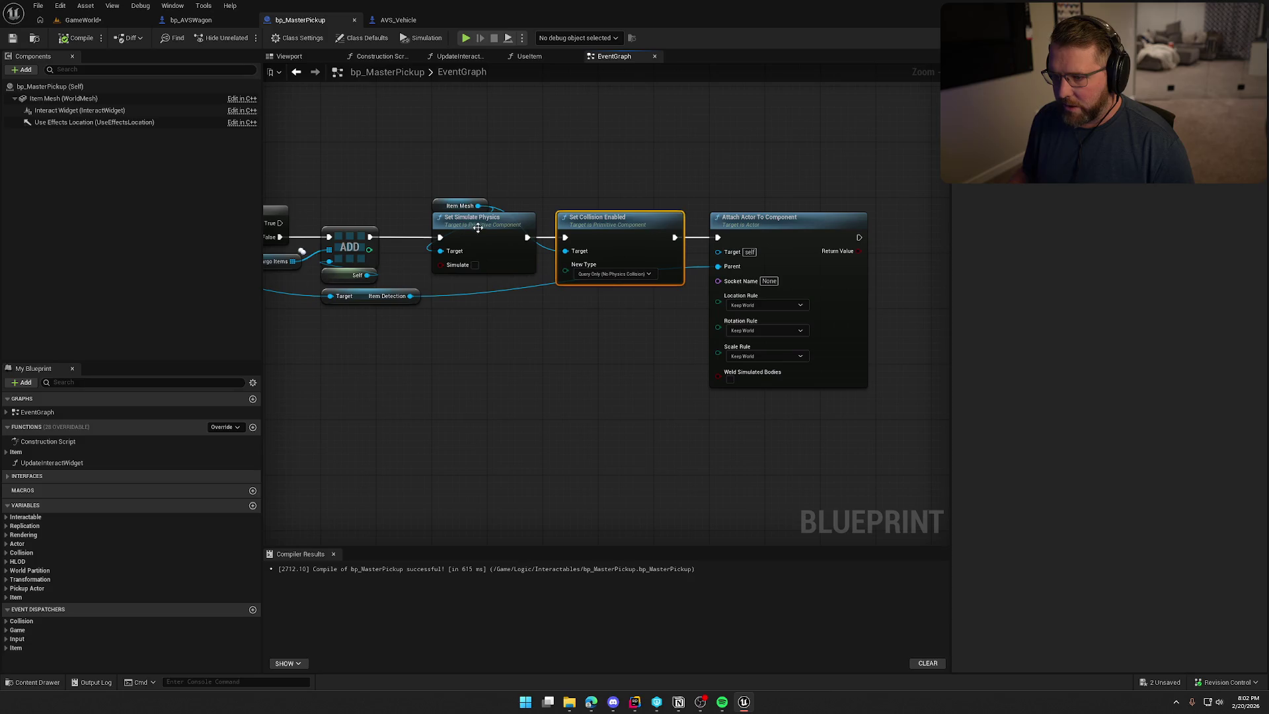
In OnRep_CargoItems, replace Set Collision Response and Item Mesh with the pasted Set Collision Enabled node
left_click(192, 20)
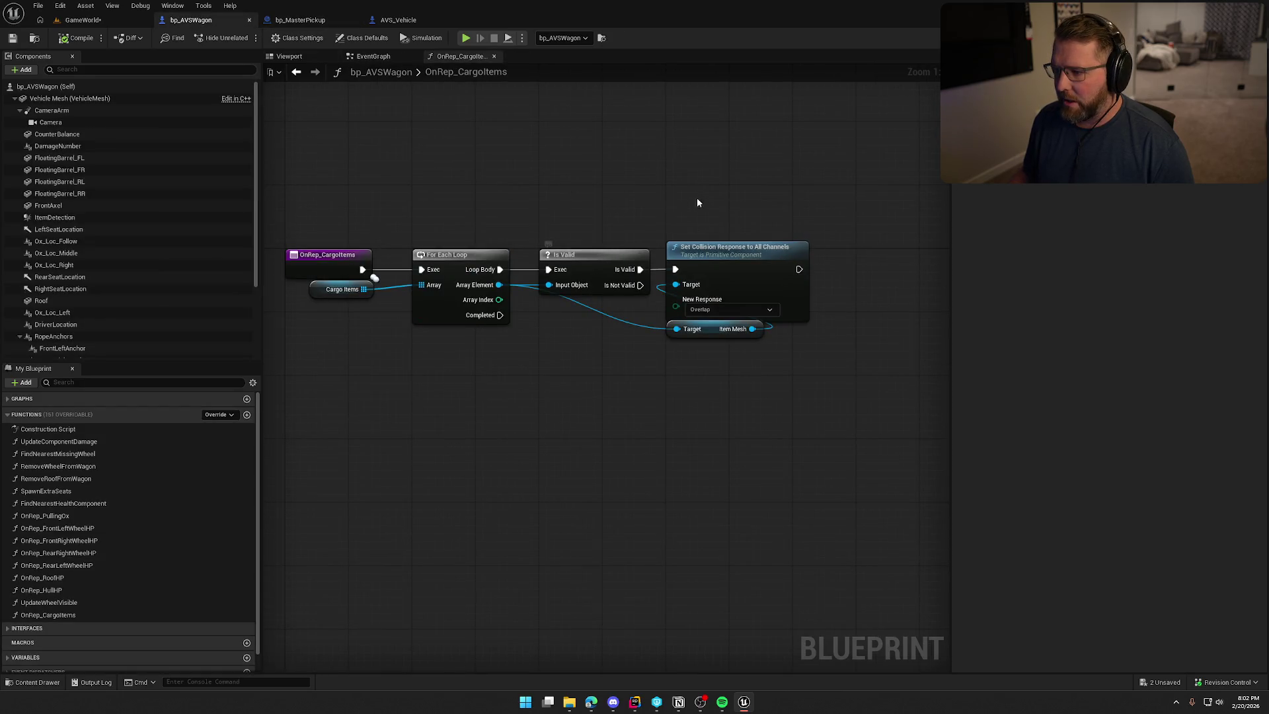
left_click_drag(806, 400, 807, 400)
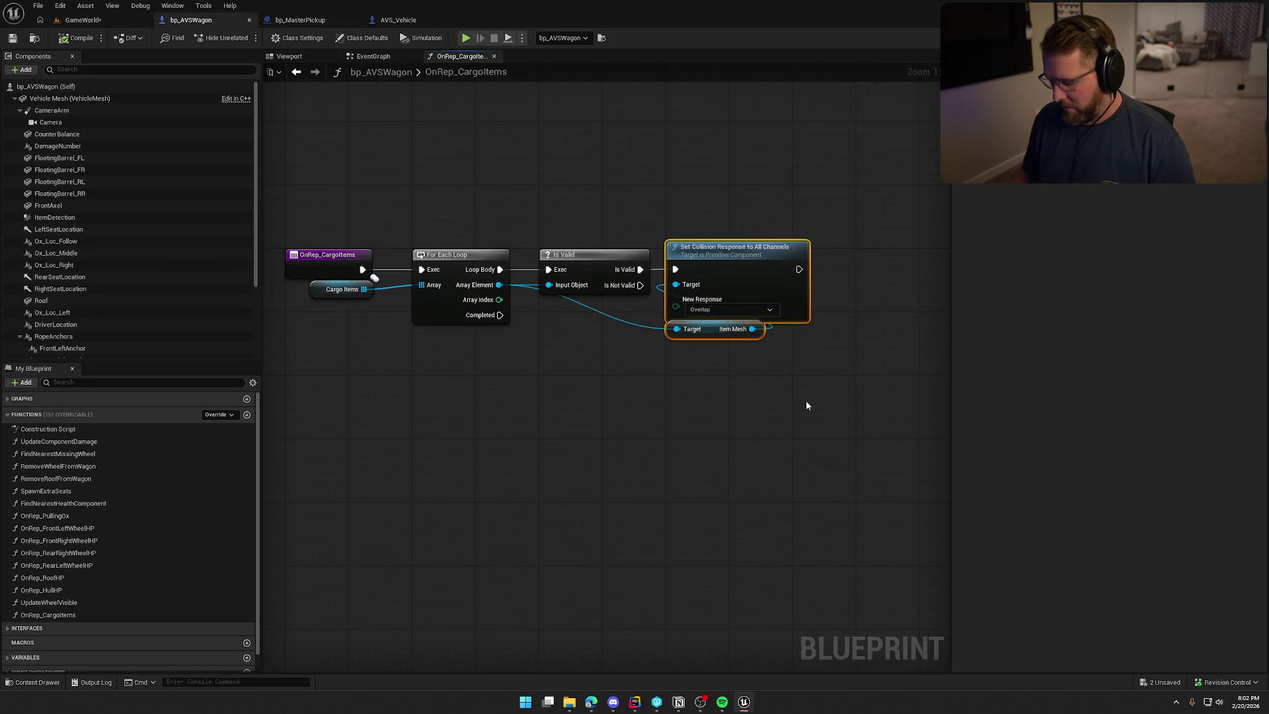
key("Delete")
key("ctrl+v")
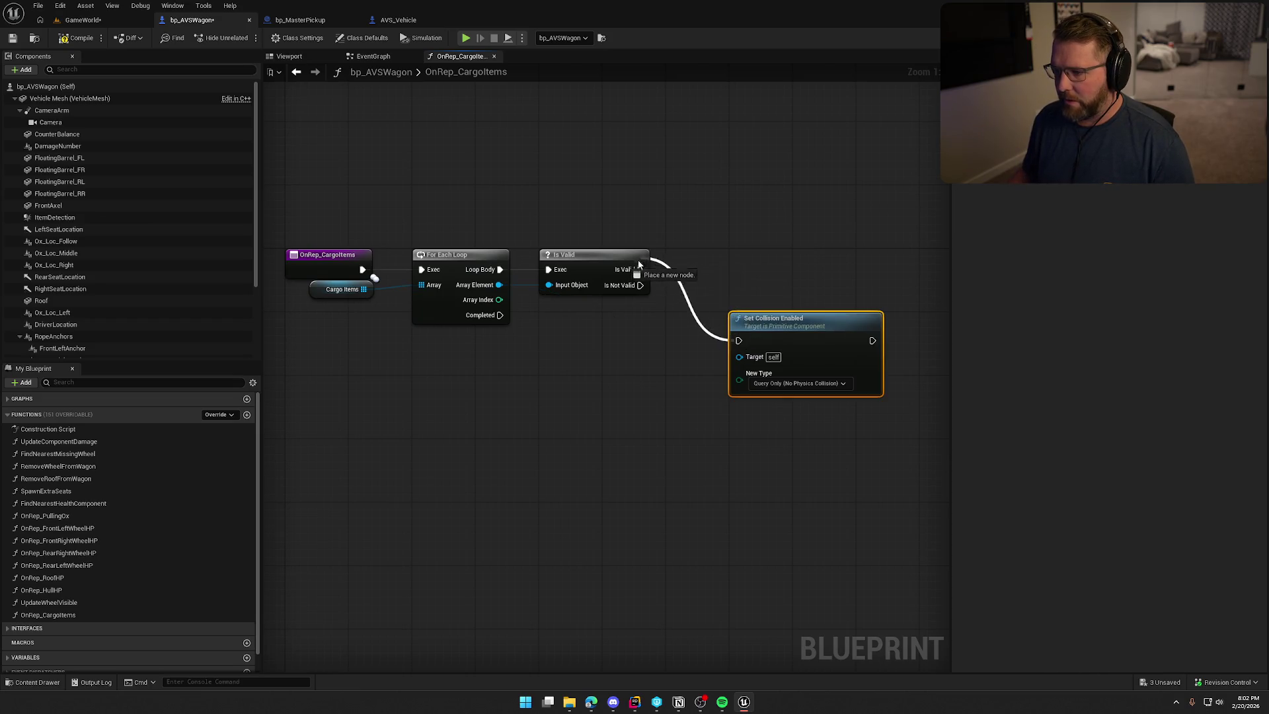
left_click_drag(778, 320, 717, 248)
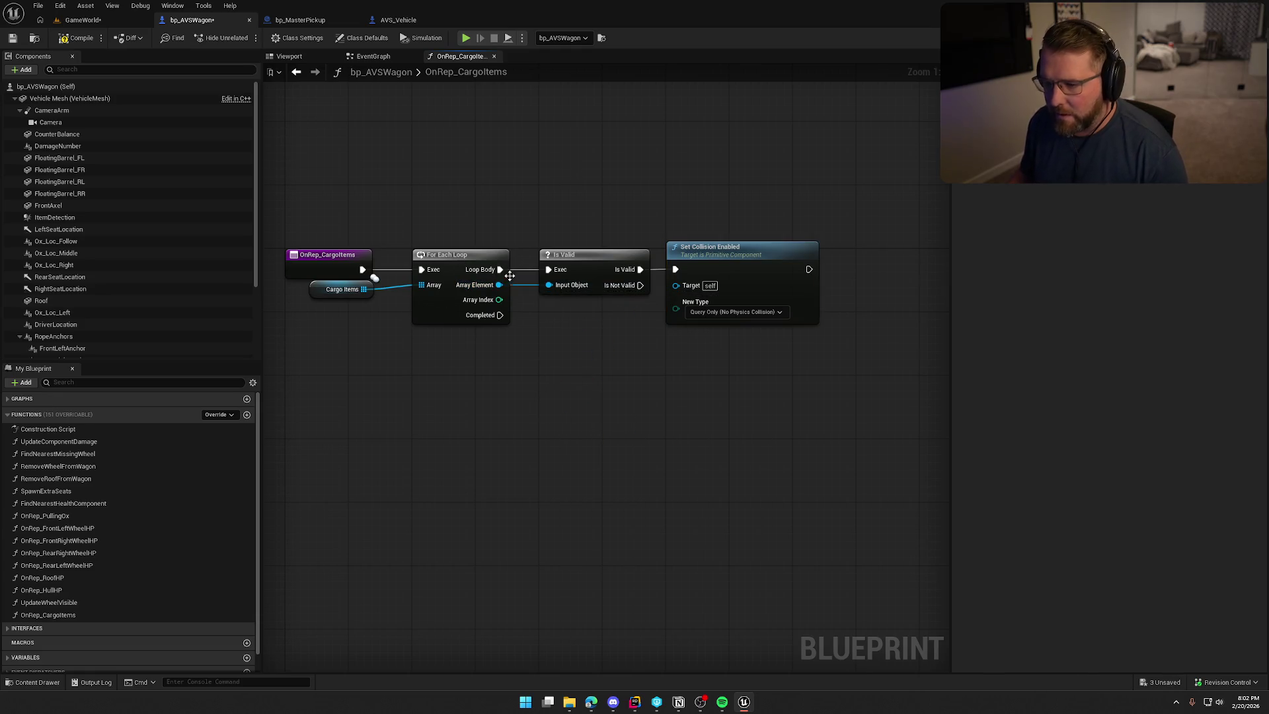
Add a Get Item Mesh node off the cargo Array Element to feed Set Collision Enabled
left_click_drag(553, 363, 554, 364)
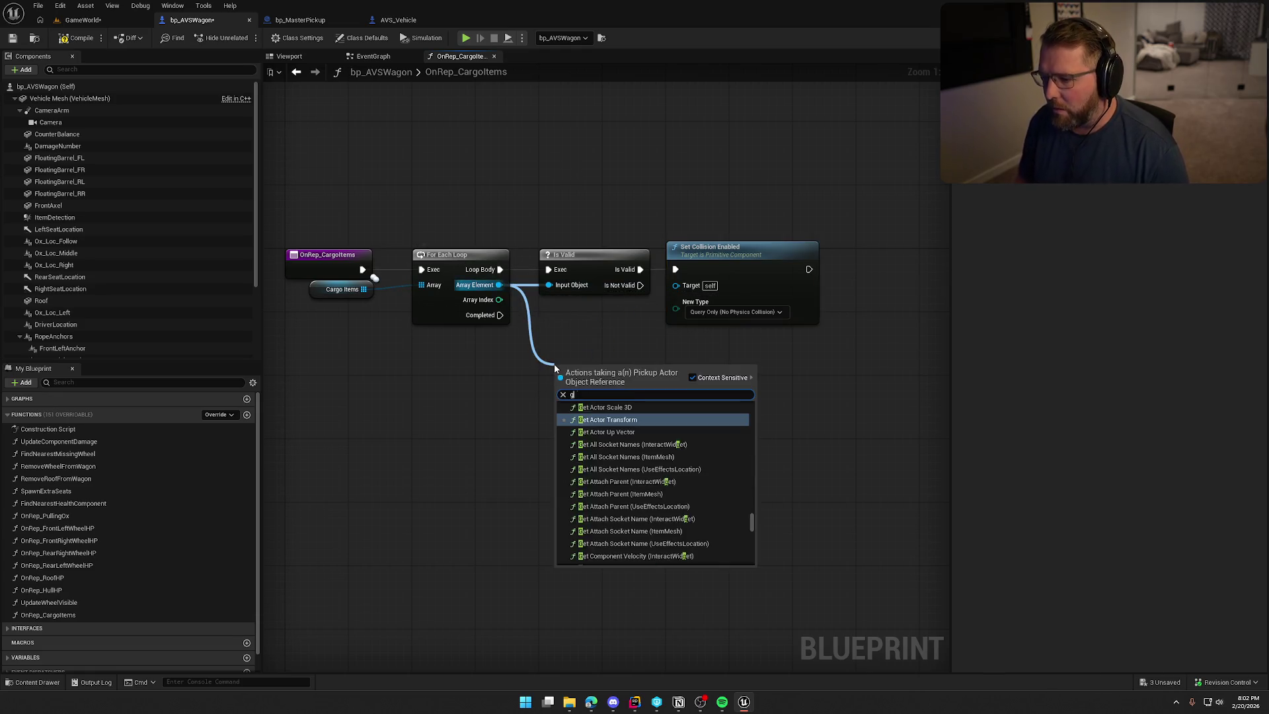
type("get item mesh")
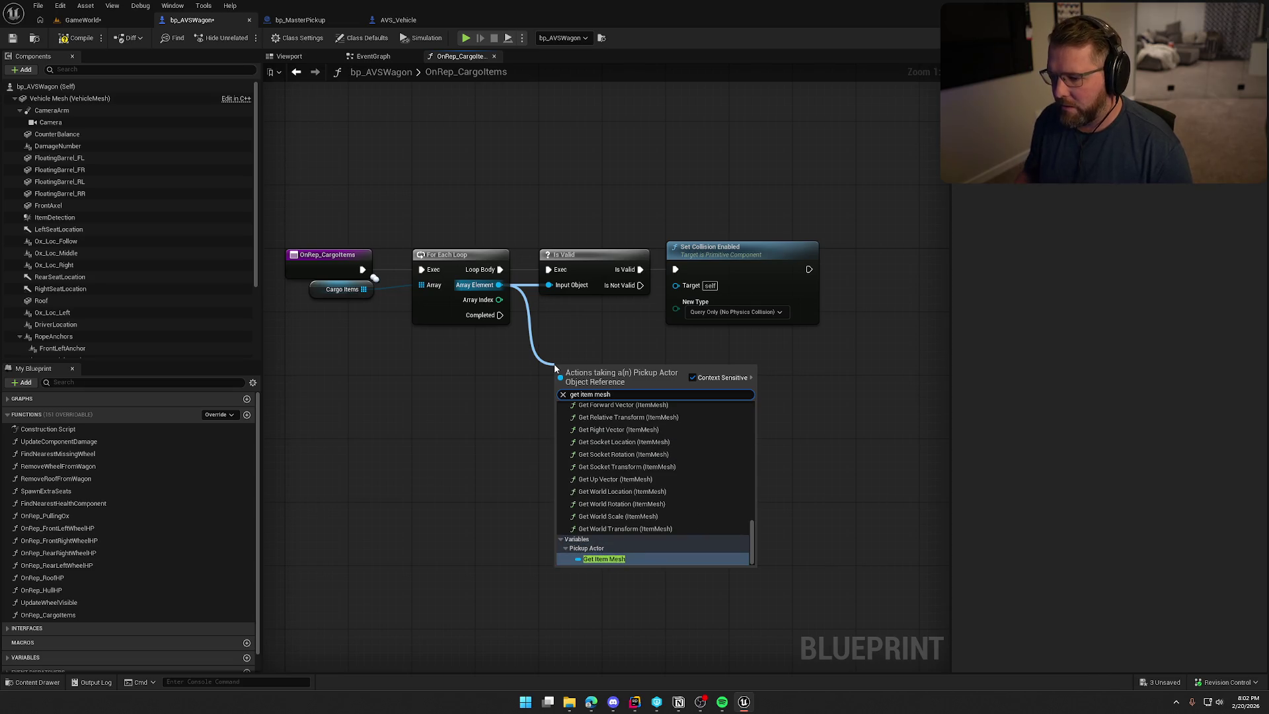
left_click(618, 560)
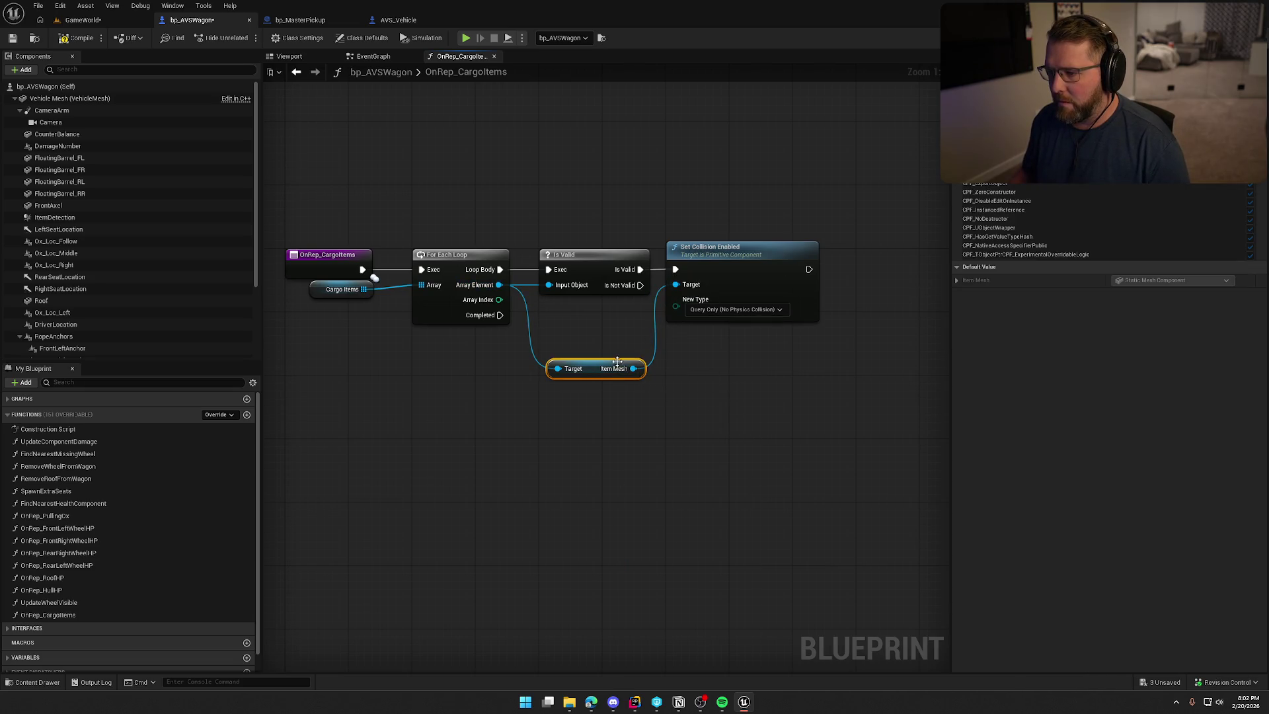
left_click(603, 423)
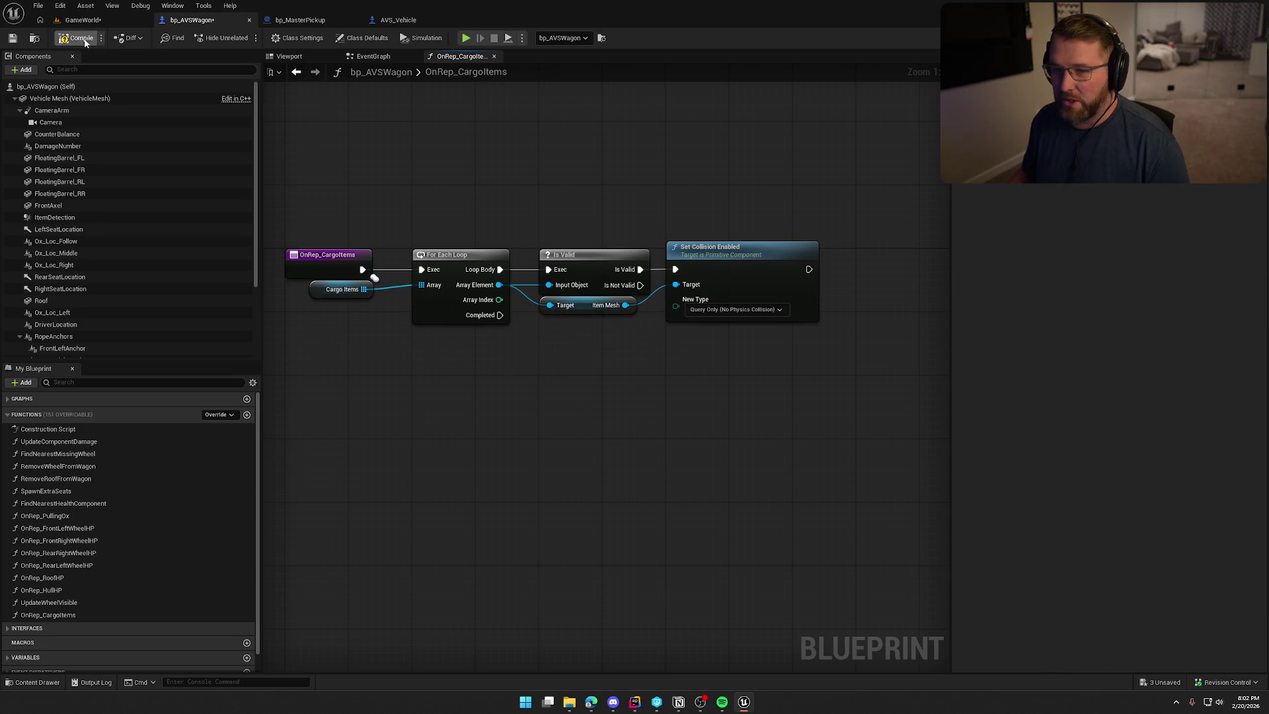
left_click(83, 20)
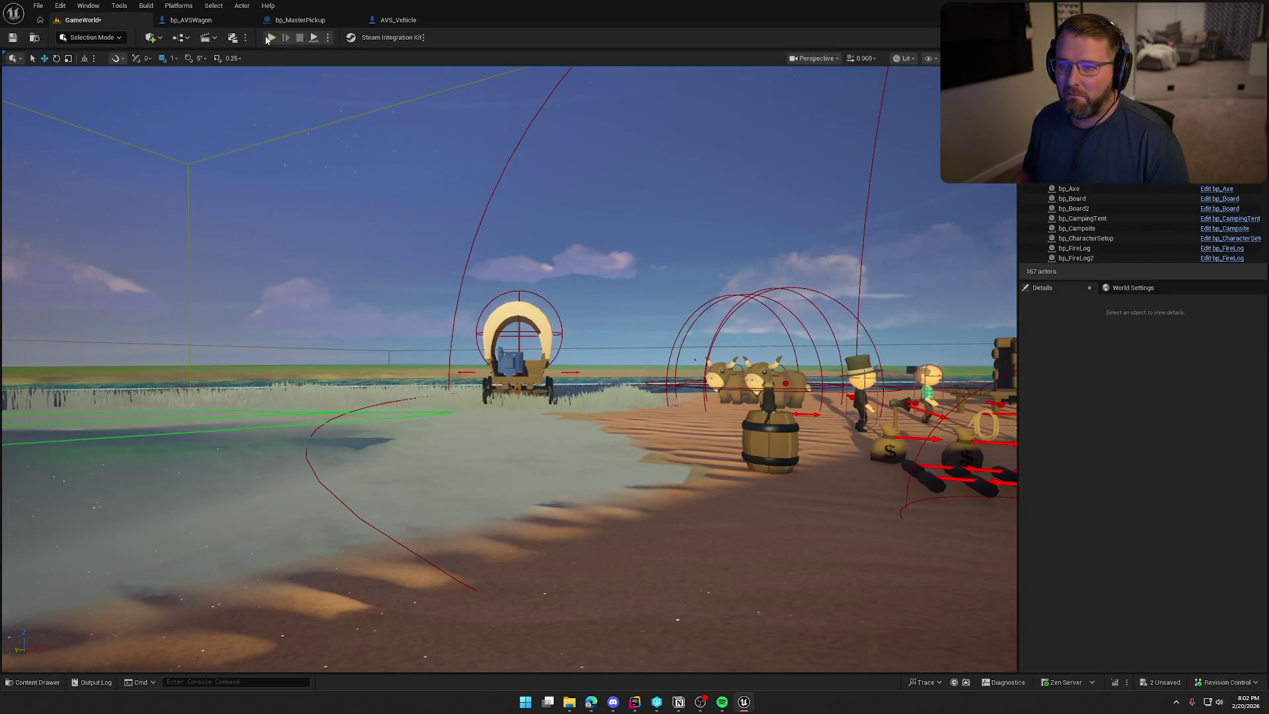
key("alt+p")
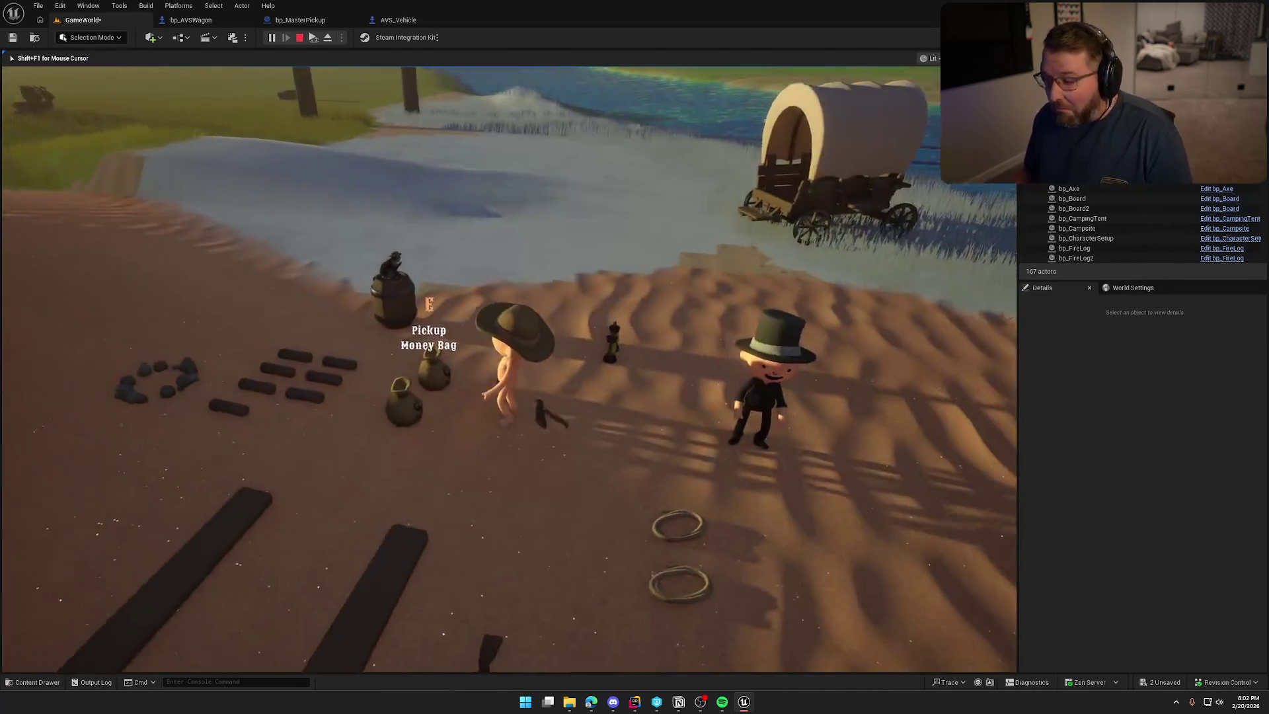
key("super")
left_click(1089, 280)
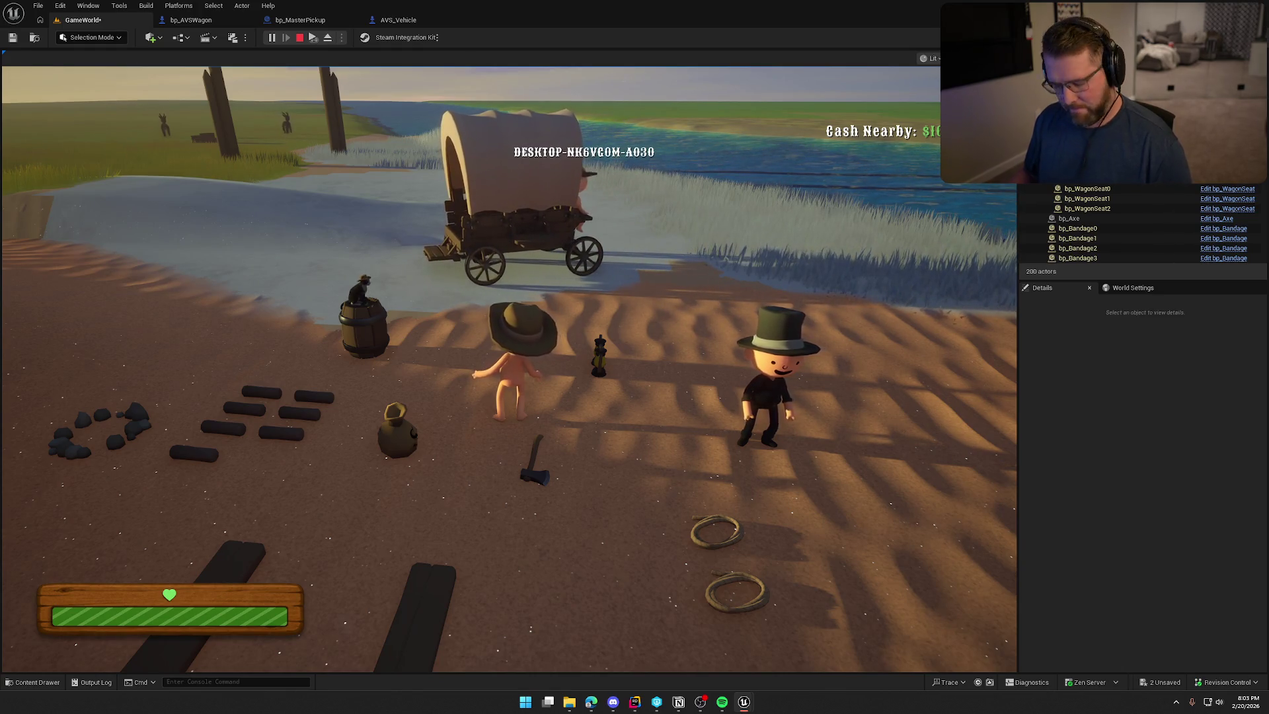
key("super")
left_click(691, 207)
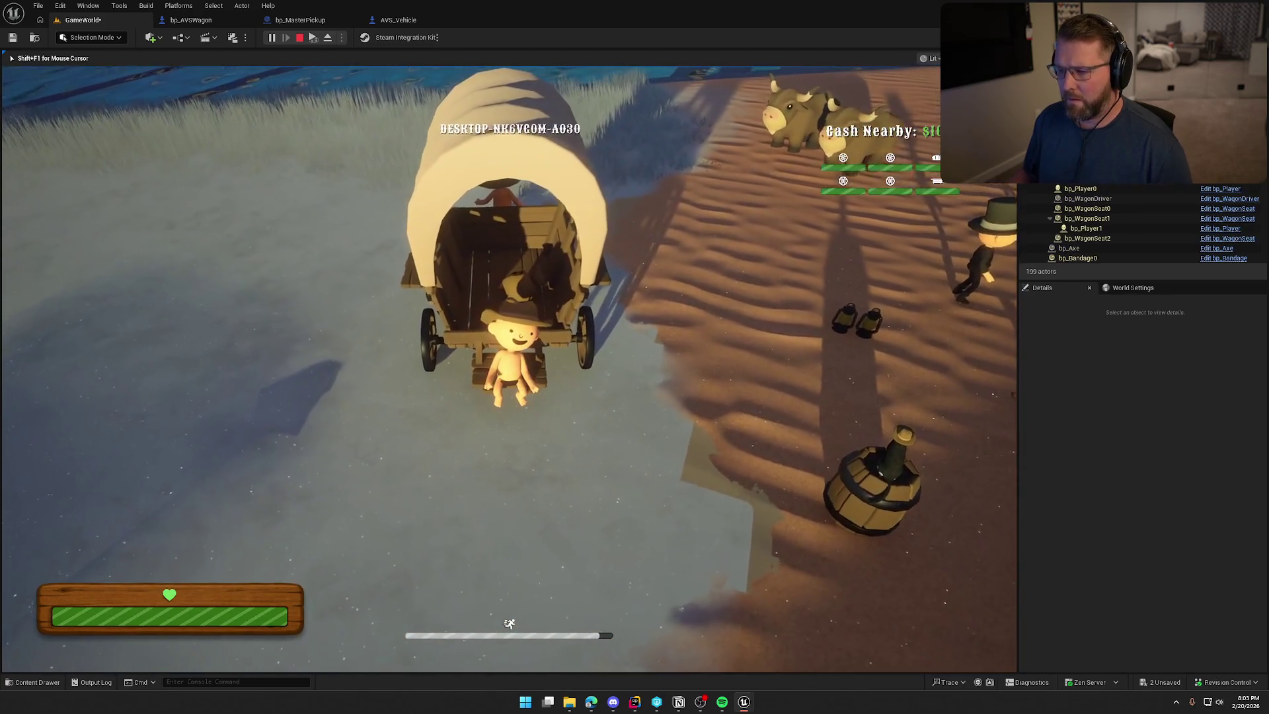
key("super")
left_click(803, 216)
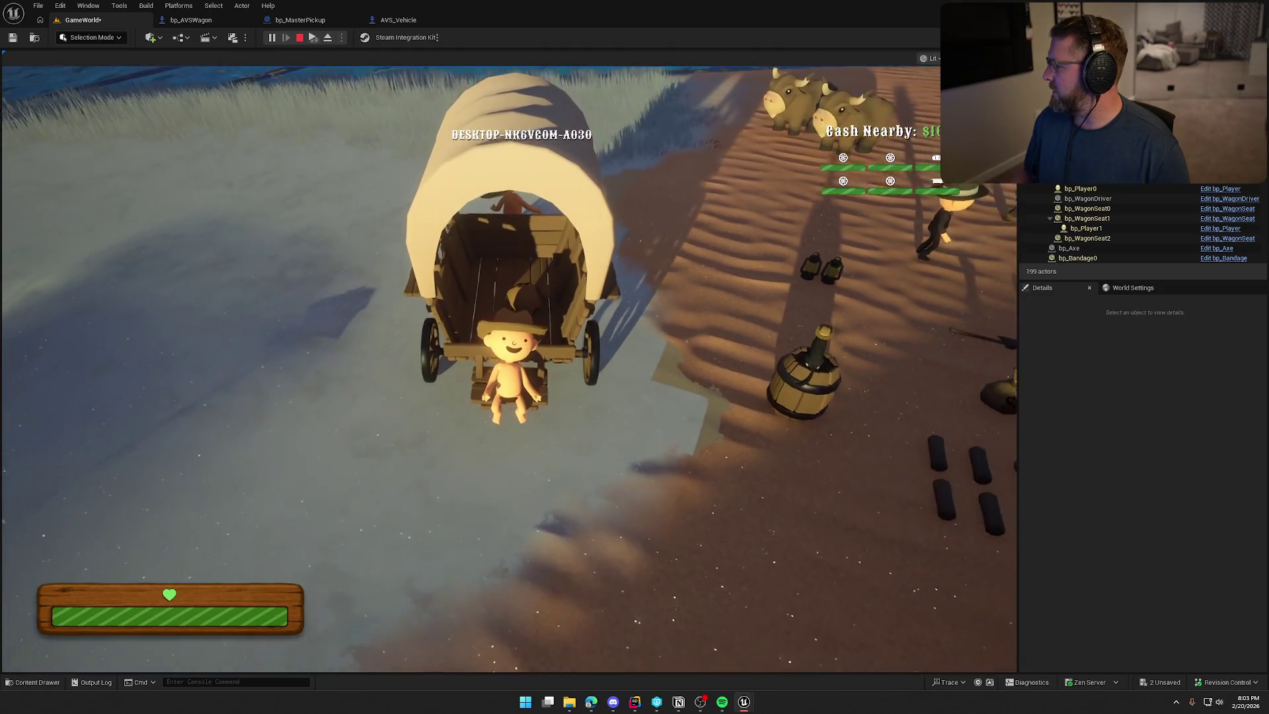
key("Escape")
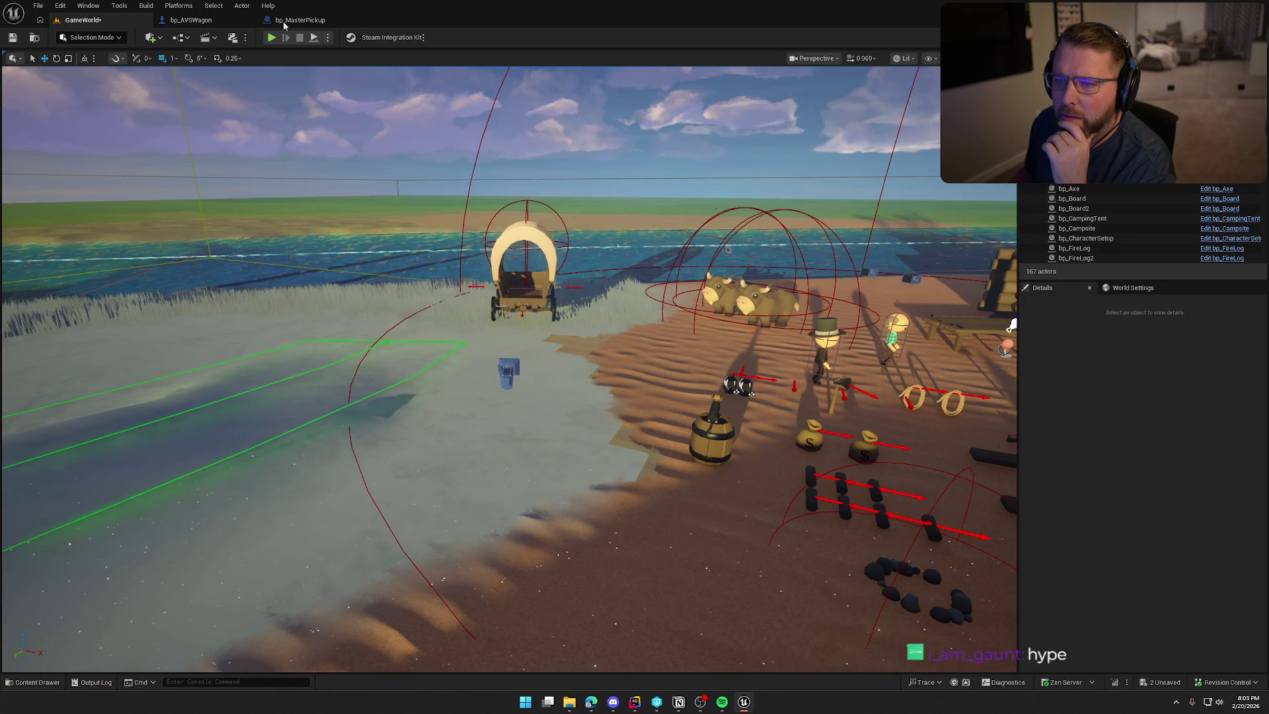
Return to bp_AVSWagon, close the OnRep_CargoItems tab, and pan to the For Each Loop and Lerp nodes
left_click(191, 19)
mouse_move(486, 159)
left_mouse_down()
mouse_move(522, 224)
mouse_move(526, 267)
mouse_move(495, 263)
left_mouse_up()
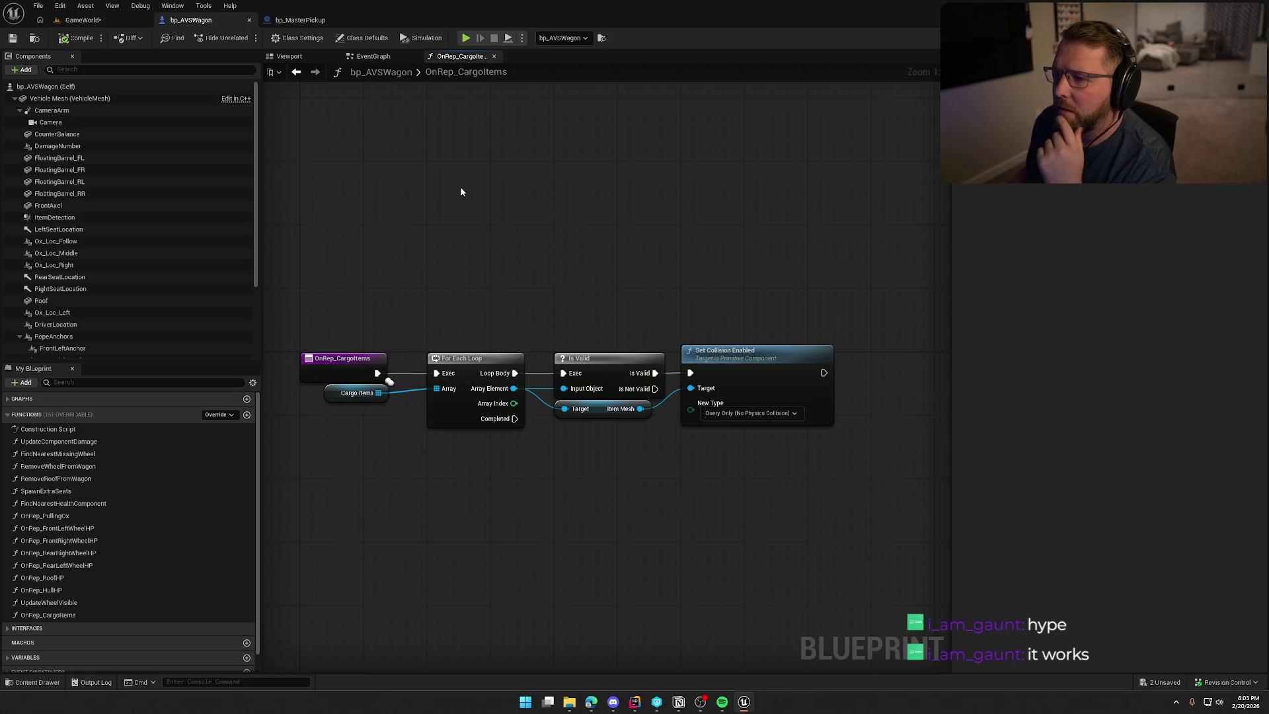
middle_click(452, 59)
mouse_move(571, 325)
left_mouse_down()
mouse_move(632, 445)
mouse_move(625, 426)
mouse_move(484, 408)
mouse_move(471, 606)
left_mouse_up()
mouse_move(522, 513)
left_mouse_down()
mouse_move(445, 245)
mouse_move(350, 176)
mouse_move(363, 292)
mouse_move(387, 295)
mouse_move(330, 264)
left_mouse_up()
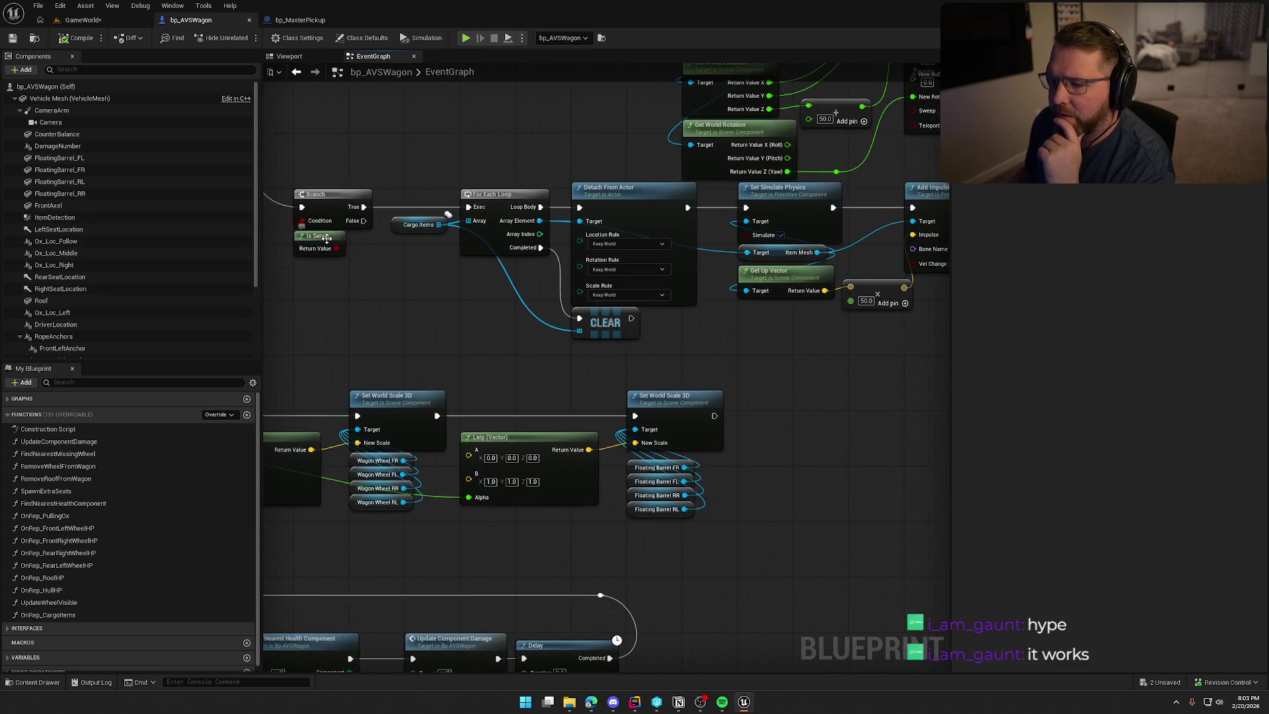
left_click_drag(515, 331, 444, 319)
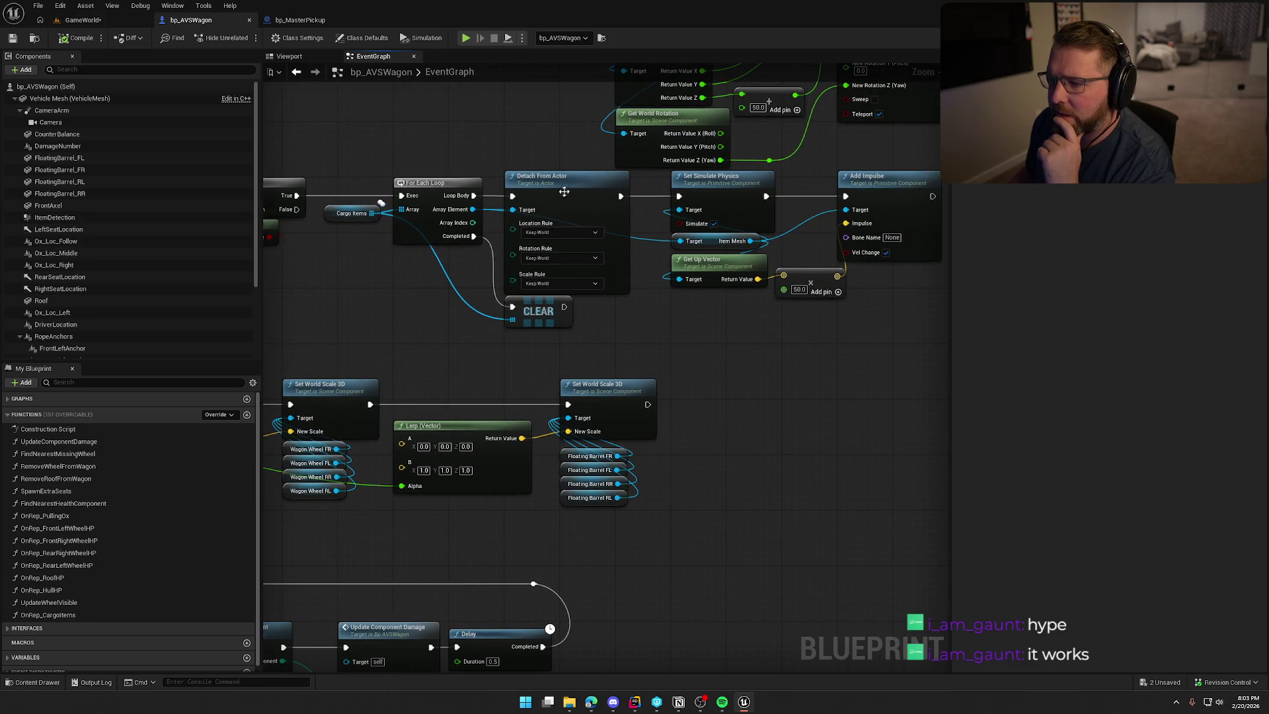
left_click_drag(663, 293, 544, 303)
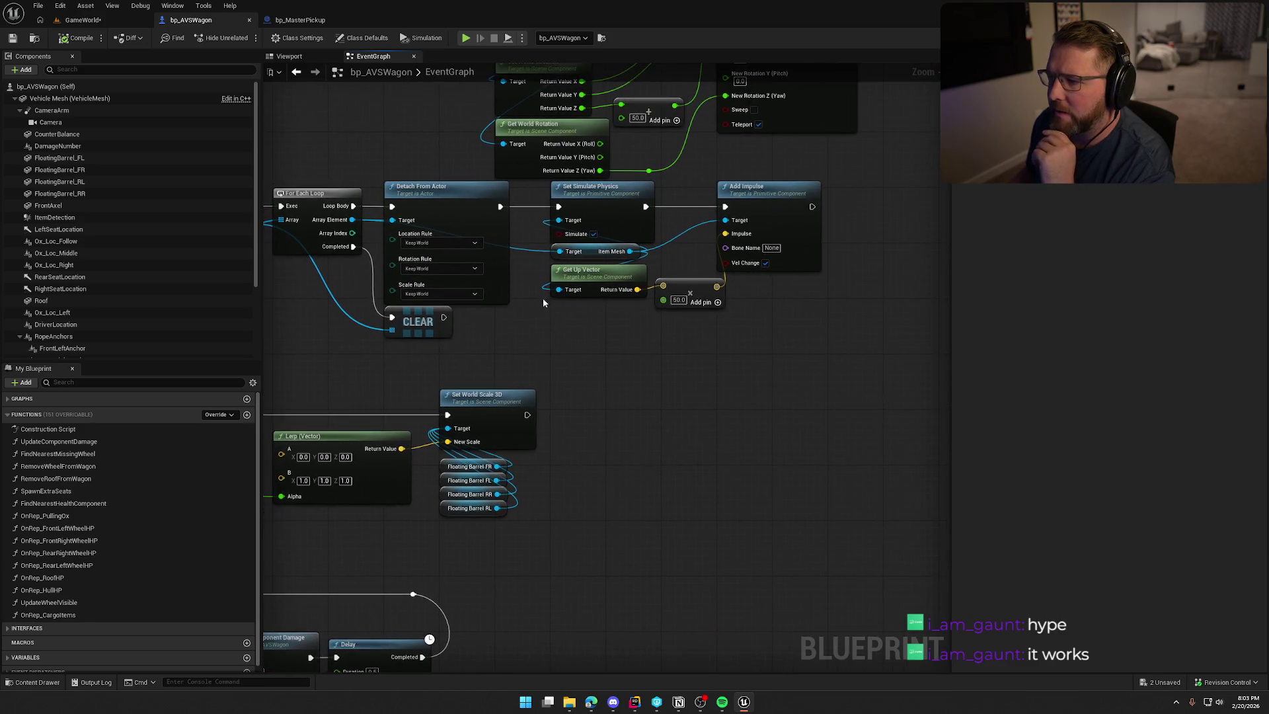
Browse the Event OnVehicleFlipped chain, centring its Branch and cargo loop nodes
mouse_move(649, 219)
left_mouse_down()
mouse_move(499, 207)
mouse_move(543, 264)
mouse_move(648, 337)
left_mouse_up()
left_click(513, 386)
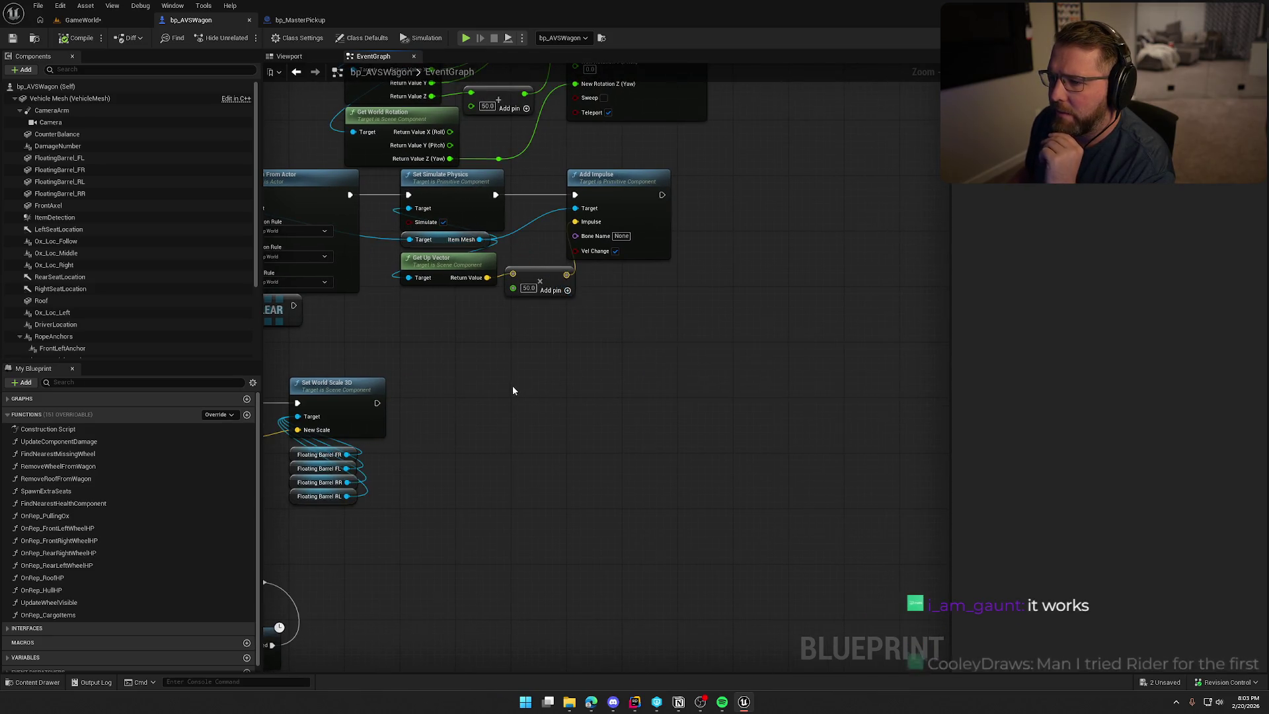
left_click_drag(513, 386, 644, 391)
scroll(644, 391, "down", 1)
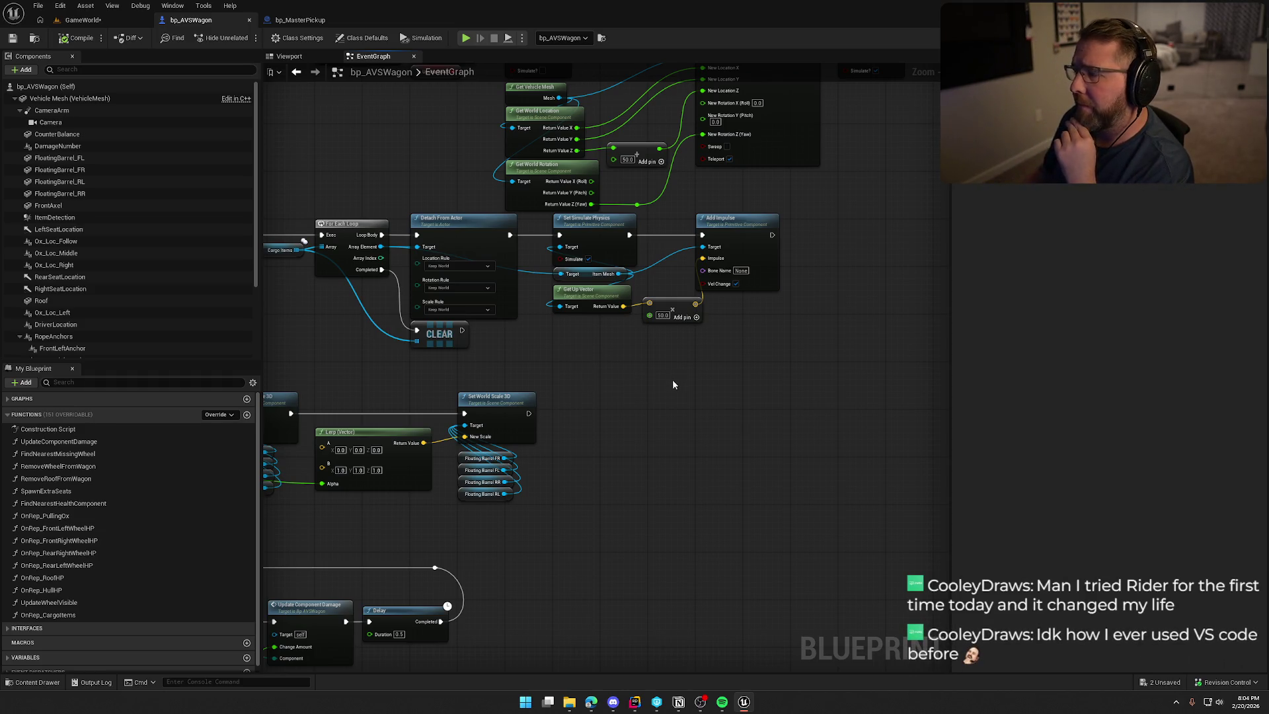
mouse_move(673, 384)
left_mouse_down()
mouse_move(522, 238)
mouse_move(657, 598)
mouse_move(464, 529)
mouse_move(605, 477)
mouse_move(422, 283)
mouse_move(397, 202)
left_mouse_up()
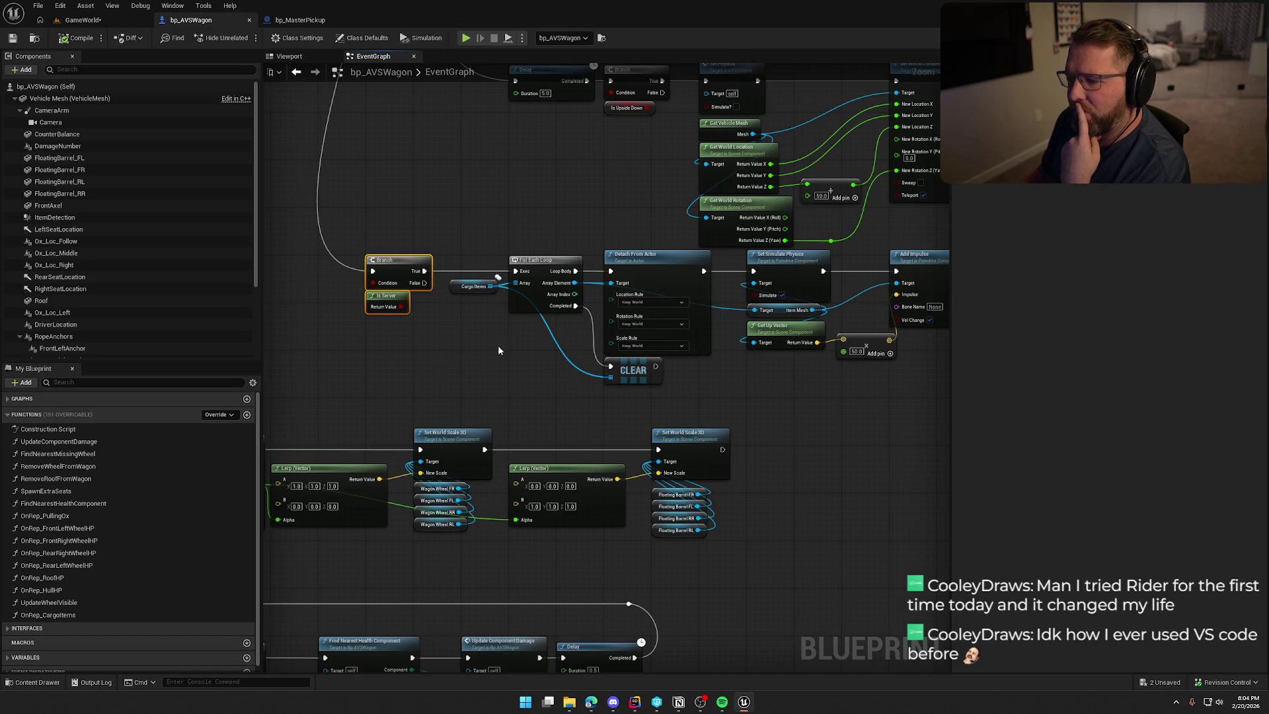
left_click_drag(498, 345, 411, 316)
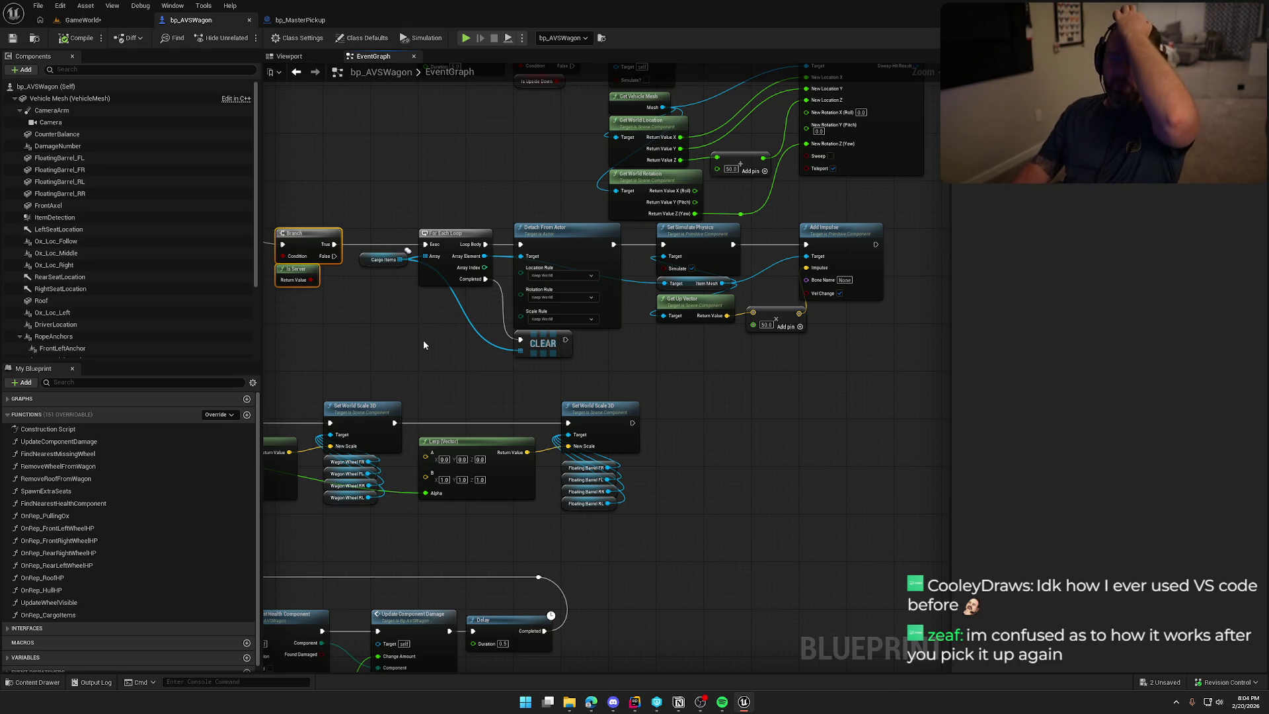
left_click_drag(424, 345, 448, 368)
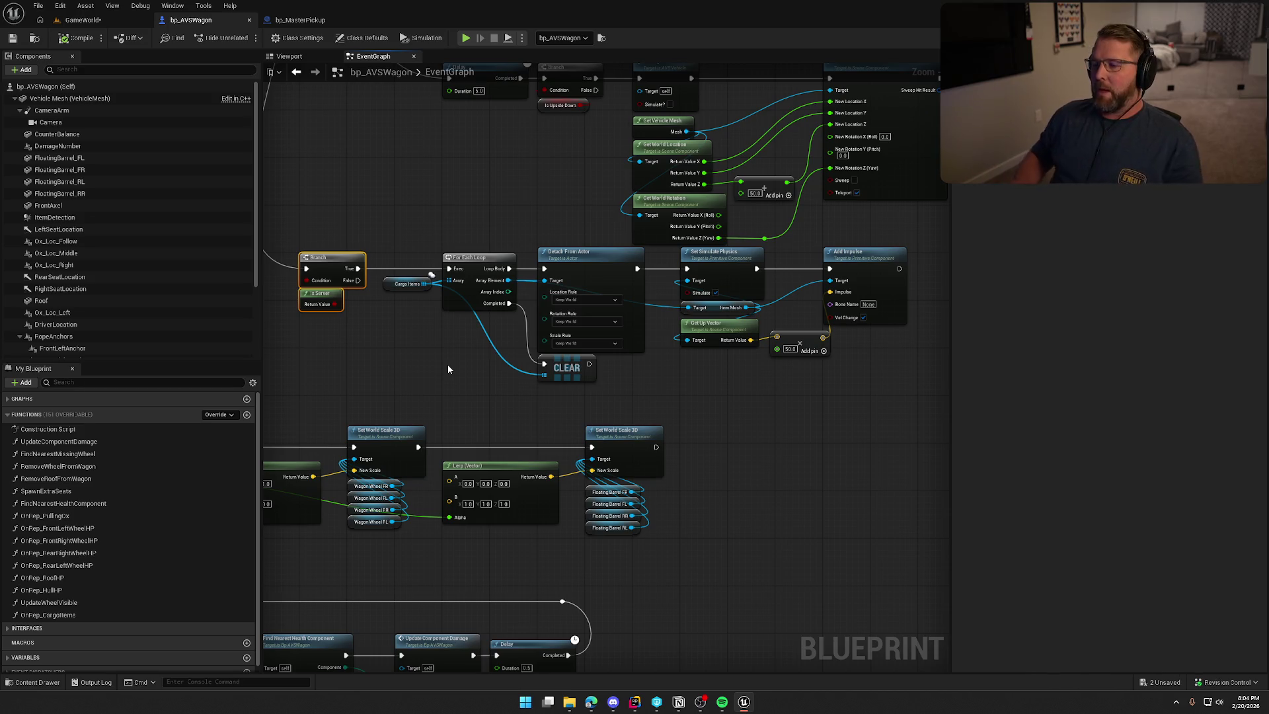
Inspect the Branch, Is Server and For Each Loop nodes of the cargo throw logic
mouse_move(494, 366)
left_mouse_down()
mouse_move(500, 377)
mouse_move(436, 268)
left_mouse_up()
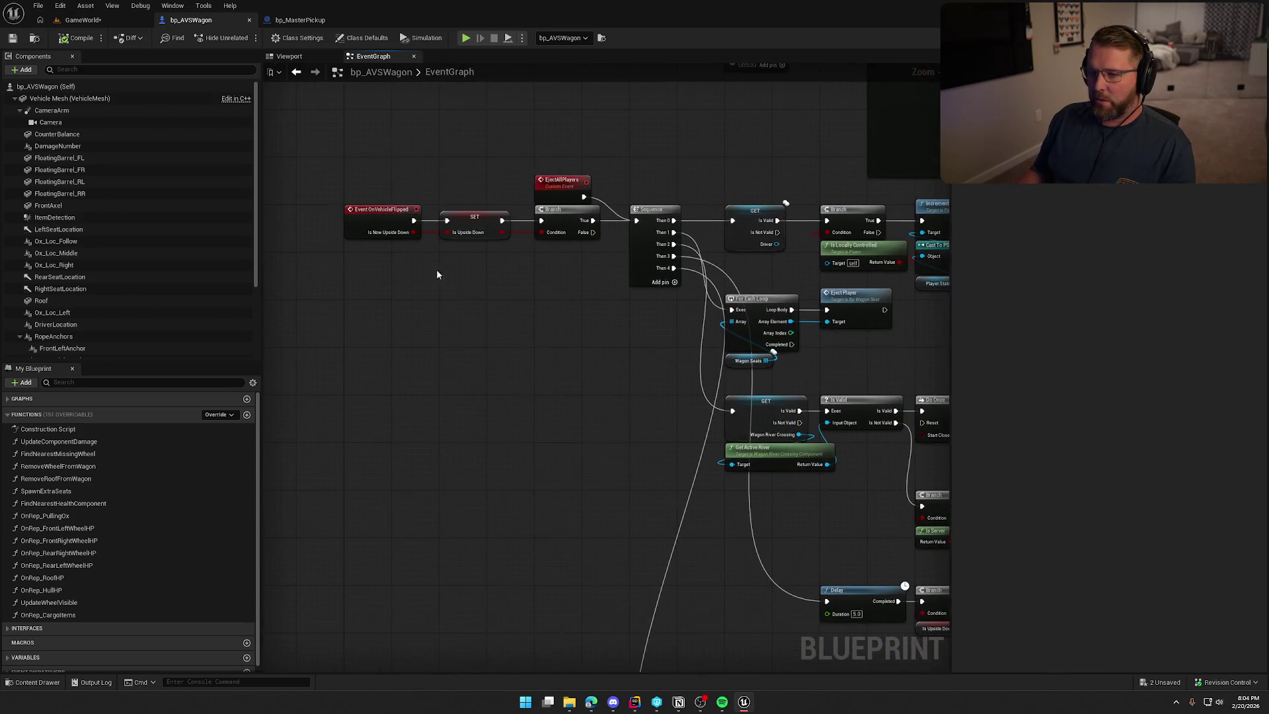
mouse_move(512, 454)
left_mouse_down()
mouse_move(519, 256)
mouse_move(478, 294)
left_mouse_up()
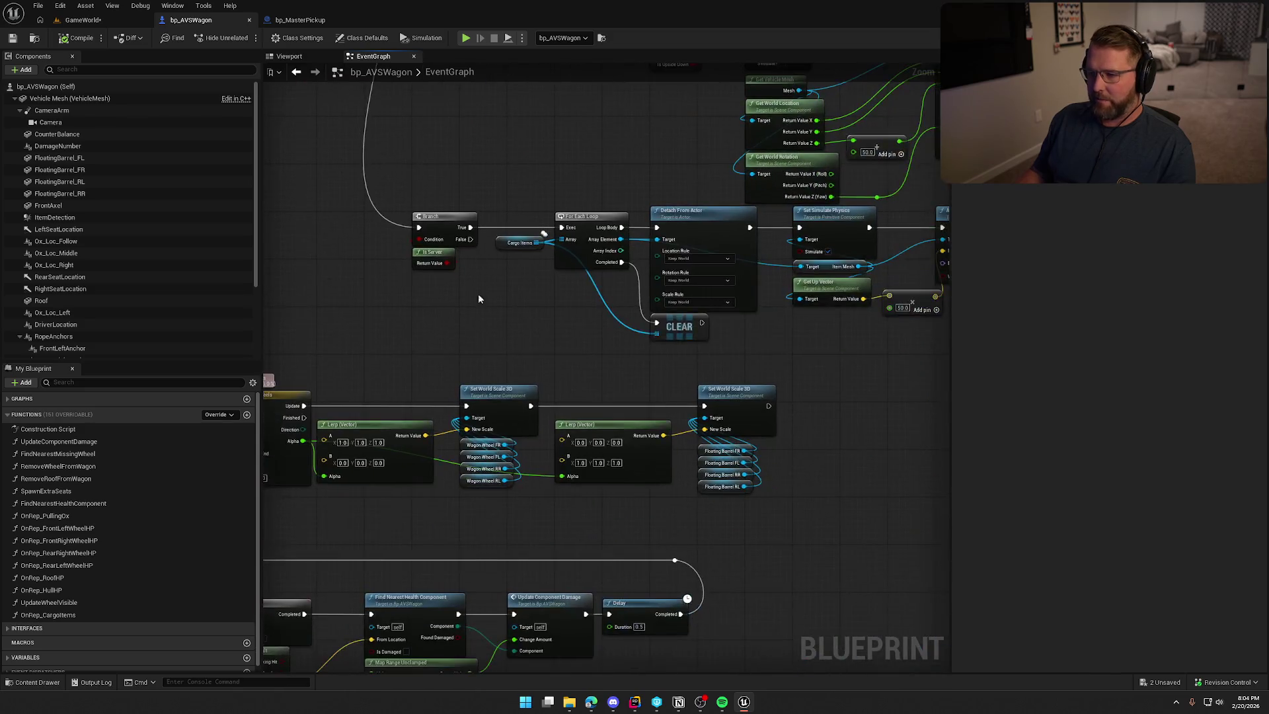
scroll(479, 299, "up", 2)
mouse_move(322, 151)
left_mouse_down()
mouse_move(416, 228)
mouse_move(612, 312)
left_mouse_up()
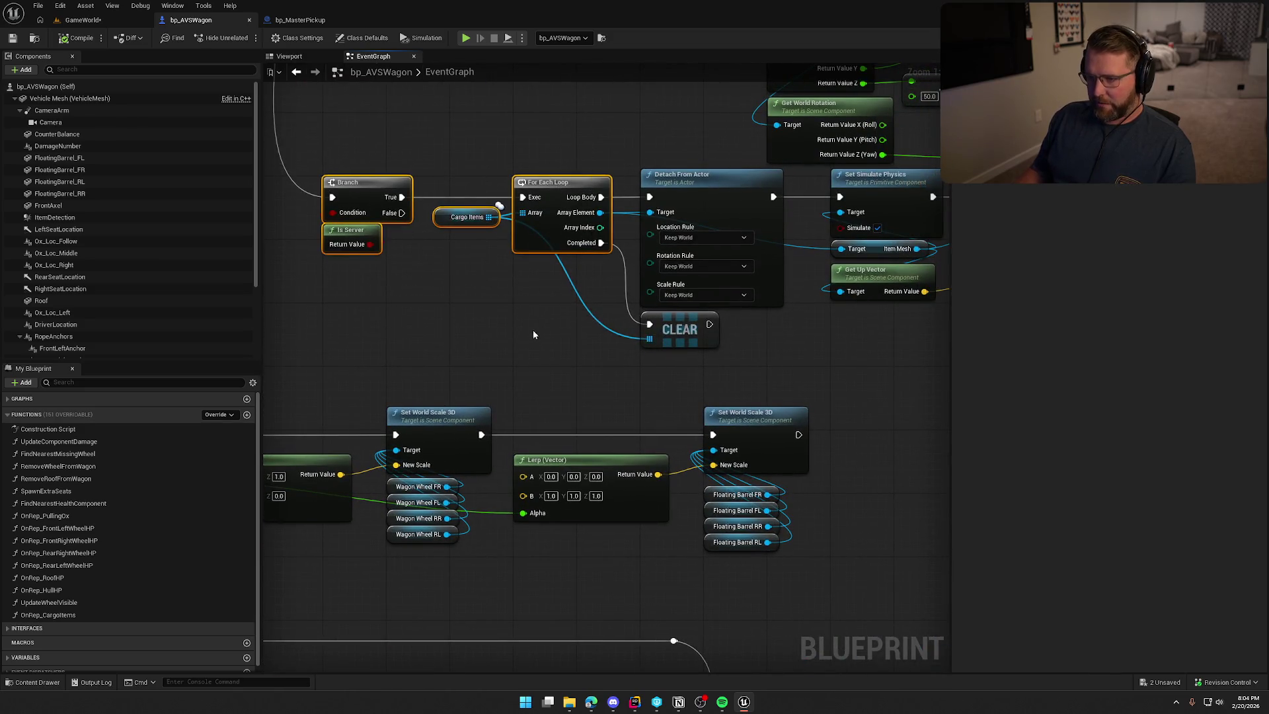
mouse_move(533, 334)
left_mouse_down()
mouse_move(442, 339)
mouse_move(396, 308)
left_mouse_up()
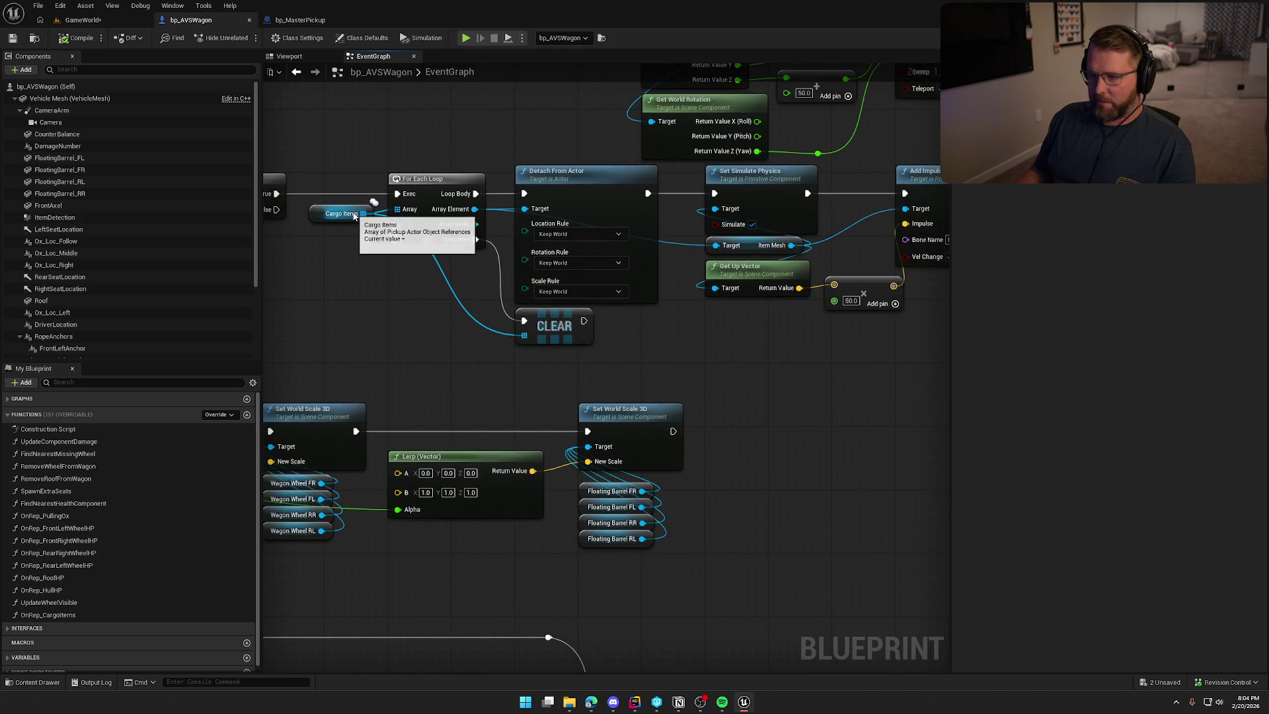
left_click(524, 159)
Inspect the Detach From Actor, Set Simulate Physics and Add Impulse nodes in the cargo loop
left_click(528, 171)
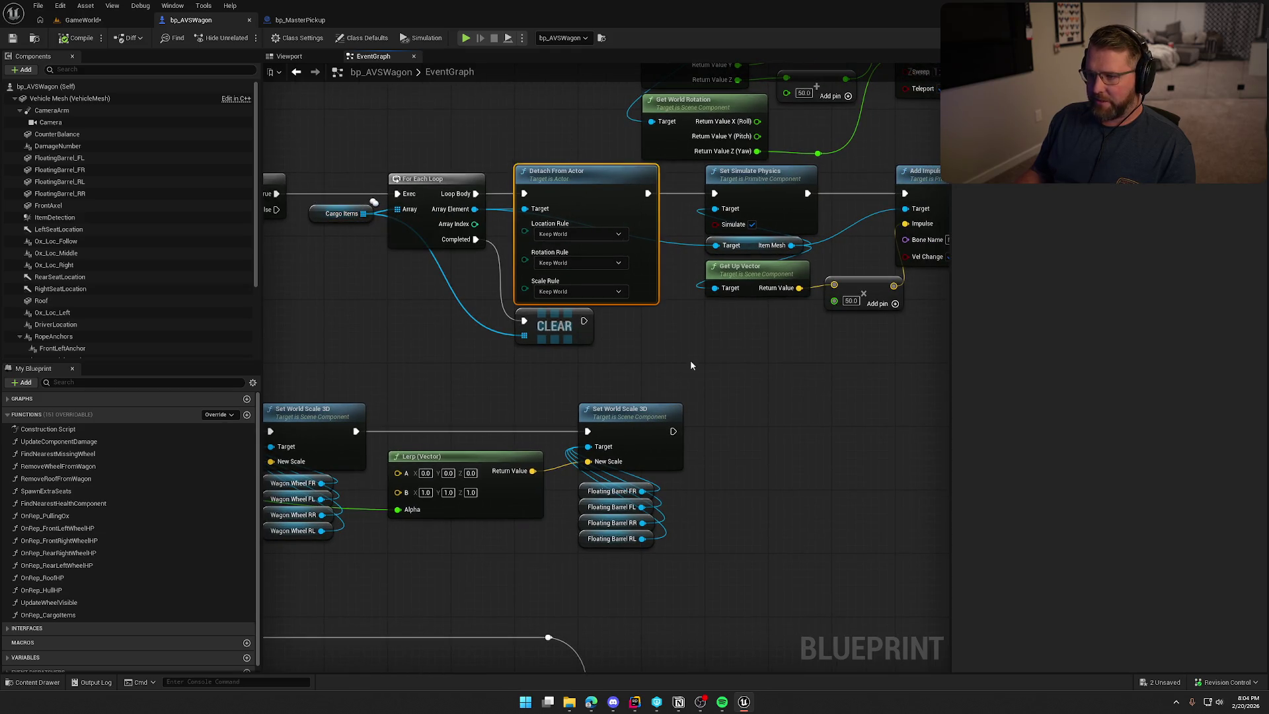
left_click_drag(704, 357, 486, 363)
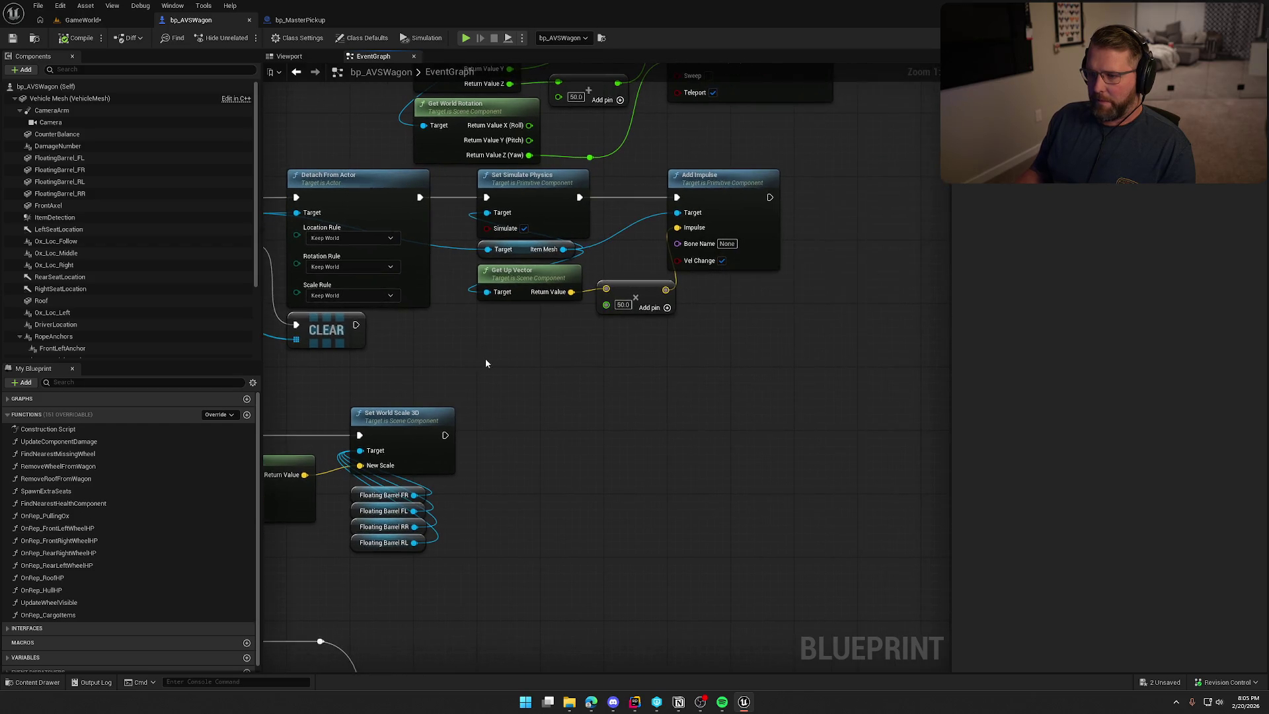
left_click(548, 200)
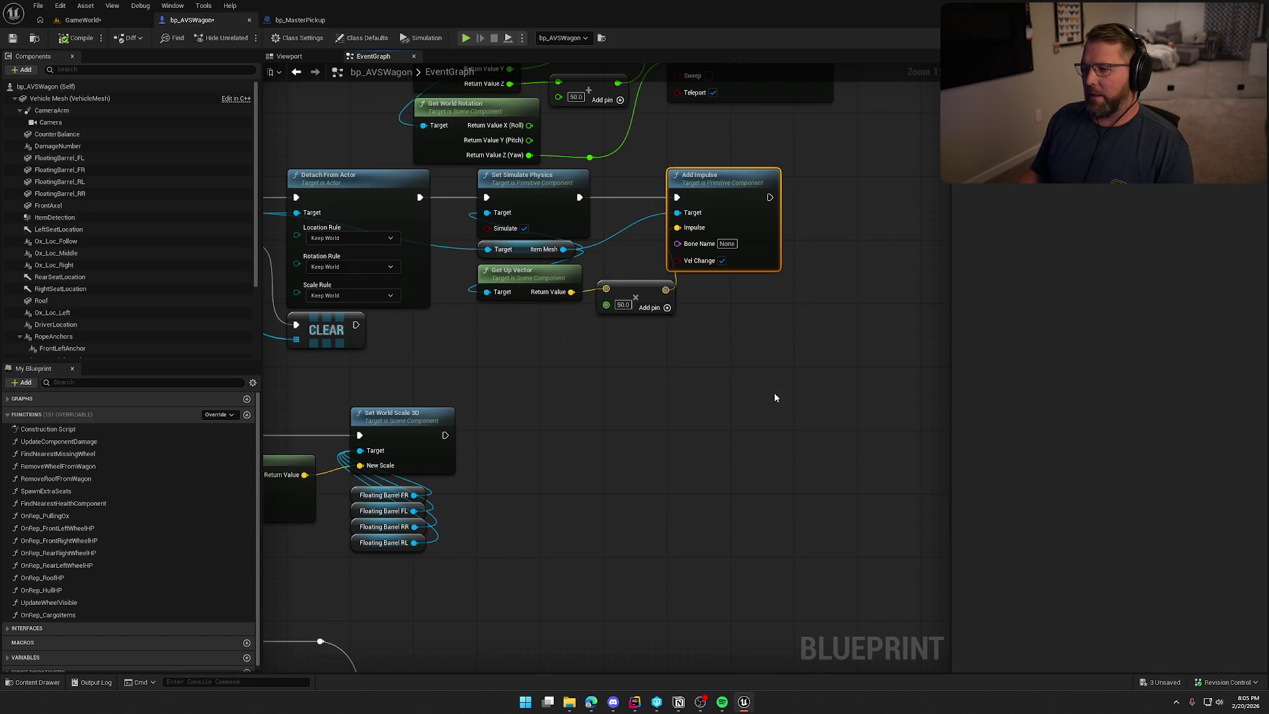
mouse_move(775, 363)
left_mouse_down()
mouse_move(487, 207)
mouse_move(778, 366)
left_mouse_up()
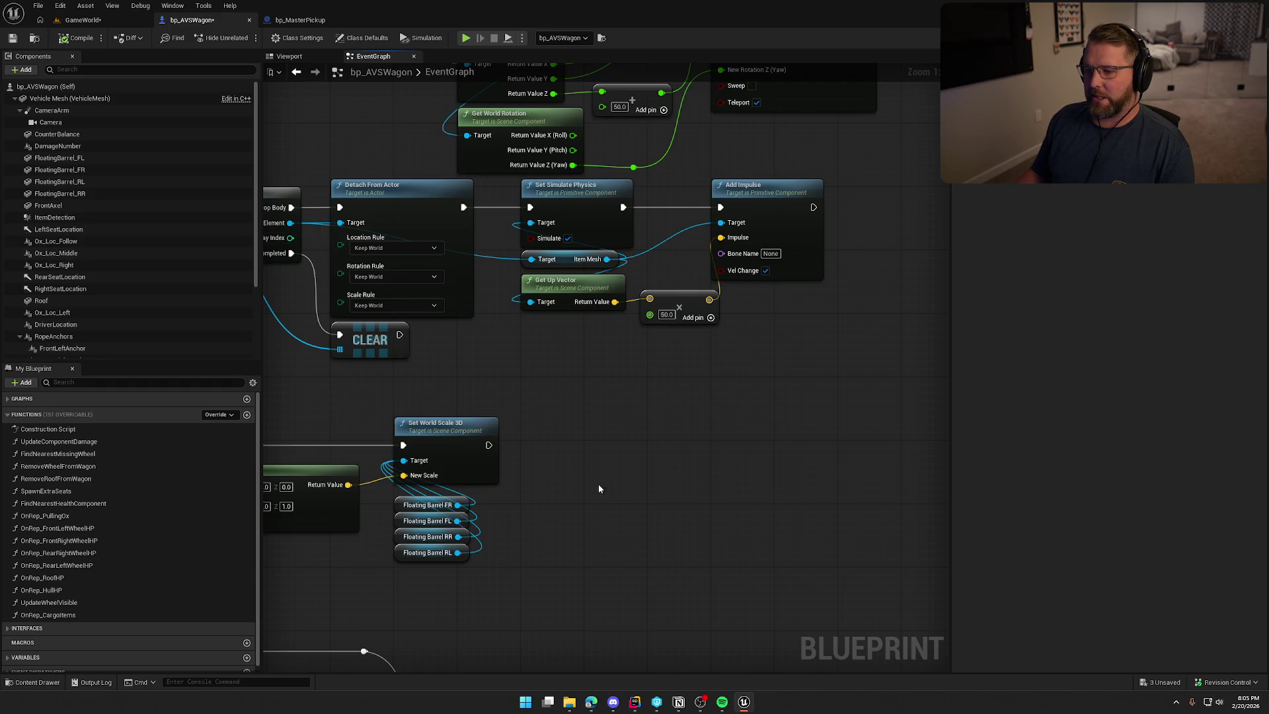
left_click_drag(599, 488, 927, 483)
left_click_drag(517, 211, 517, 209)
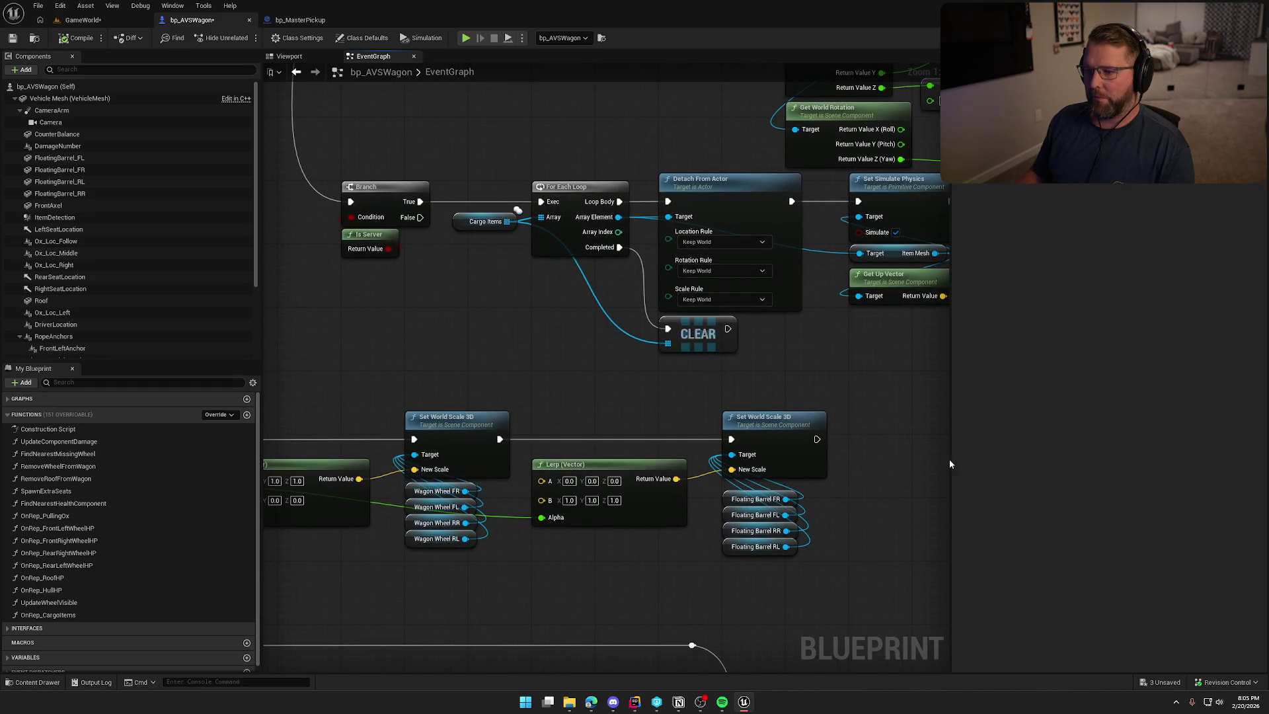
left_click_drag(949, 464, 801, 456)
Start play in GameWorld, board the wagon, and drive it toward the camp
left_click(83, 20)
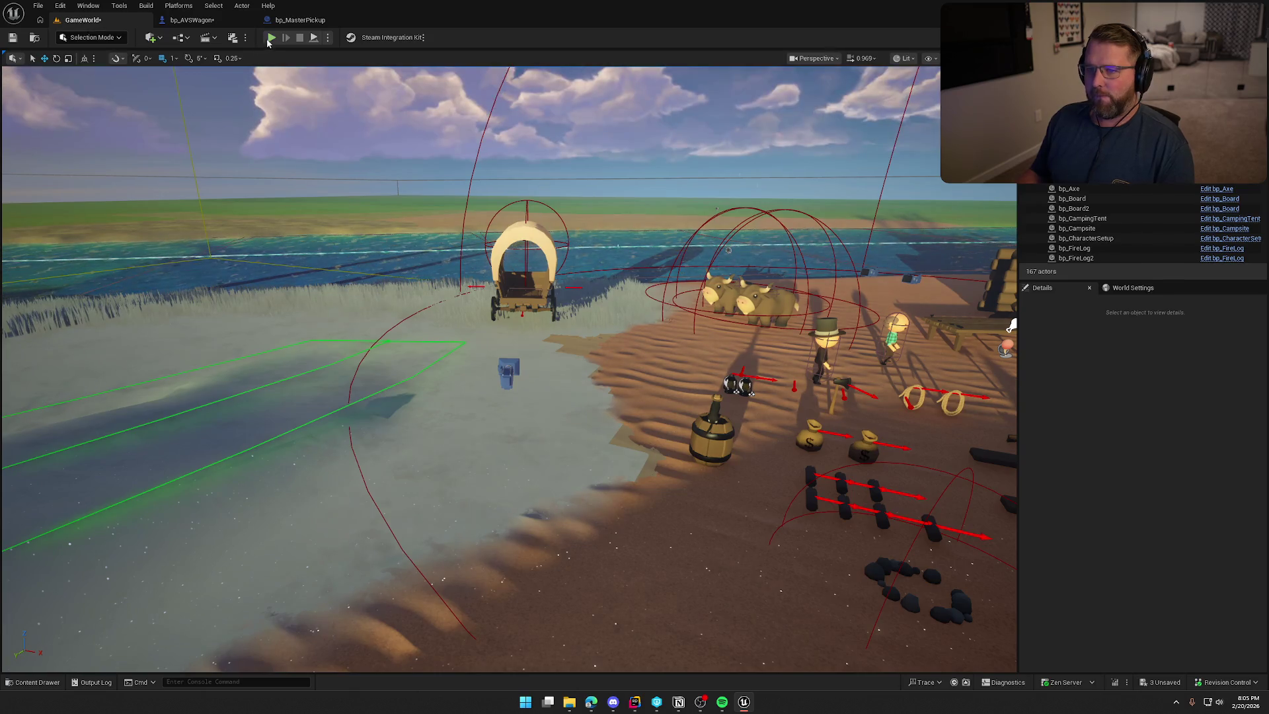
key("alt+p")
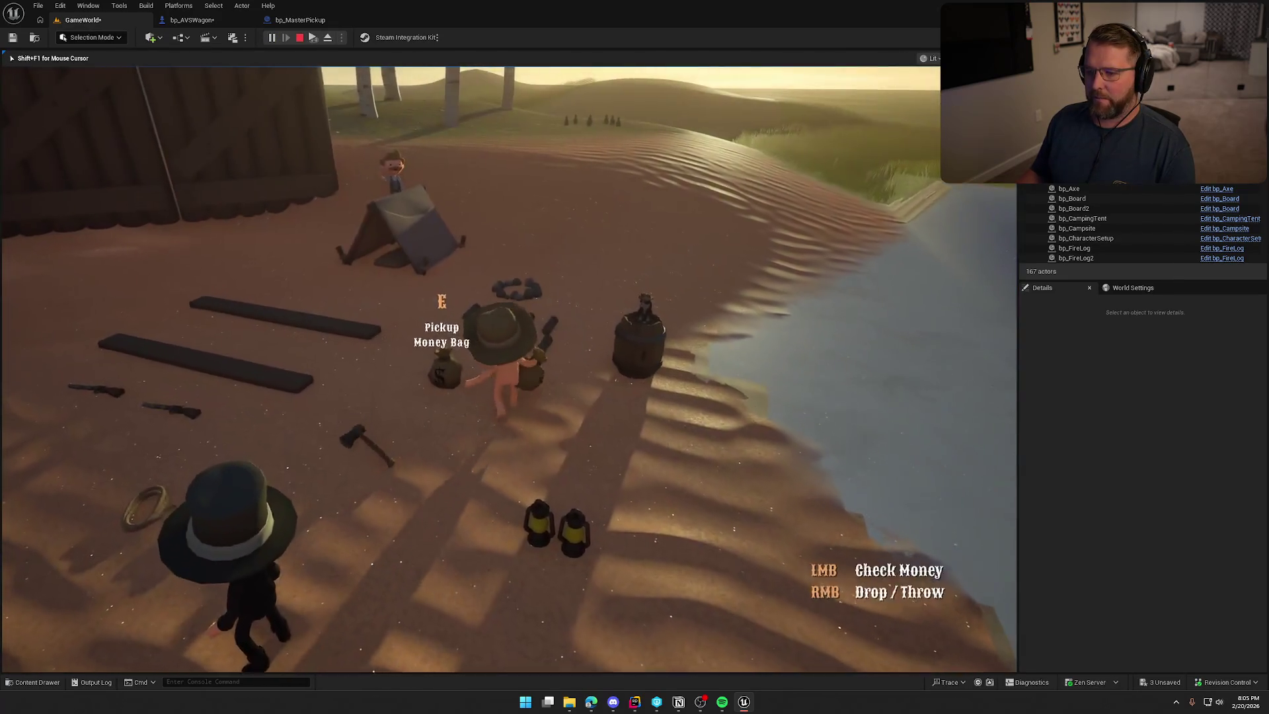
key("shift+w")
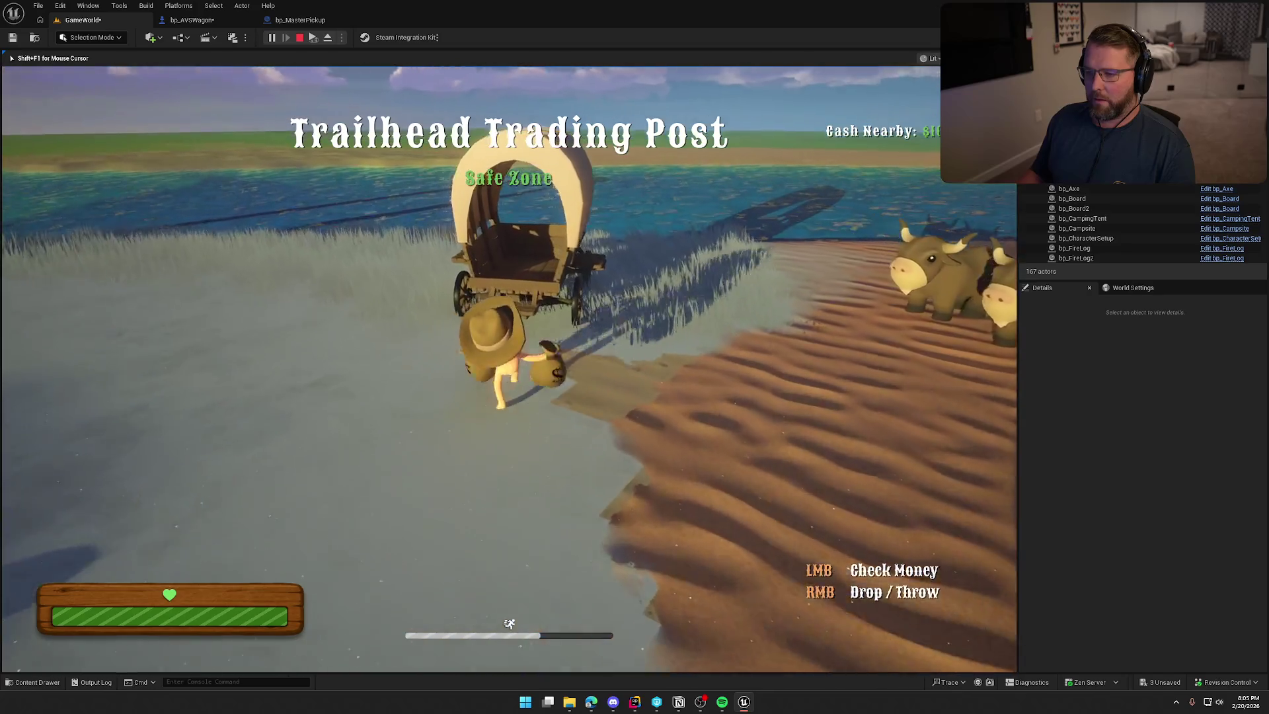
key("w")
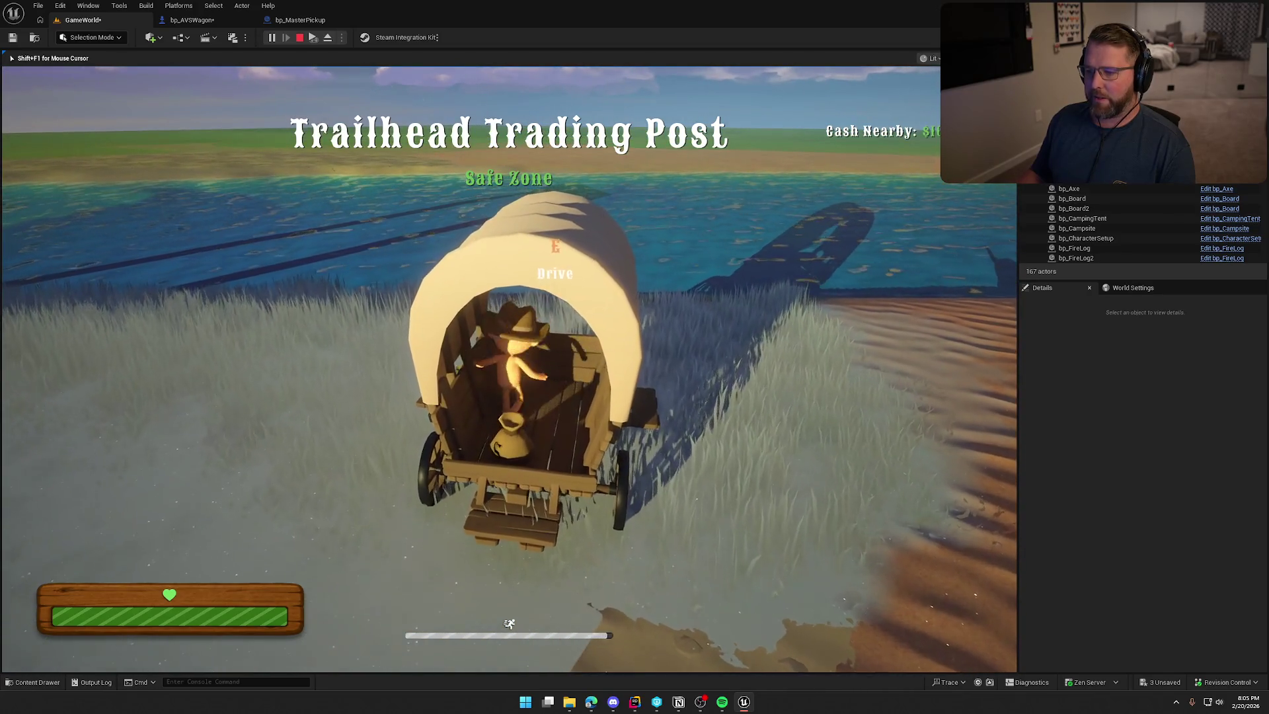
key("e")
key("w")
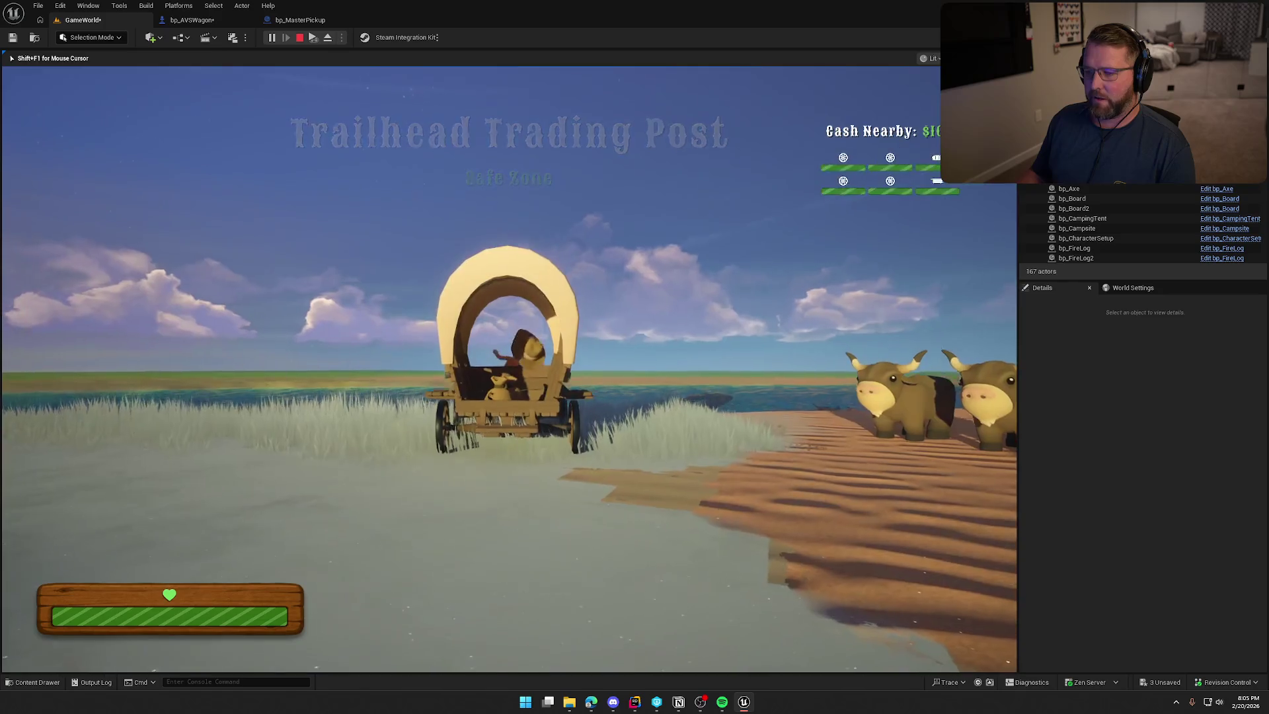
key("d")
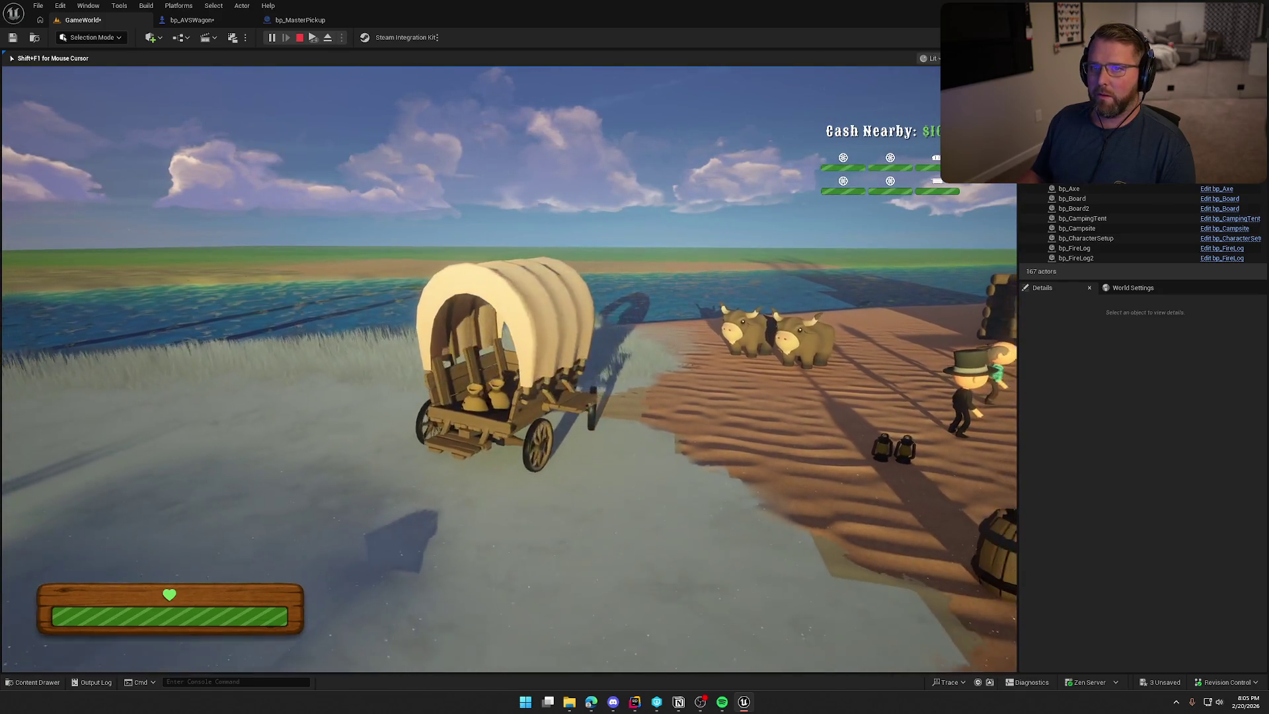
key("d")
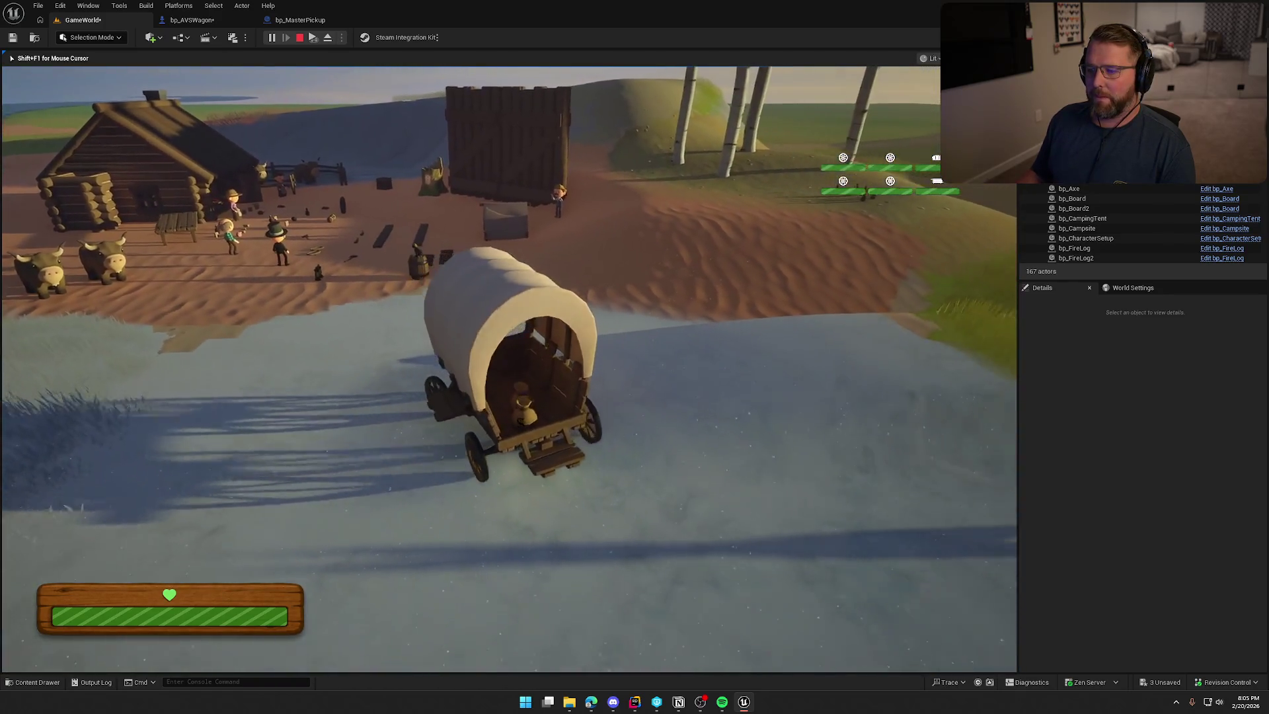
key("w")
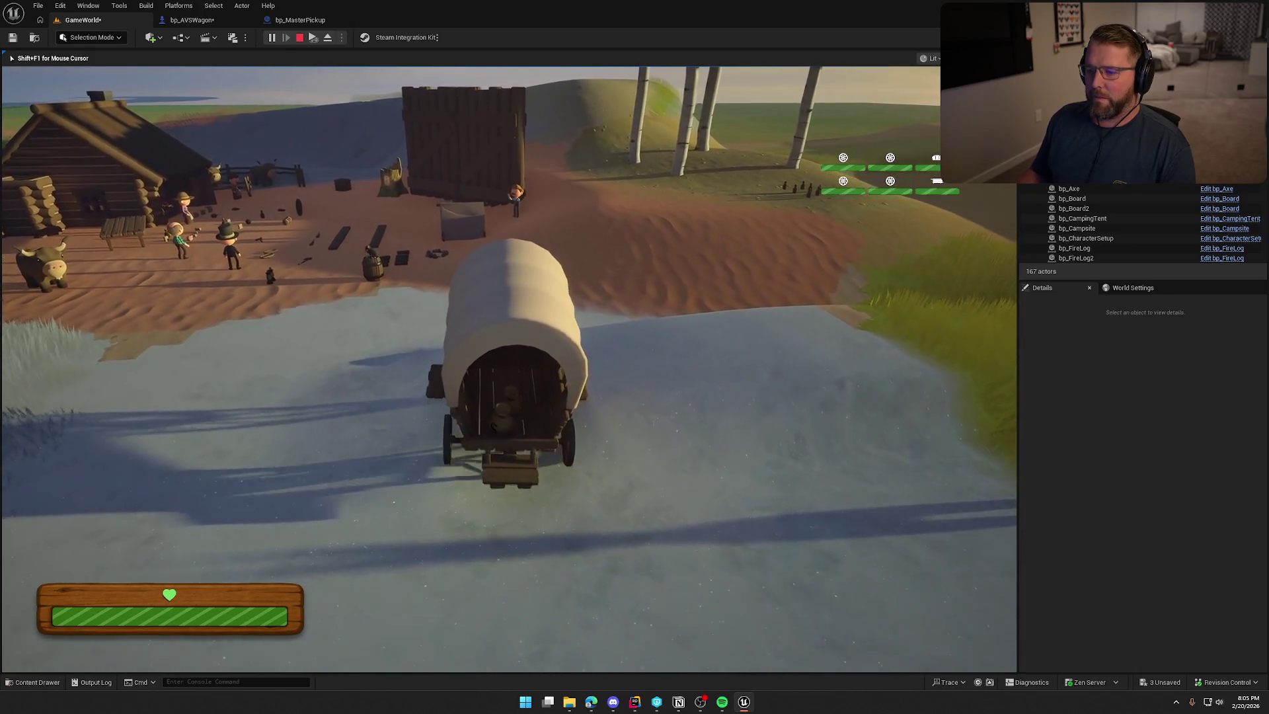
Drive the wagon across the sand and up the hillside until it tips over
key("d")
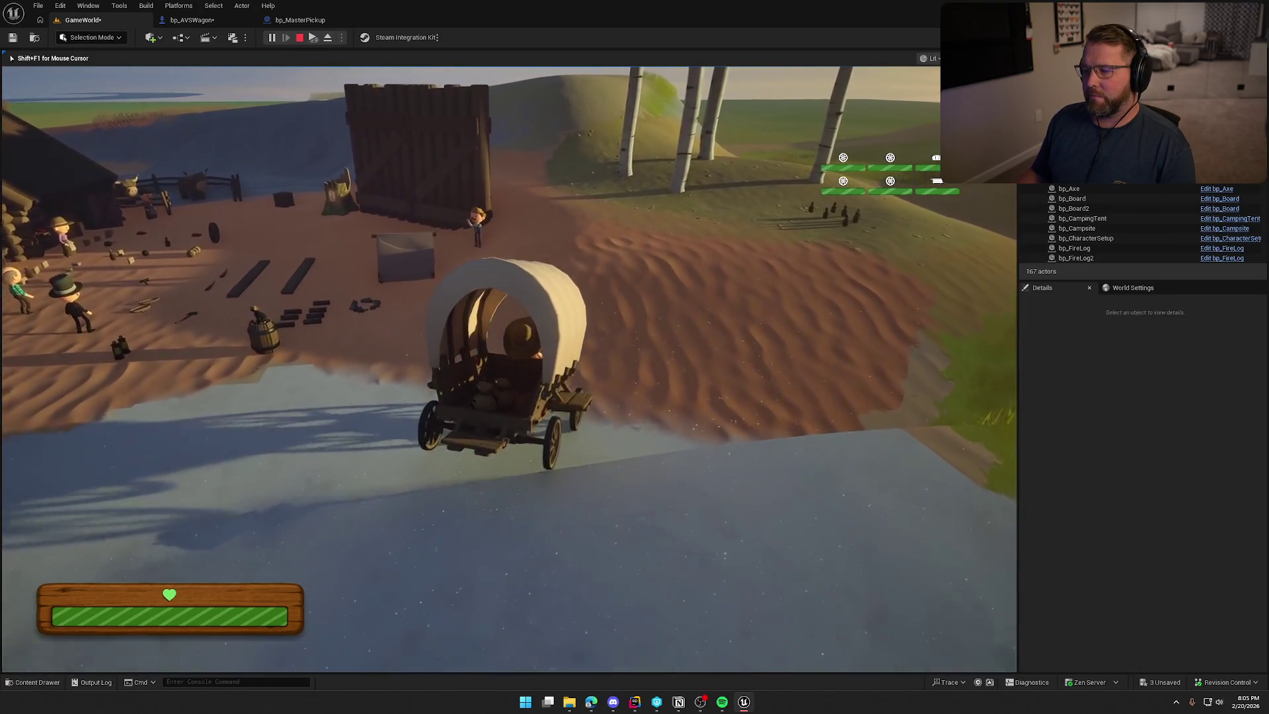
key("w")
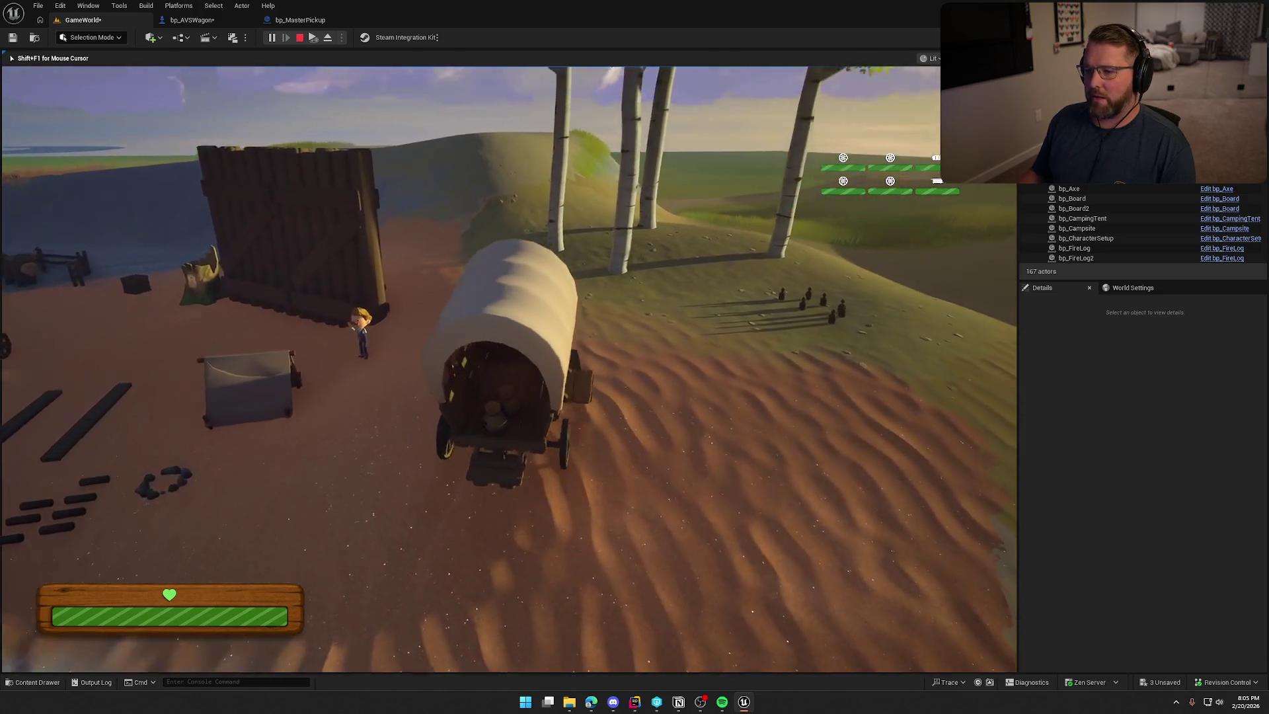
key("a")
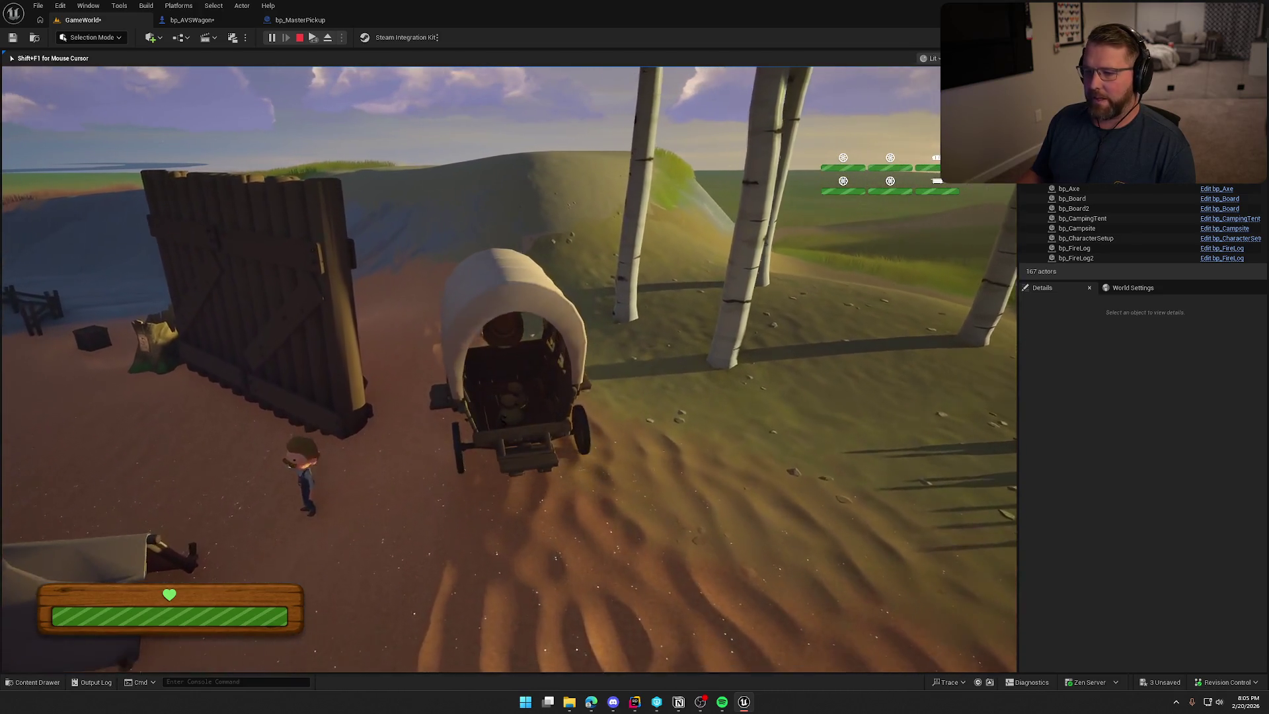
key("a")
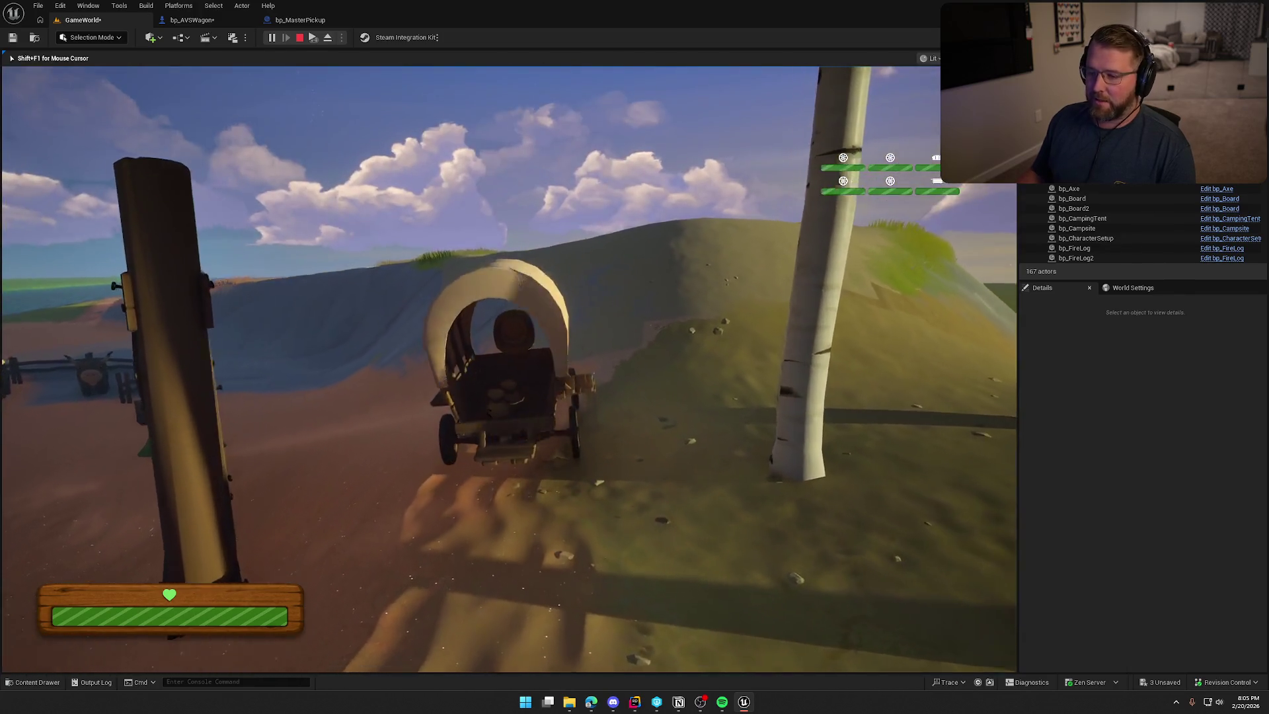
key("d")
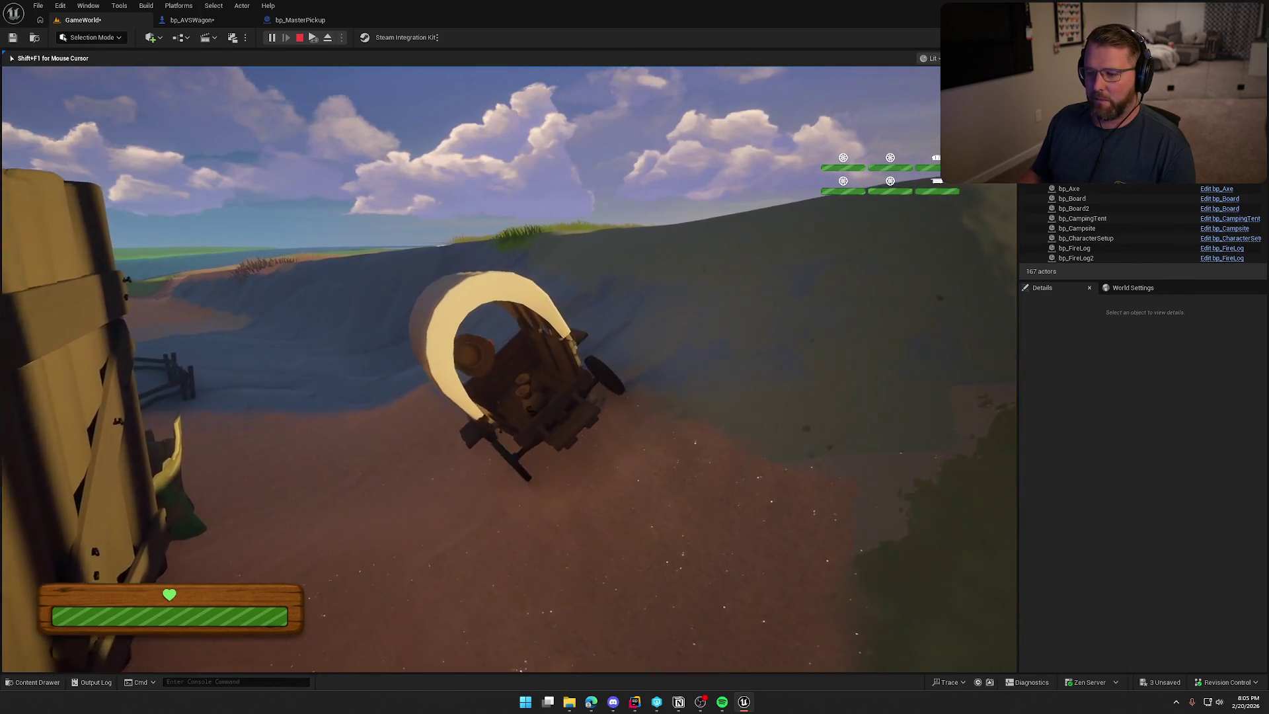
key("d")
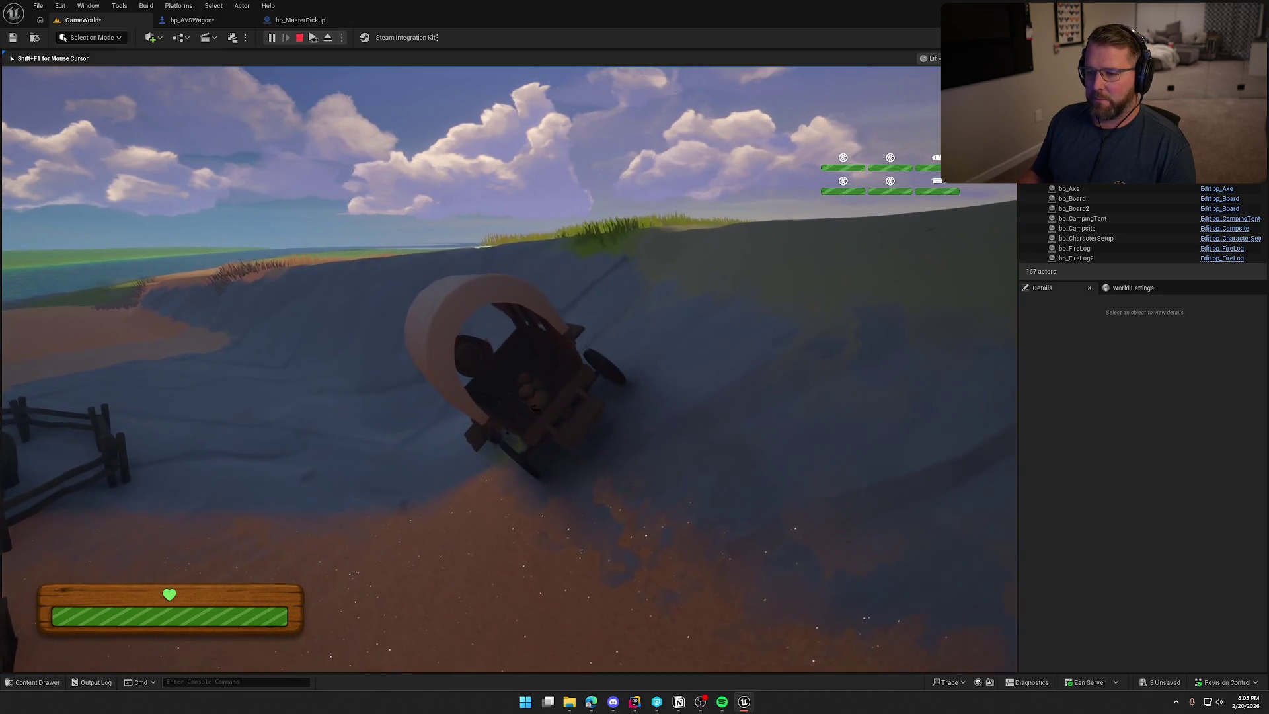
key("w")
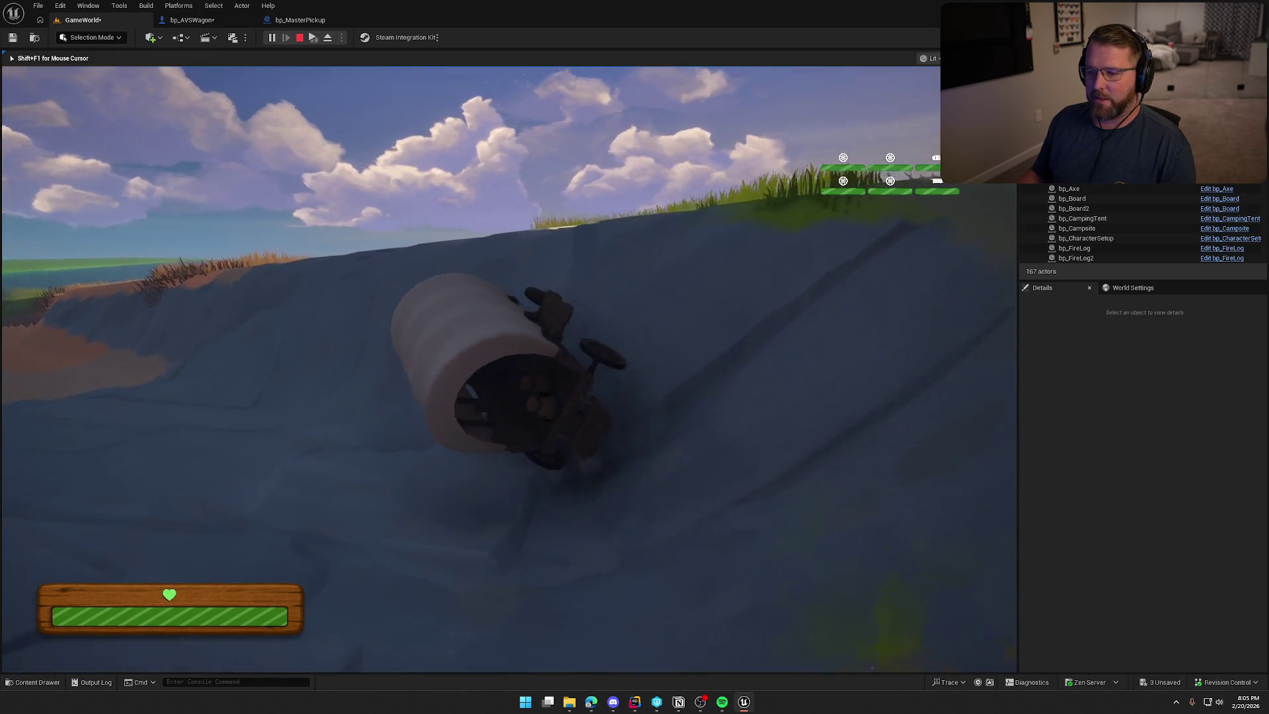
Exit the overturned wagon, repair its wheel, and stop the play session
key("e")
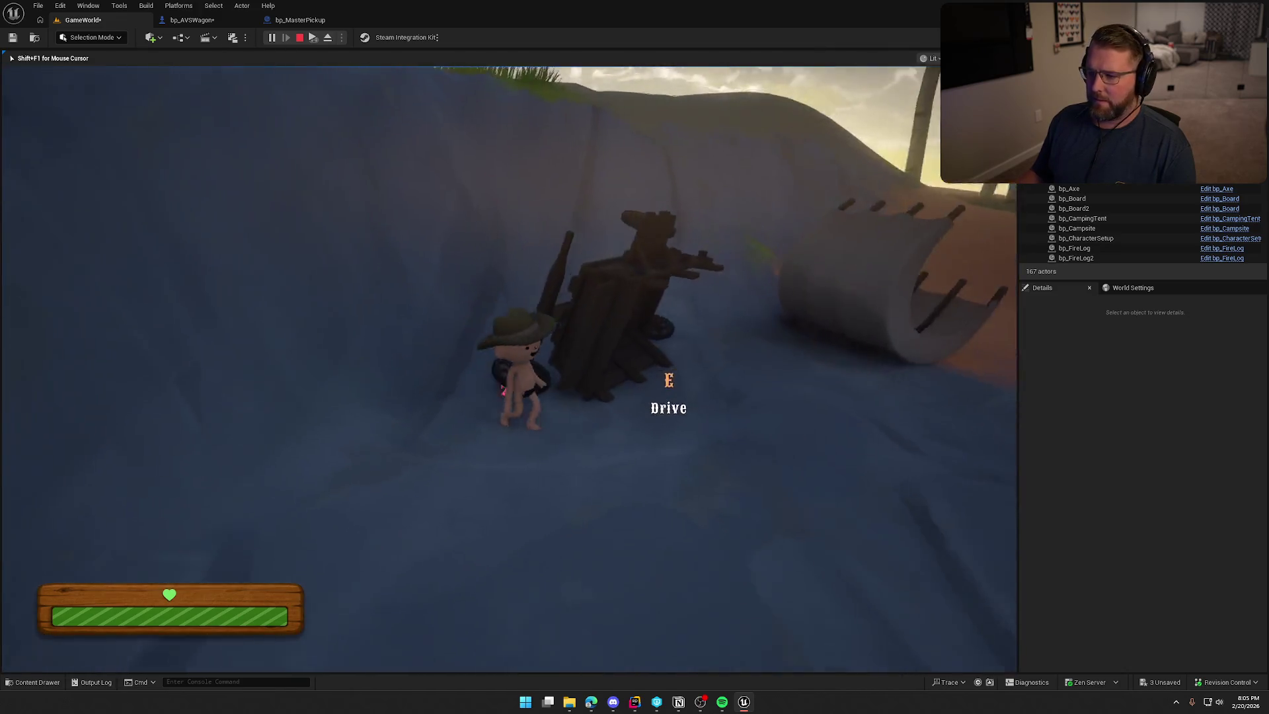
key("w")
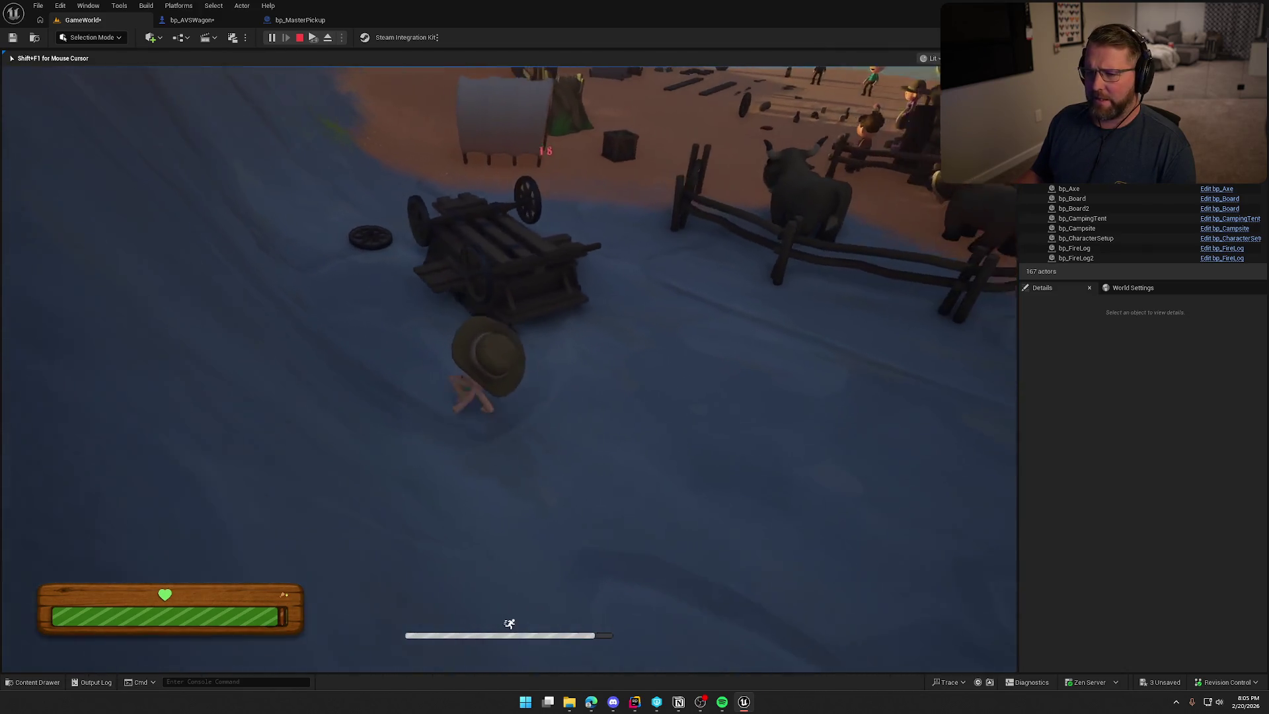
key("w")
key("e")
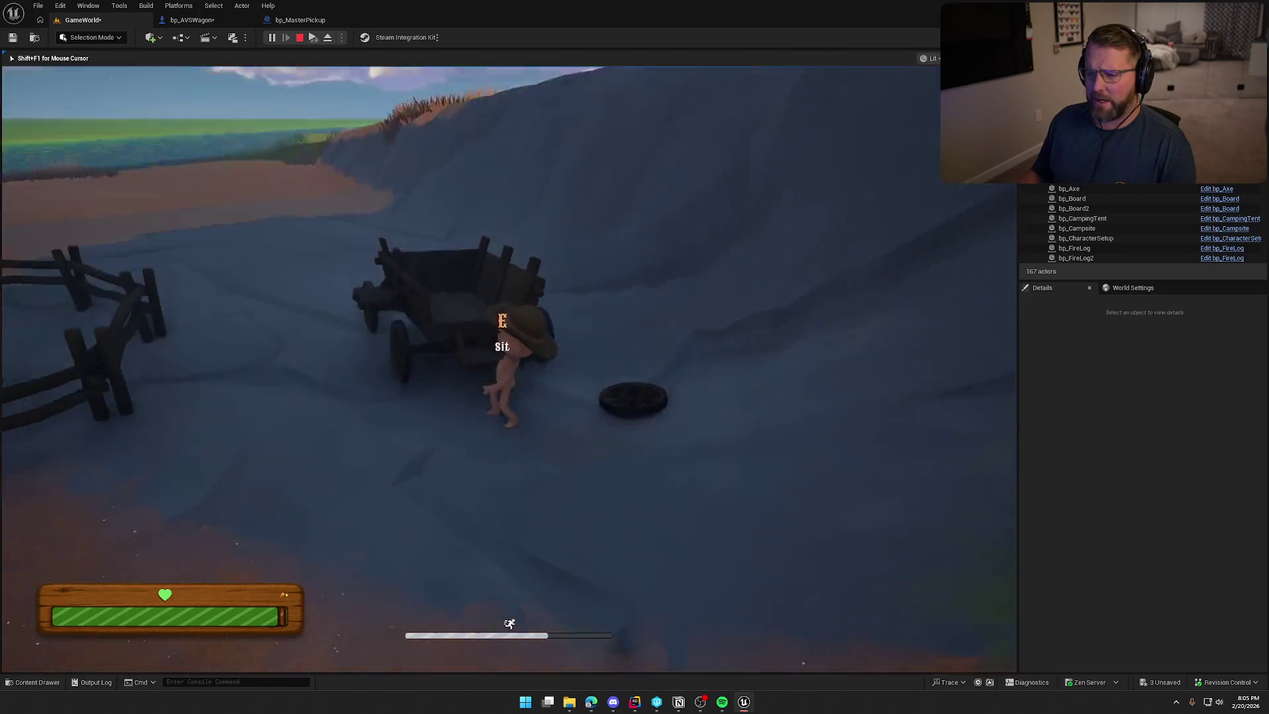
key("w")
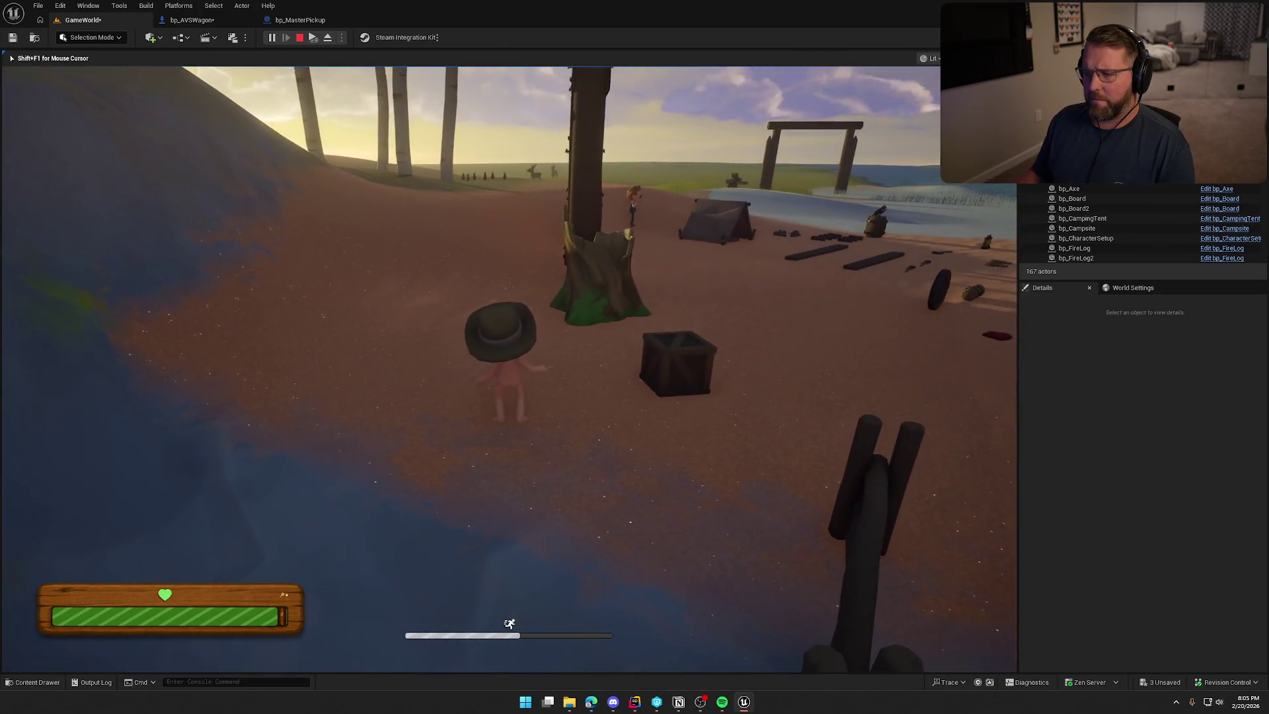
key("Escape")
Inspect the MoneyBag2 and MoneyBag3 collision warnings, then close the Message Log
left_click(555, 64)
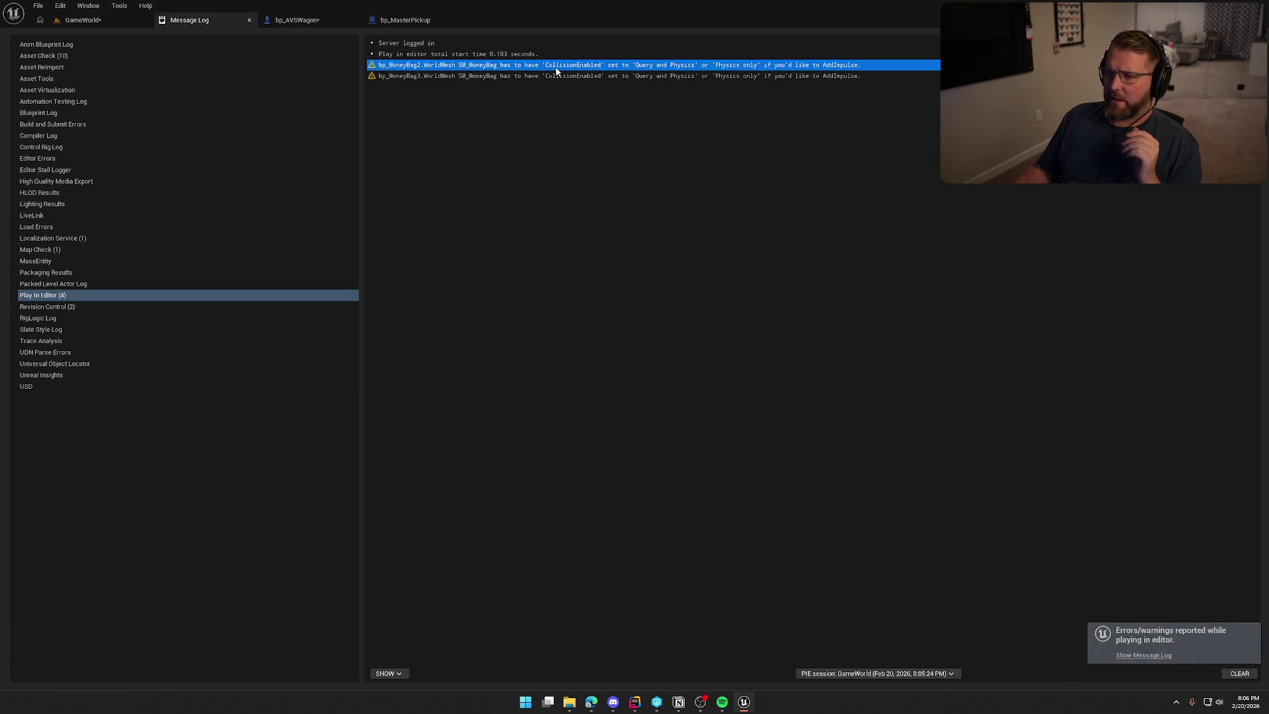
left_click(560, 77)
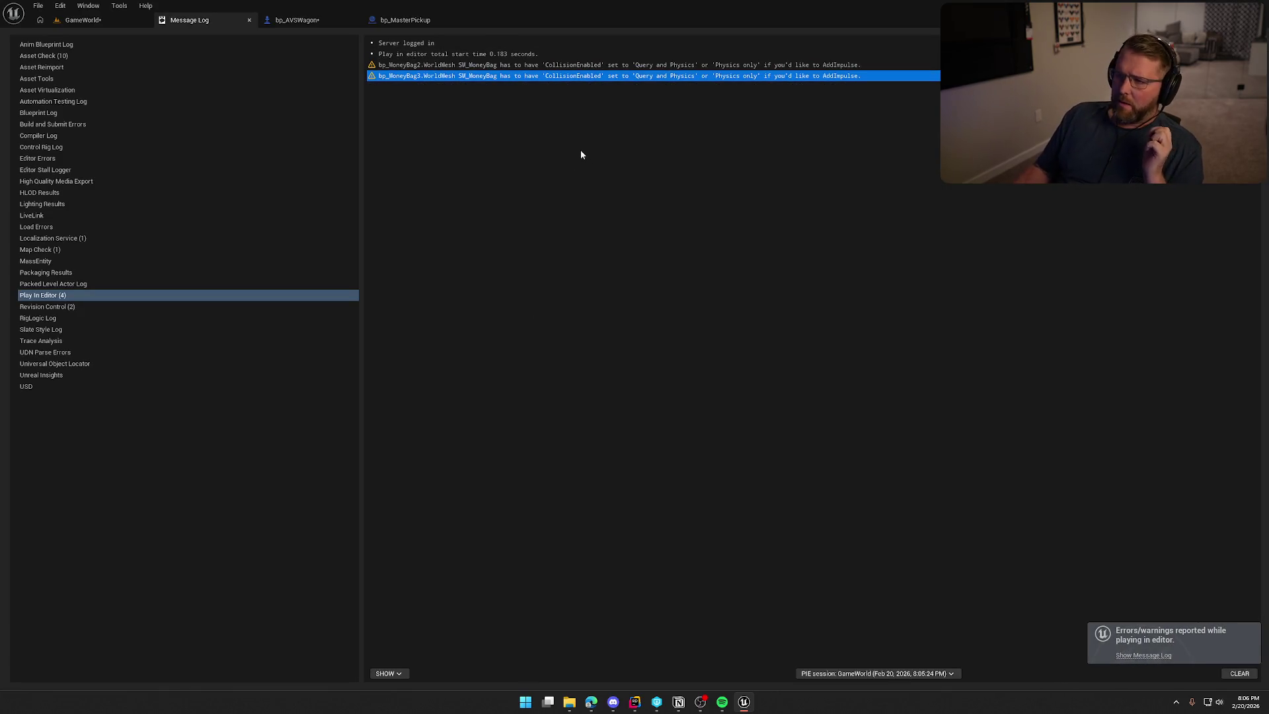
left_click(249, 20)
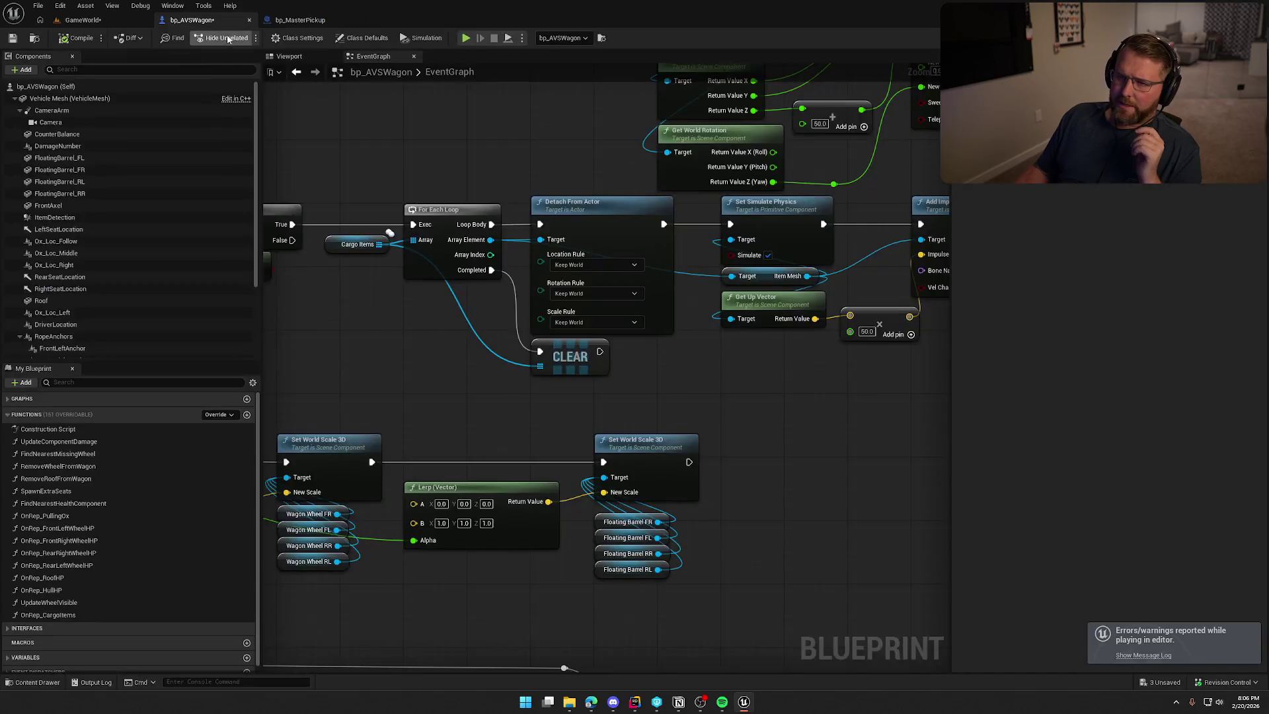
Box-select the Set Simulate Physics and Add Impulse nodes in bp_AVSWagon to review them
left_click_drag(699, 367, 553, 391)
left_click_drag(815, 384, 563, 242)
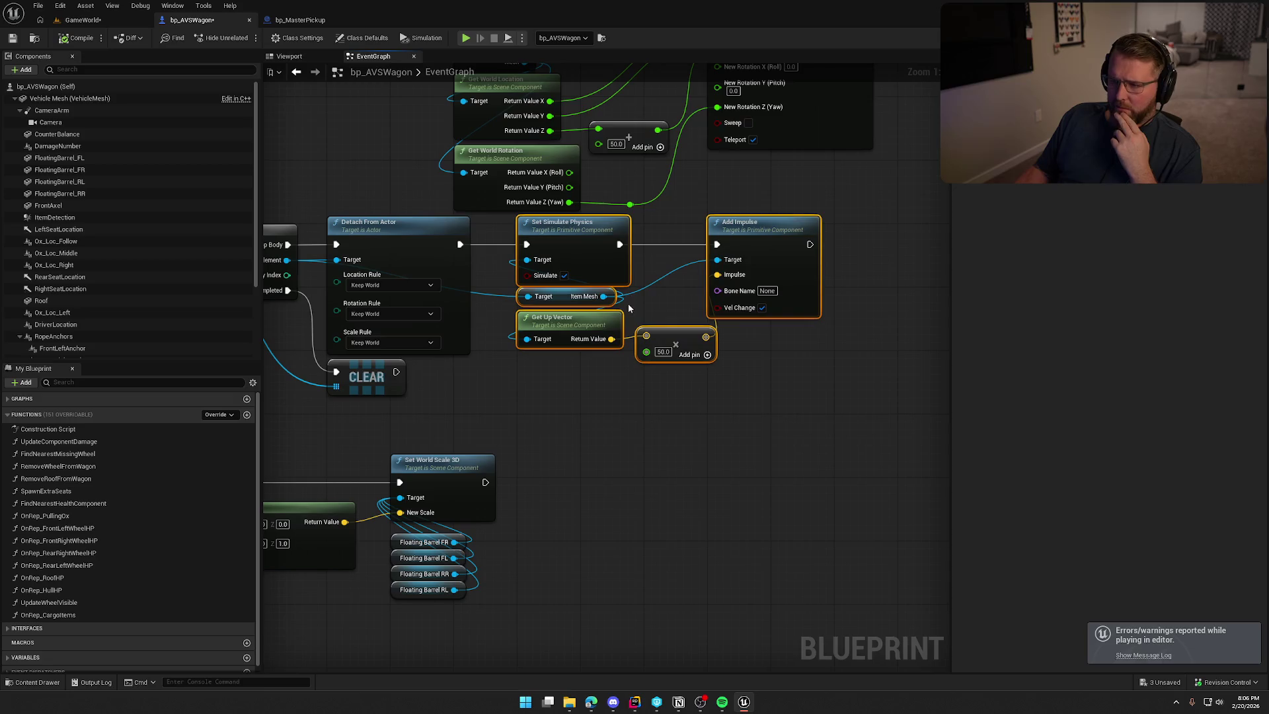
left_click(660, 419)
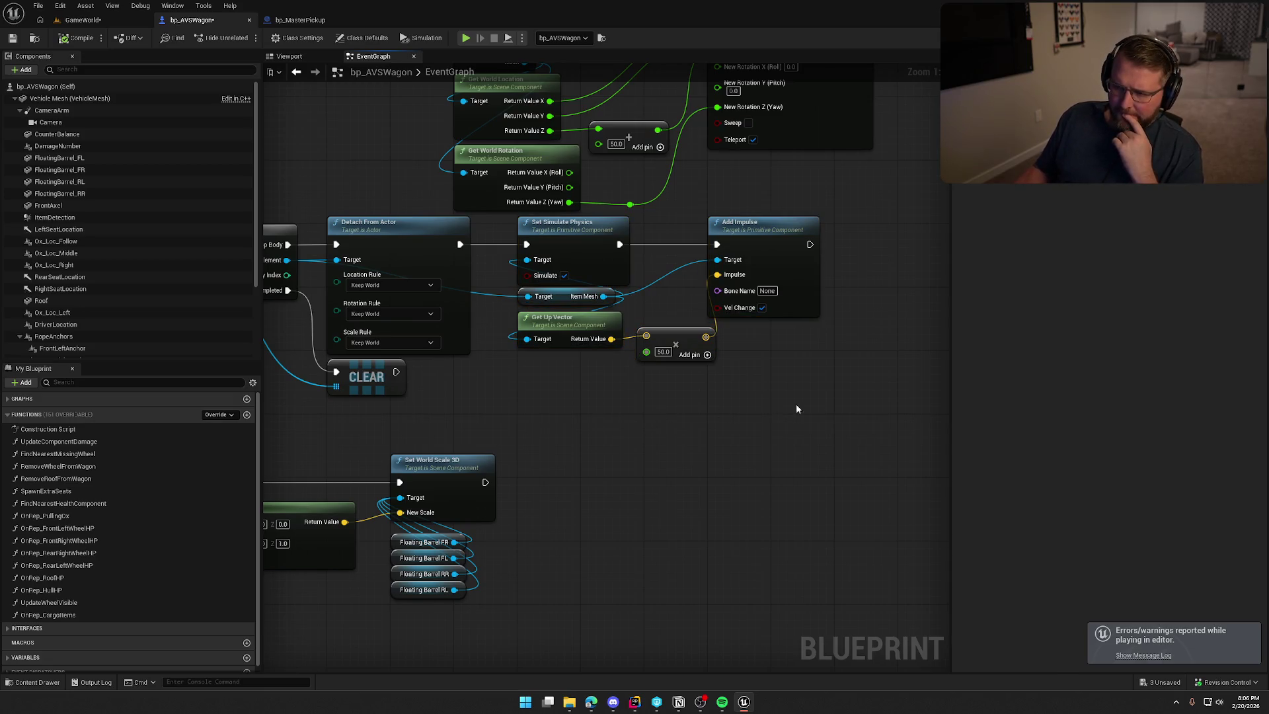
left_click_drag(796, 403, 562, 259)
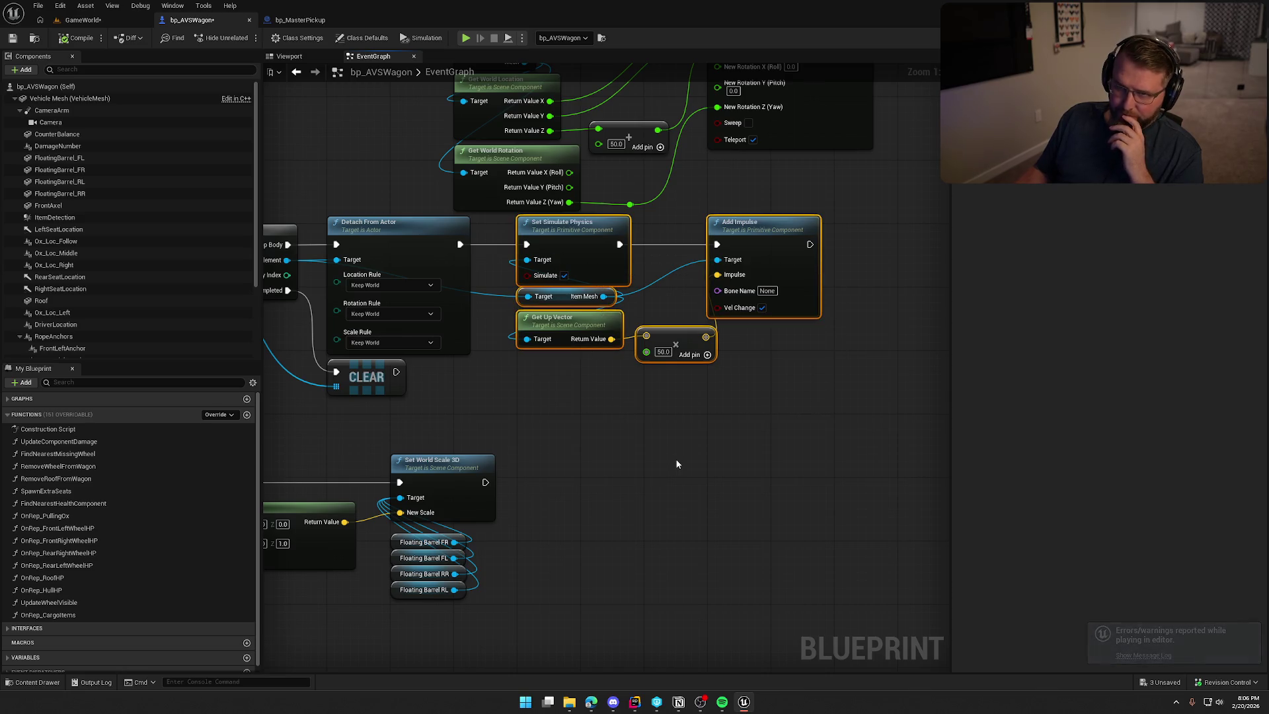
left_click(665, 413)
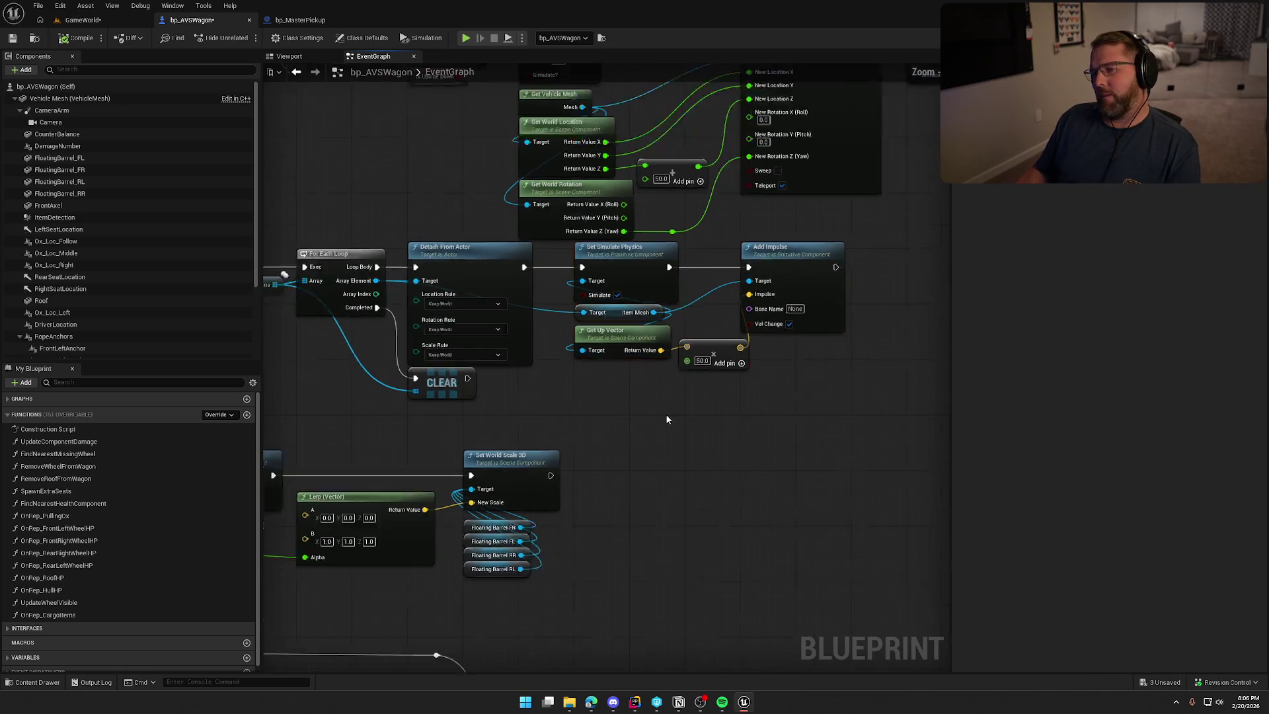
scroll(665, 413, "down", 3)
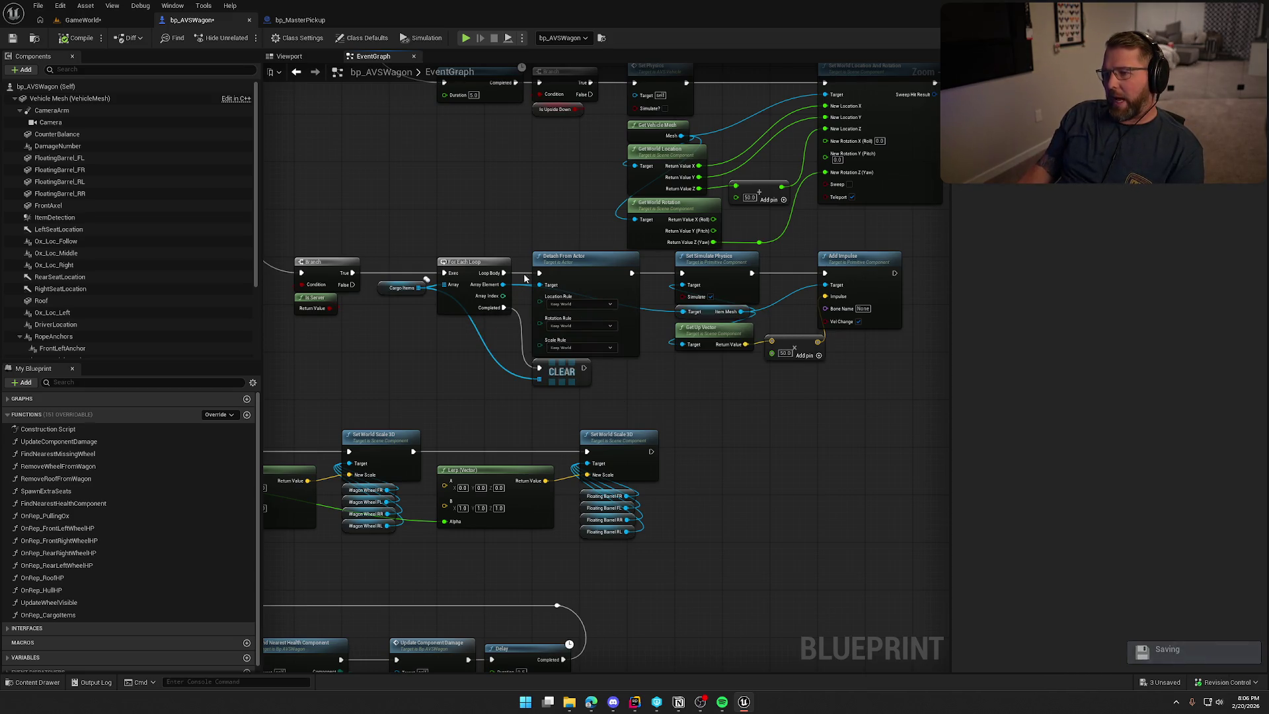
Add a Throw Item node fed by the loop's Array Element and open its C++ definition
left_click_drag(503, 284, 651, 373)
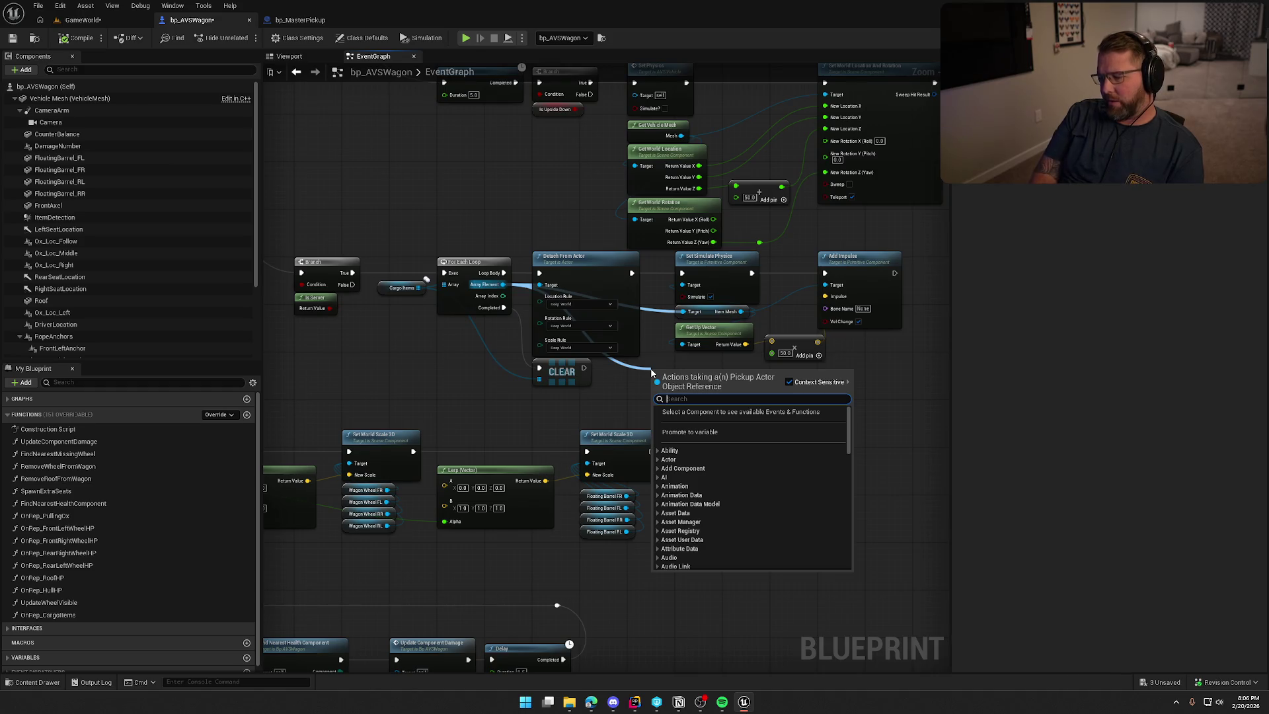
type("throw")
key("Return")
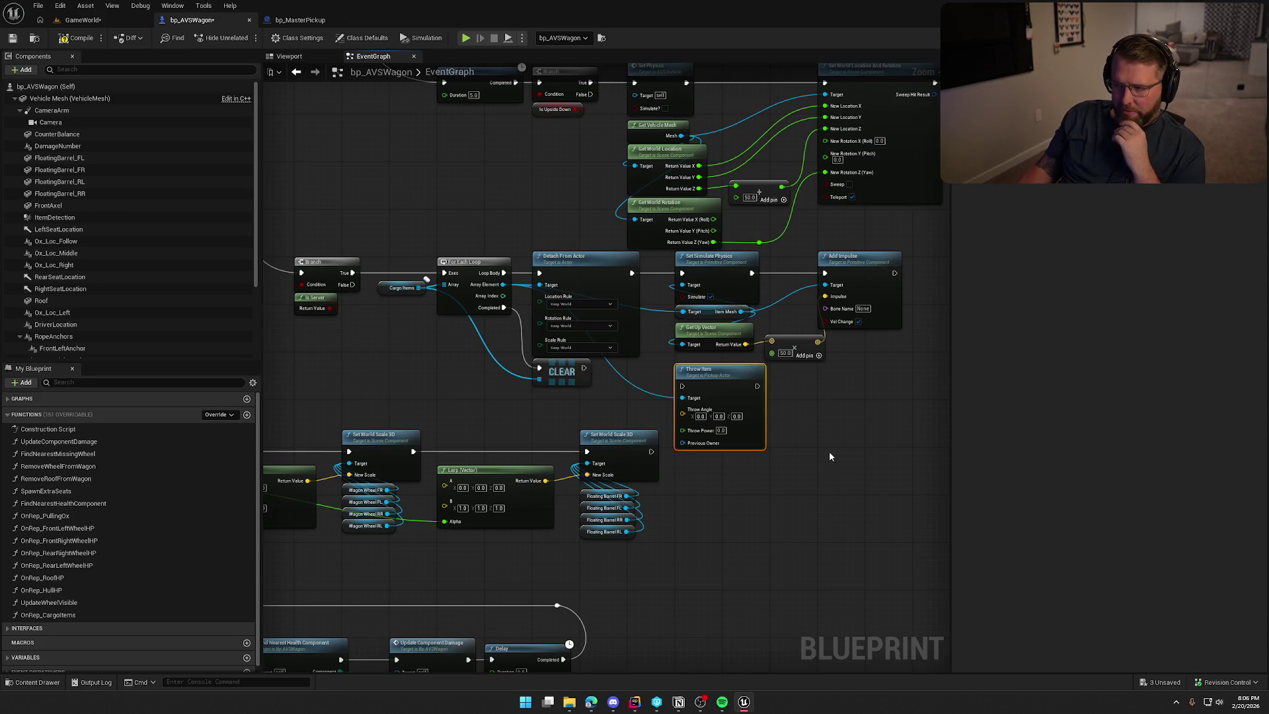
double_click(714, 378)
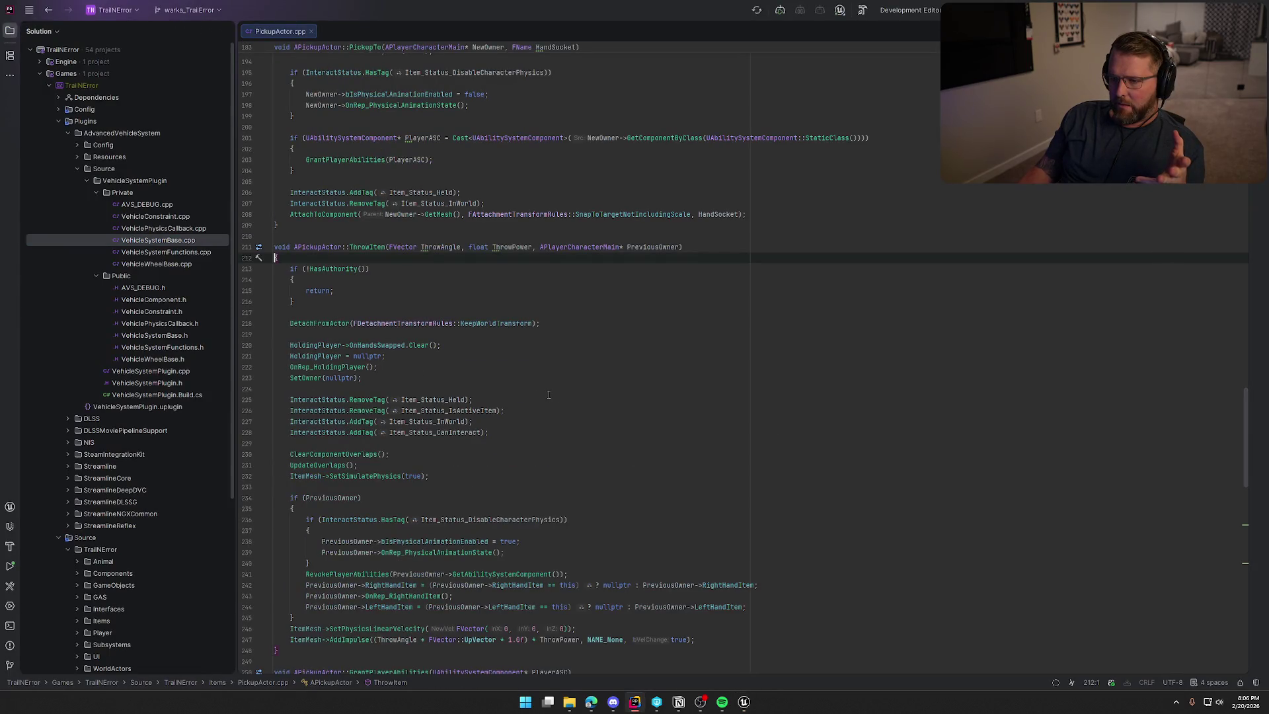
Leave the ThrowItem code in Rider and bring bp_AVSWagon's Event Graph back in Unreal Editor
scroll(548, 395, "down", 3)
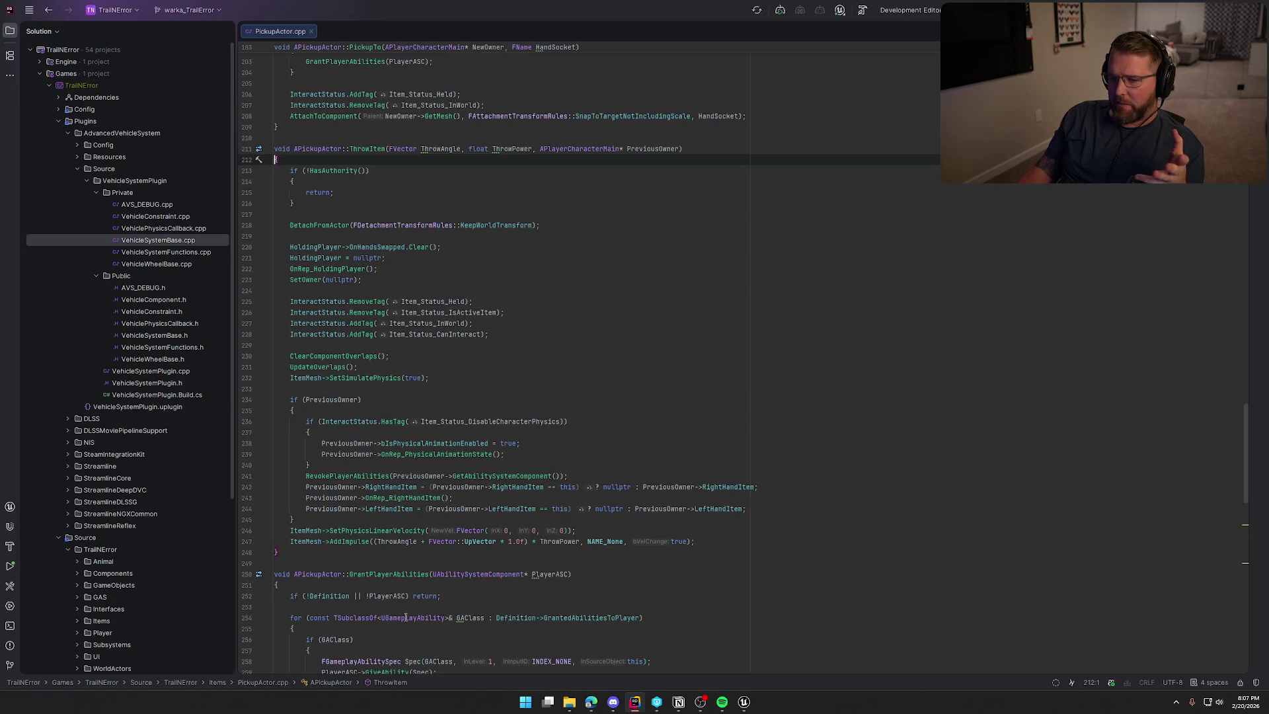
left_click(744, 701)
Delete the detach, Set Simulate Physics and Add Impulse nodes and move Throw Item beside For Each Loop
scroll(799, 516, "up", 2)
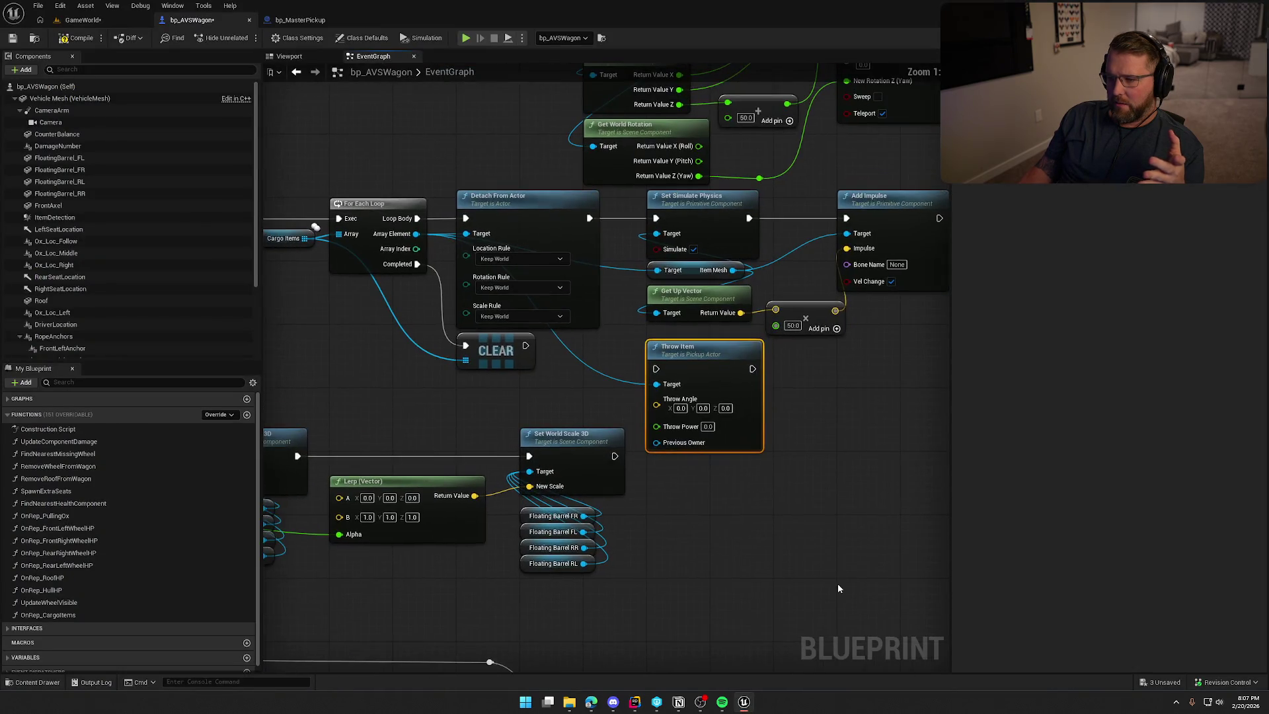
left_click_drag(808, 487, 782, 528)
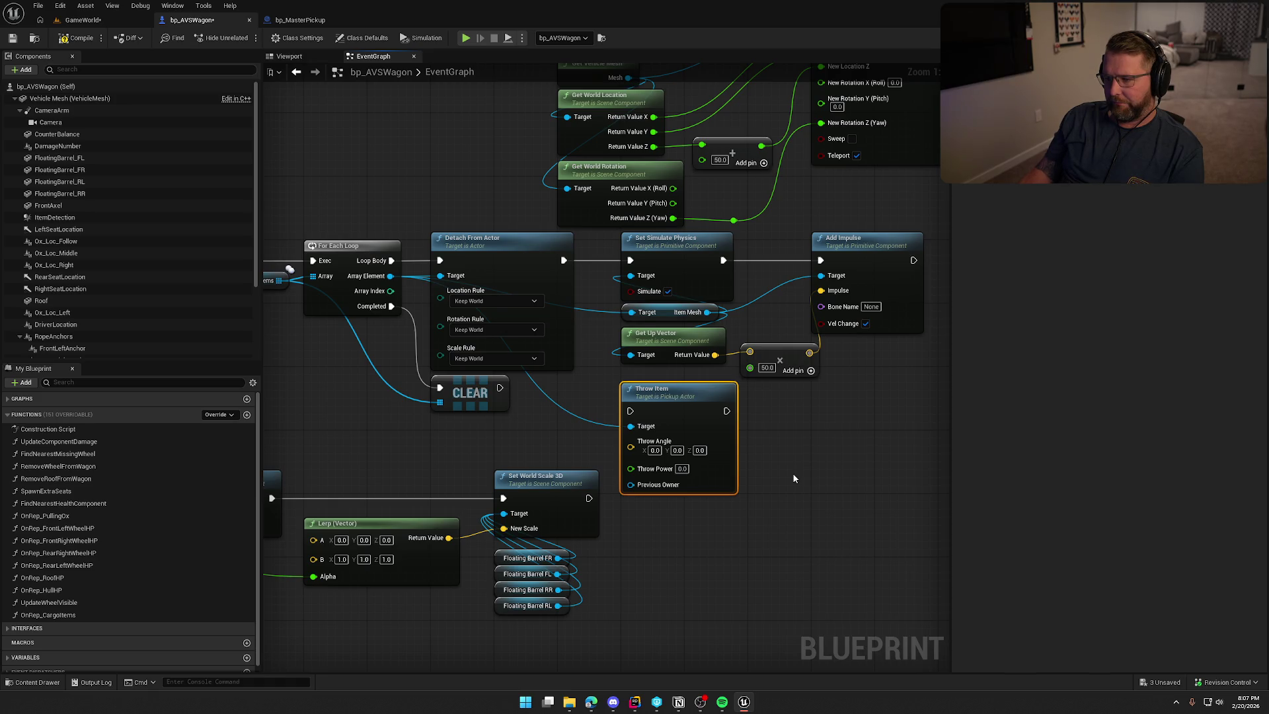
mouse_move(863, 376)
left_mouse_down()
mouse_move(736, 281)
mouse_move(426, 231)
left_mouse_up()
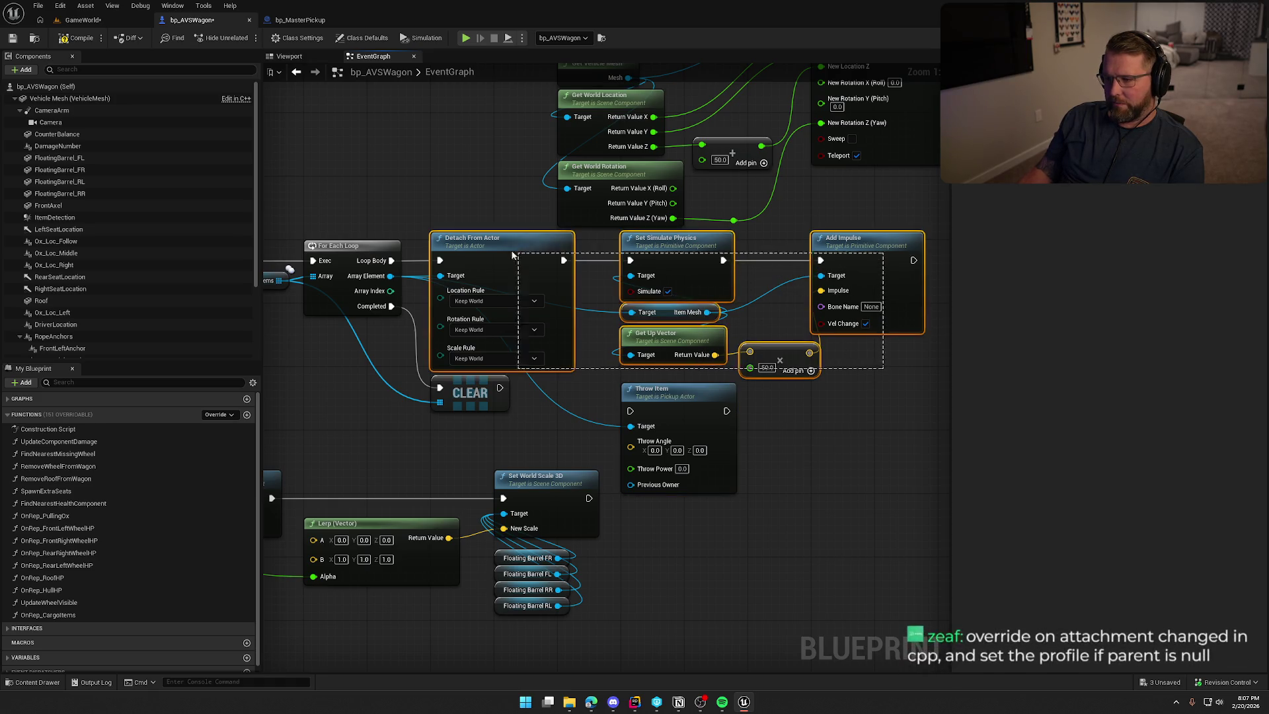
key("Delete")
left_click_drag(657, 384, 460, 239)
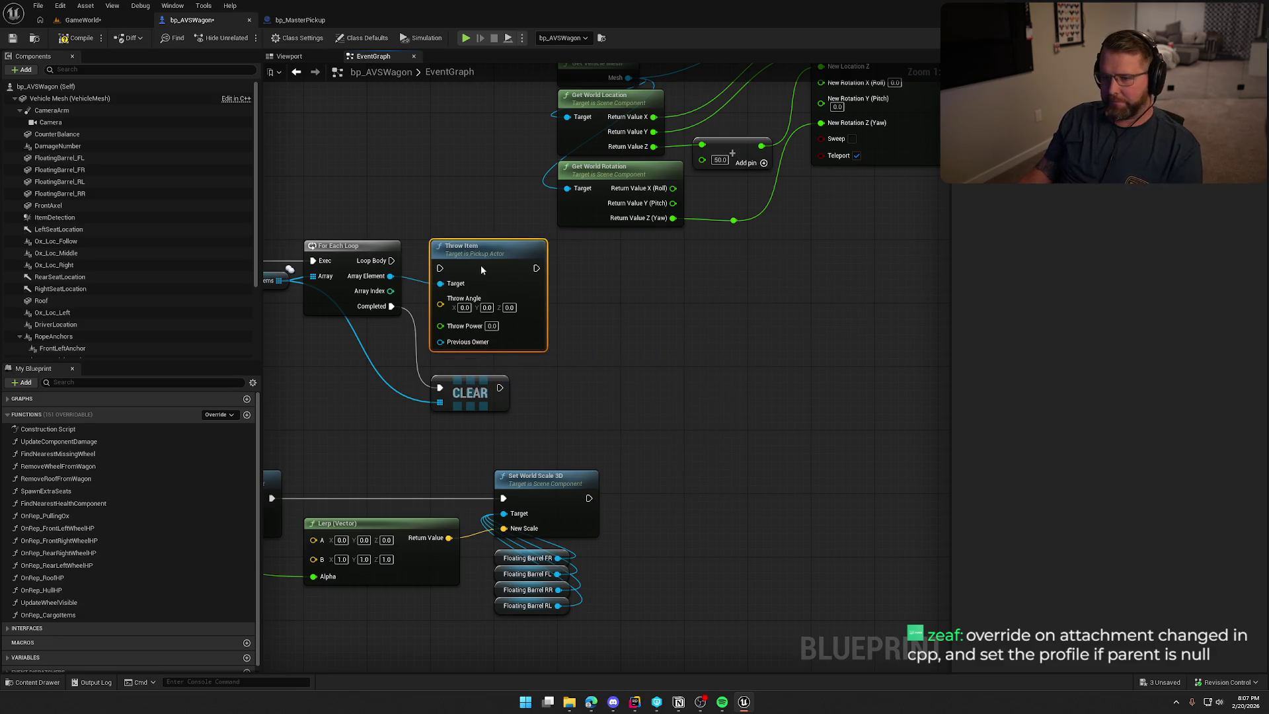
Align Throw Item in the cargo loop and open its ThrowItem C++ source
mouse_move(519, 315)
left_mouse_down()
mouse_move(631, 396)
mouse_move(744, 443)
left_mouse_up()
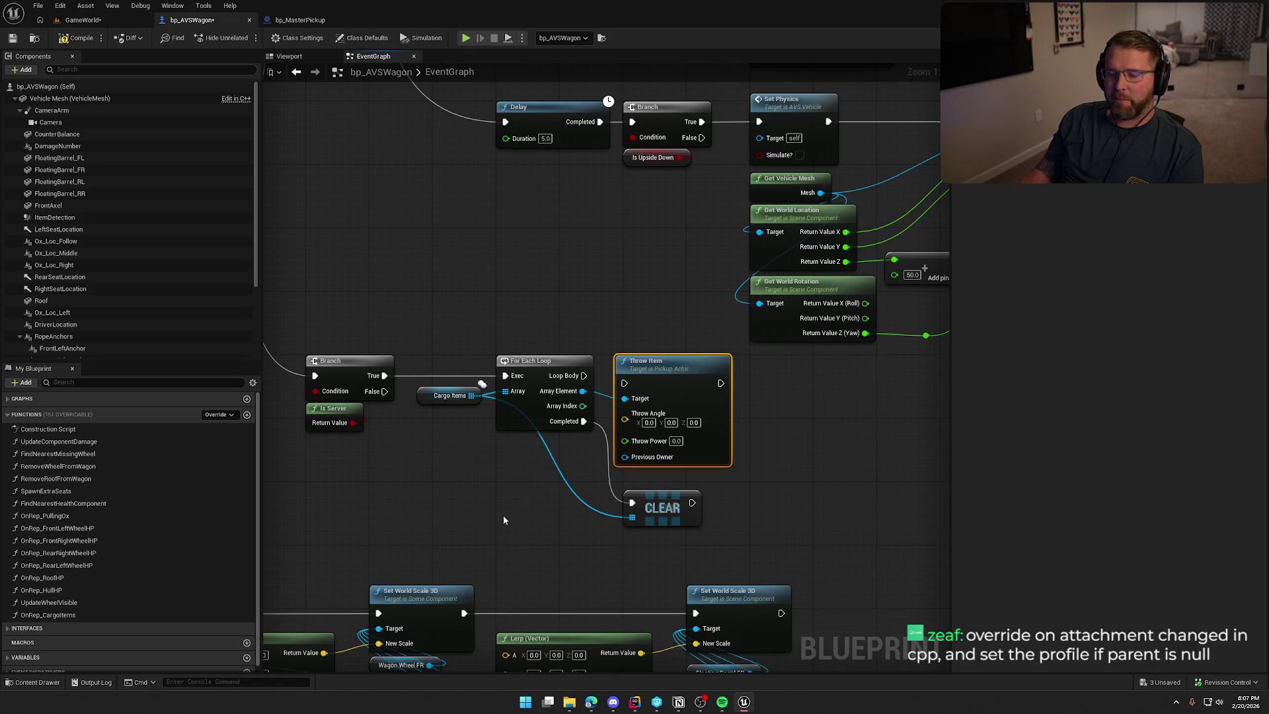
left_click_drag(643, 378, 650, 371)
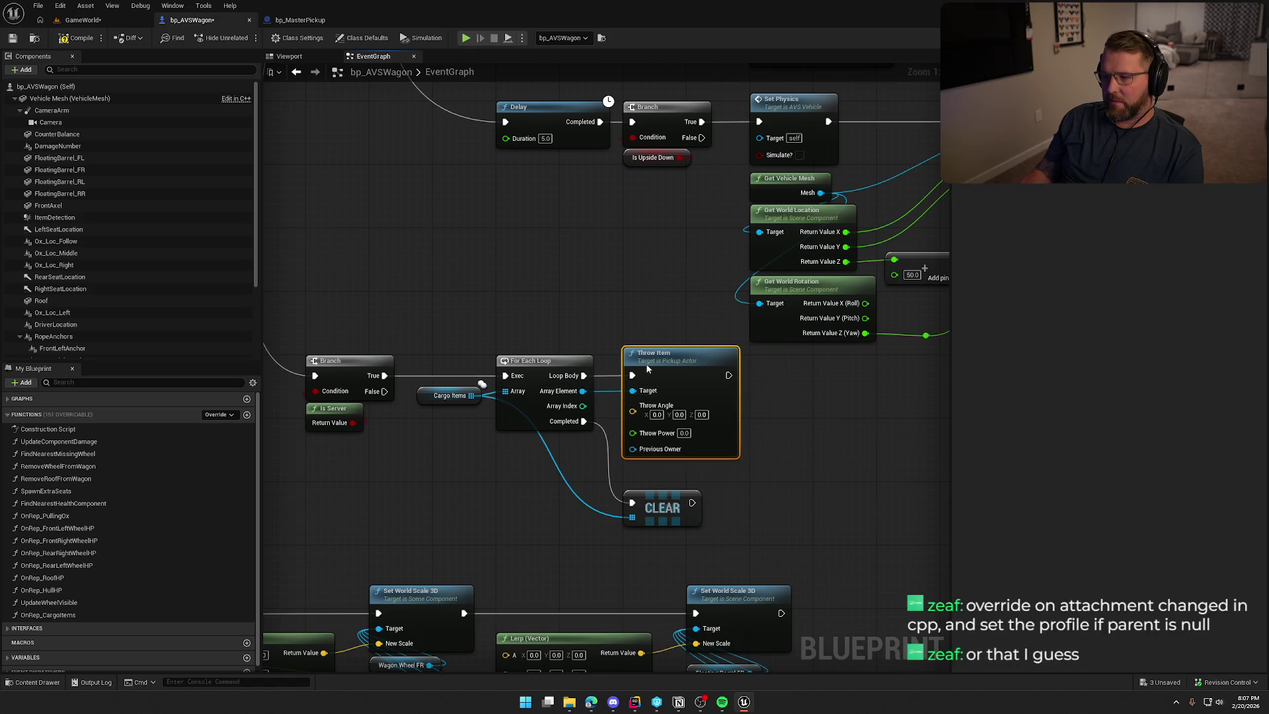
left_click(803, 462)
left_click_drag(805, 502, 795, 460)
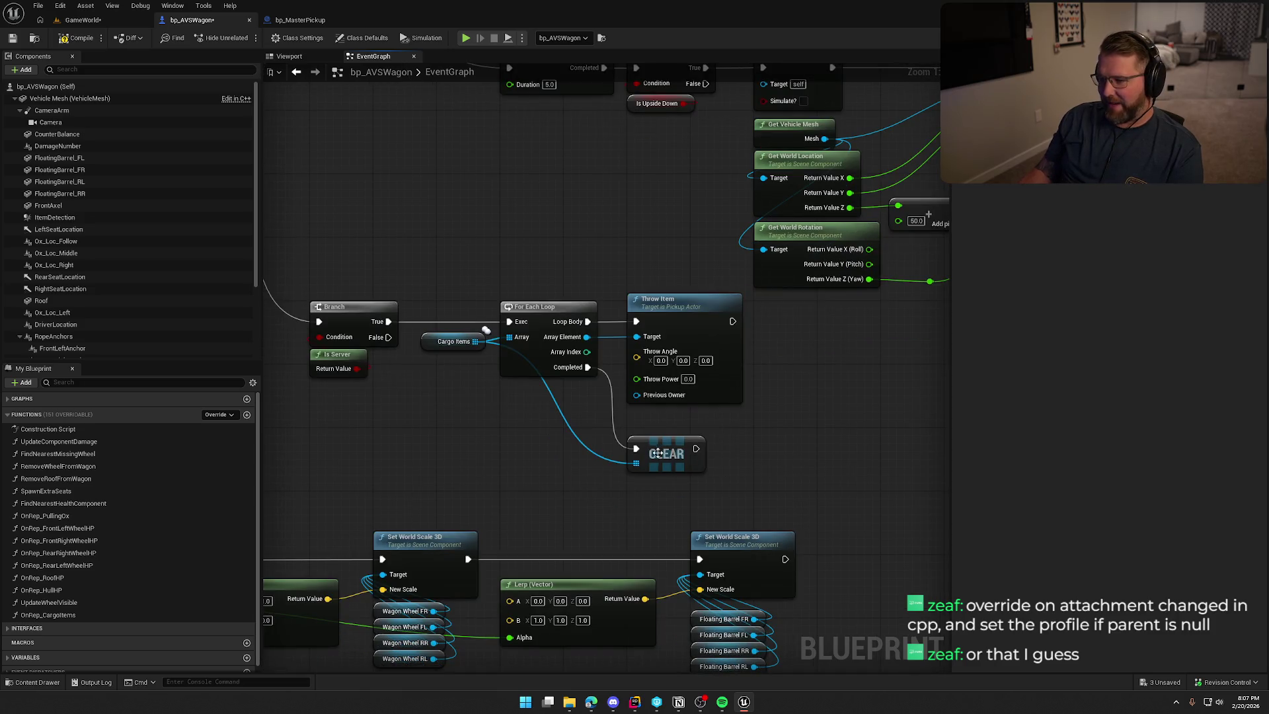
left_click(659, 429)
left_click(783, 403)
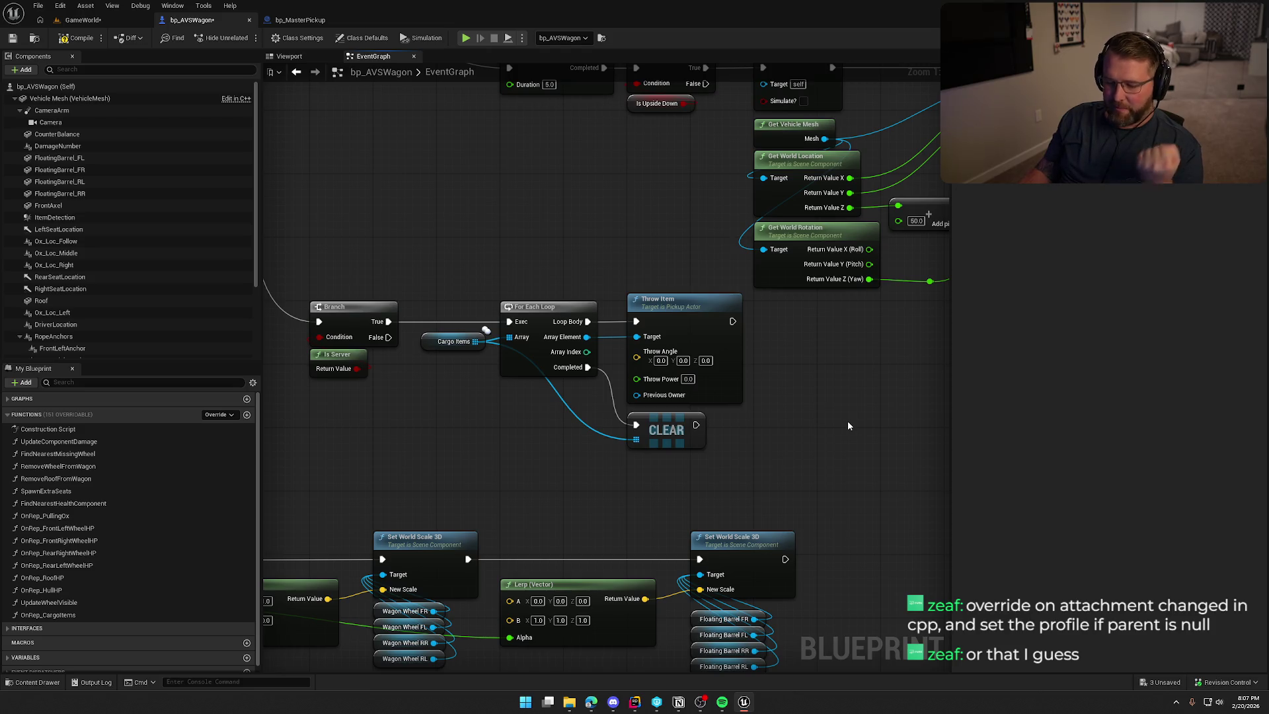
left_click(669, 307)
left_click(818, 390)
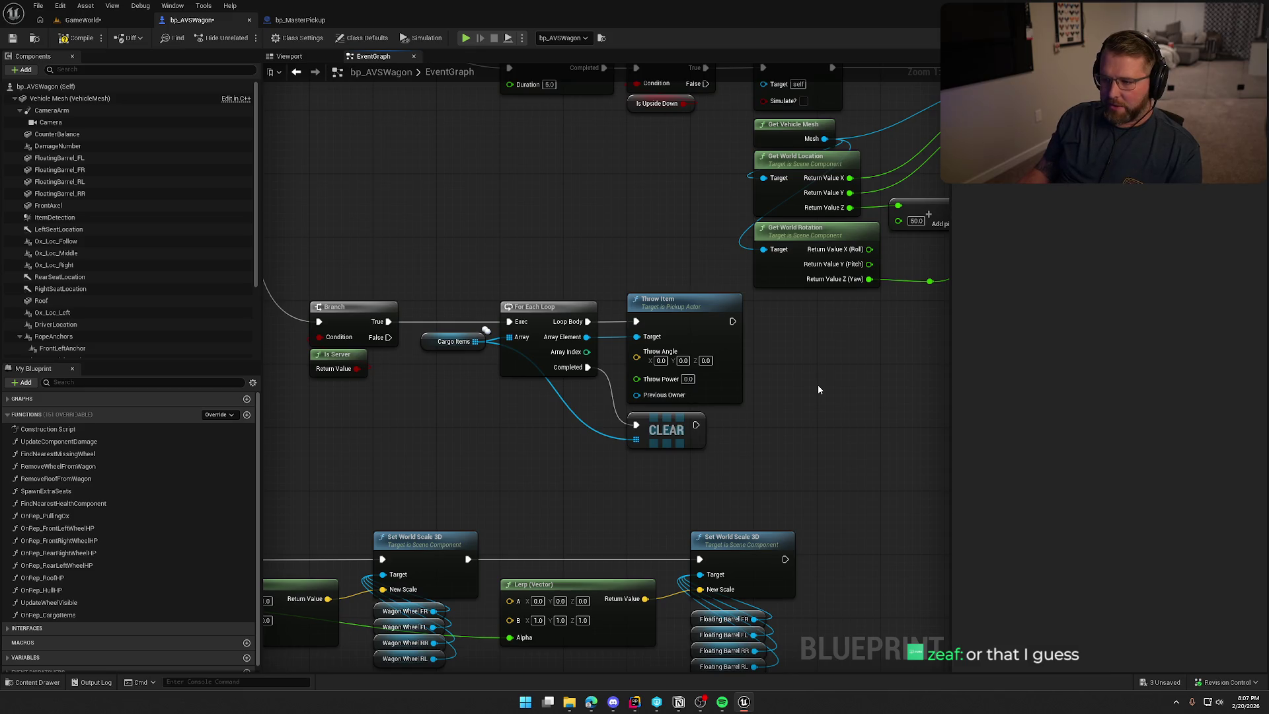
double_click(661, 302)
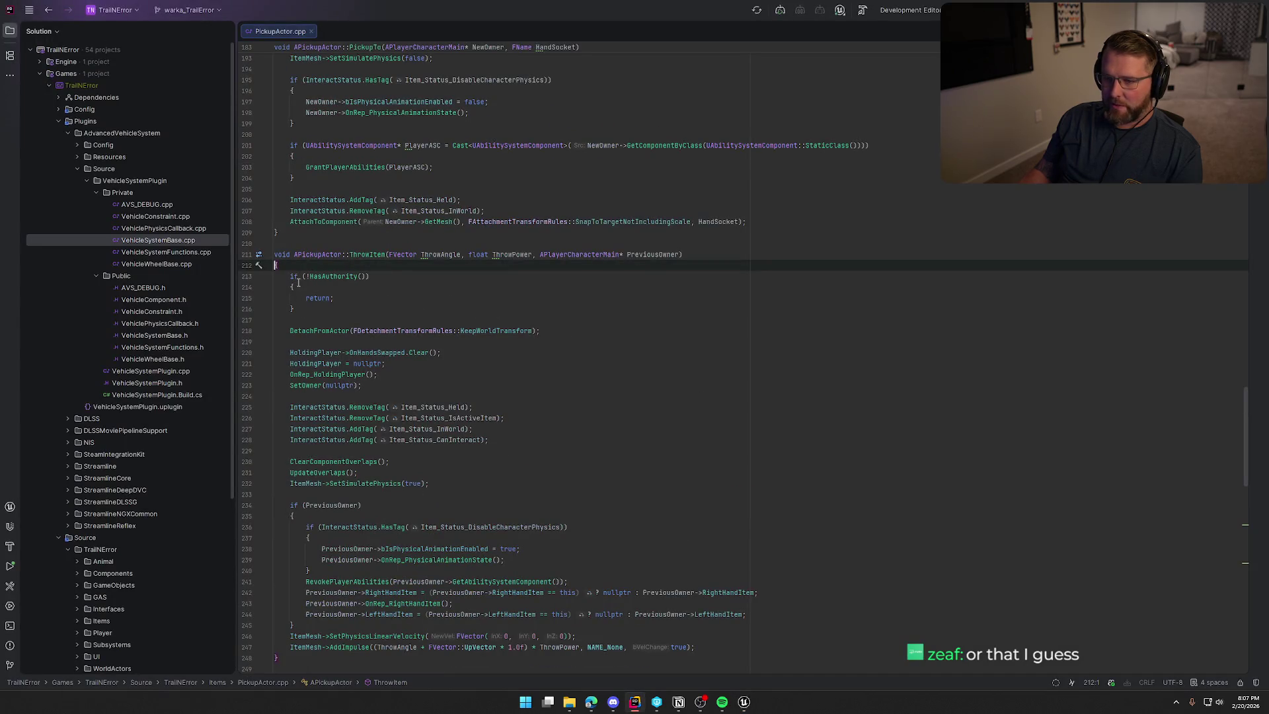
scroll(530, 229, "down", 3)
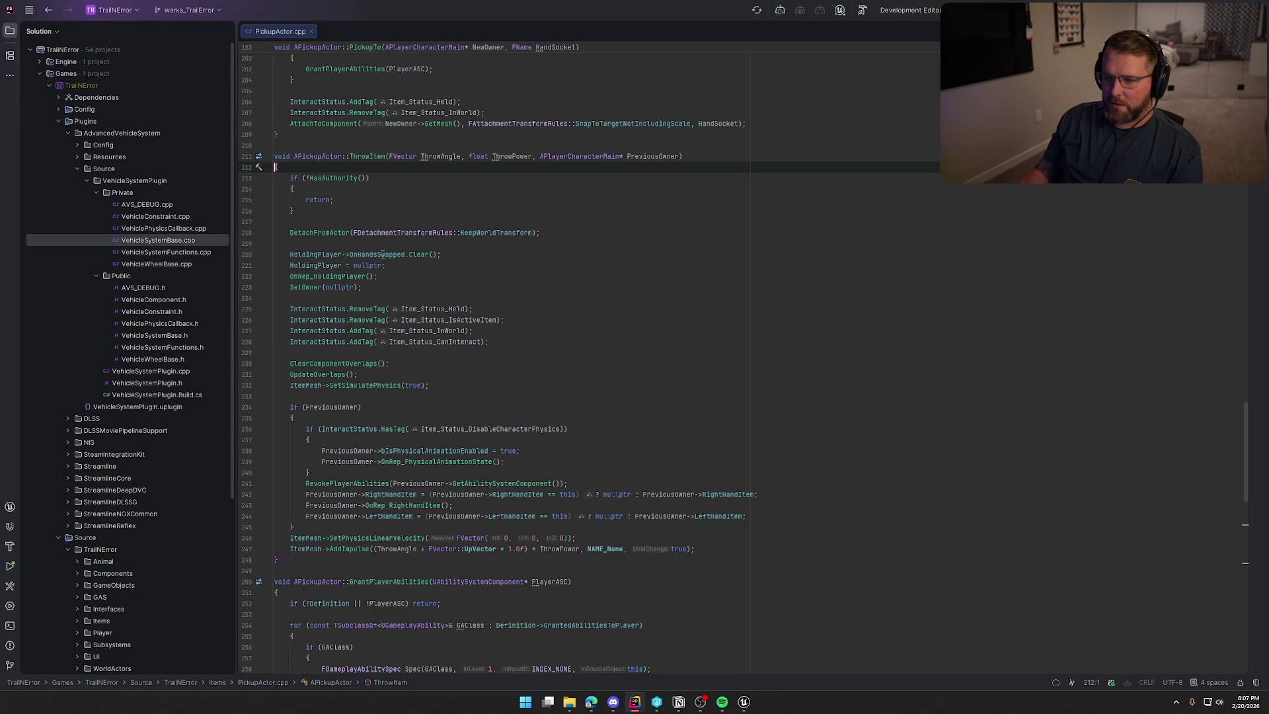
mouse_move(383, 255)
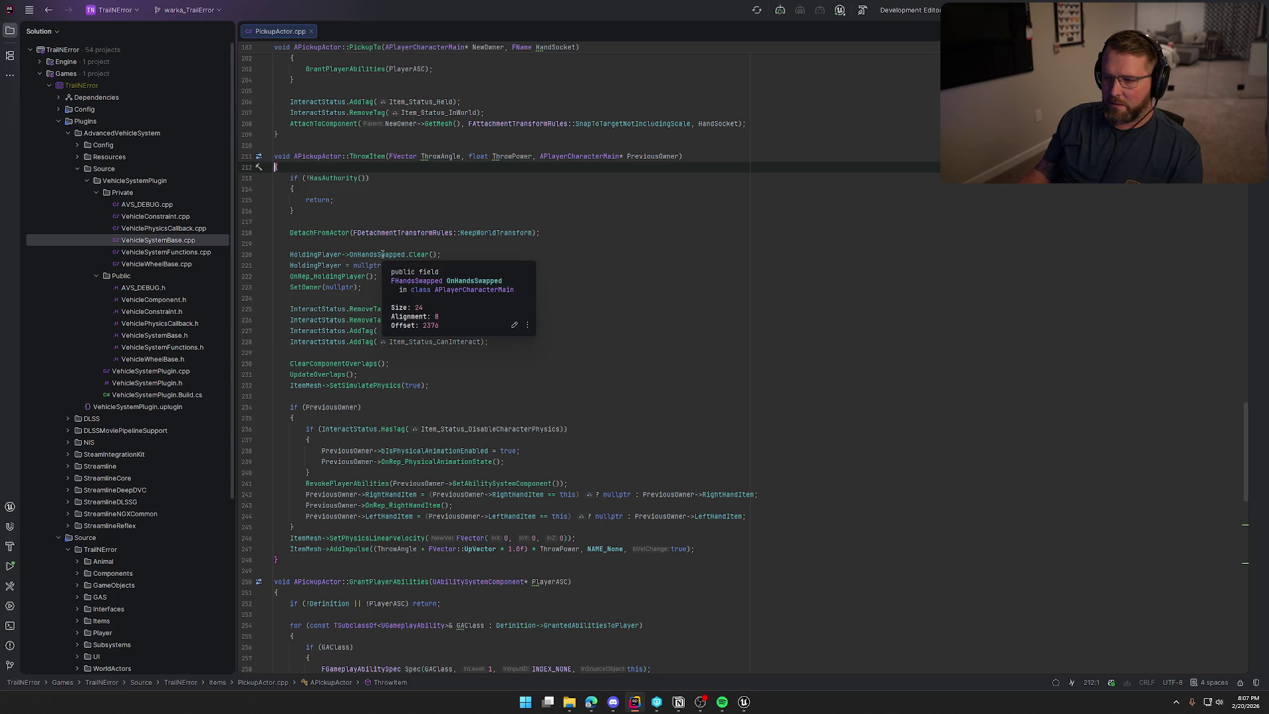
left_click(383, 254)
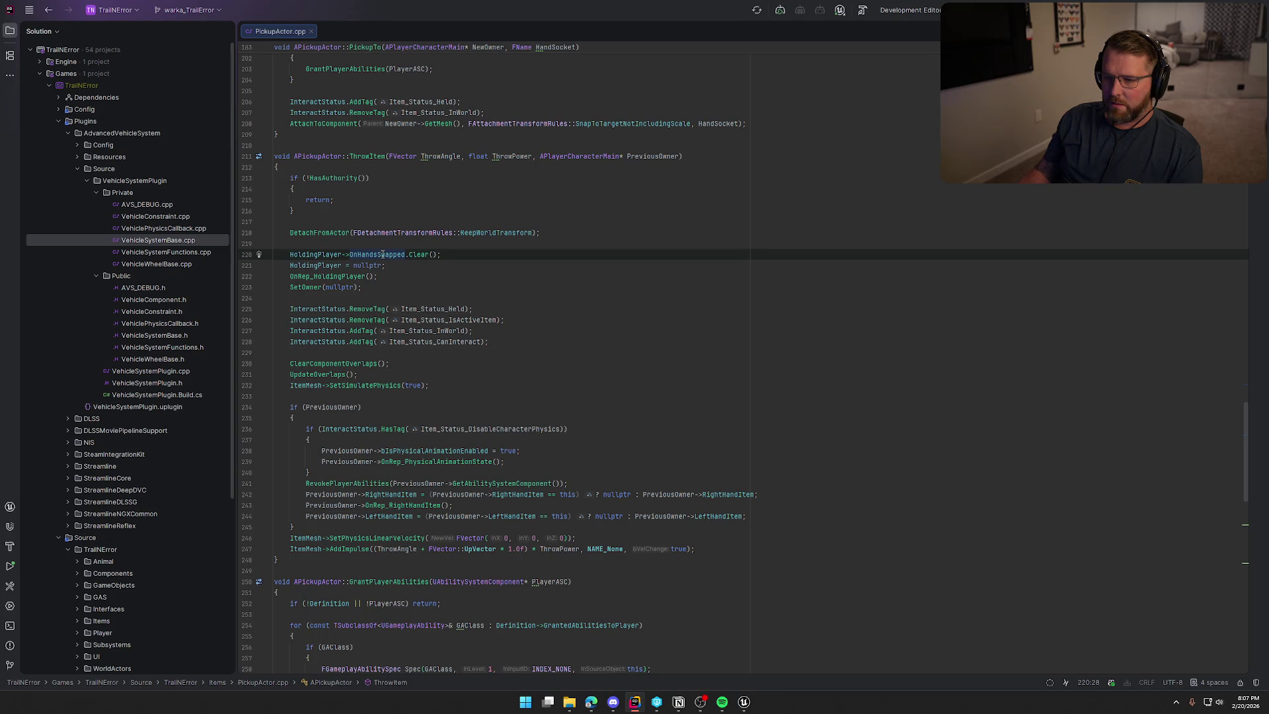
left_click(474, 265)
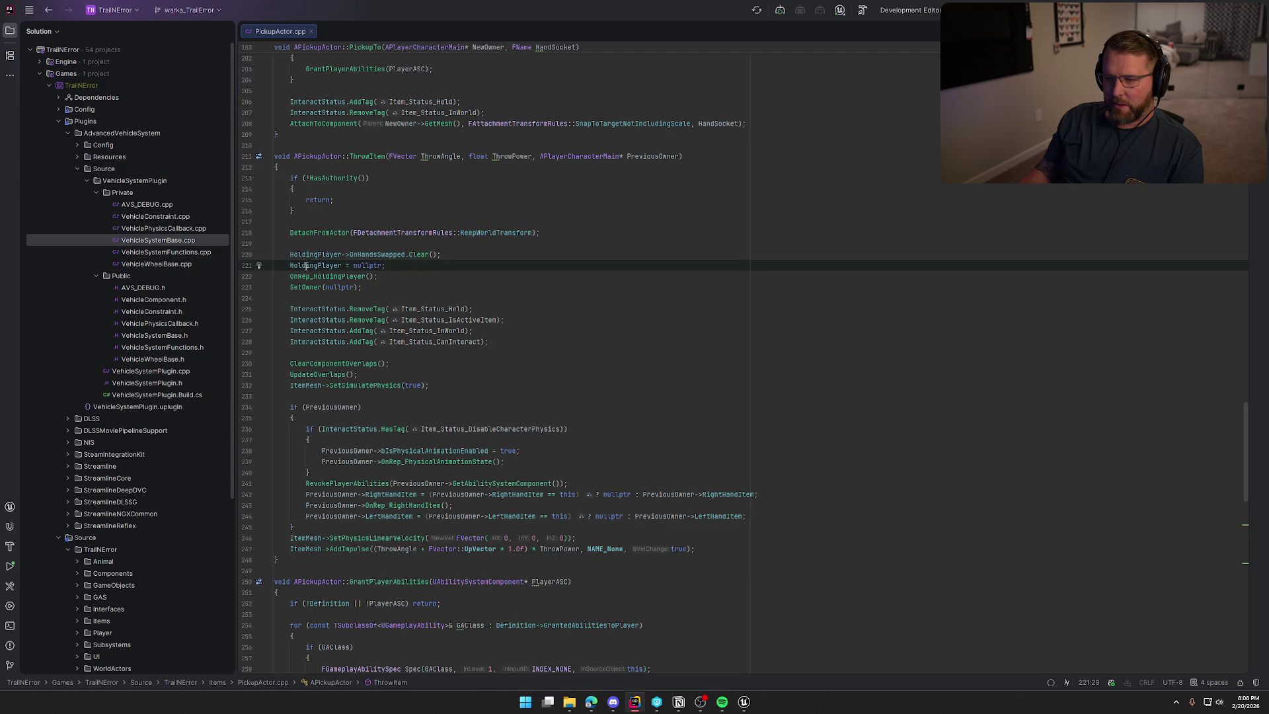
left_click(327, 276)
key("F12")
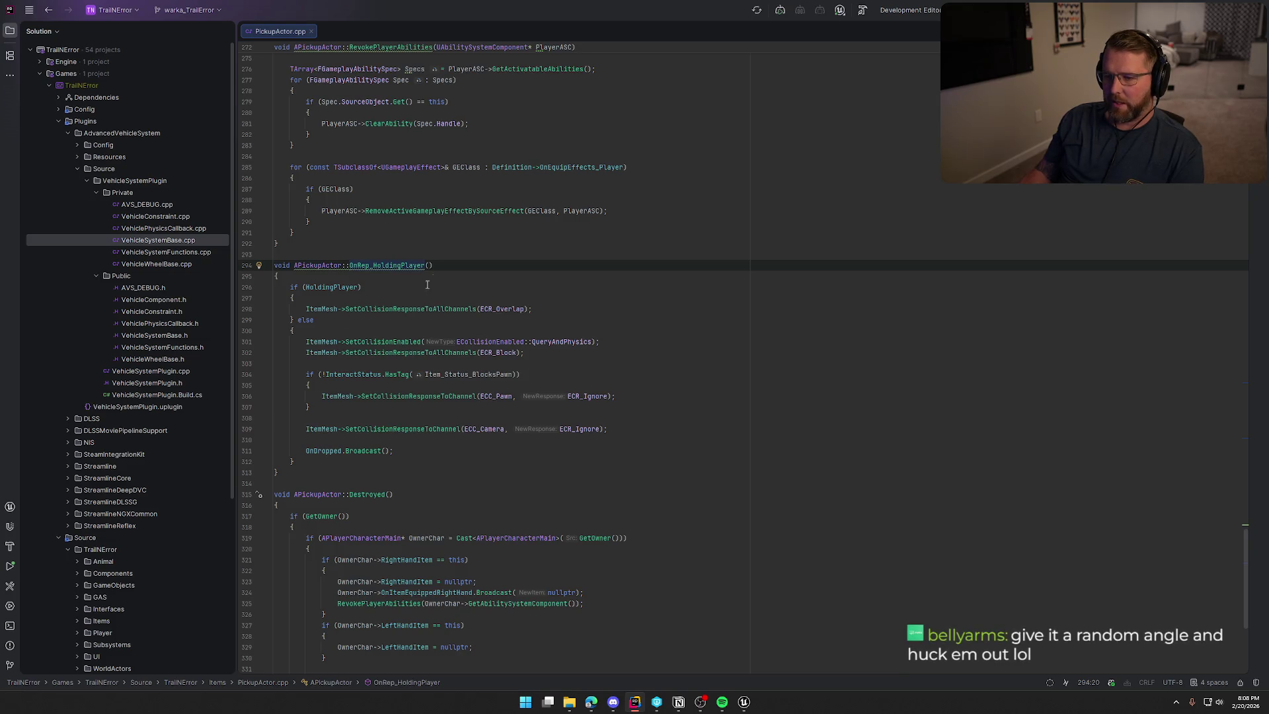
scroll(446, 462, "up", 15)
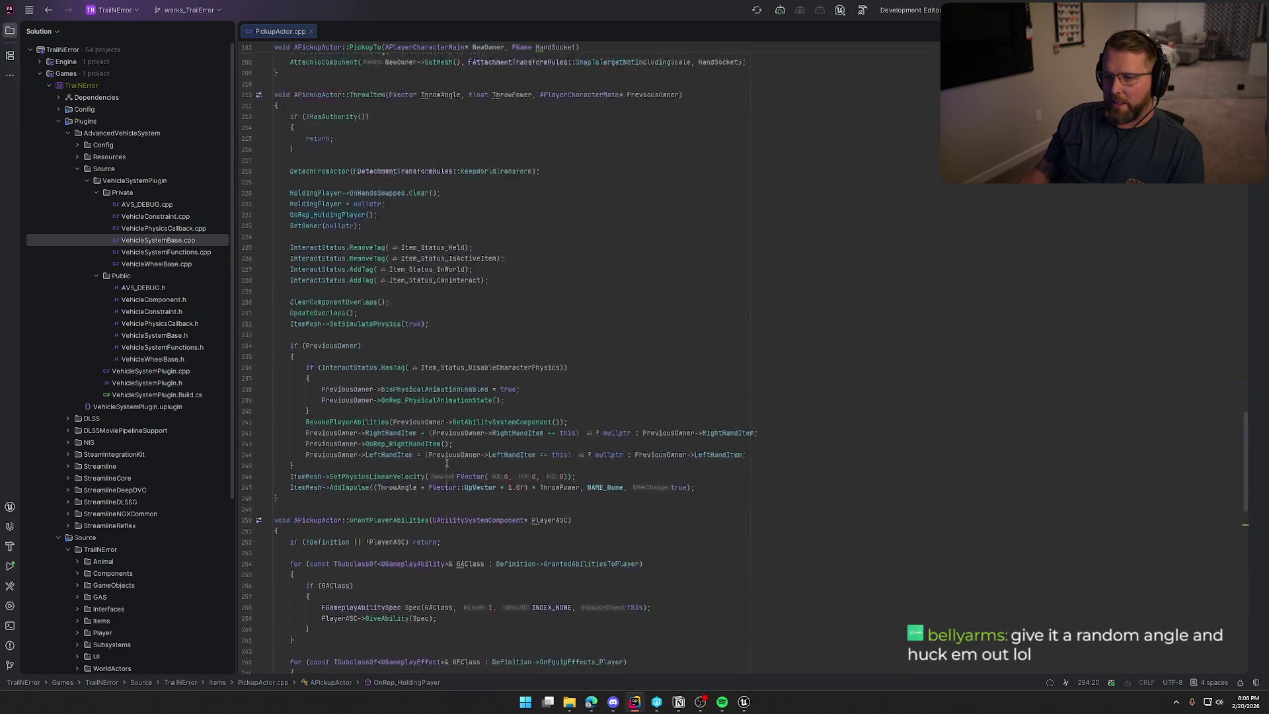
scroll(446, 463, "down", 1)
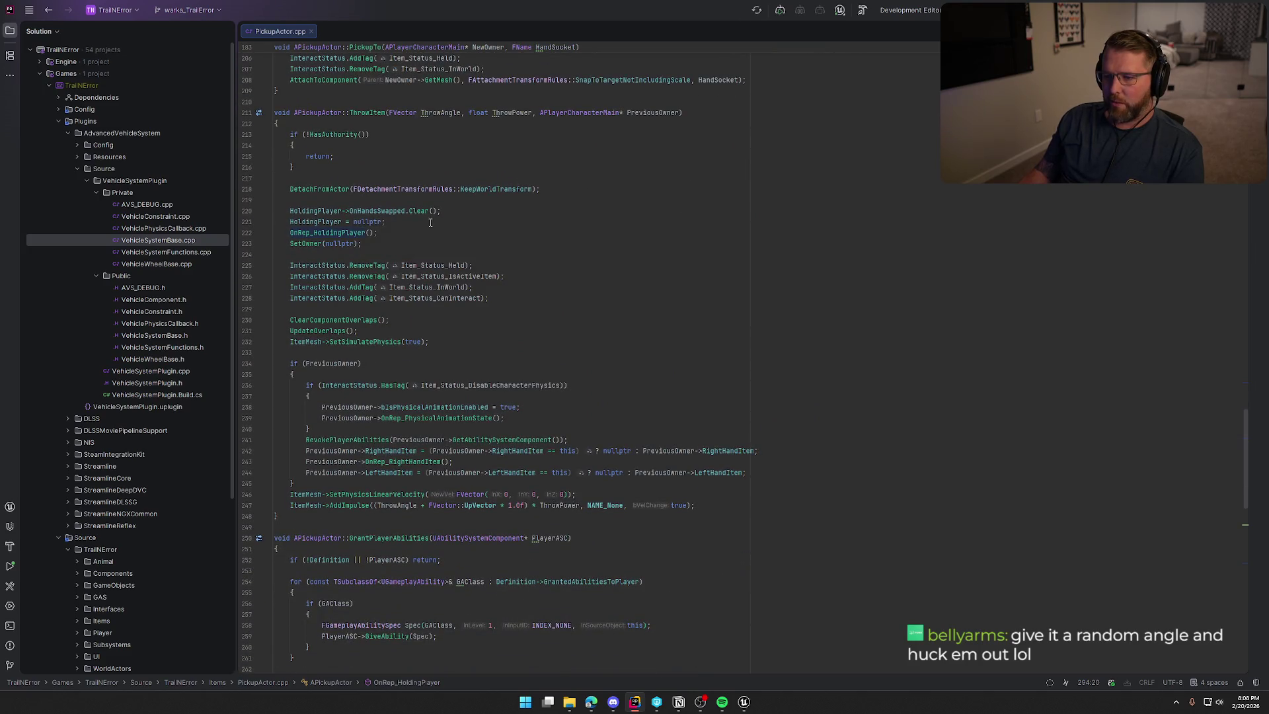
left_click(389, 223)
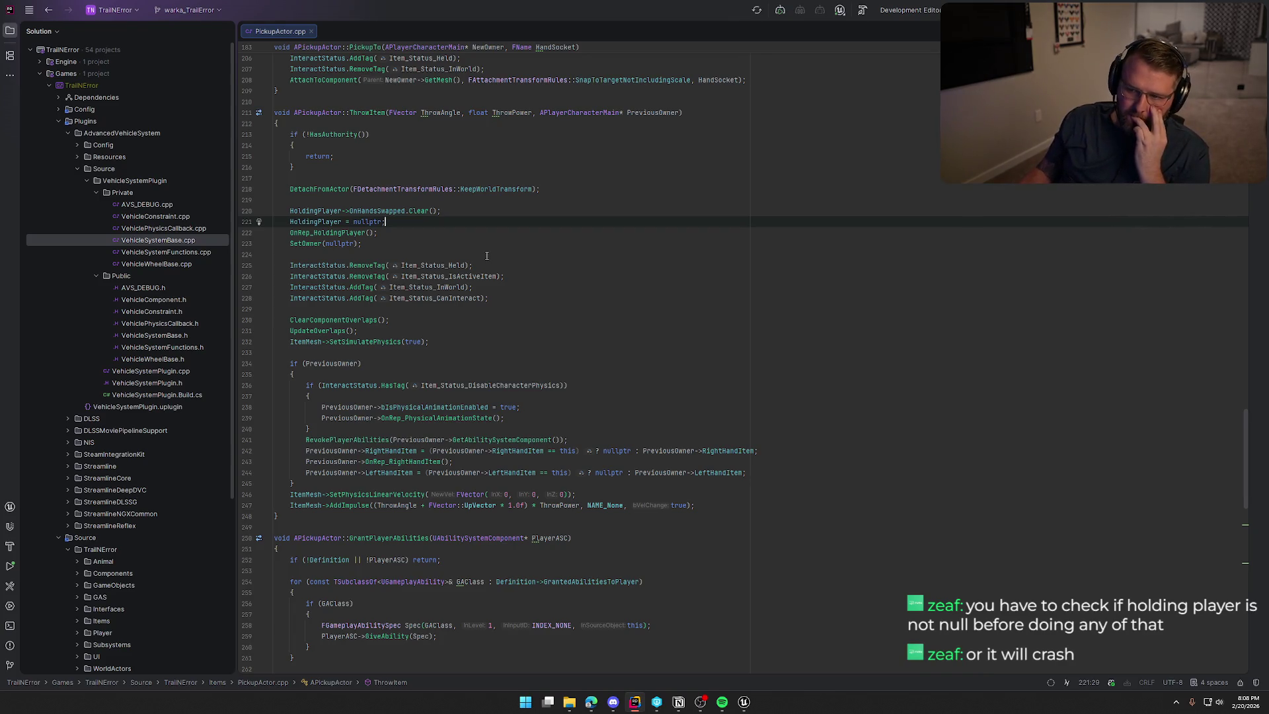
key("ctrl+w")
key("ctrl+w")
key("ctrl+w")
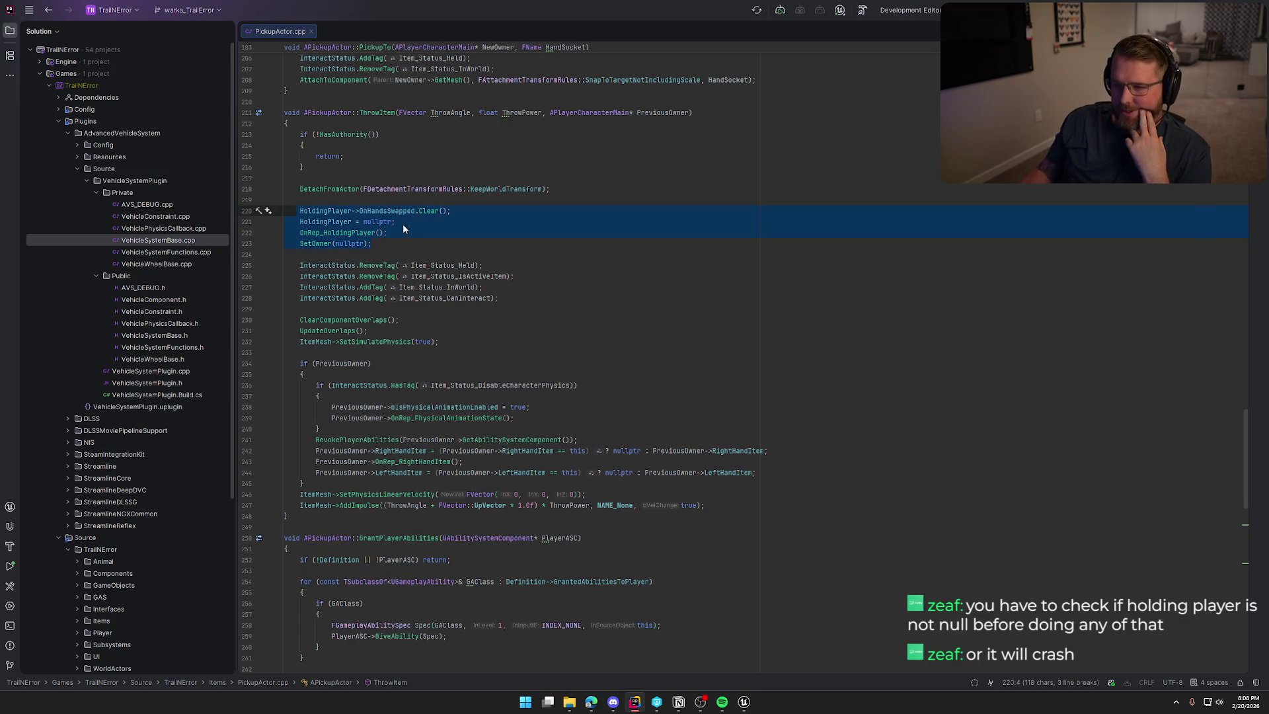
Look up the OnRep_HoldingPlayer definition, then return to its call in ThrowItem
left_click(402, 247)
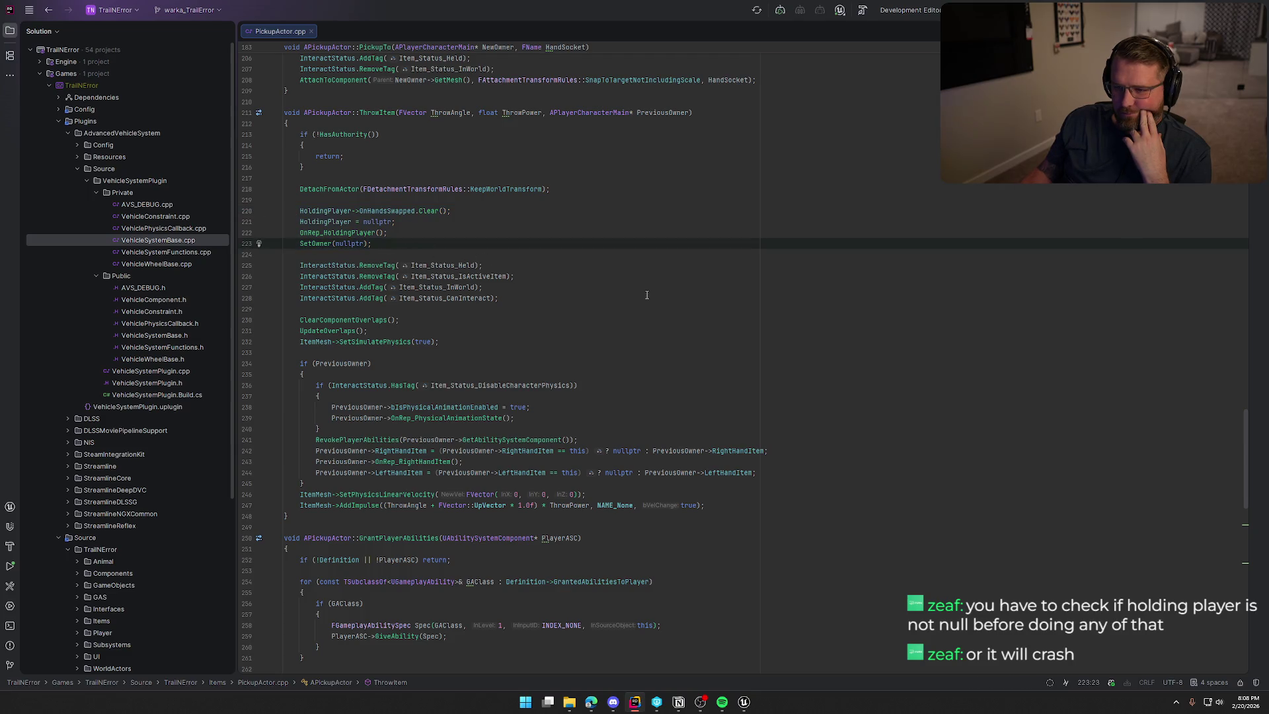
left_click(356, 234)
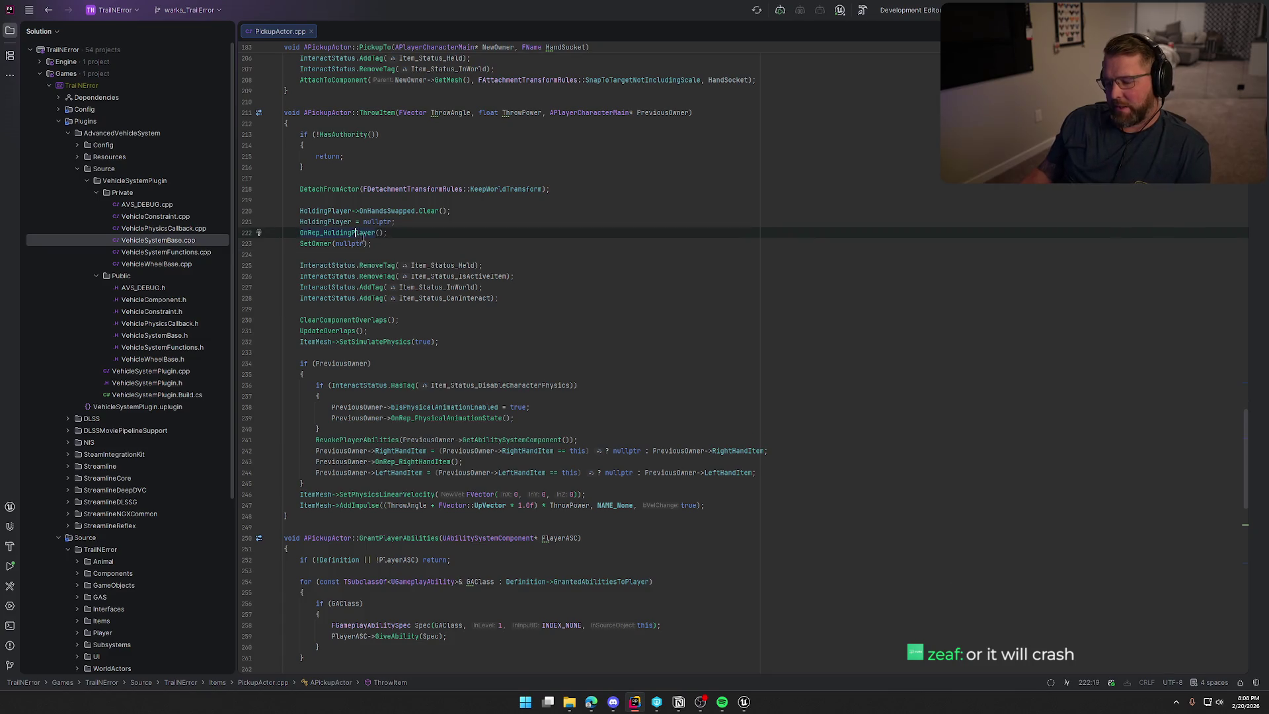
left_click(356, 234, "ctrl")
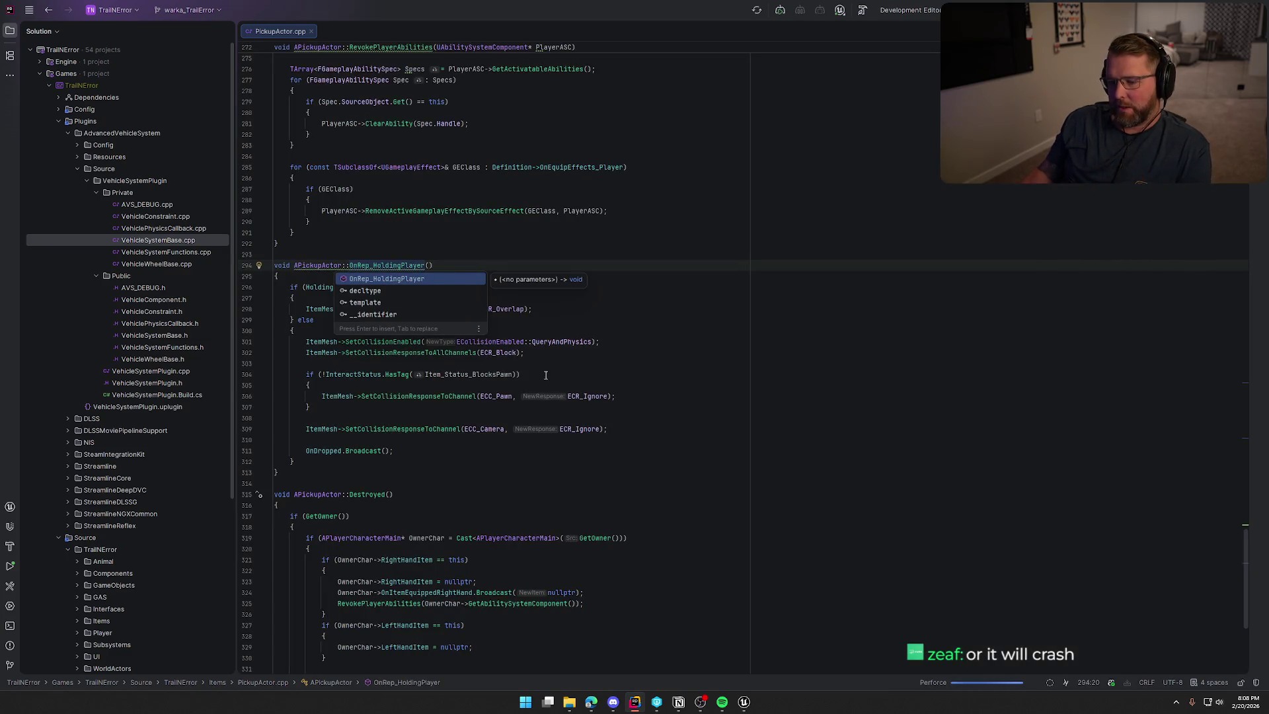
key("Escape")
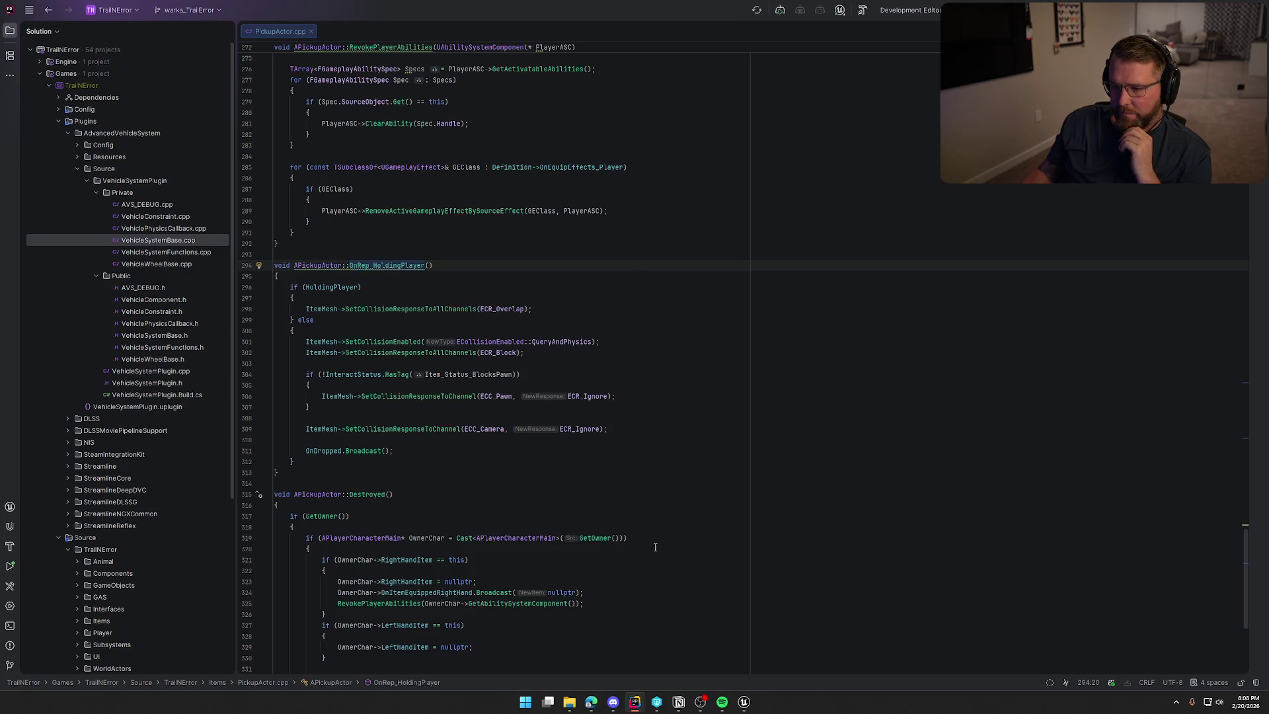
scroll(510, 451, "up", 15)
scroll(509, 450, "up", 4)
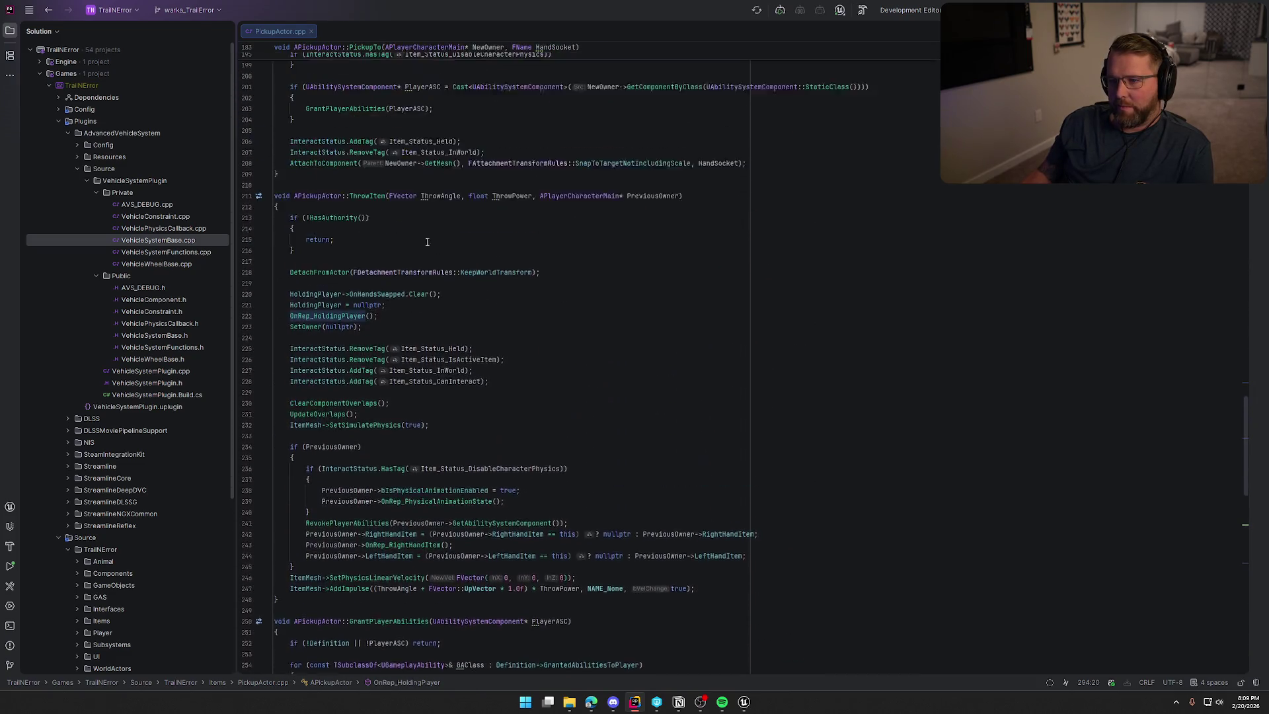
left_click(377, 201)
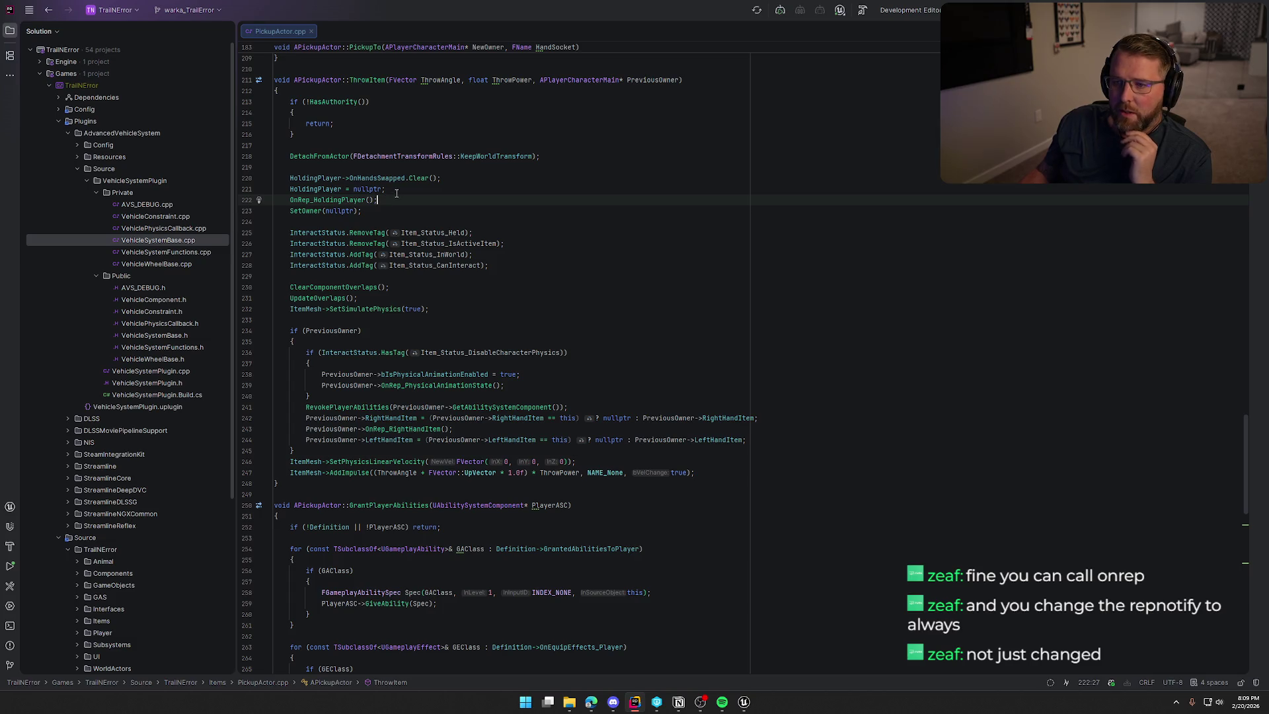
Open HoldingPlayer's declaration in PickupActor.h and add a comma after ReplicatedUsing=OnRep_HoldingPlayer
left_click(315, 190)
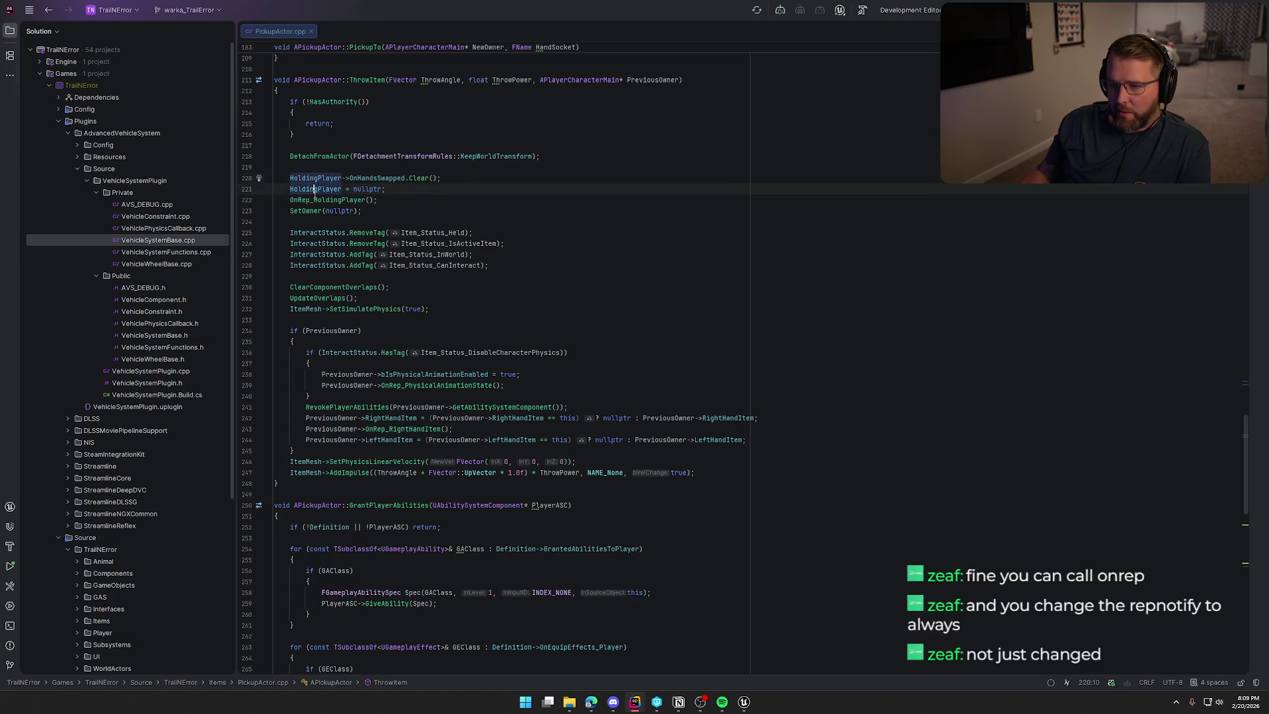
left_click(315, 190, "ctrl")
left_click(621, 246)
type(",")
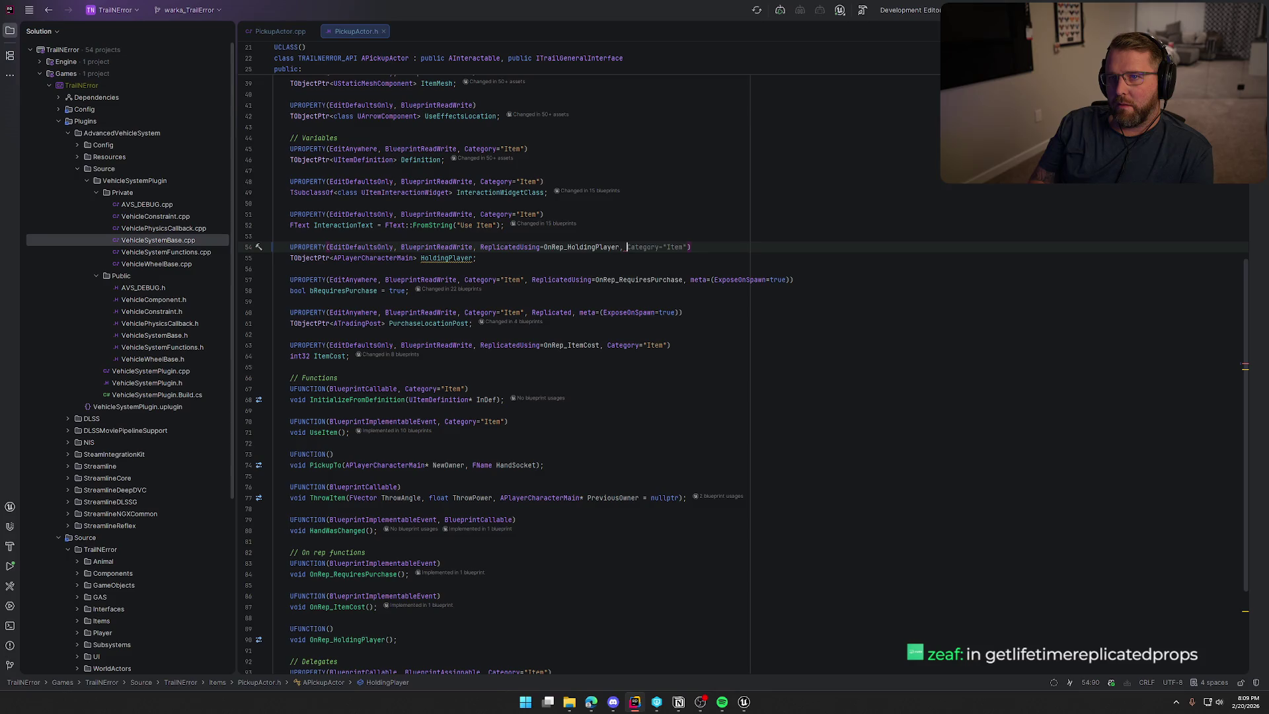
In PickupActor.cpp, append COND_OwnerOnly to the HoldingPlayer DOREPLIFETIME line
key("Left")
key("Left")
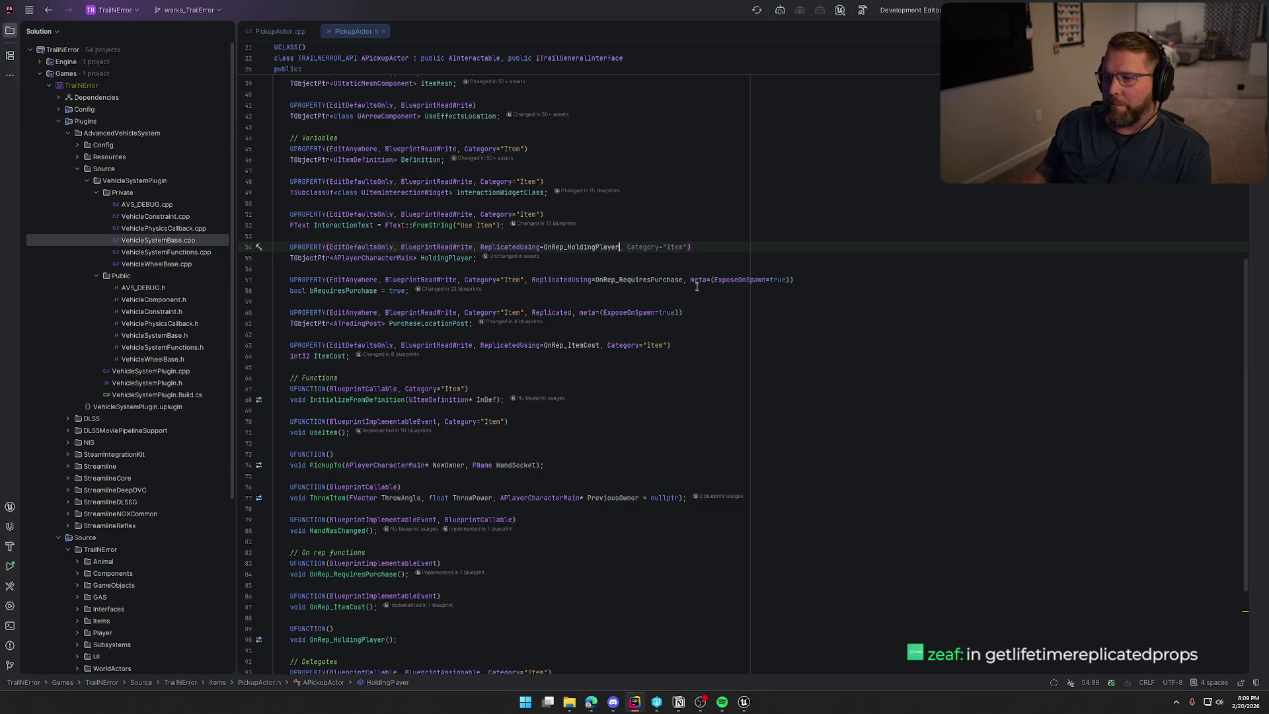
scroll(660, 317, "up", 9)
left_click(393, 266, "ctrl")
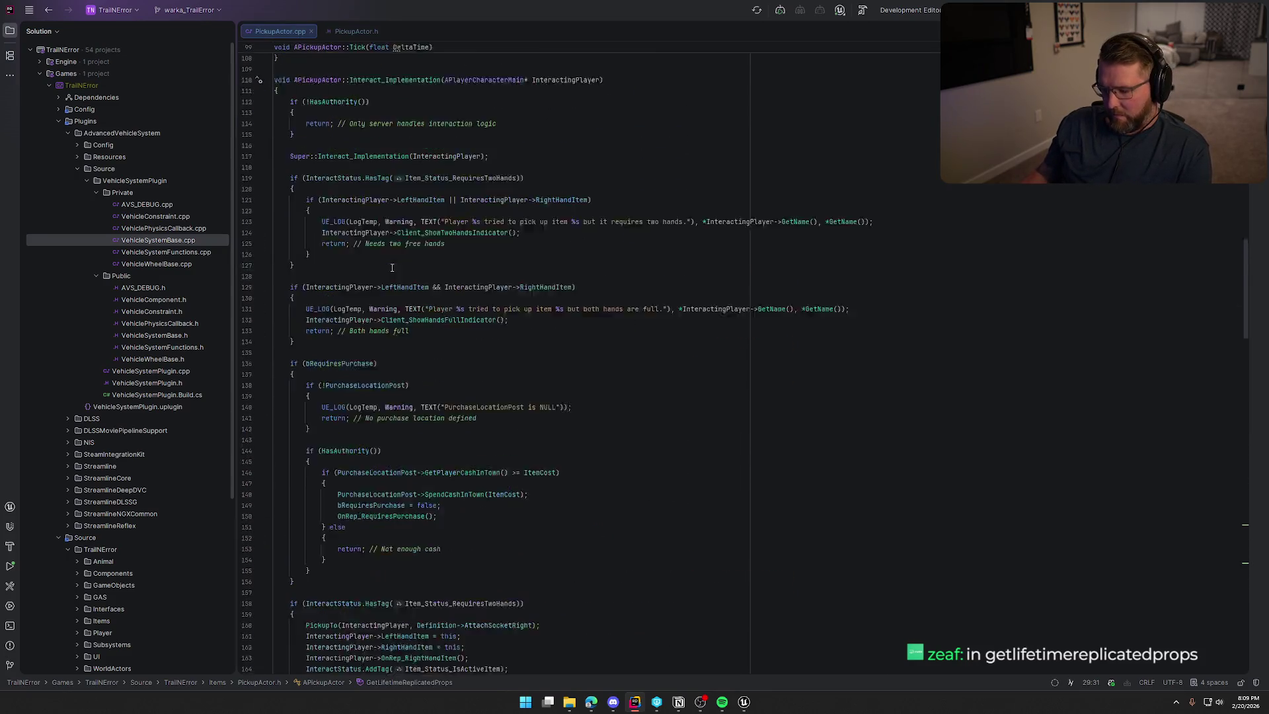
left_click(454, 341)
type(", HoldingPlayer,")
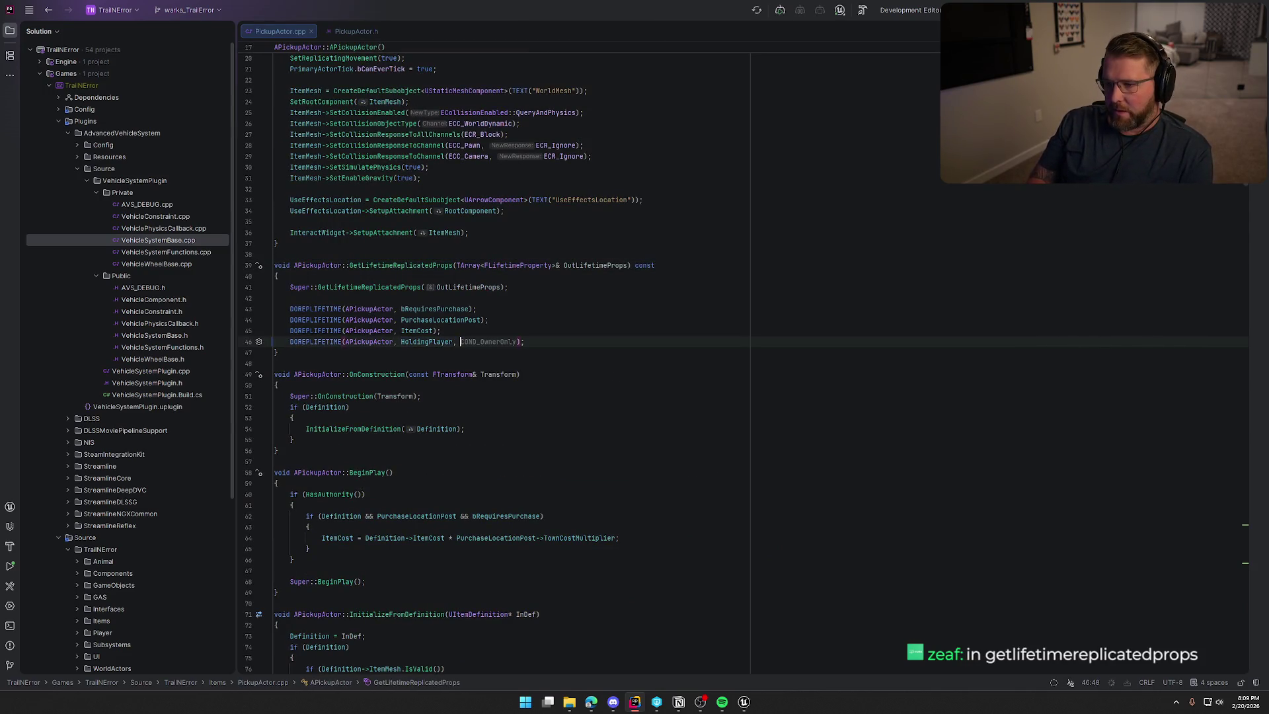
type("COND")
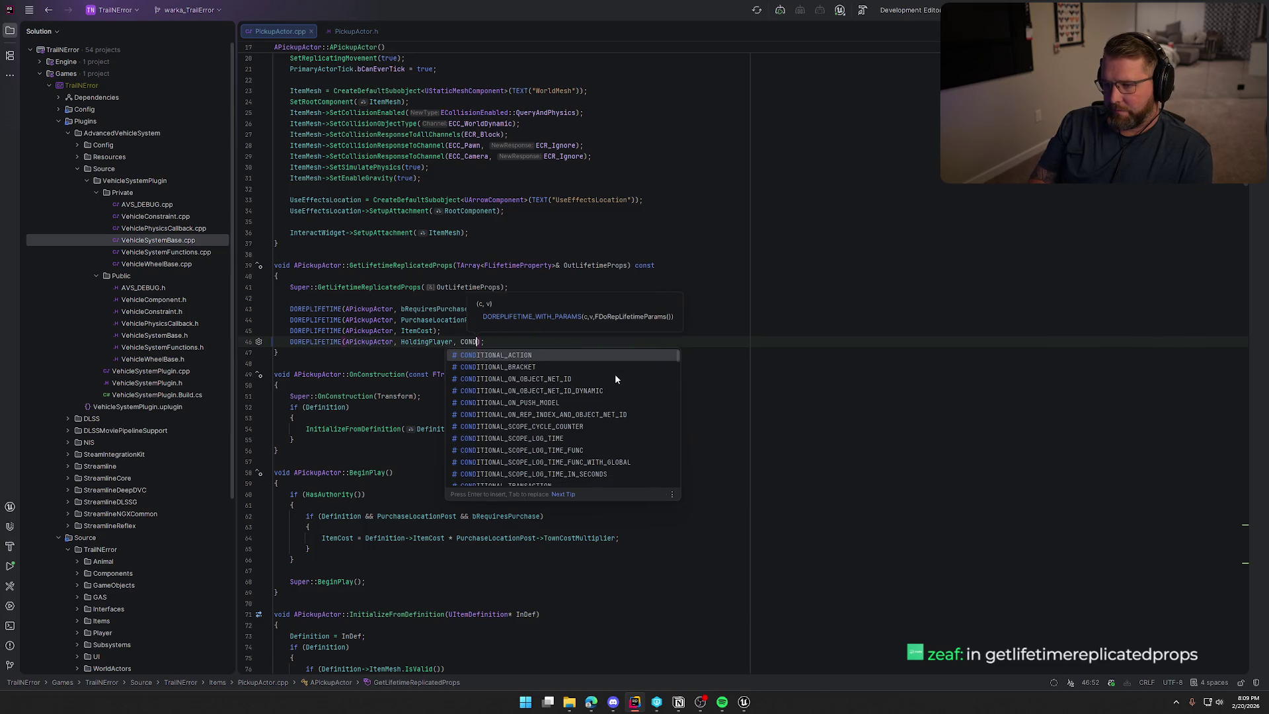
type("_A")
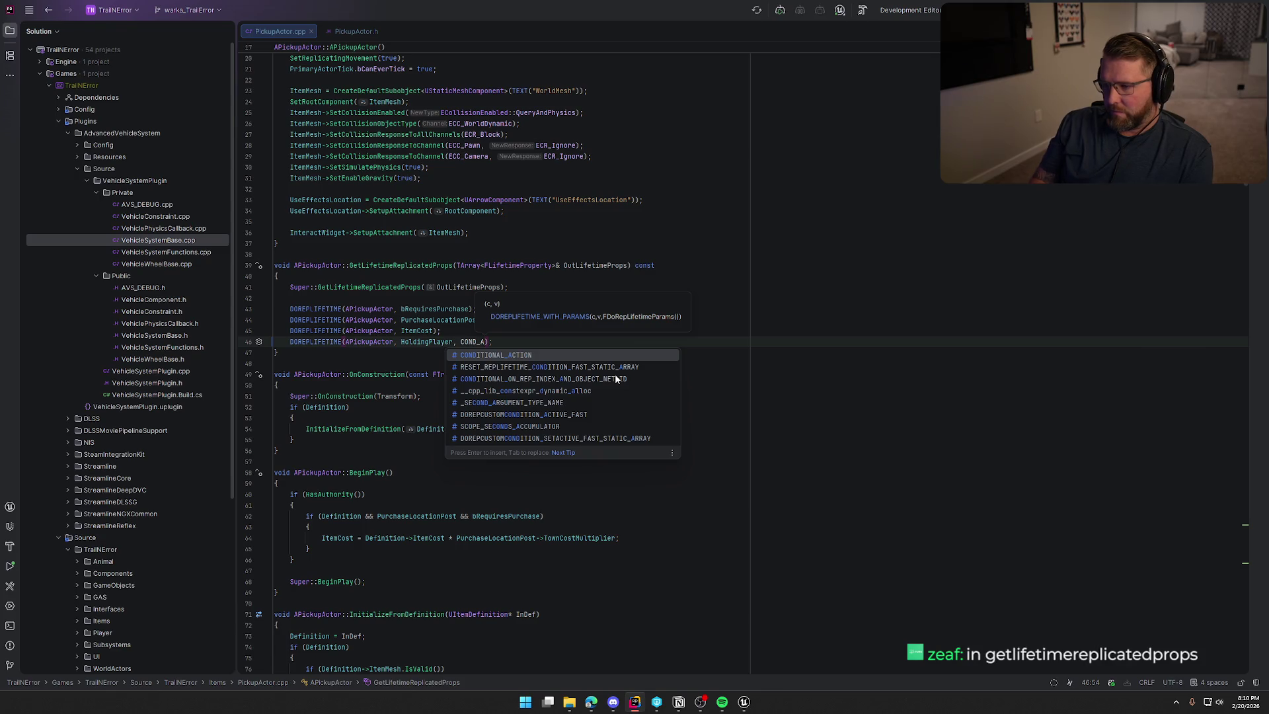
key("BackSpace")
key("BackSpace")
key("BackSpace")
key("BackSpace")
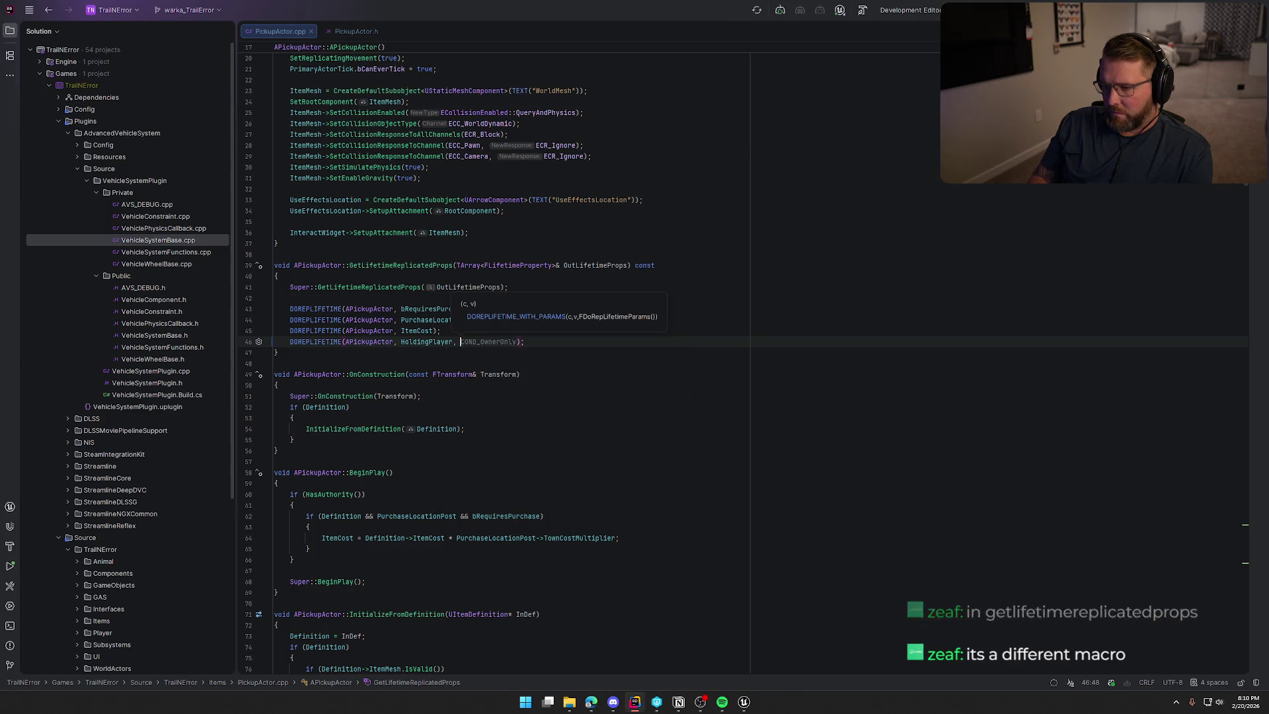
type("OND_OwnerOnly")
key("End")
Erase the trial COND_OwnerOnly condition, leaving the HoldingPlayer line without a condition
key("BackSpace")
key("BackSpace")
key("BackSpace")
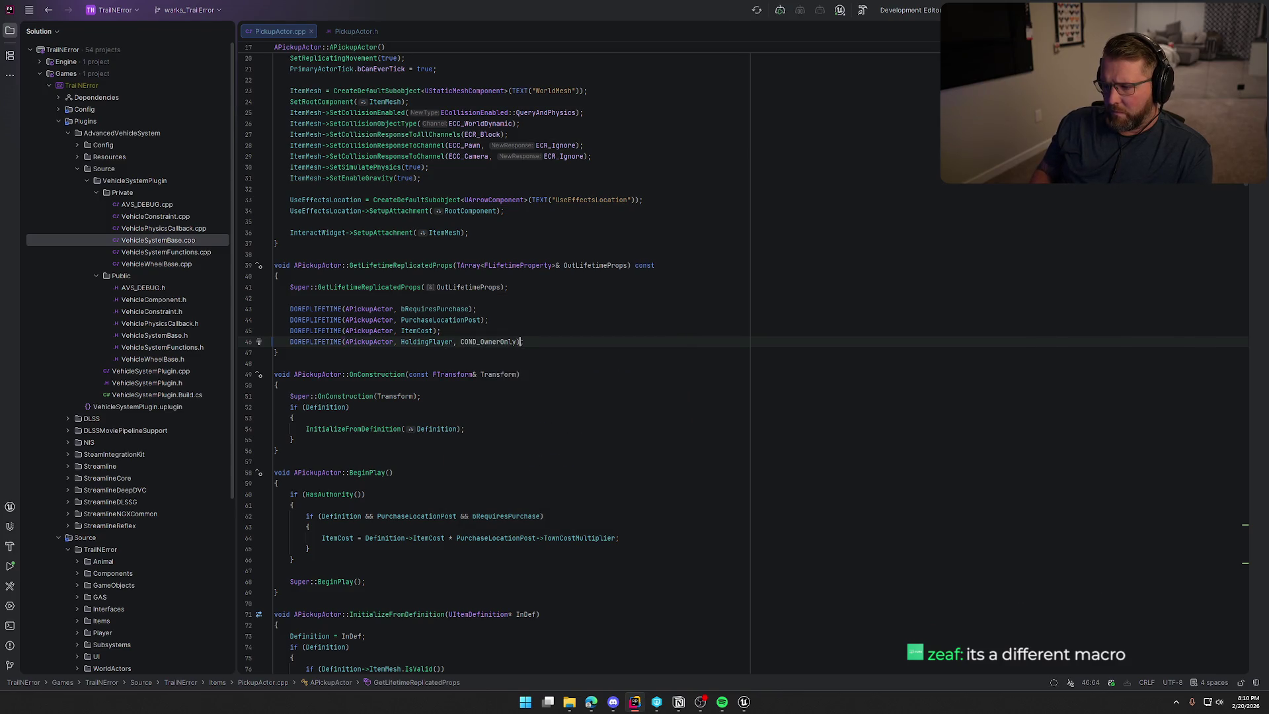
key("BackSpace")
key("BackSpace")
key("BackSpace")
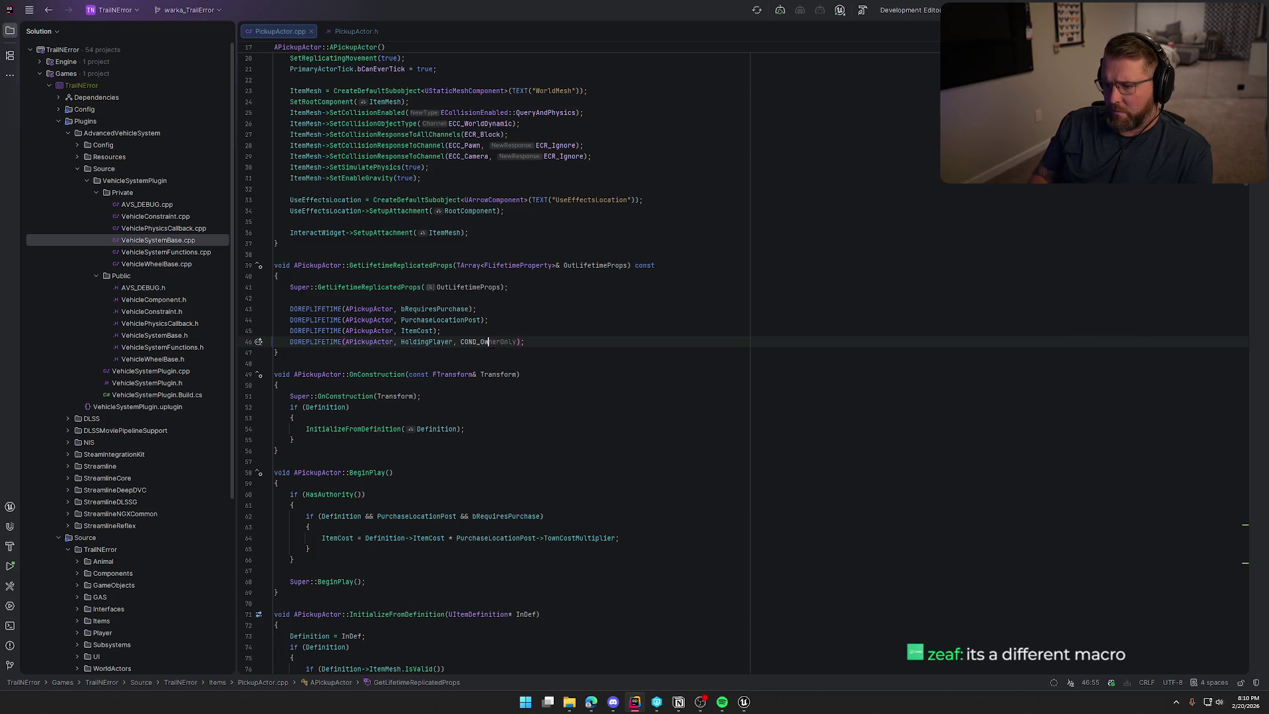
key("ctrl+space")
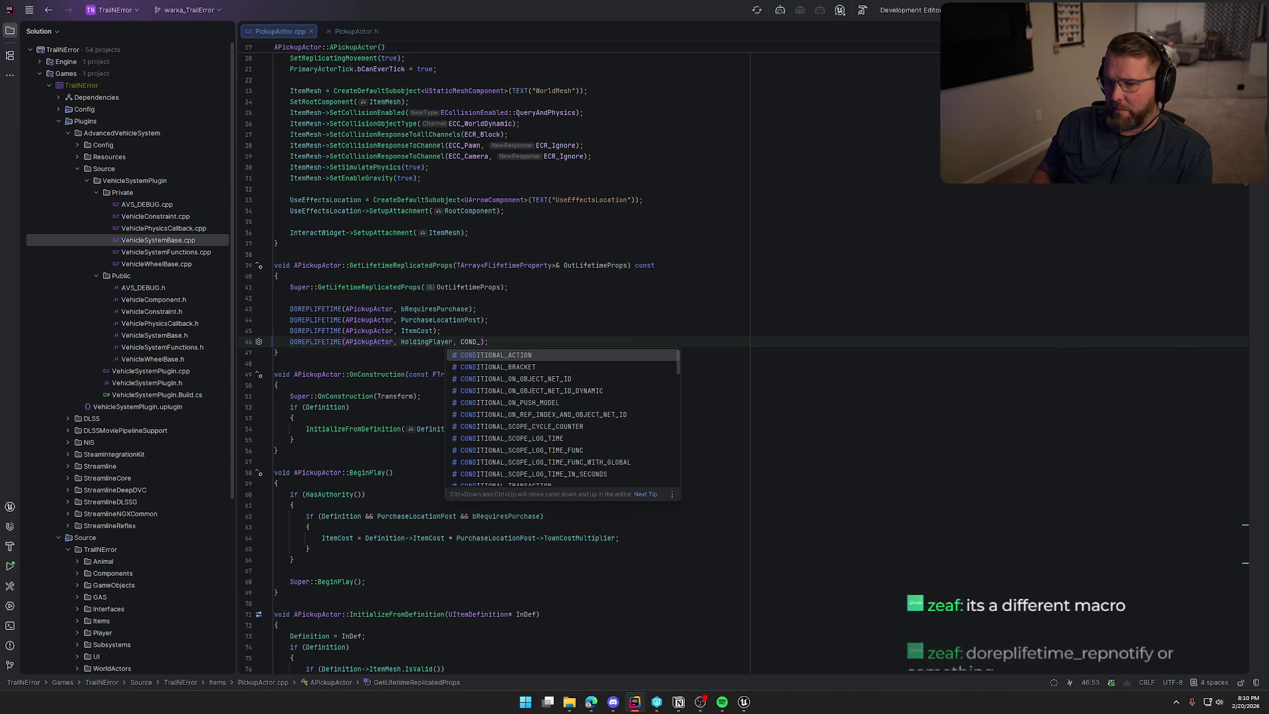
key("BackSpace")
key("BackSpace")
key("BackSpace")
key("Escape")
key("BackSpace")
key("BackSpace")
key("BackSpace")
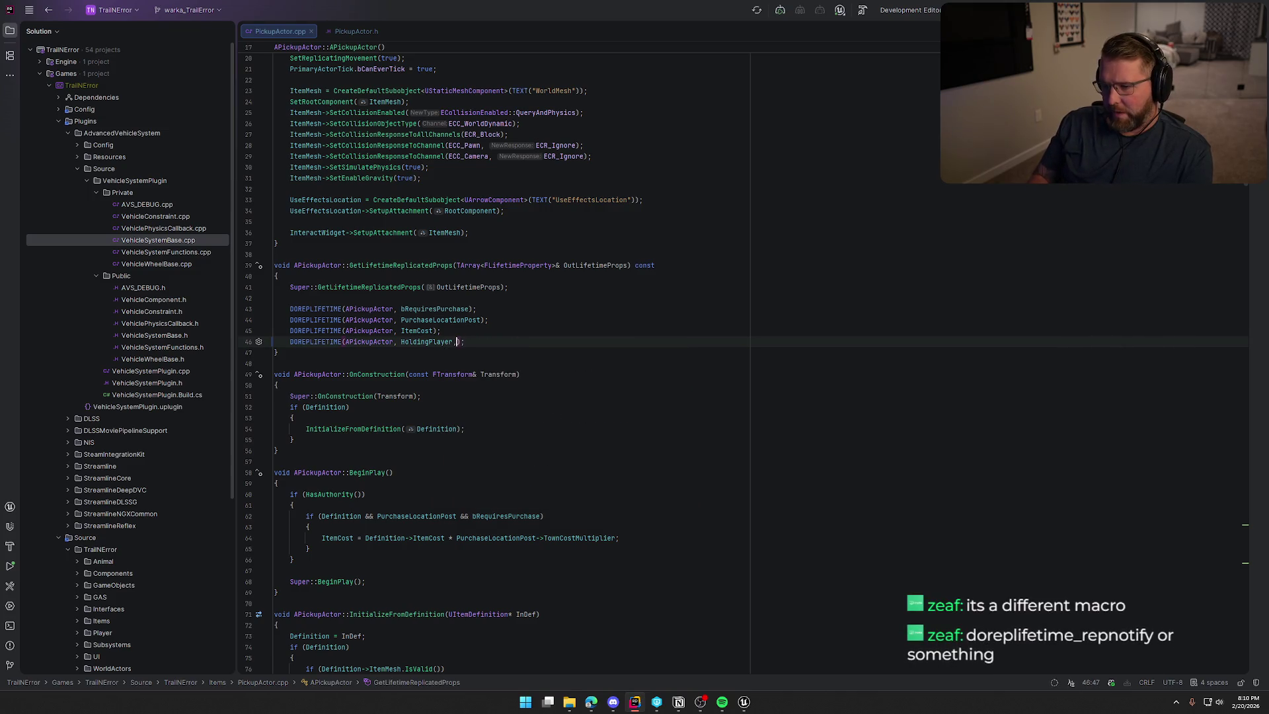
Insert a DOREPLIFETIME_CONDITION_NOTIFY macro on a new line below the HoldingPlayer replication
key("End")
key("Return")
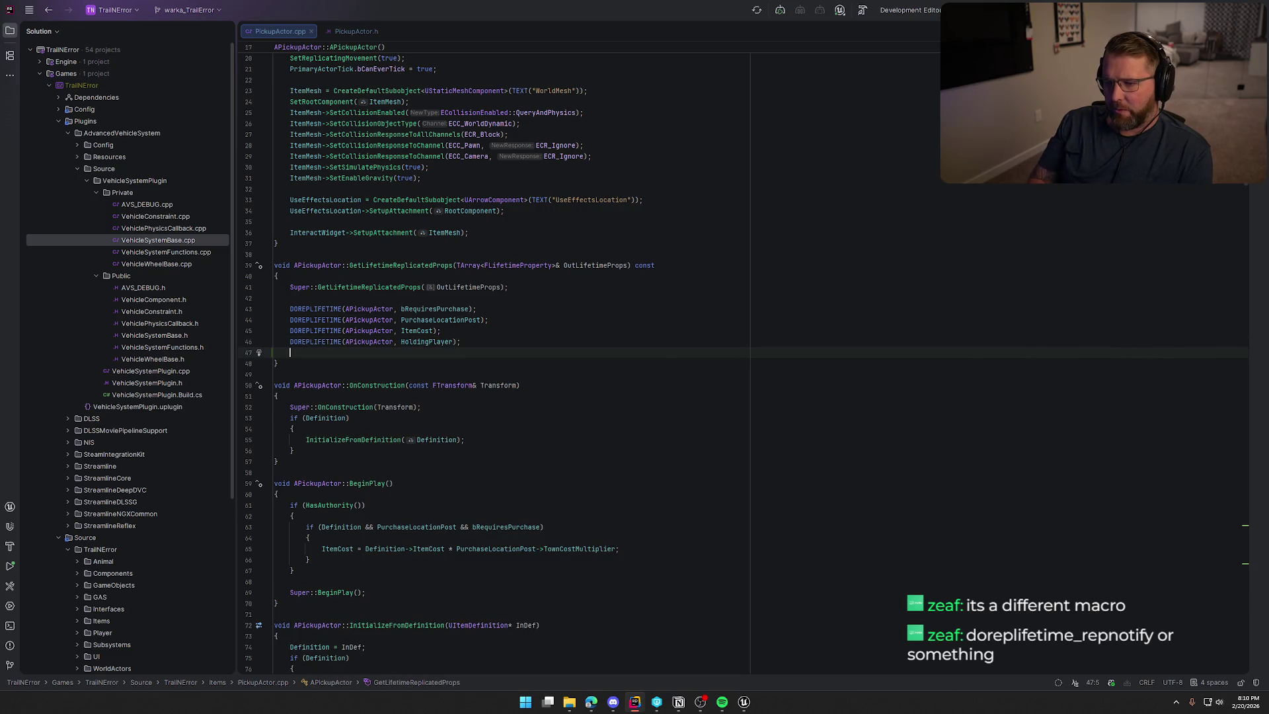
type("D")
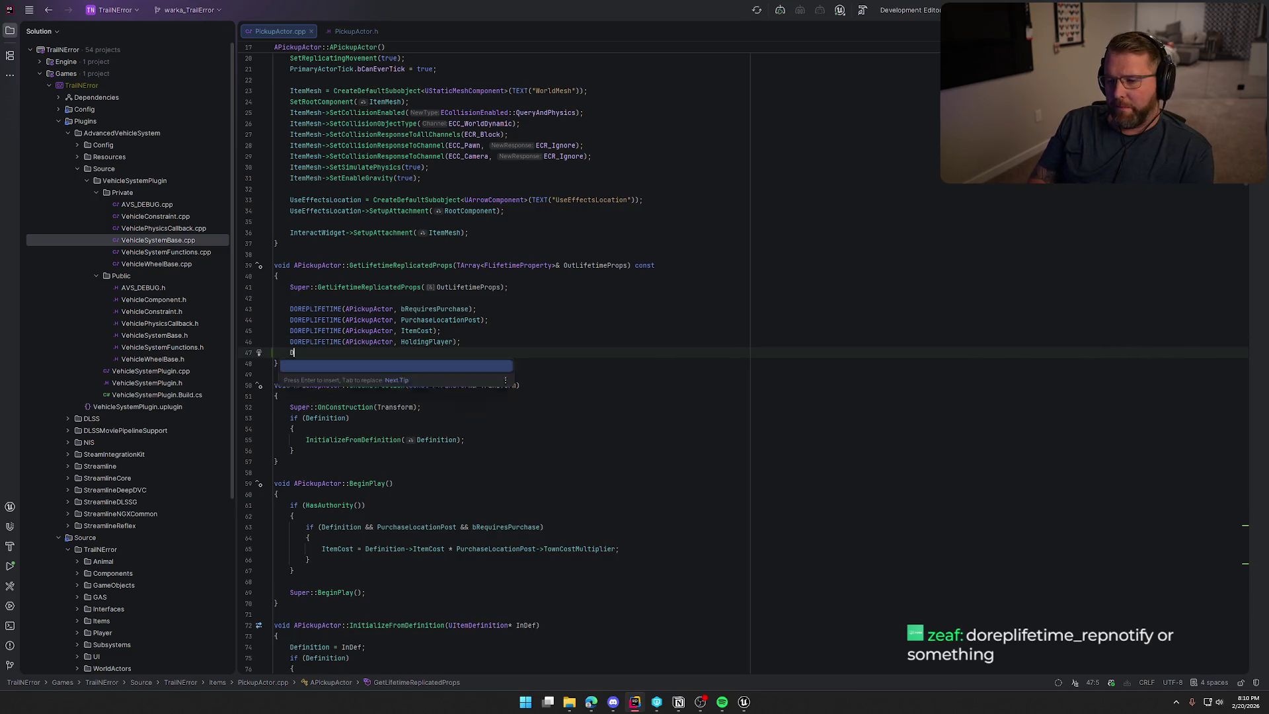
type("OREPLIFETIME_")
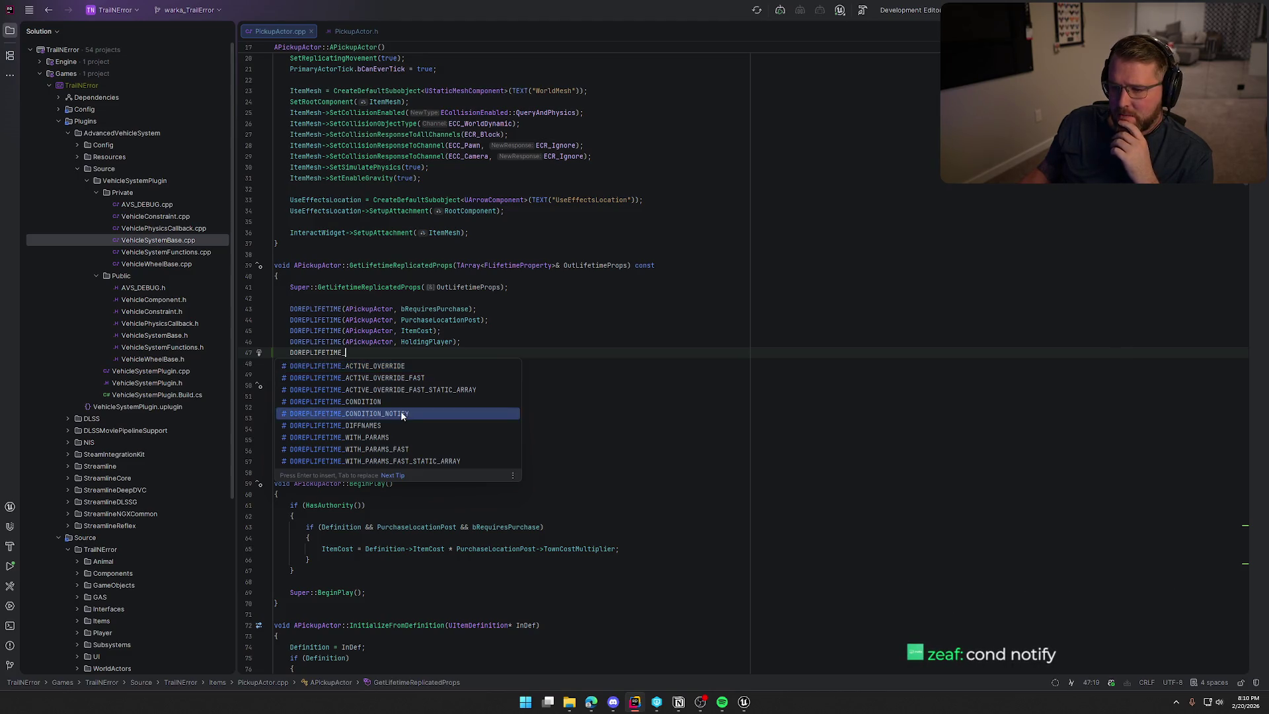
left_click(401, 414)
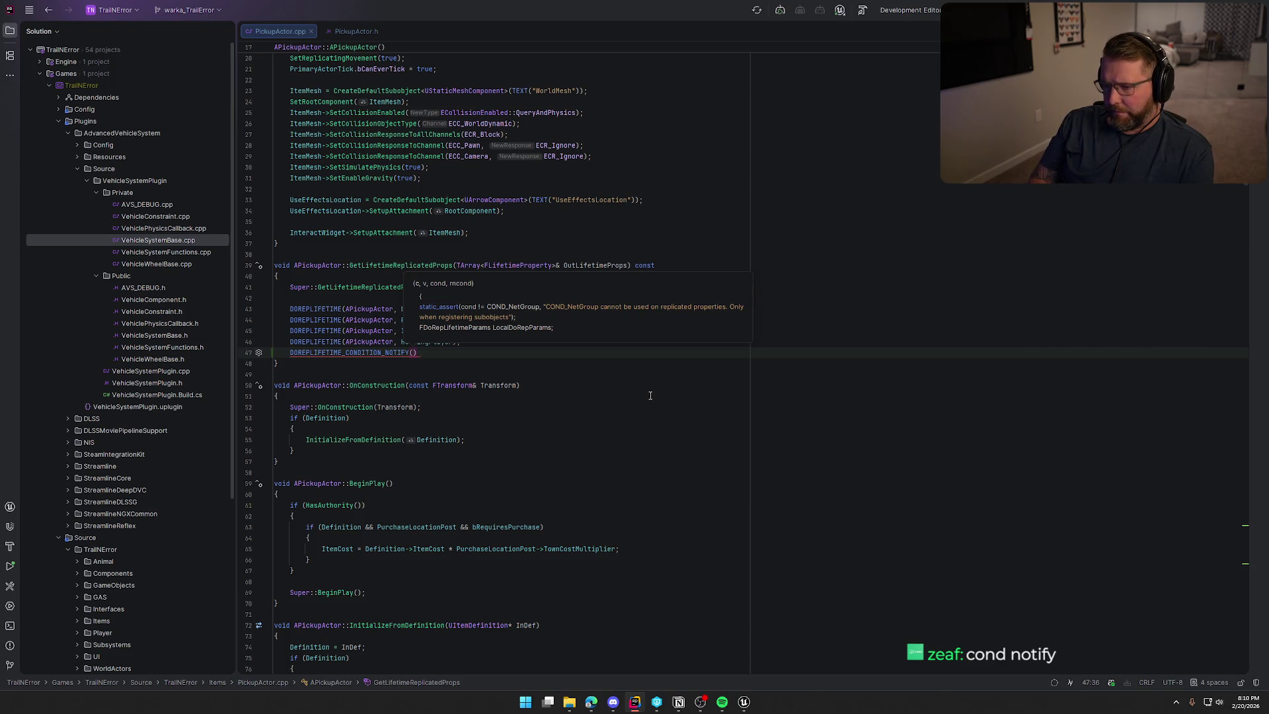
key("Escape")
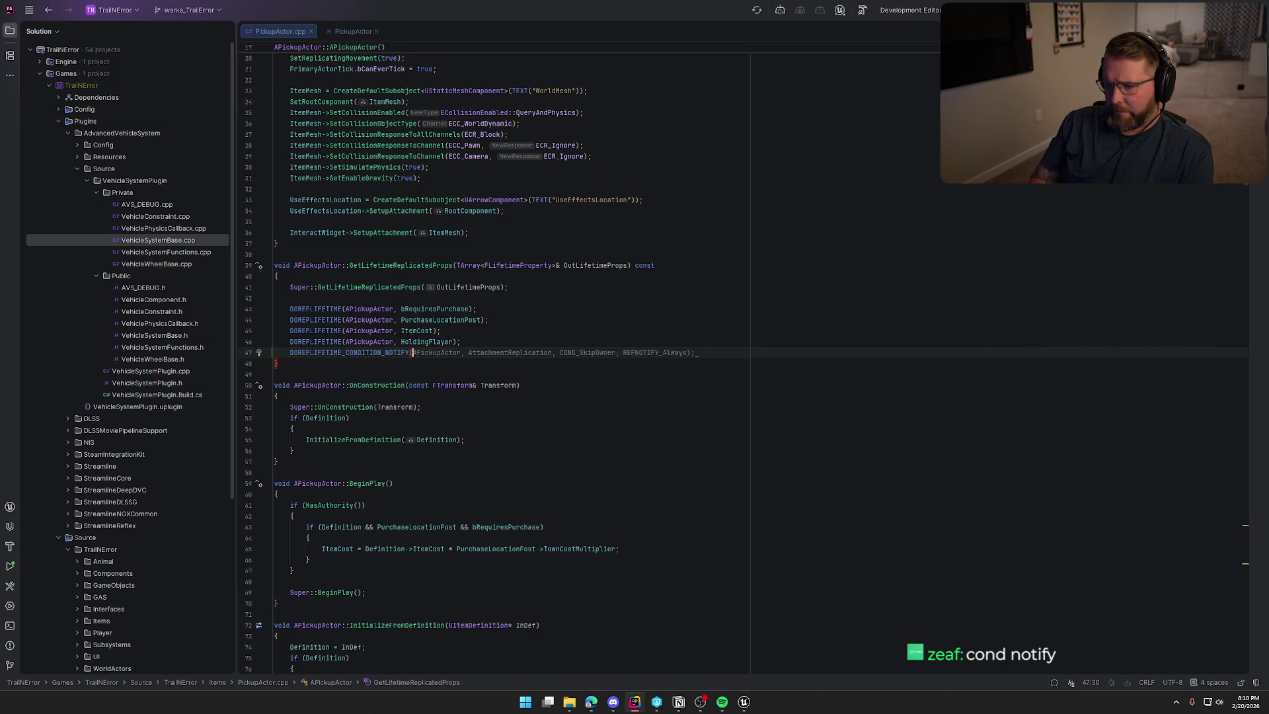
key("Tab")
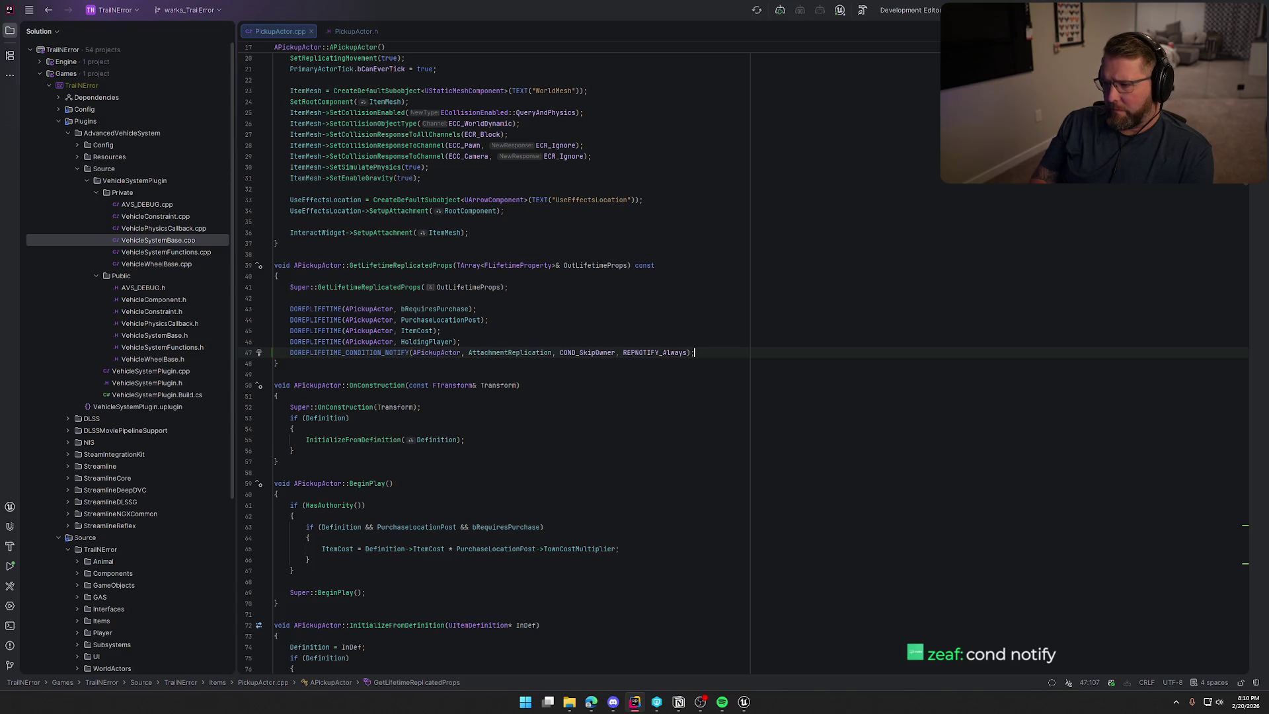
Set the macro's arguments to HoldingPlayer and COND_None, keeping REPNOTIFY_Always
left_click(691, 352)
left_click(647, 352)
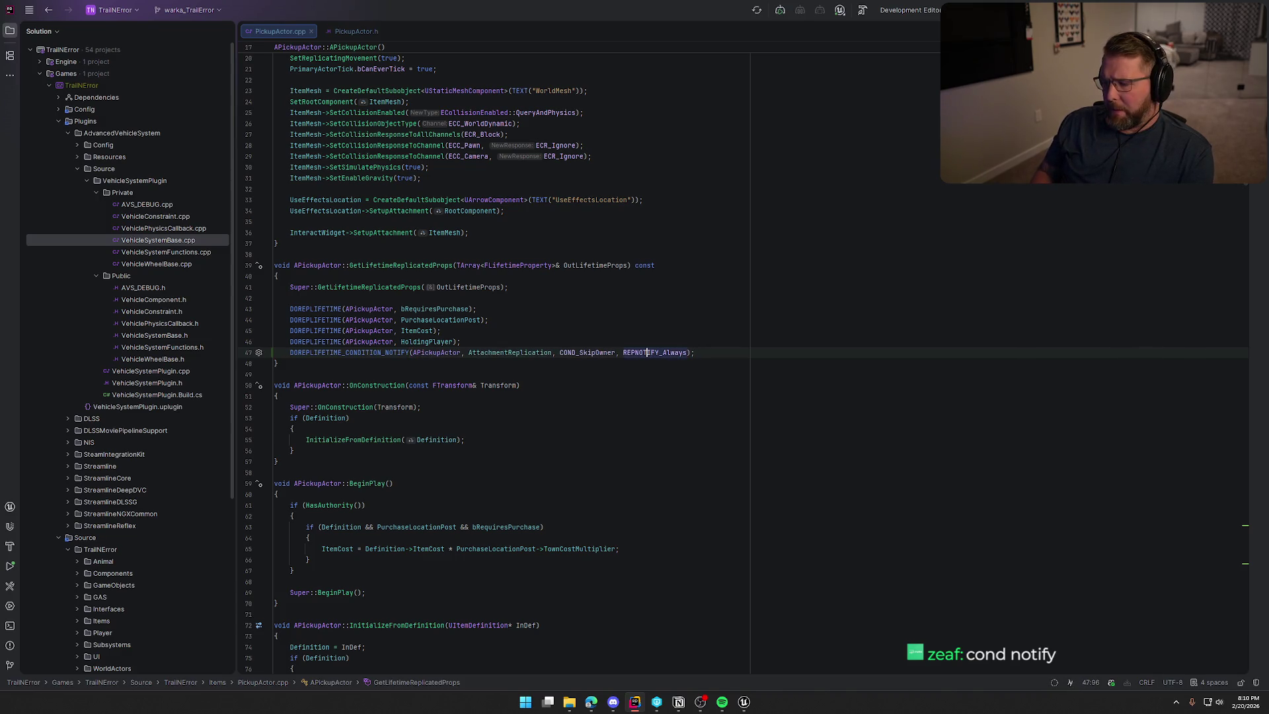
left_click(615, 352)
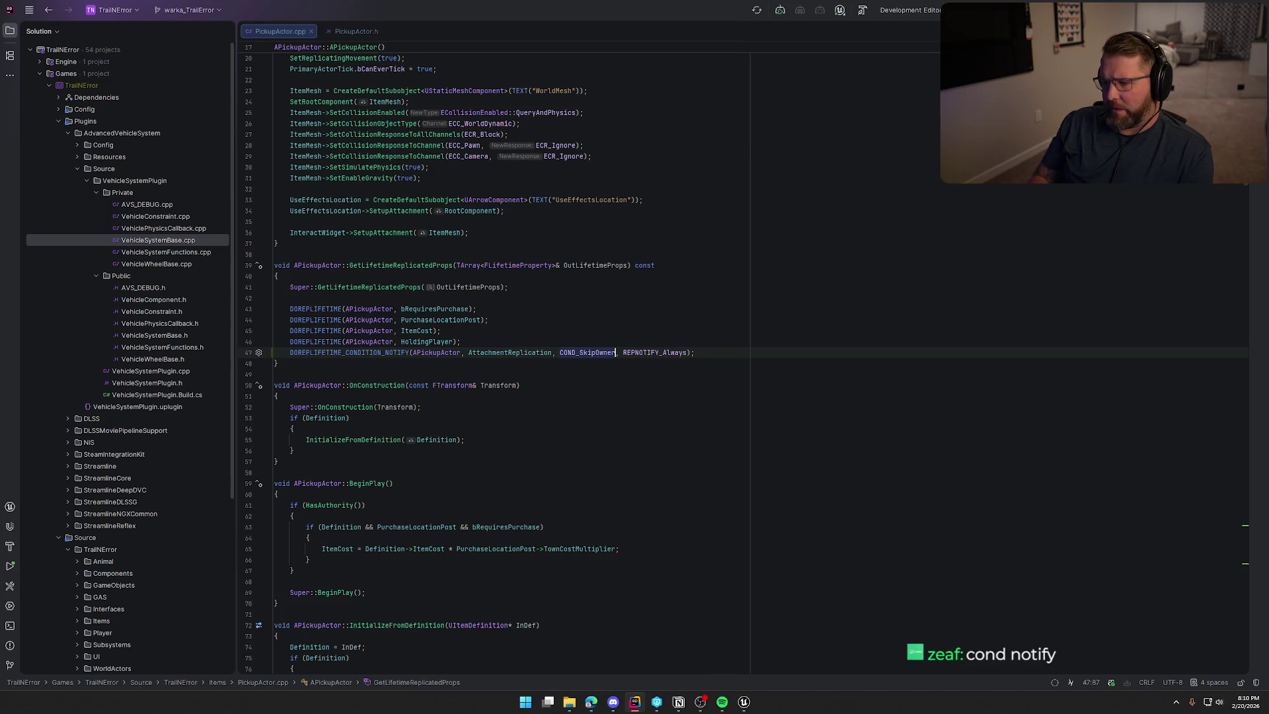
key("BackSpace")
key("BackSpace")
key("BackSpace")
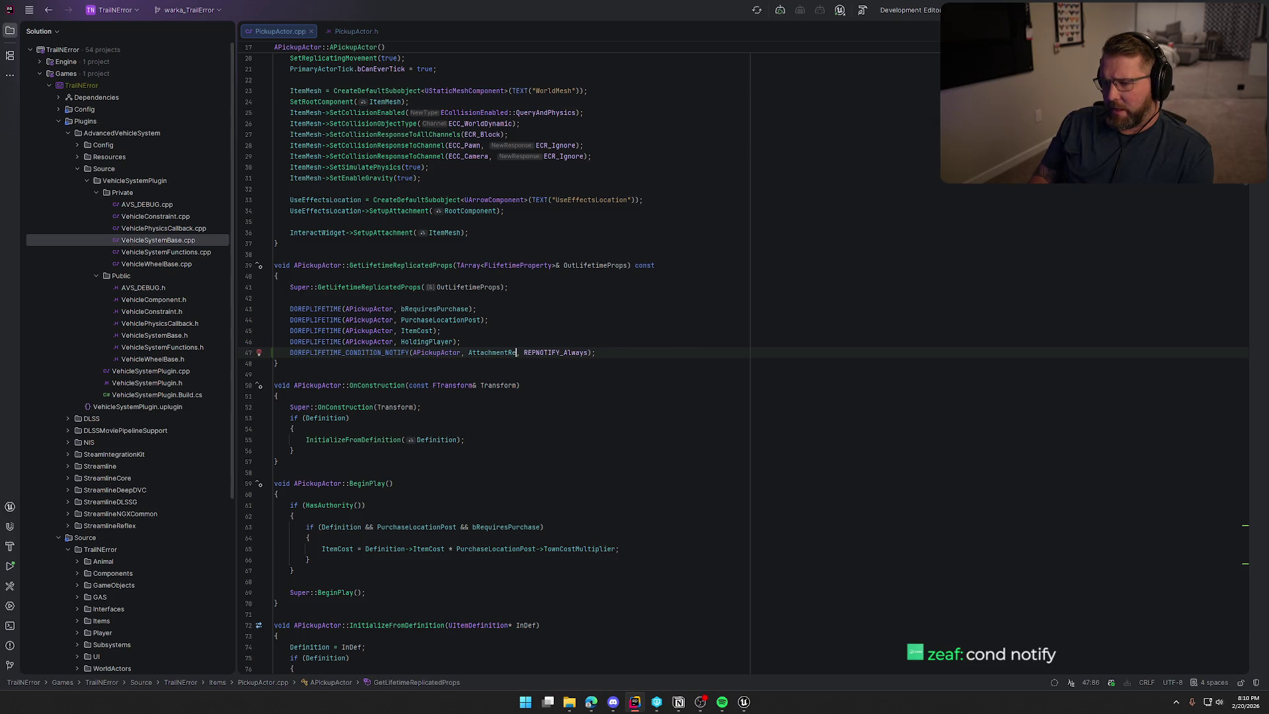
key("BackSpace")
type("Hol")
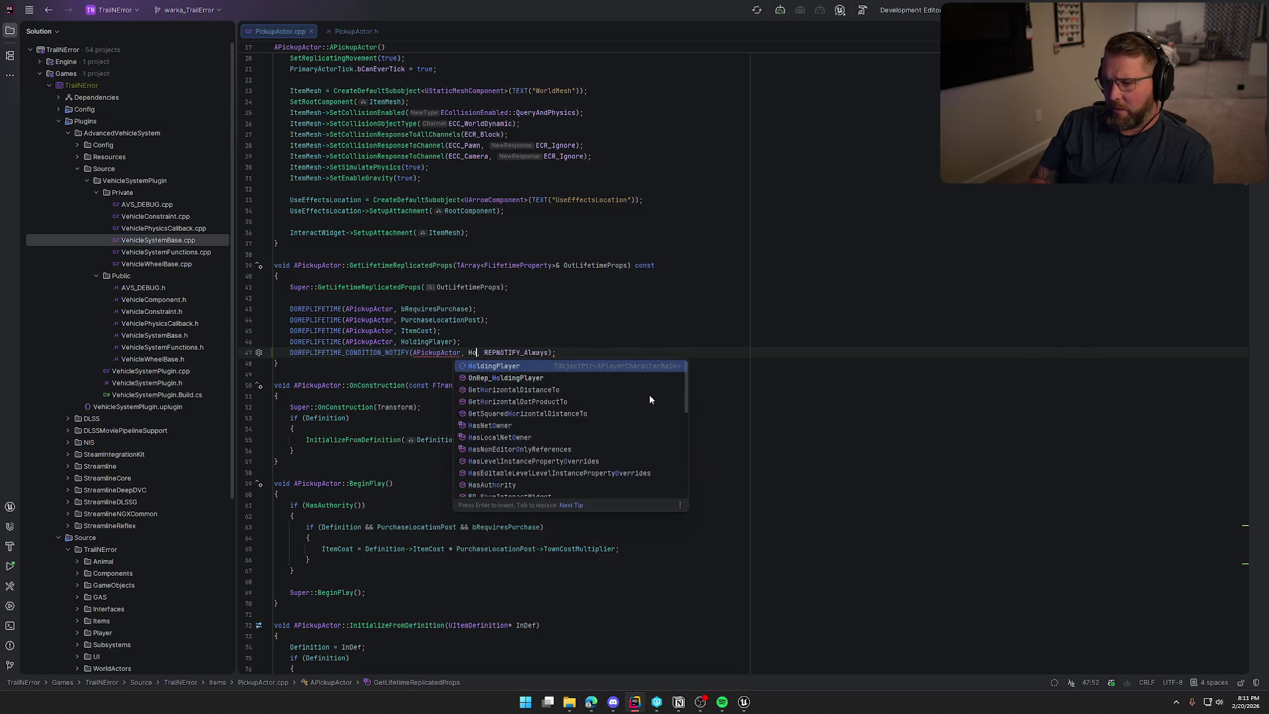
key("Return")
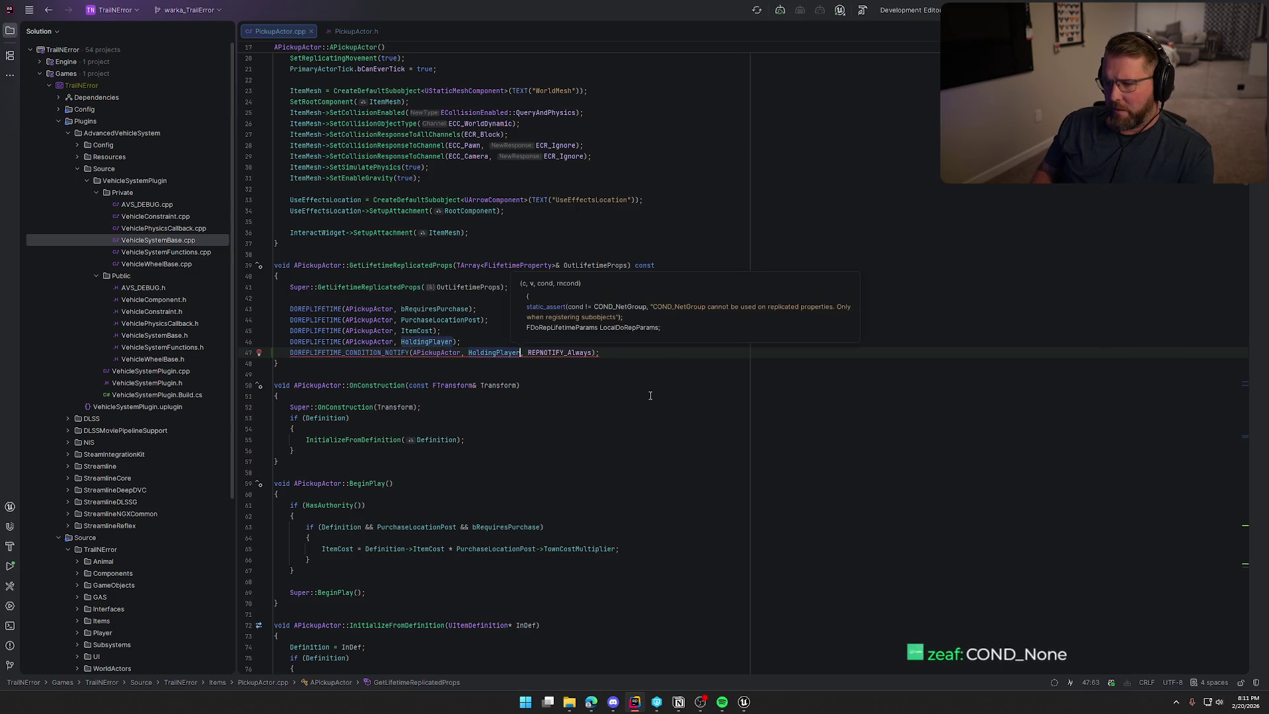
type(",")
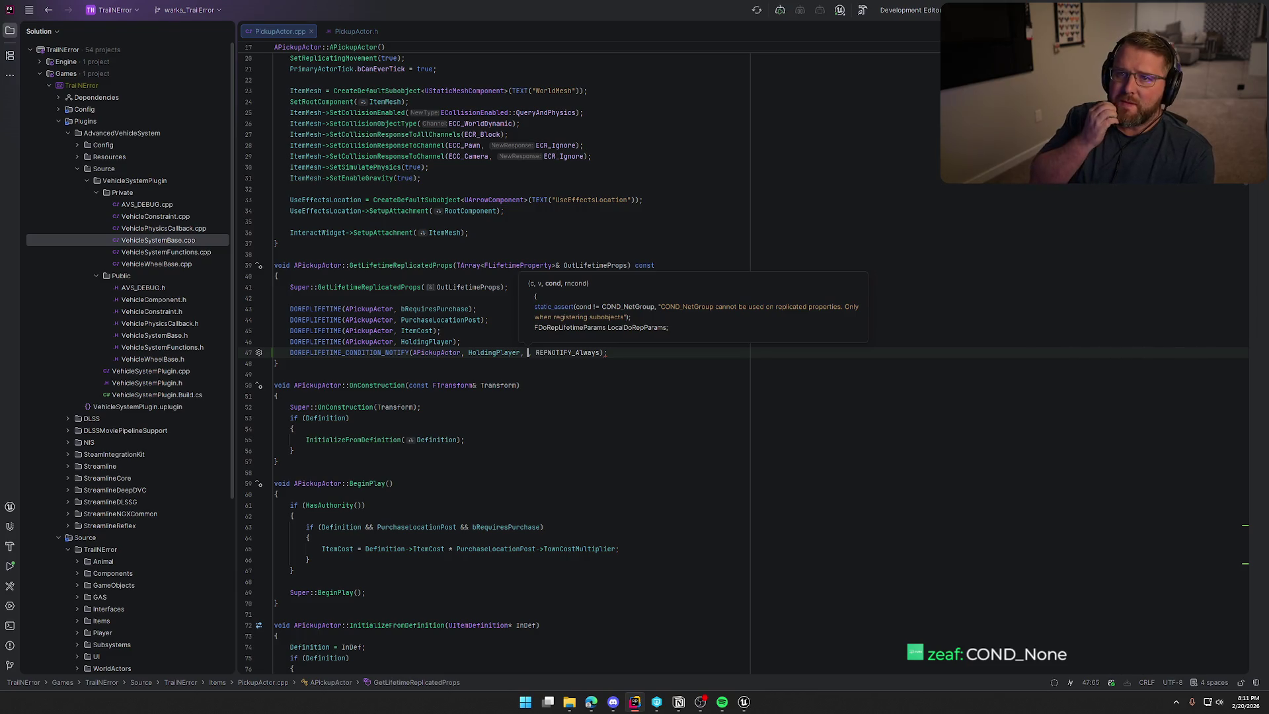
type(" COND")
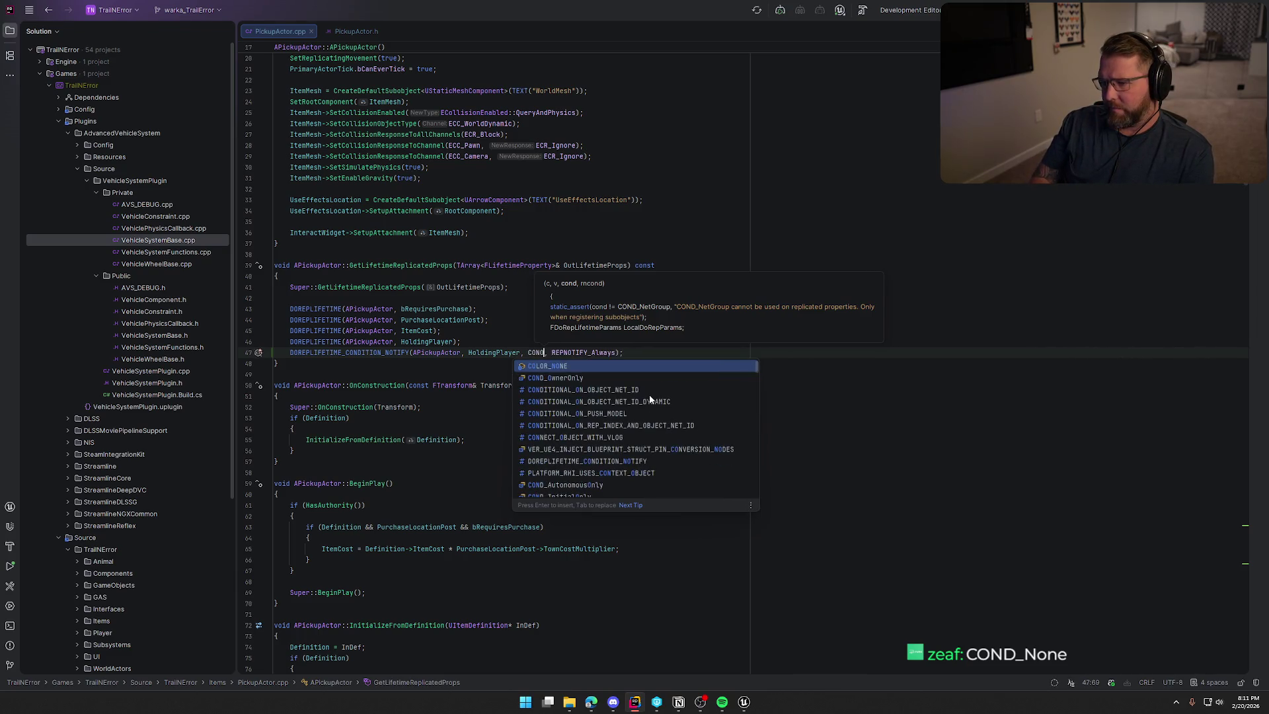
type("_None")
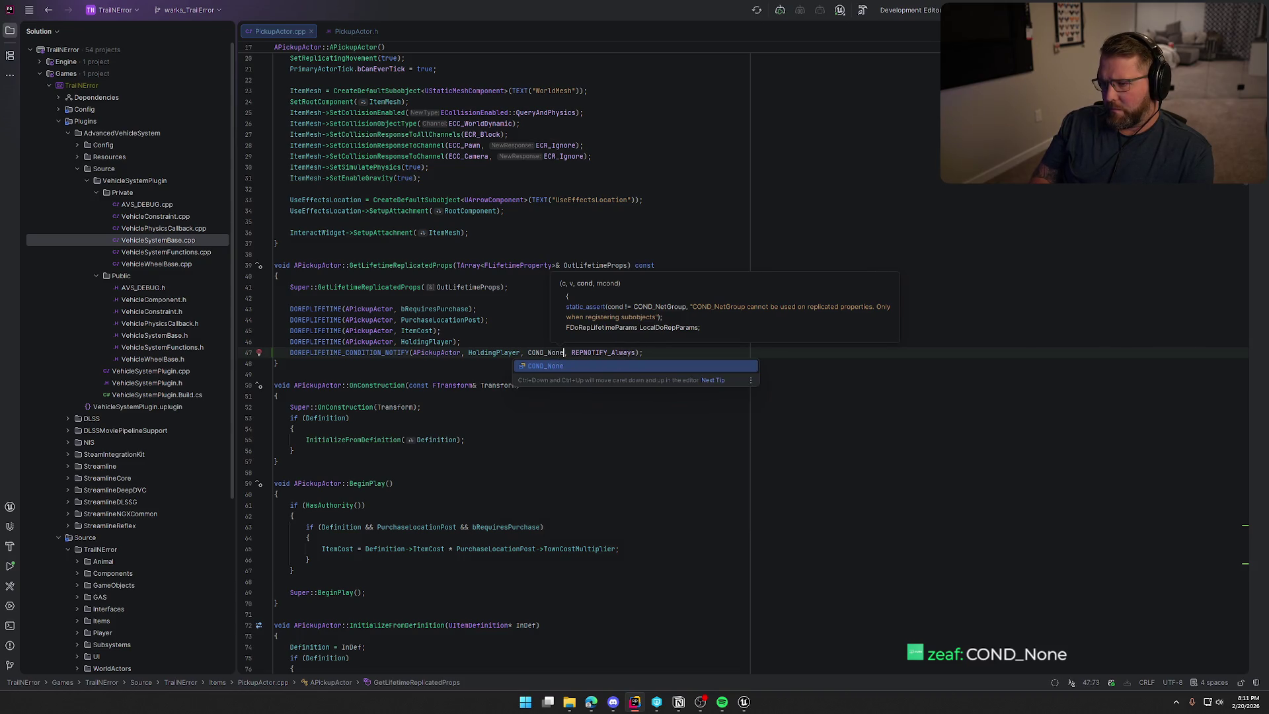
Delete the old plain DOREPLIFETIME HoldingPlayer line
key("Escape")
left_click(497, 343)
key("shift+Up")
key("BackSpace")
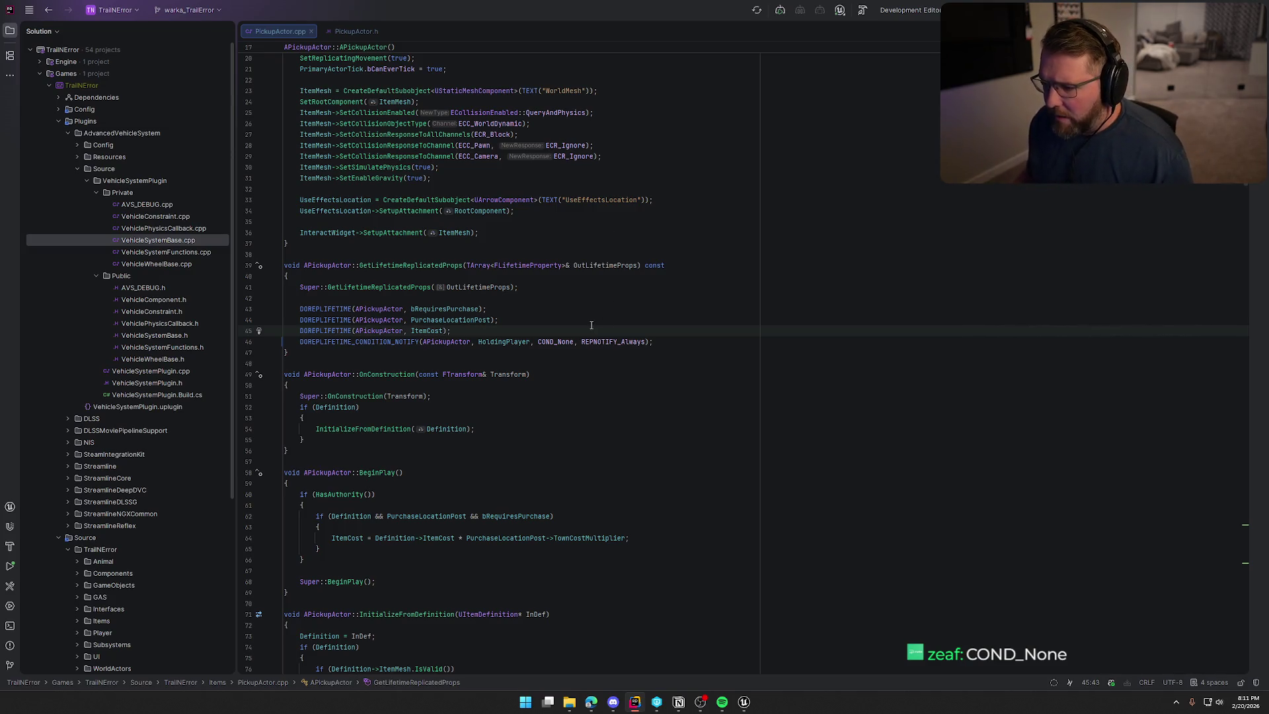
Search the file for 'throw' and go to the empty line in ThrowItem
mouse_move(613, 340)
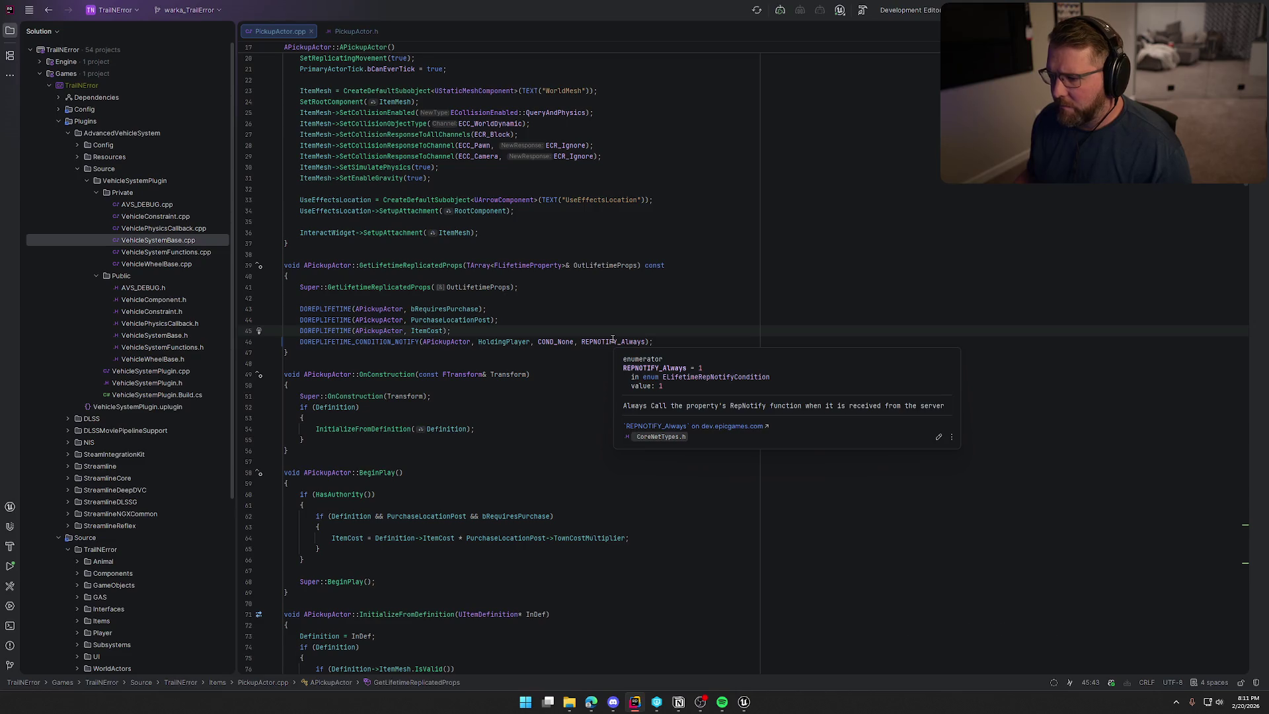
left_click(571, 376)
key("ctrl+f")
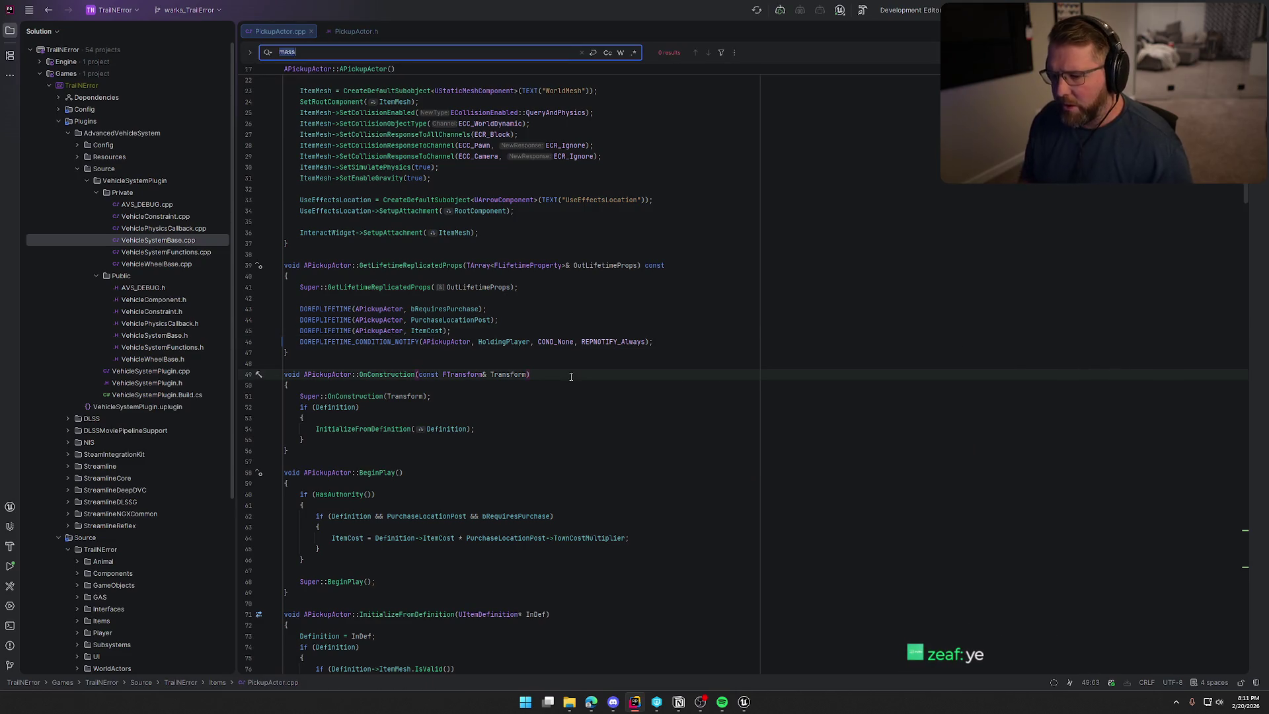
type("throw")
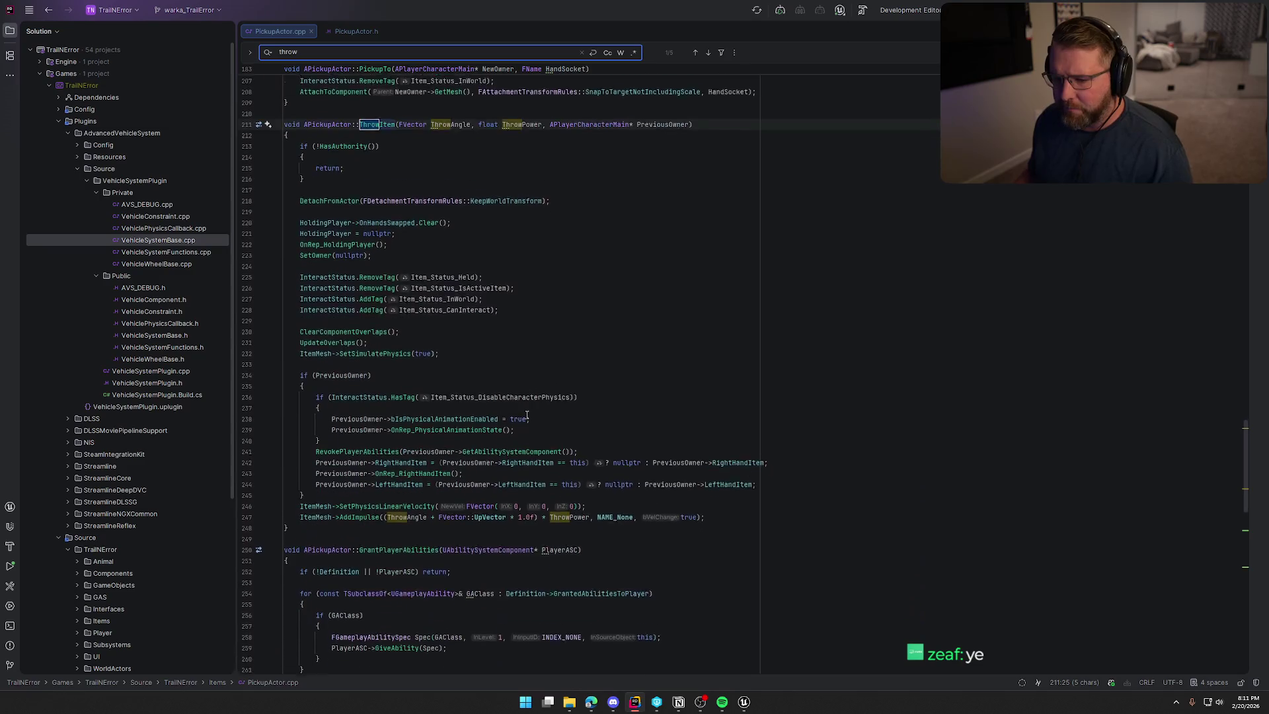
left_click(483, 174)
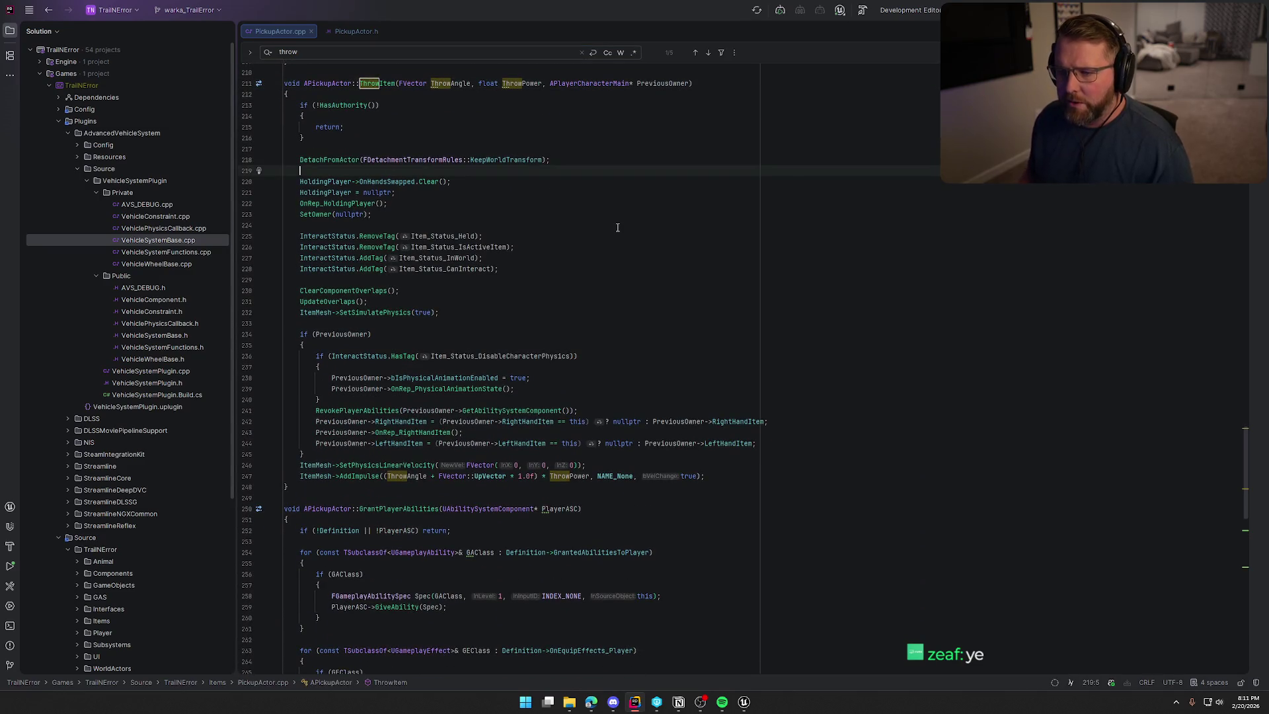
Wrap the OnHandsSwapped Clear() call in an if (HoldingPlayer) { } block
key("Return")
type("if")
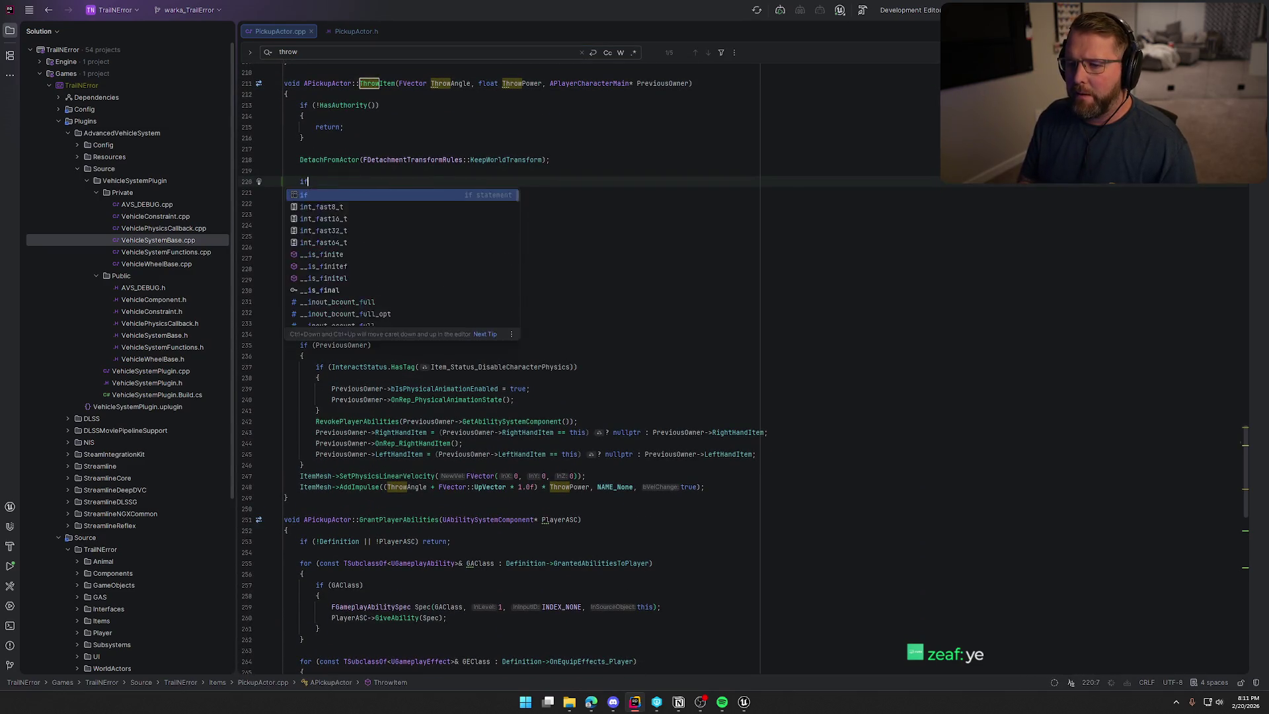
type(" (HoldingPlayer){")
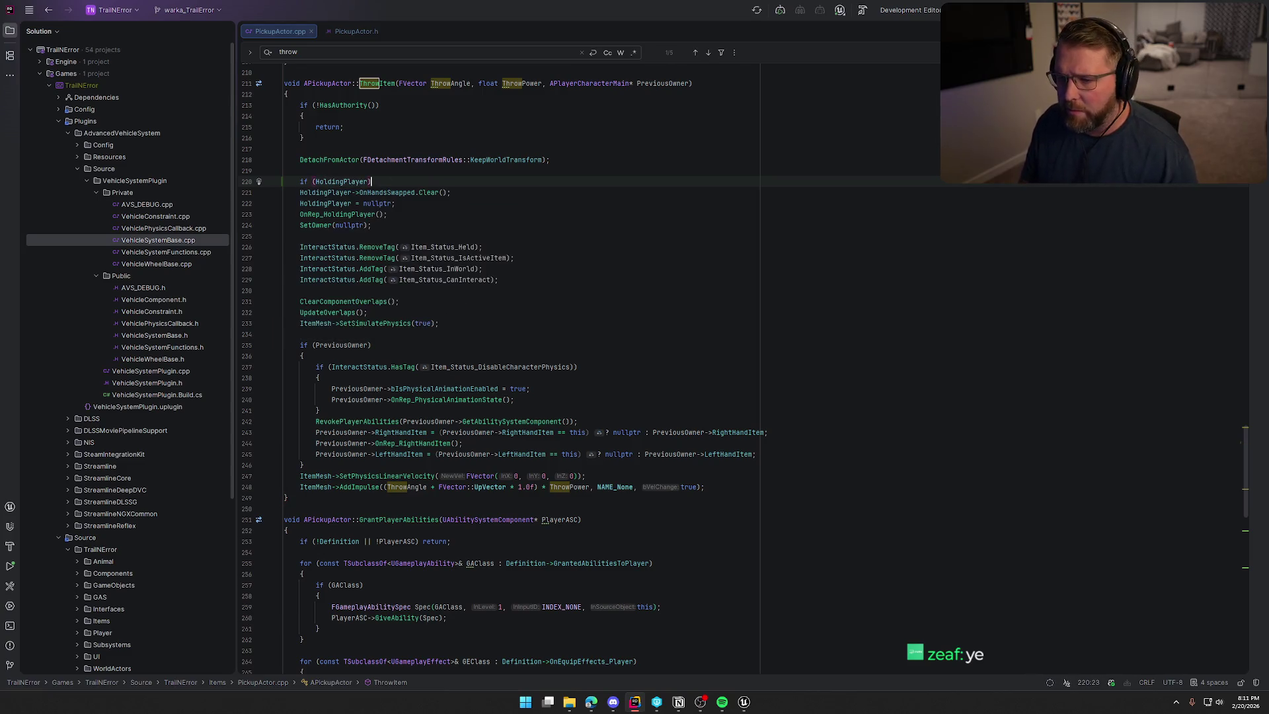
key("Return")
key("Down")
key("Down")
key("alt+shift+Up")
key("alt+shift+Up")
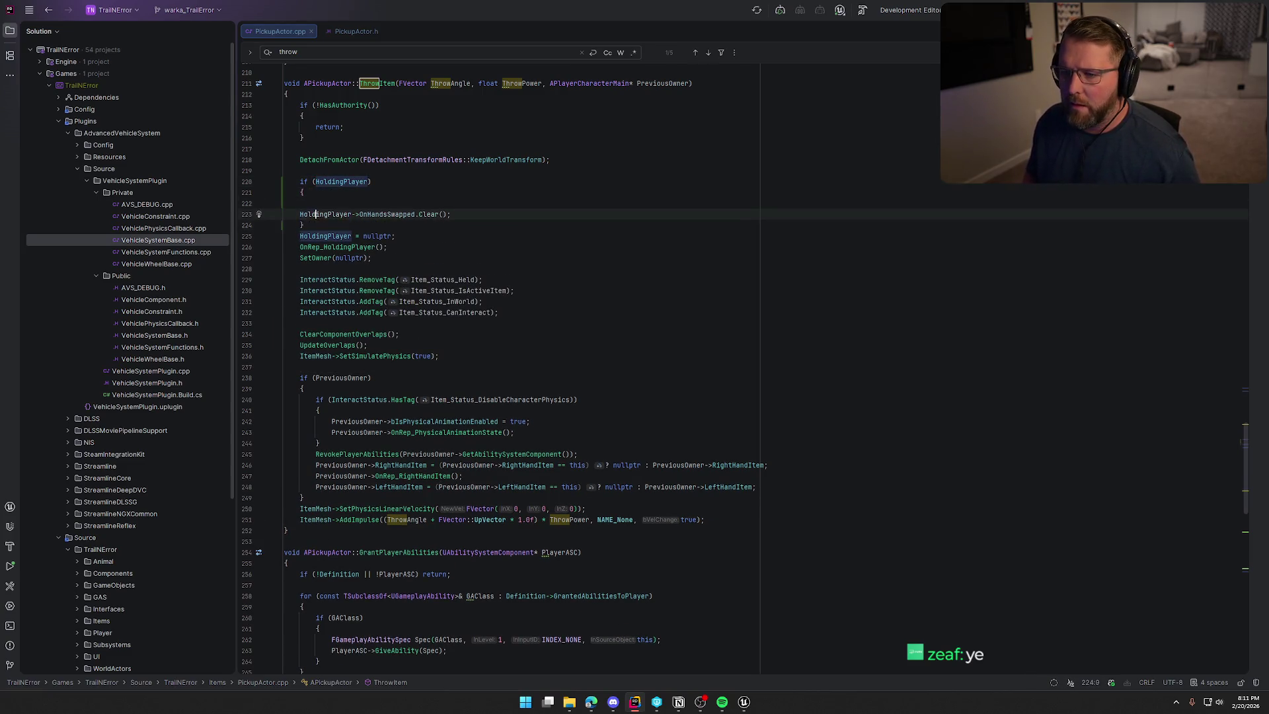
key("Tab")
key("Down")
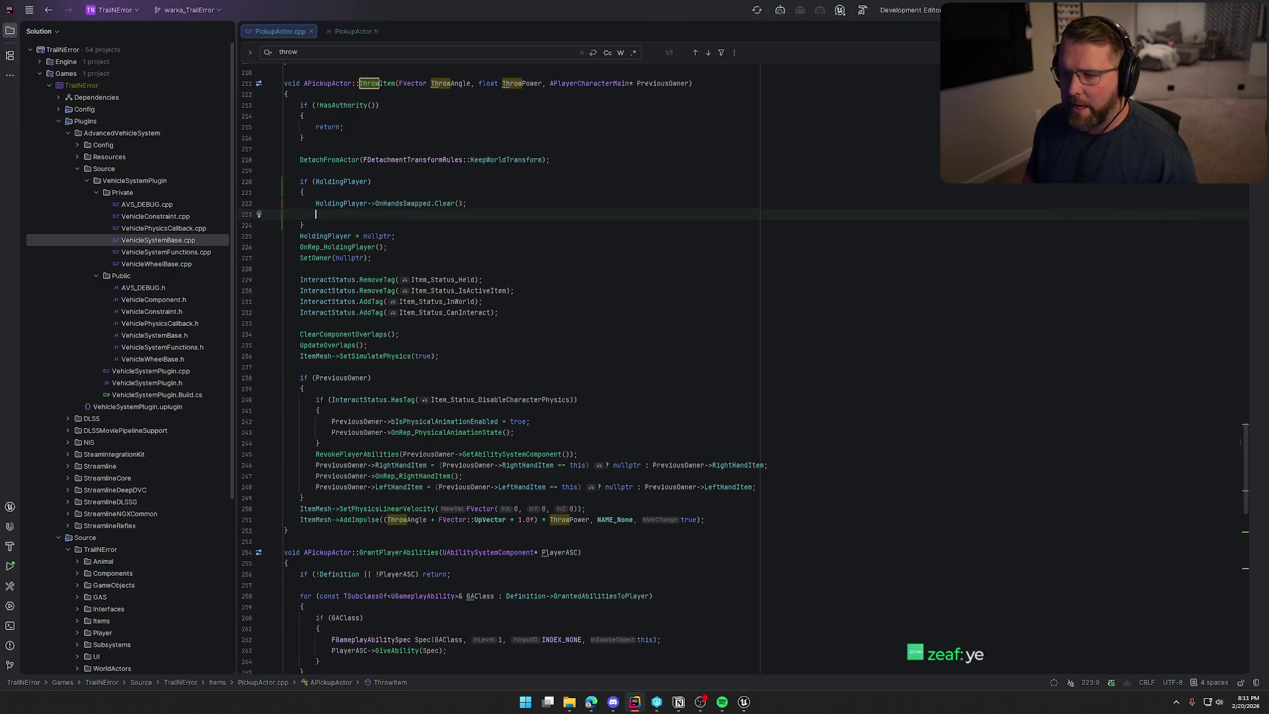
key("BackSpace")
key("Down")
key("Down")
Cut the four InteractStatus tag lines from below SetOwner(nullptr)
left_click(372, 246)
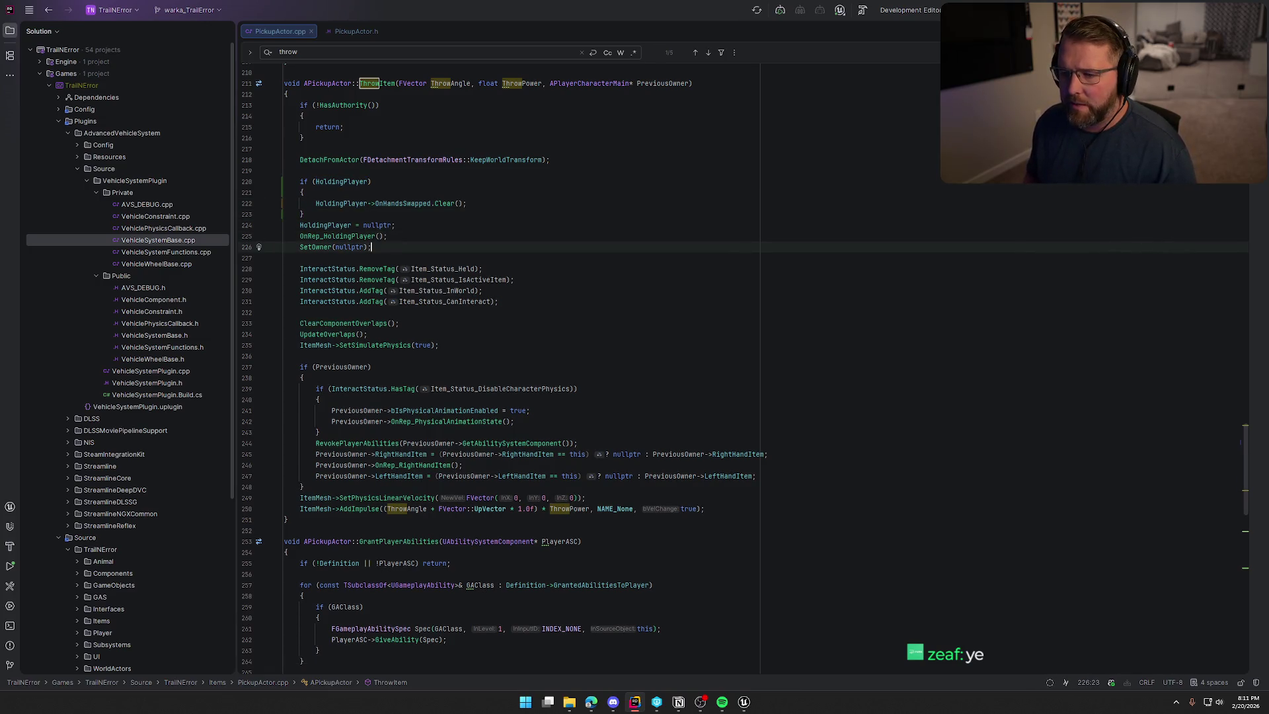
left_click(465, 280)
key("Down")
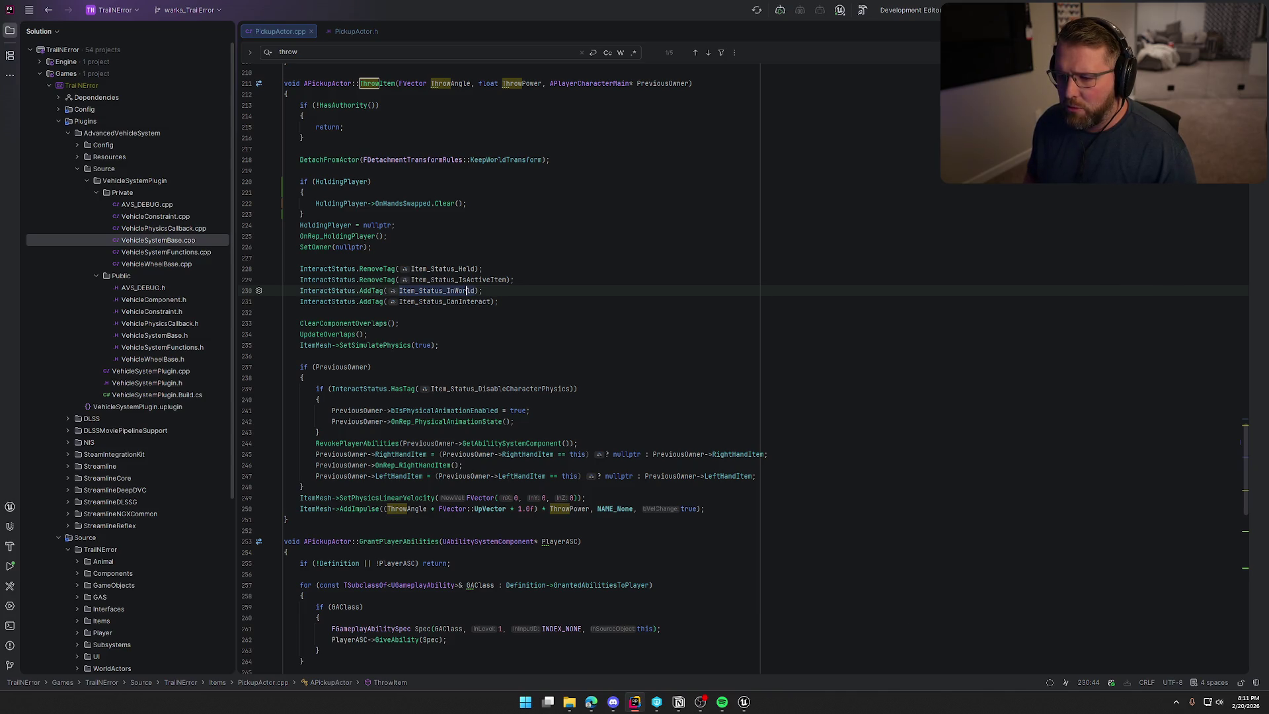
key("Up")
key("Up")
key("Down")
key("Down")
key("Down")
key("End")
key("shift+Up")
key("shift+Up")
key("shift+Up")
key("ctrl+c")
key("BackSpace")
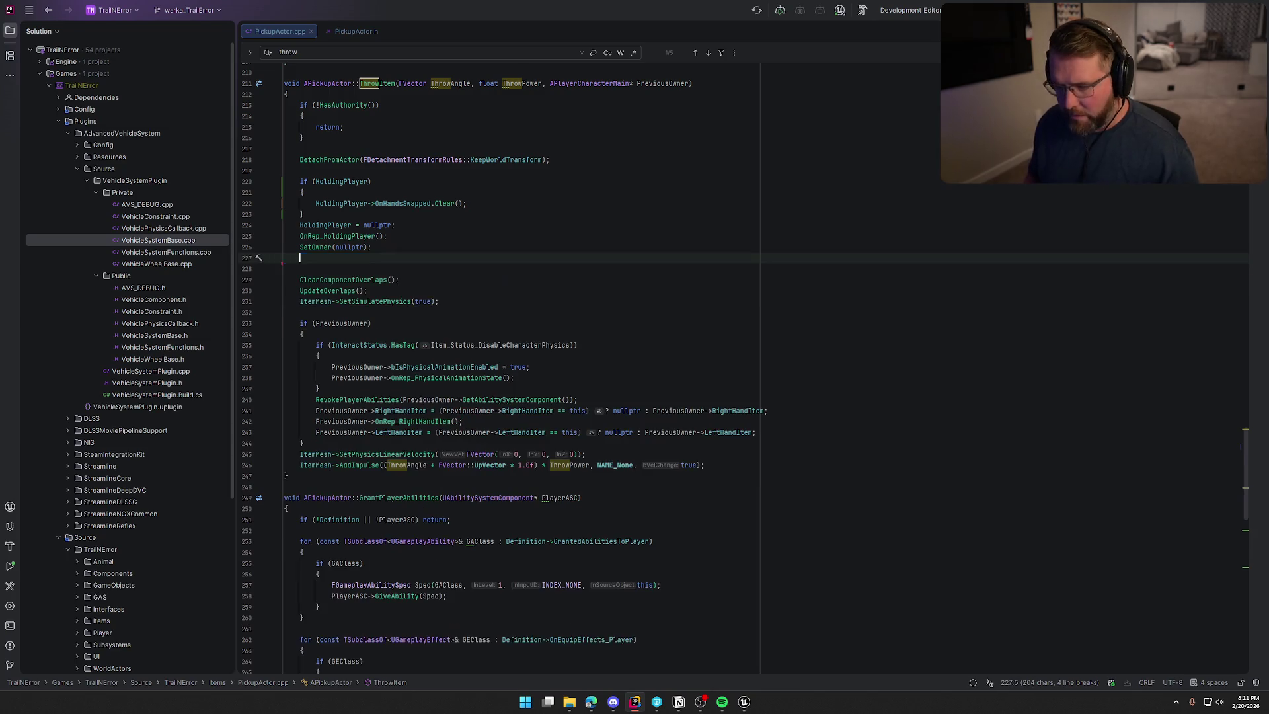
key("Up")
key("Up")
key("Up")
key("Up")
key("End")
key("Return")
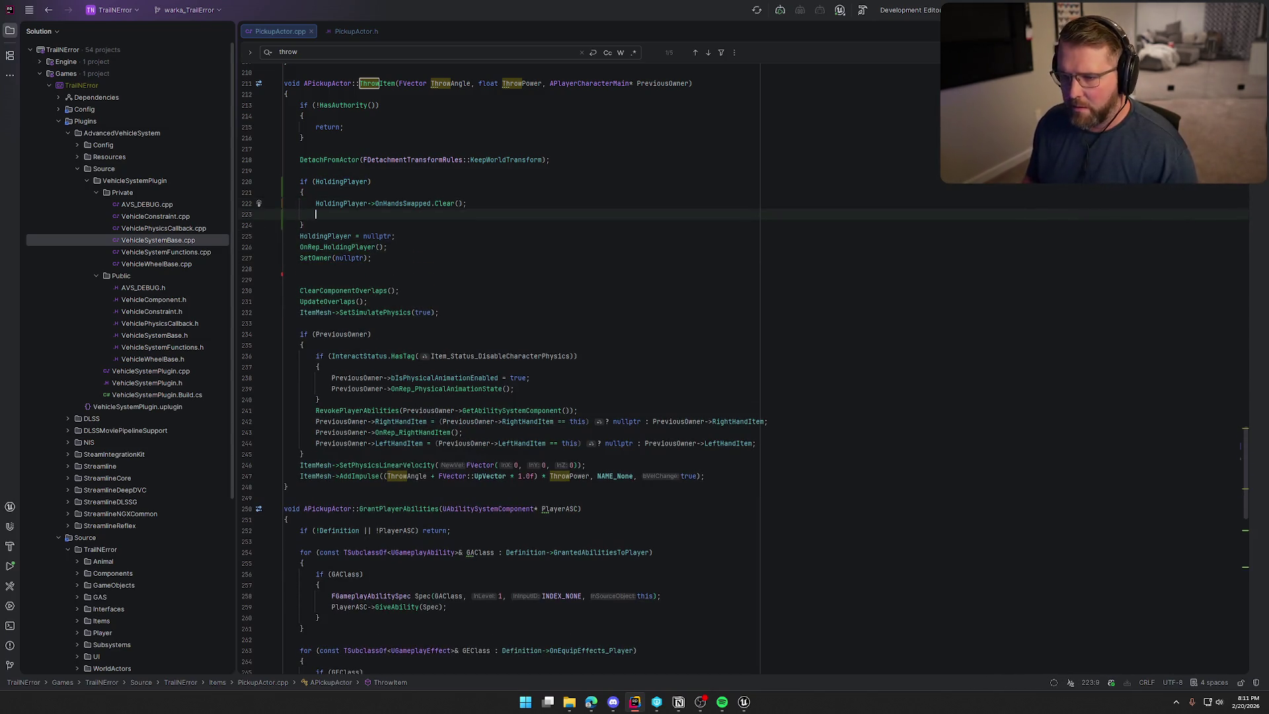
key("Return")
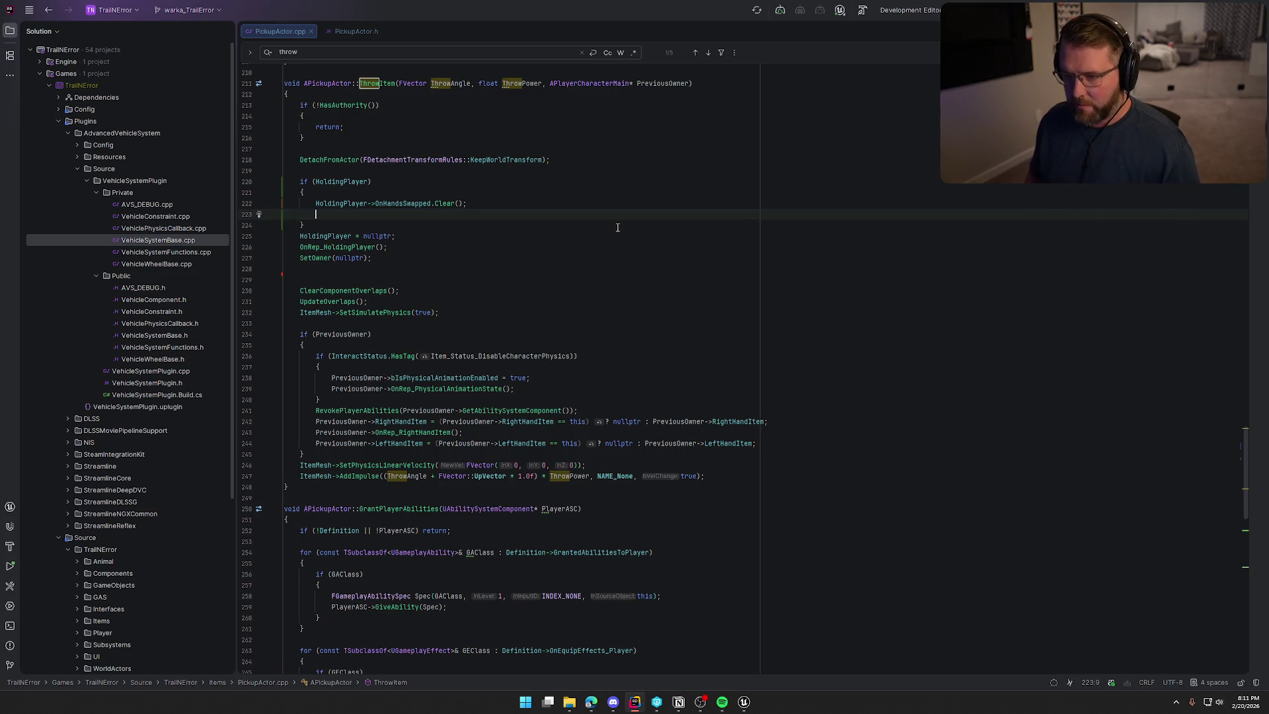
key("ctrl+z")
key("ctrl+z")
key("ctrl+z")
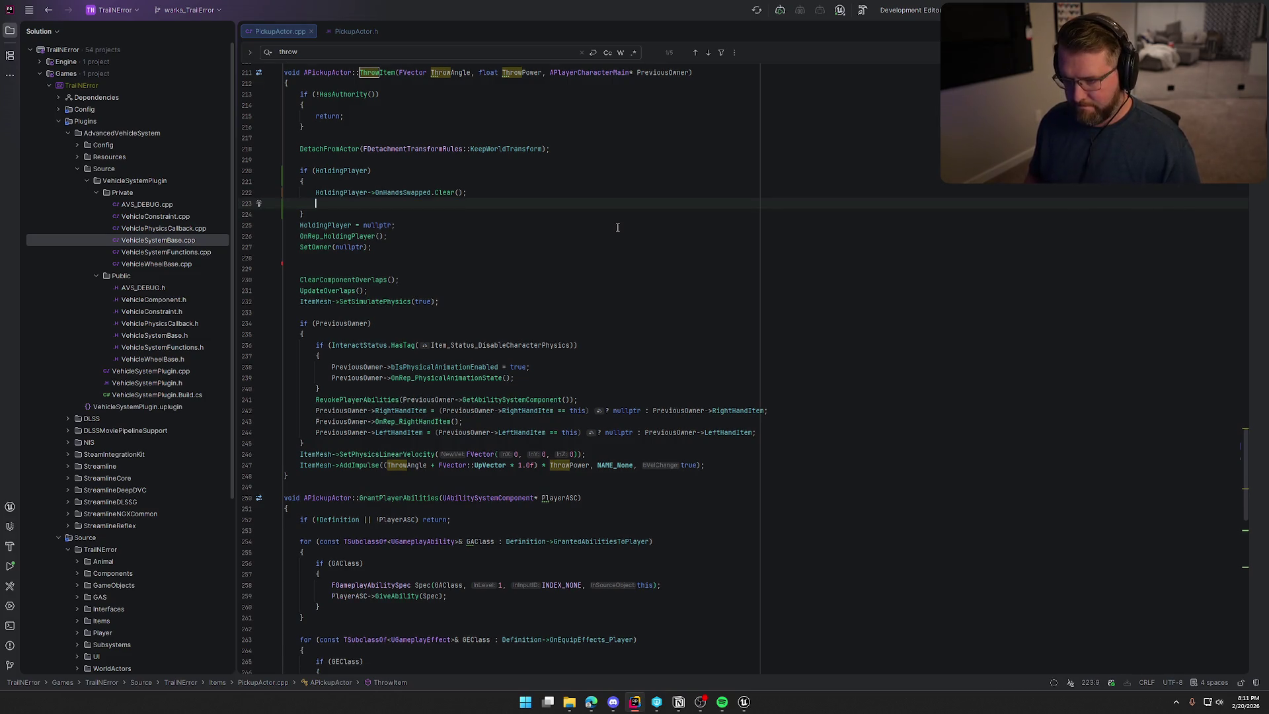
key("Delete")
key("Up")
key("Up")
key("Up")
Paste the InteractStatus lines inside the HoldingPlayer block and tidy the blank lines
key("End")
type("\\")
key("Return")
key("Return")
key("ctrl+v")
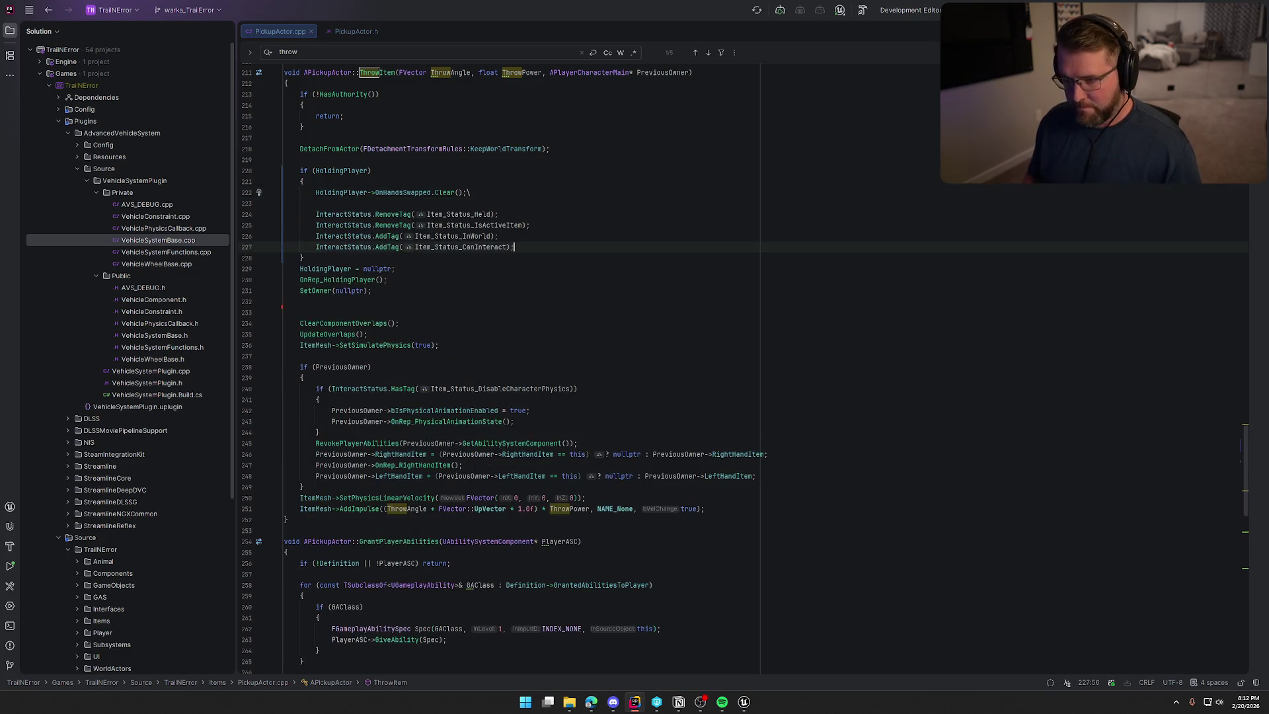
key("Up")
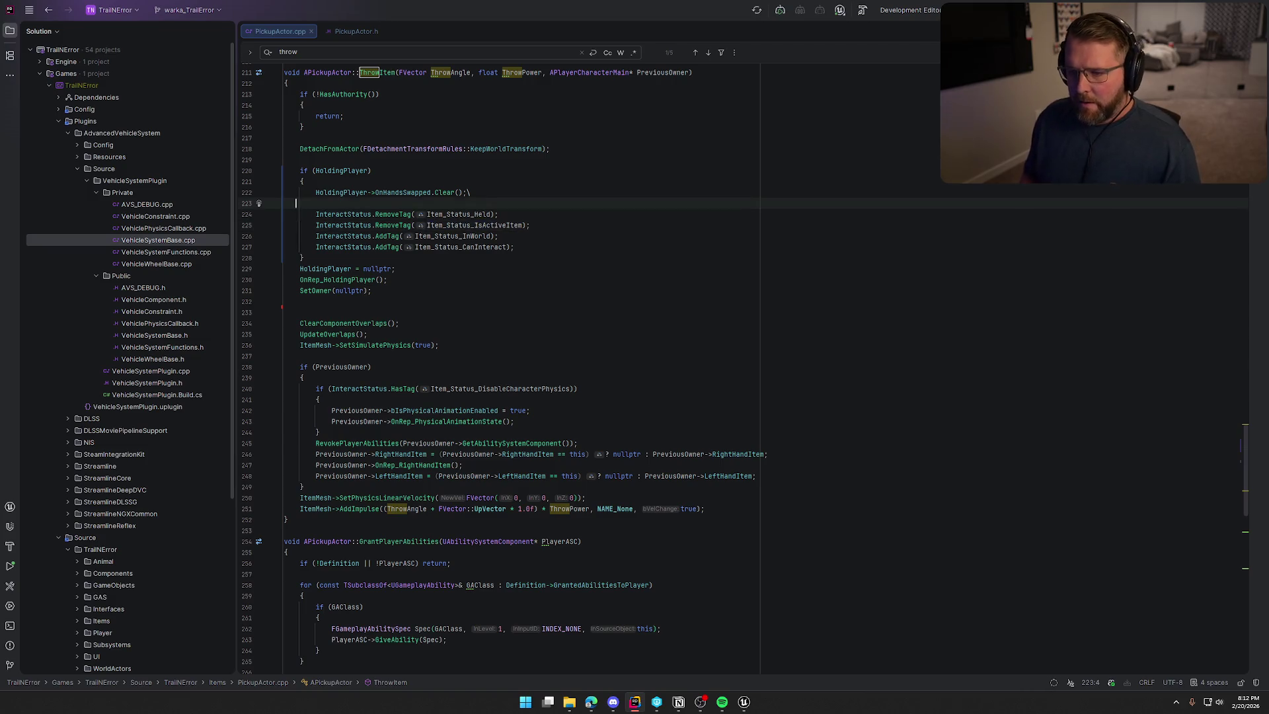
key("BackSpace")
key("BackSpace")
key("BackSpace")
key("BackSpace")
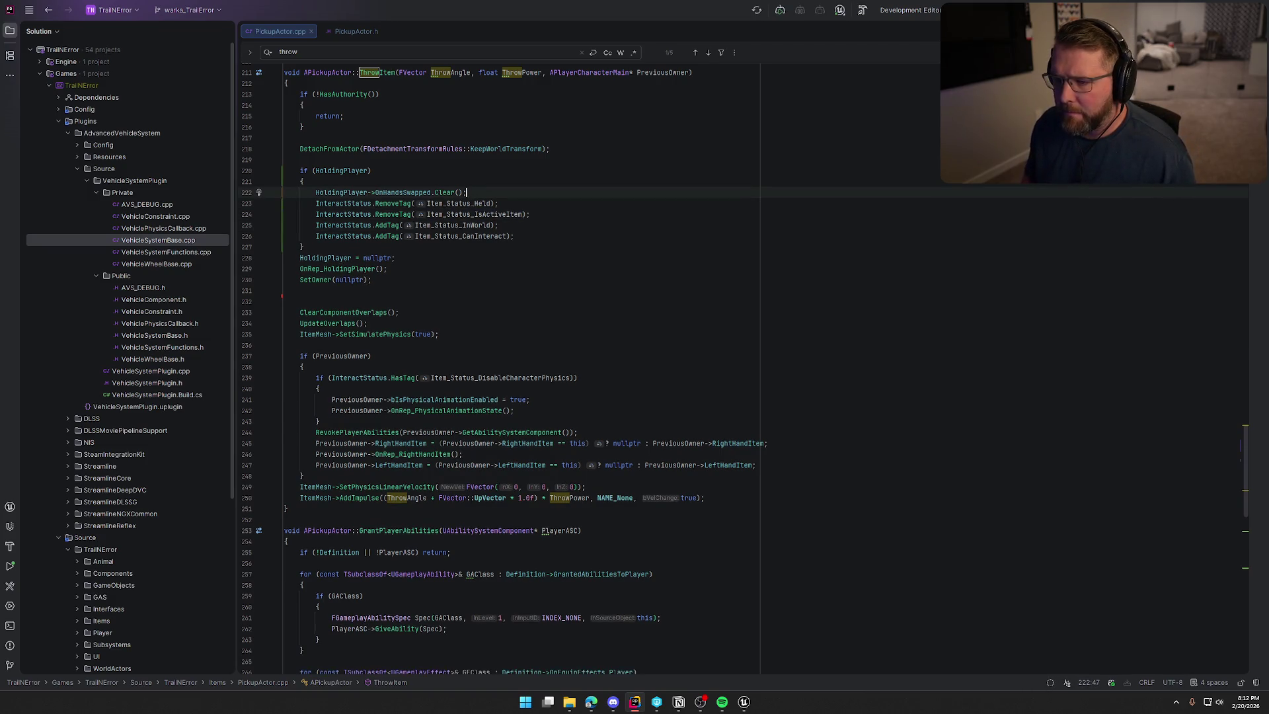
left_click(357, 247)
key("Return")
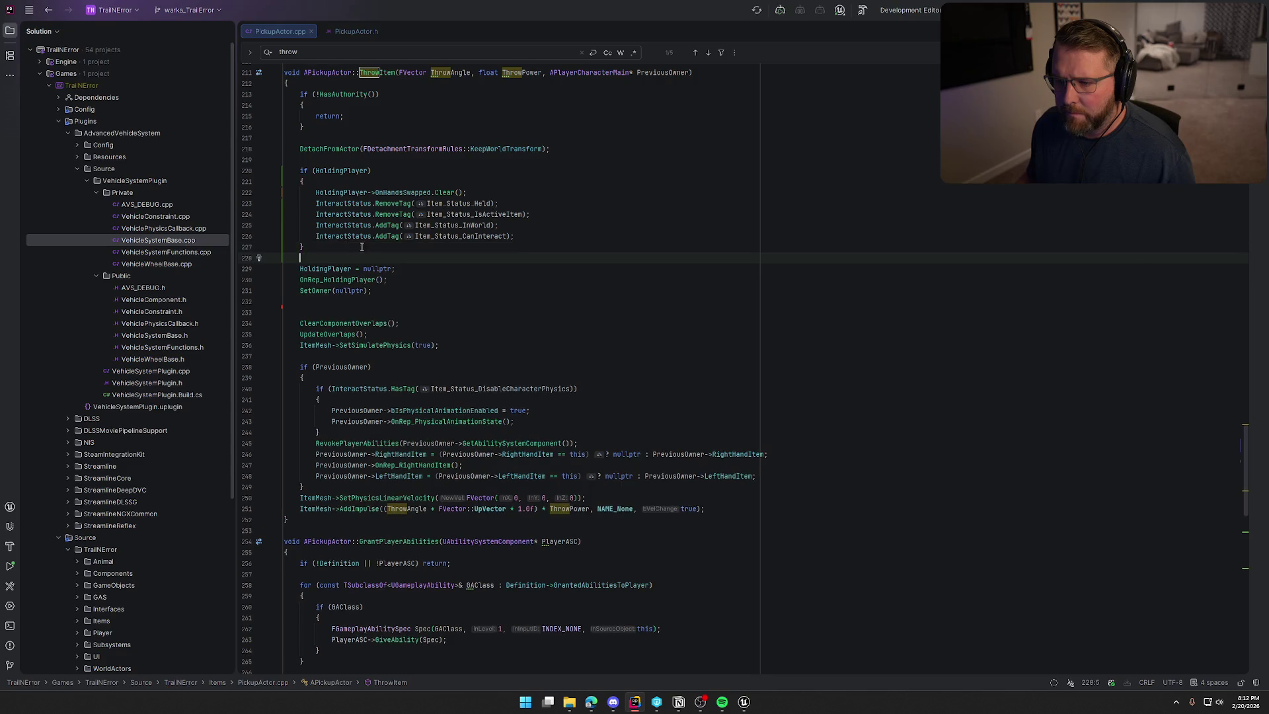
left_click(387, 316)
key("BackSpace")
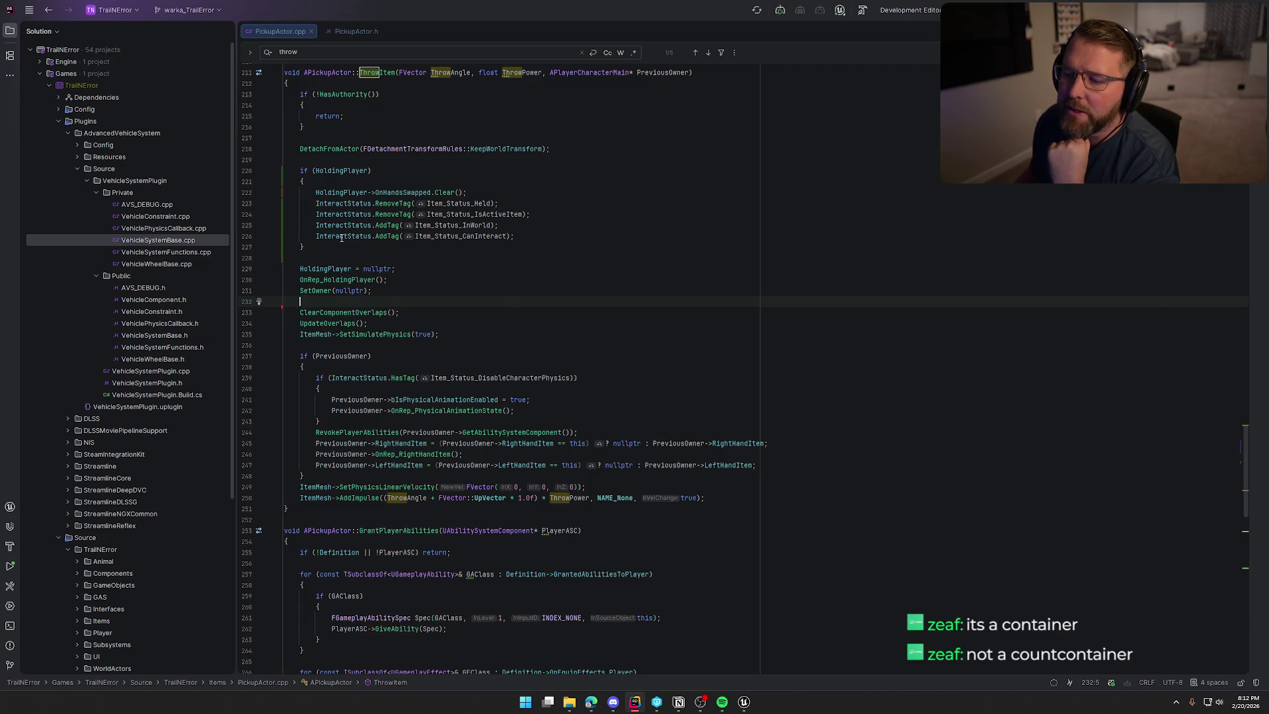
Undo the move so InteractStatus updates follow SetOwner(nullptr) again, and collapse the Plugins folder
mouse_move(341, 237)
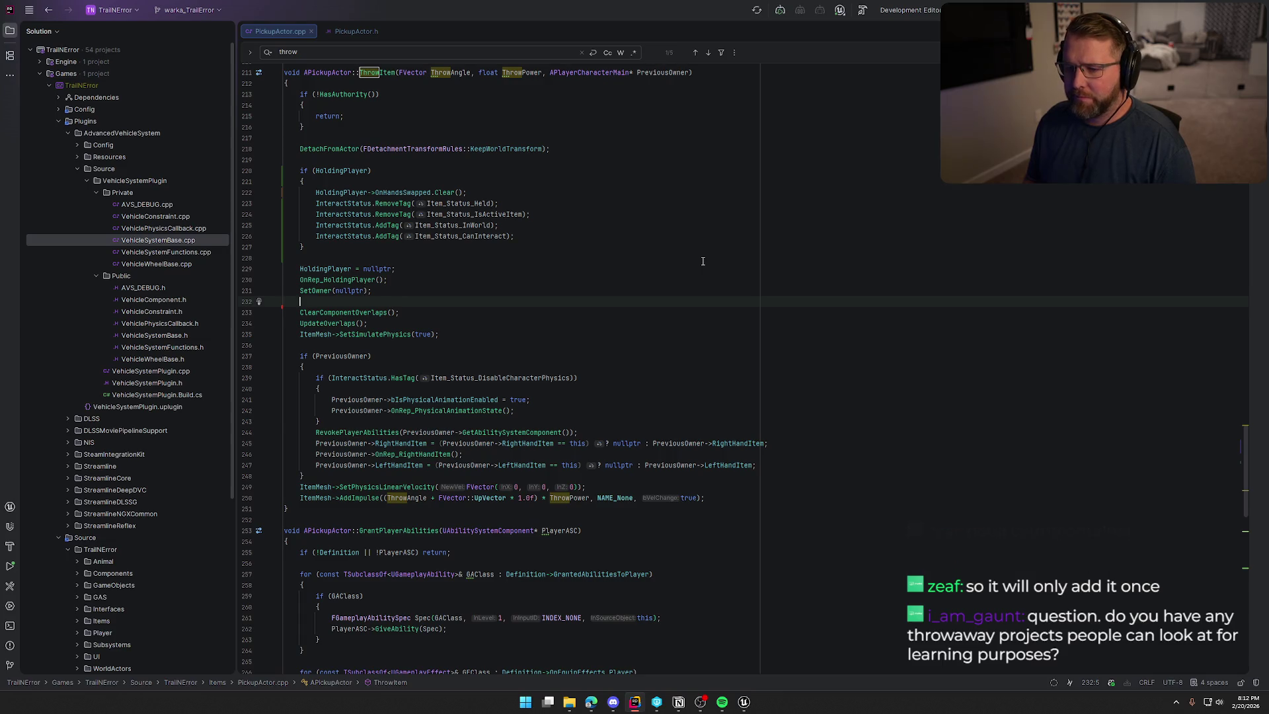
key("ctrl+z")
key("ctrl+z")
key("ctrl+z")
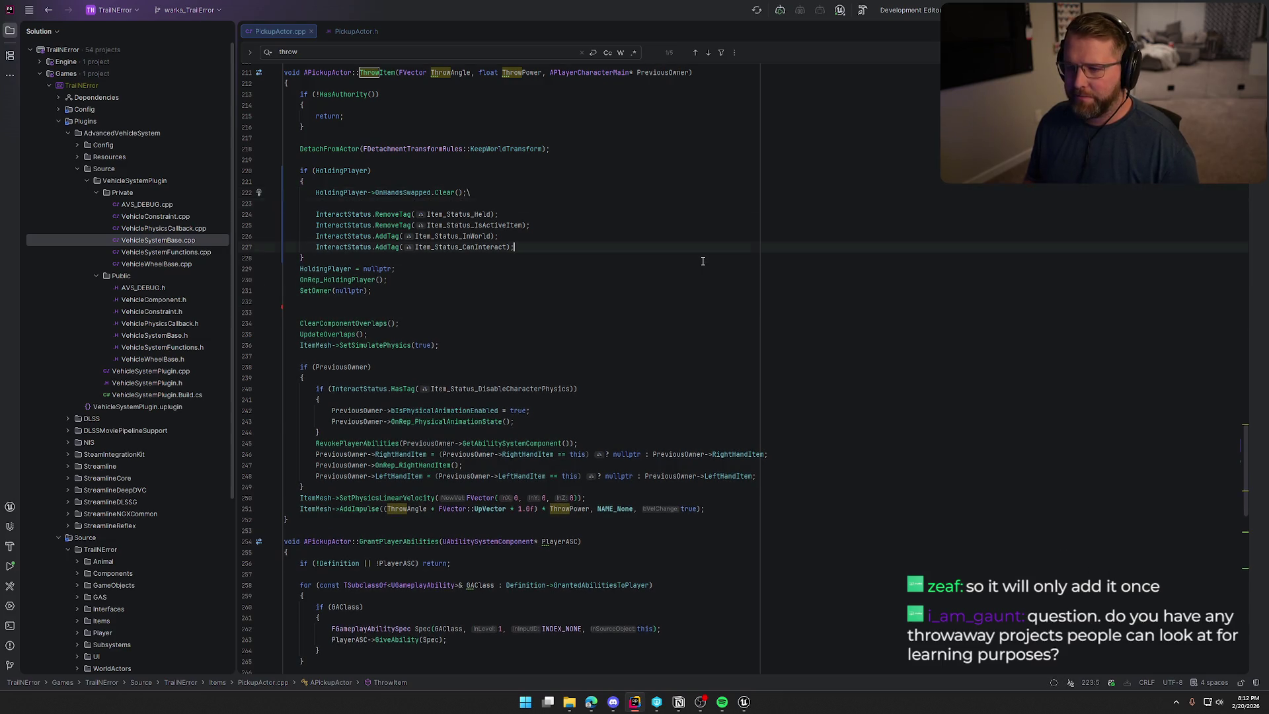
key("ctrl+z")
key("ctrl+z")
key("ctrl+z")
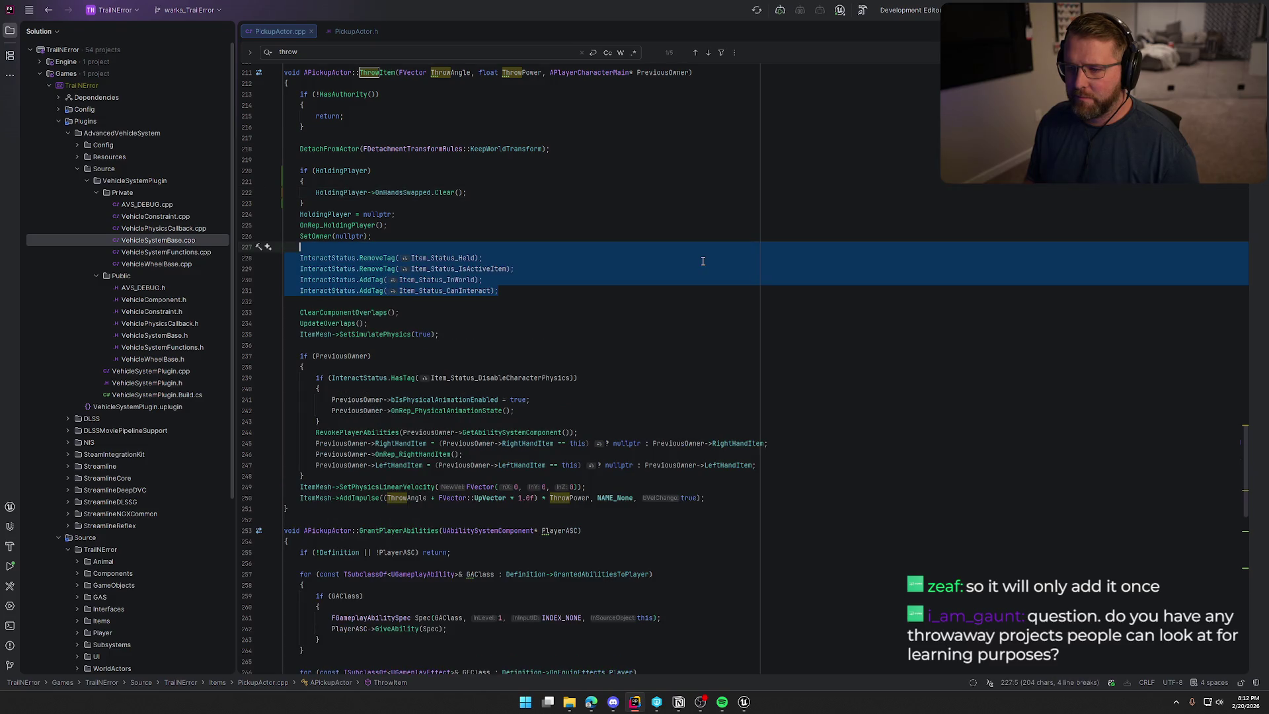
key("Escape")
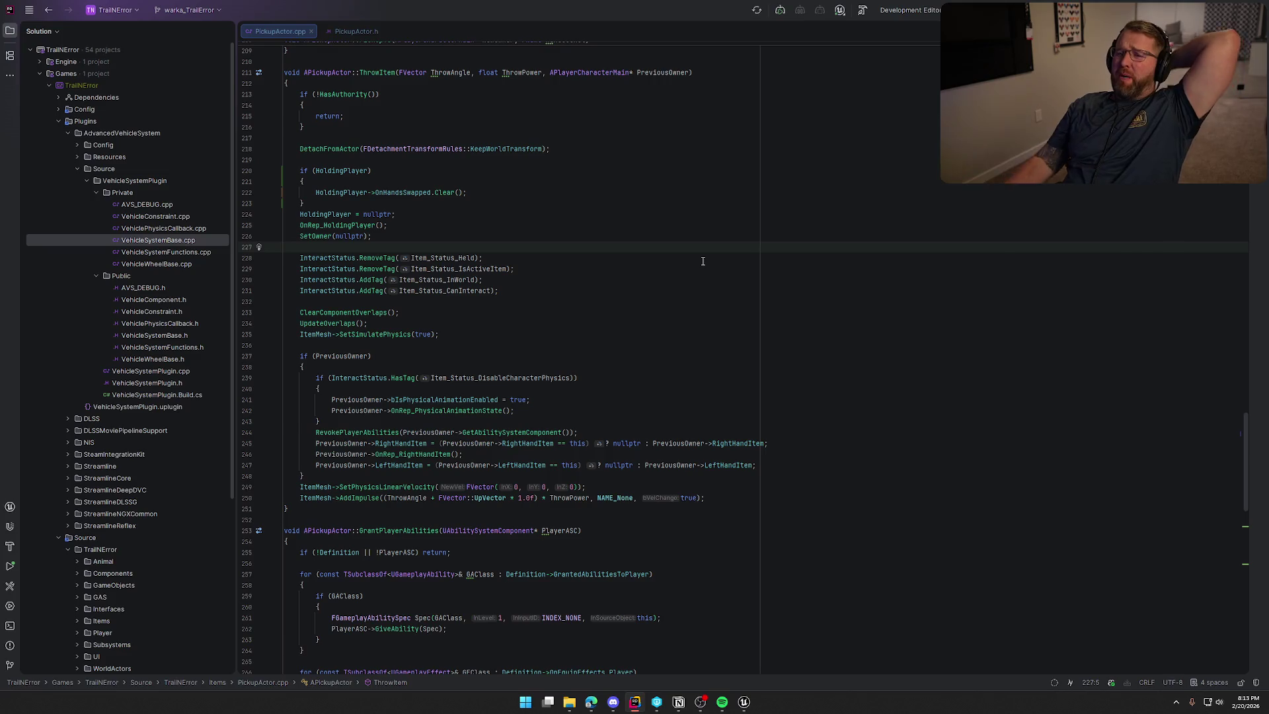
left_click(59, 121)
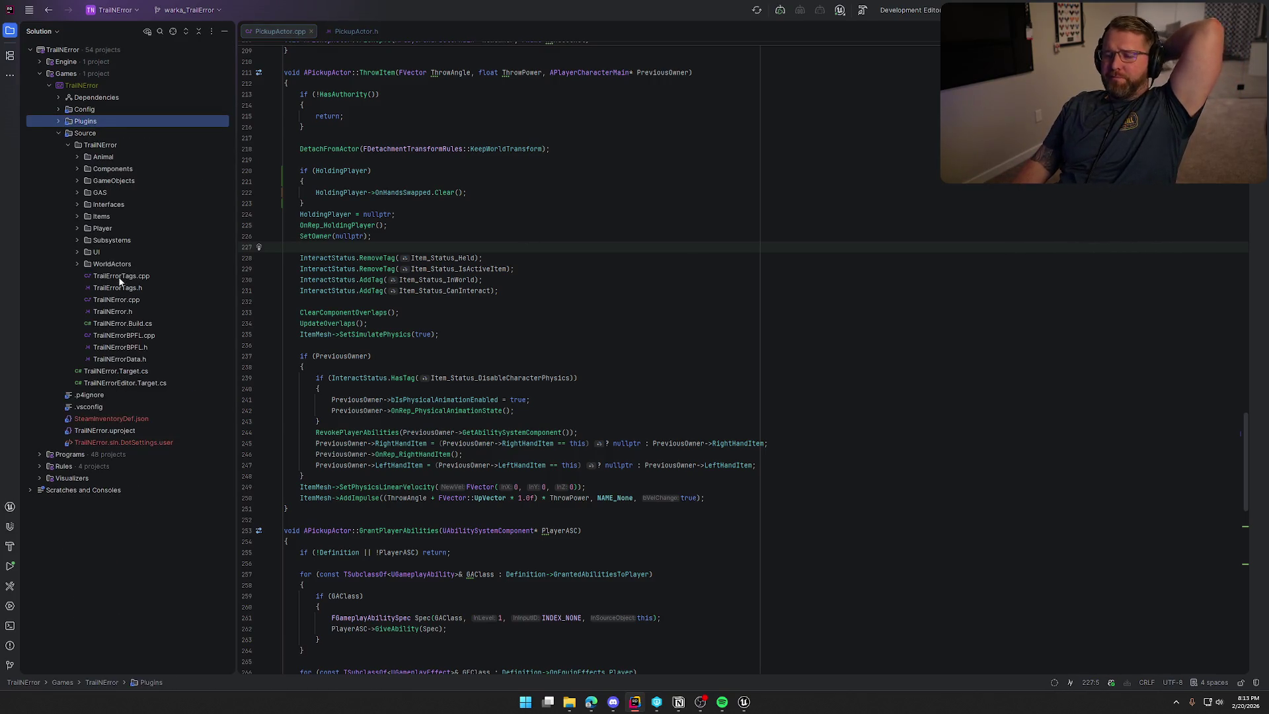
left_click(1175, 703)
right_click(1173, 674)
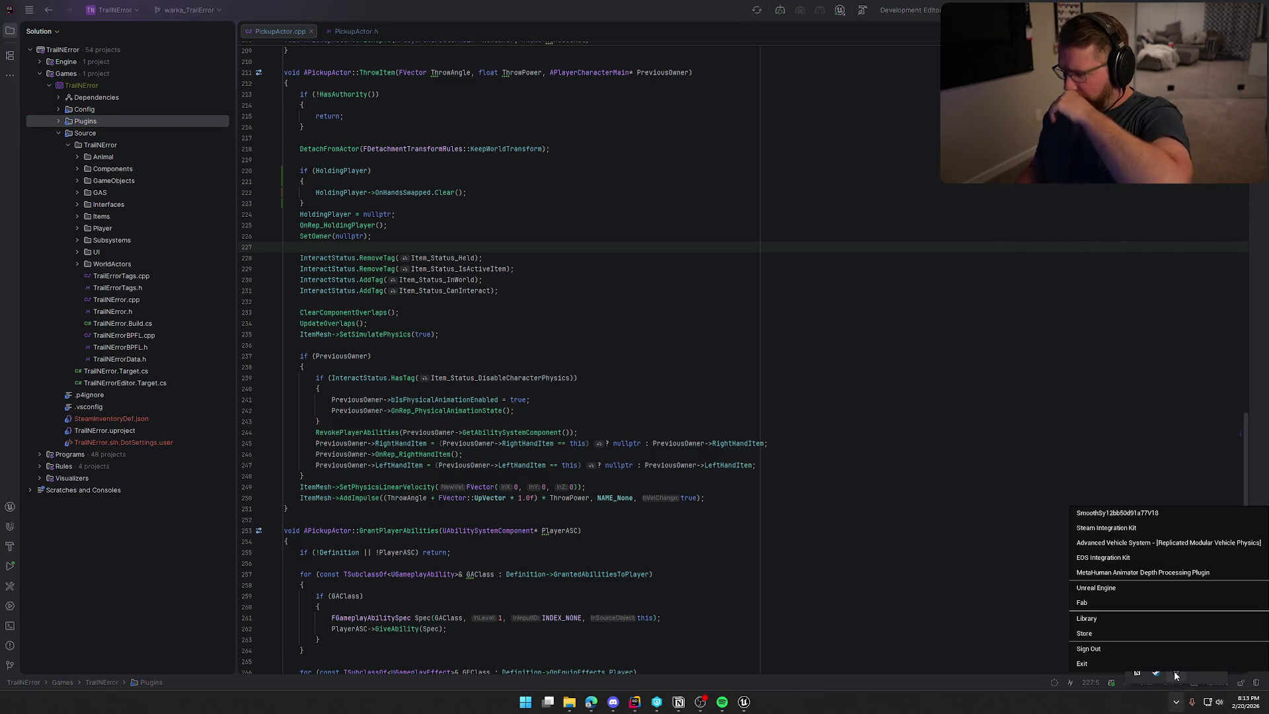
left_click(1128, 589)
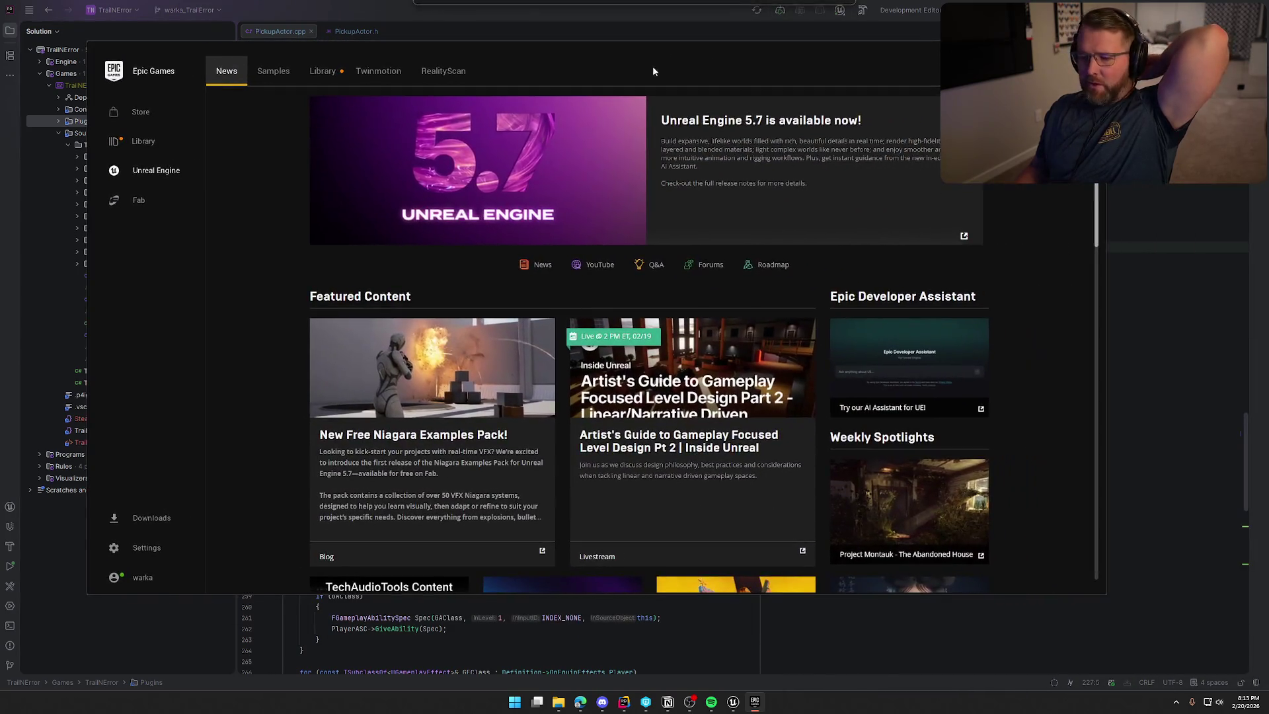
left_click(280, 82)
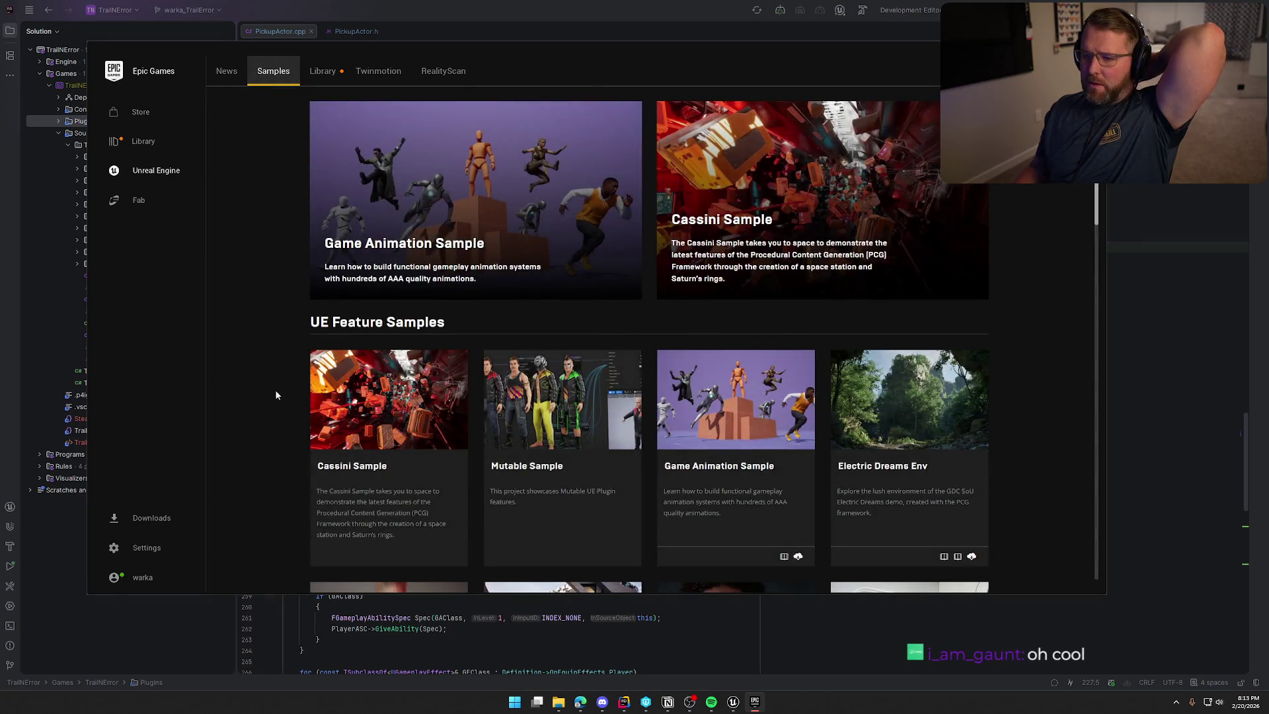
scroll(276, 395, "down", 8)
scroll(276, 396, "down", 10)
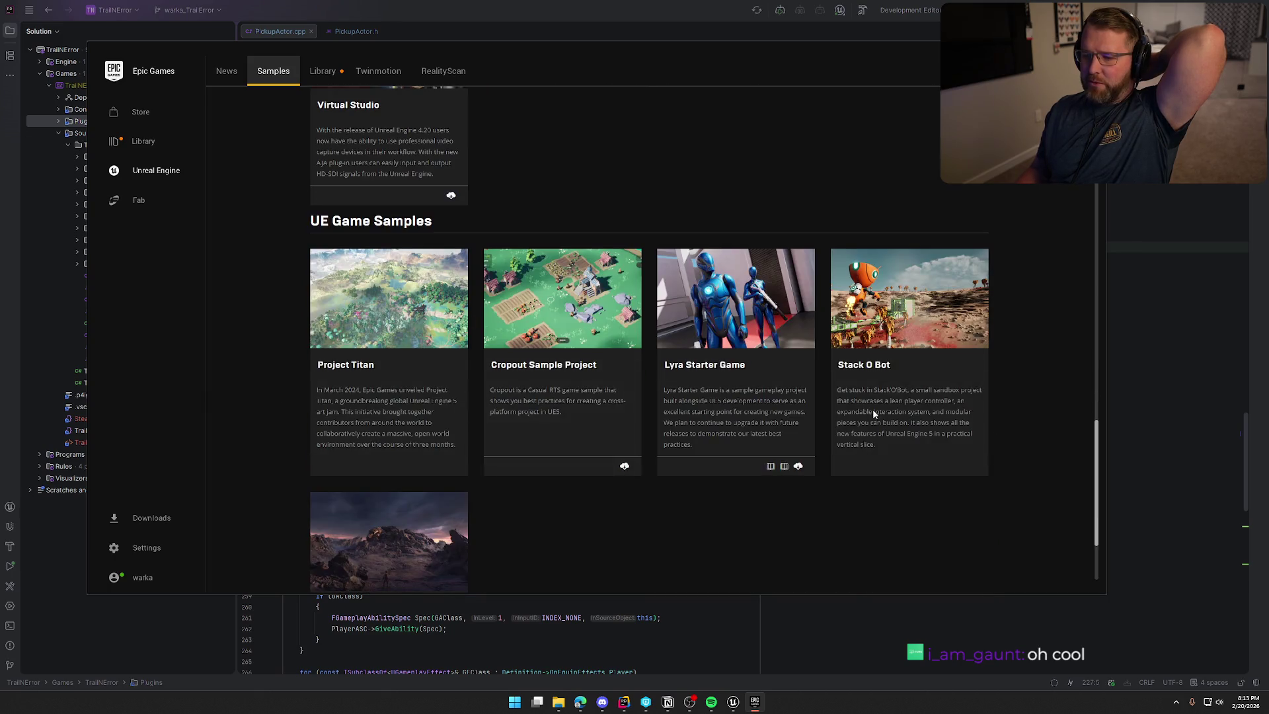
scroll(751, 452, "down", 2)
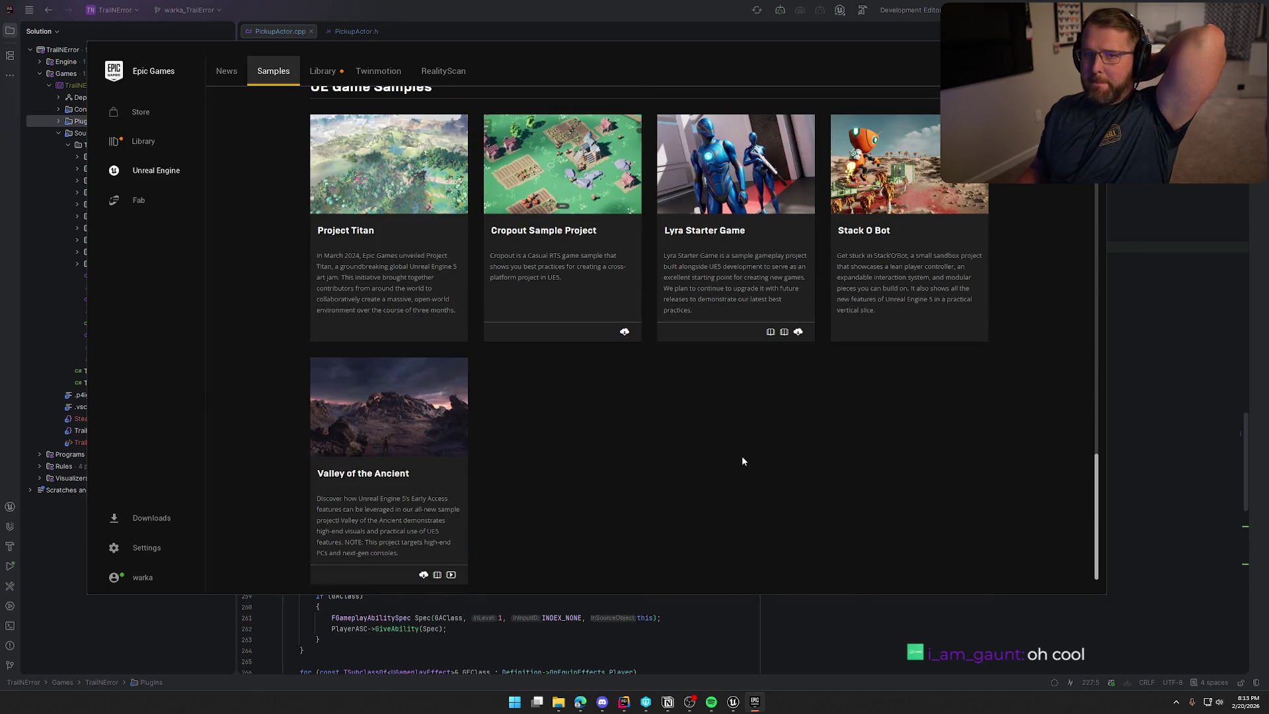
scroll(742, 460, "up", 18)
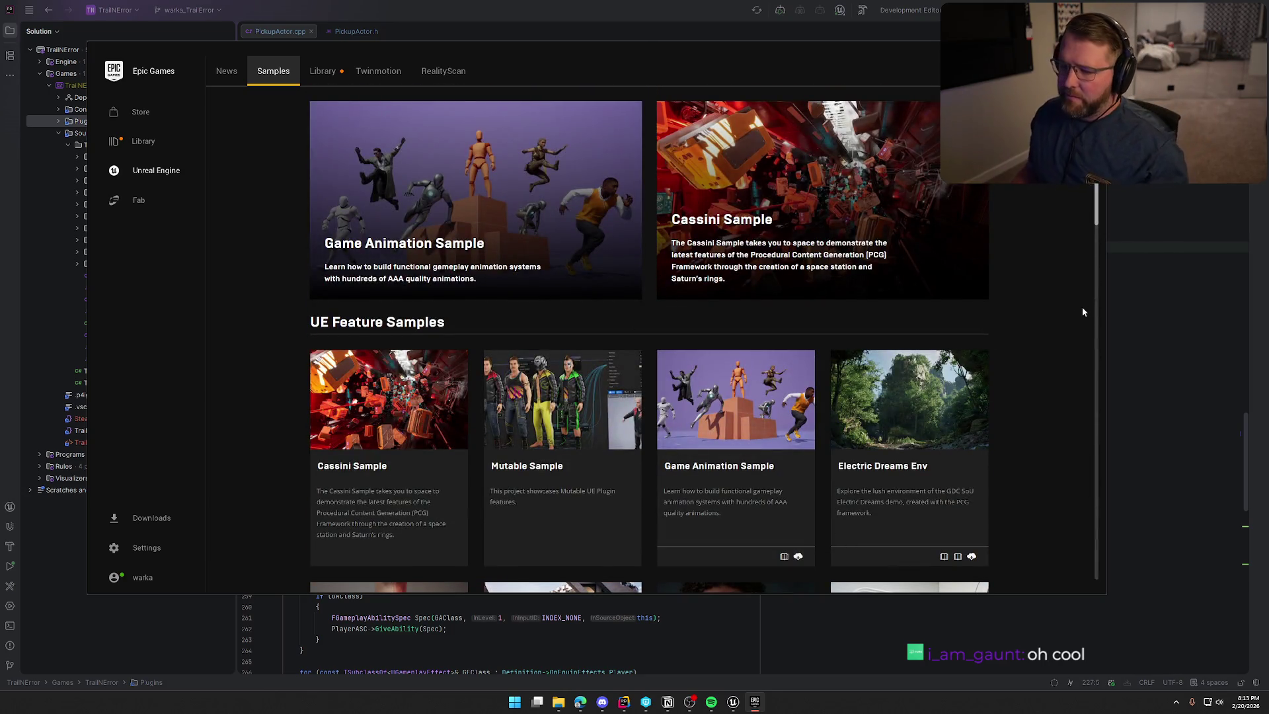
key("alt+F4")
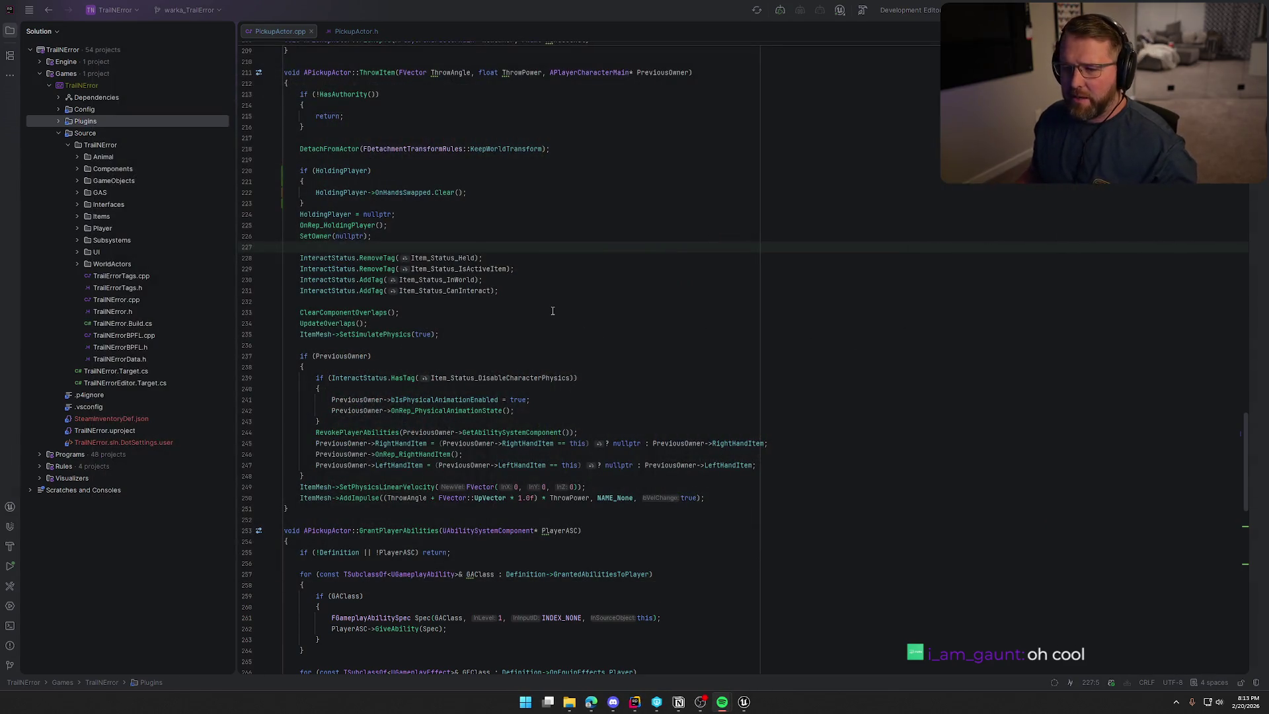
left_click(541, 288)
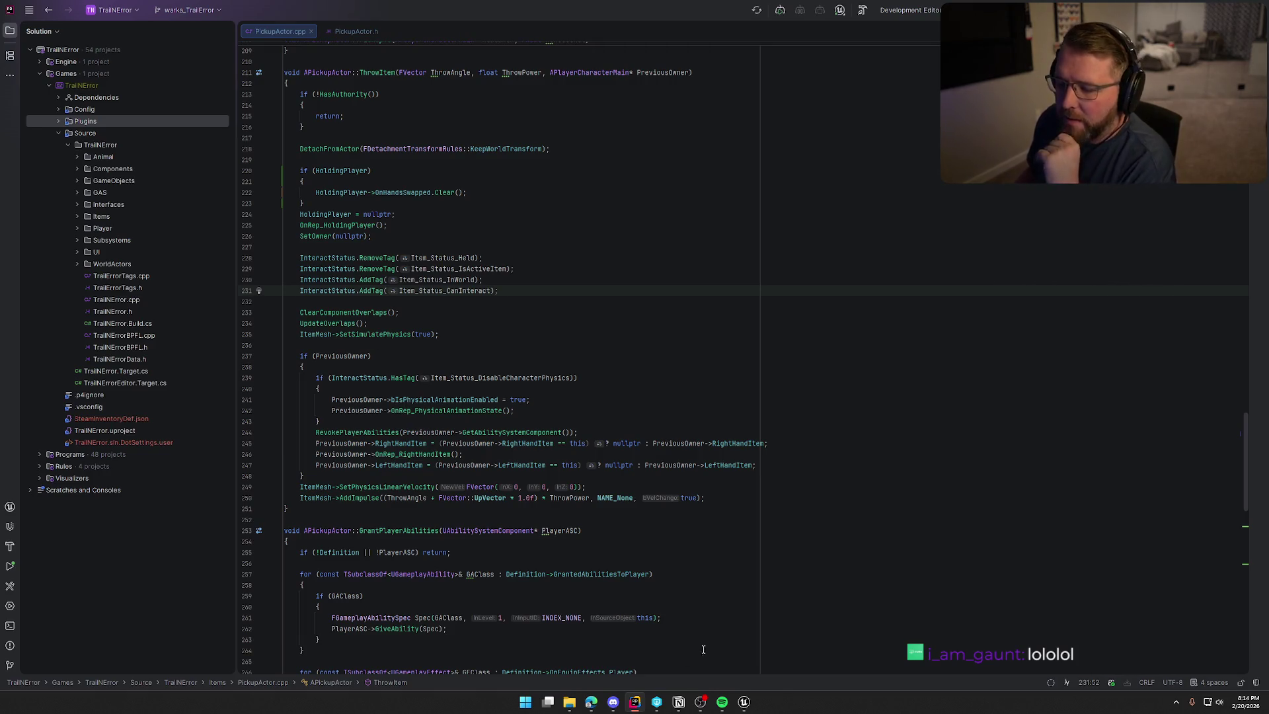
Switch to Unreal Editor to see bp_AVSWagon's cargo loop calling Throw Item
left_click(743, 704)
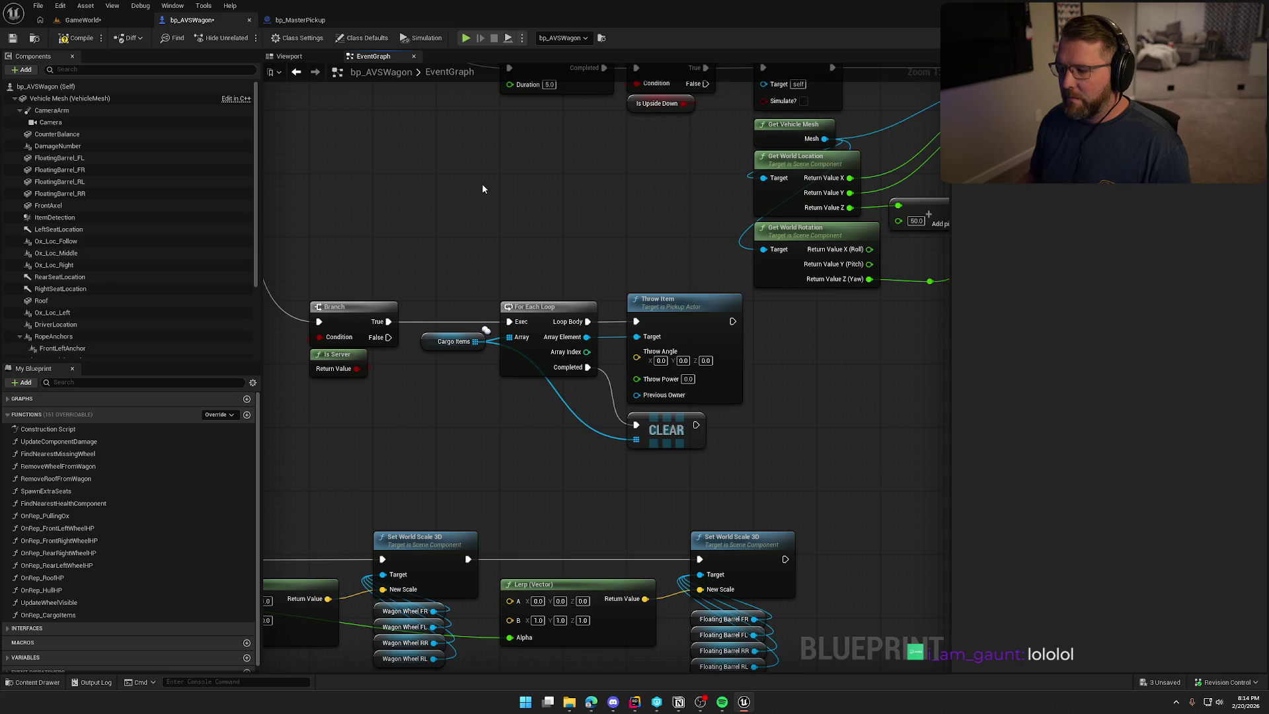
Run the character toward the wagon briefly, stop play, and trigger a Live Coding recompile
left_click(94, 24)
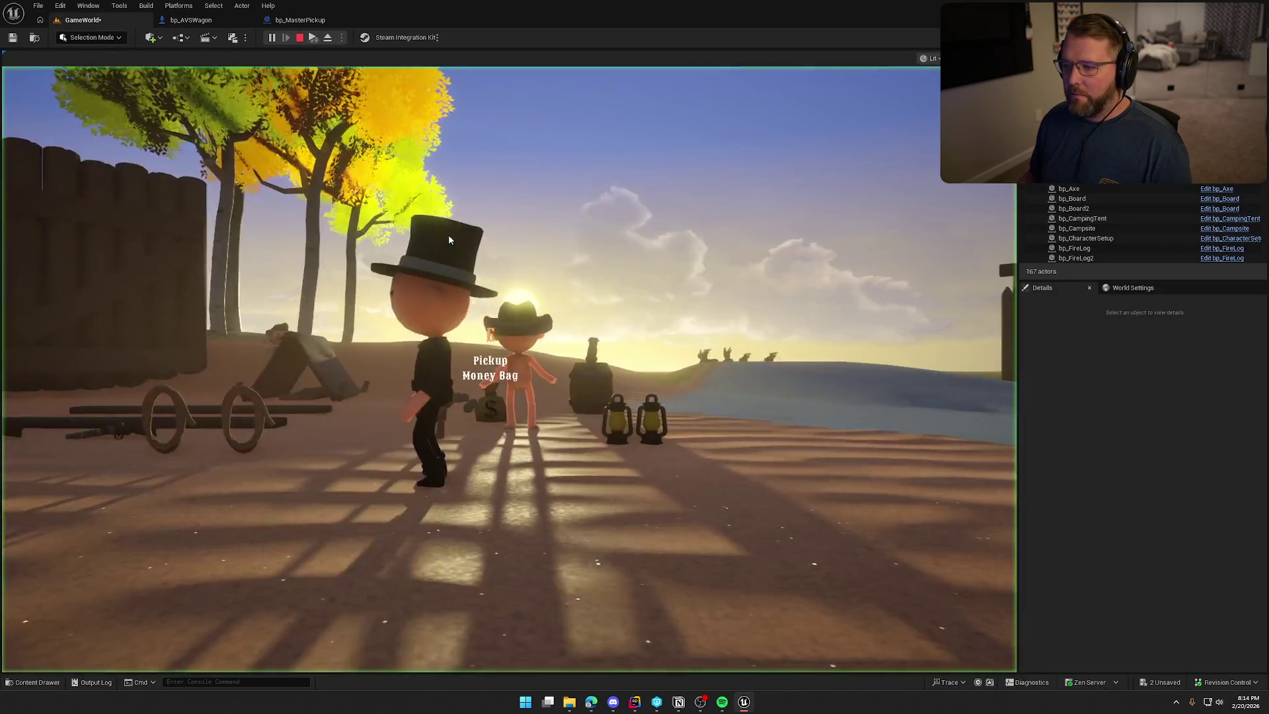
left_click(449, 239)
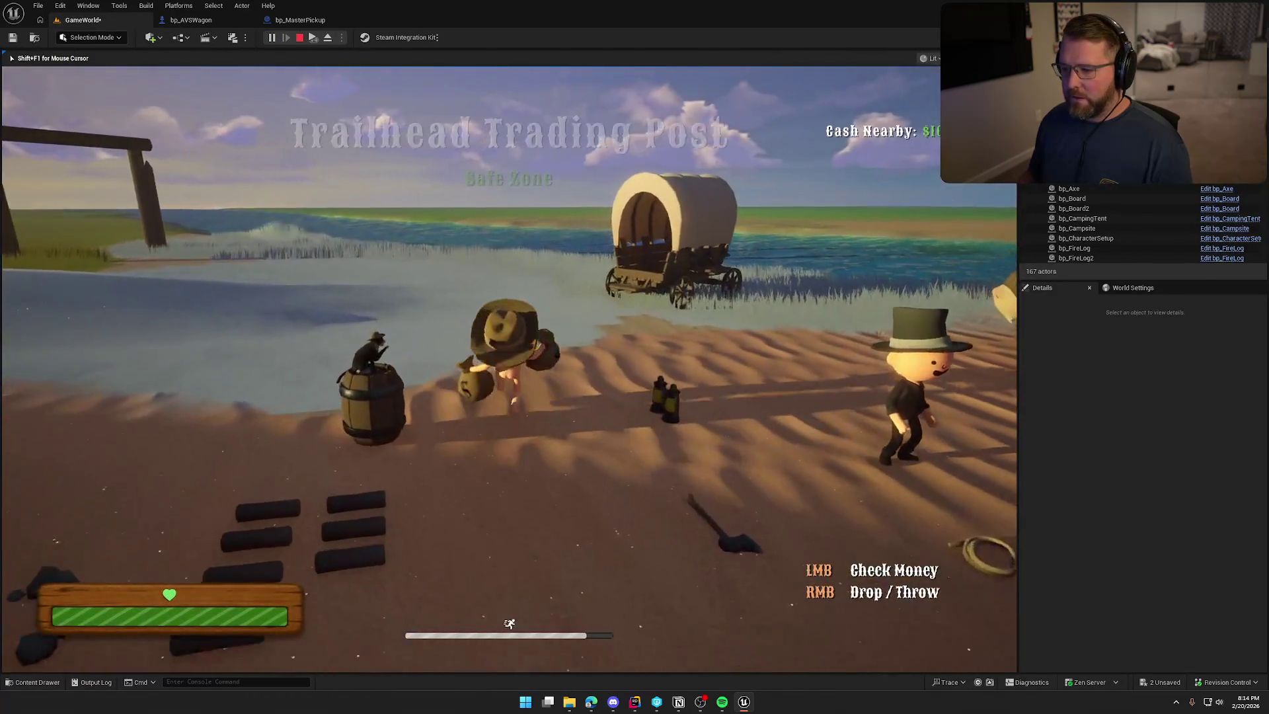
key("shift+w")
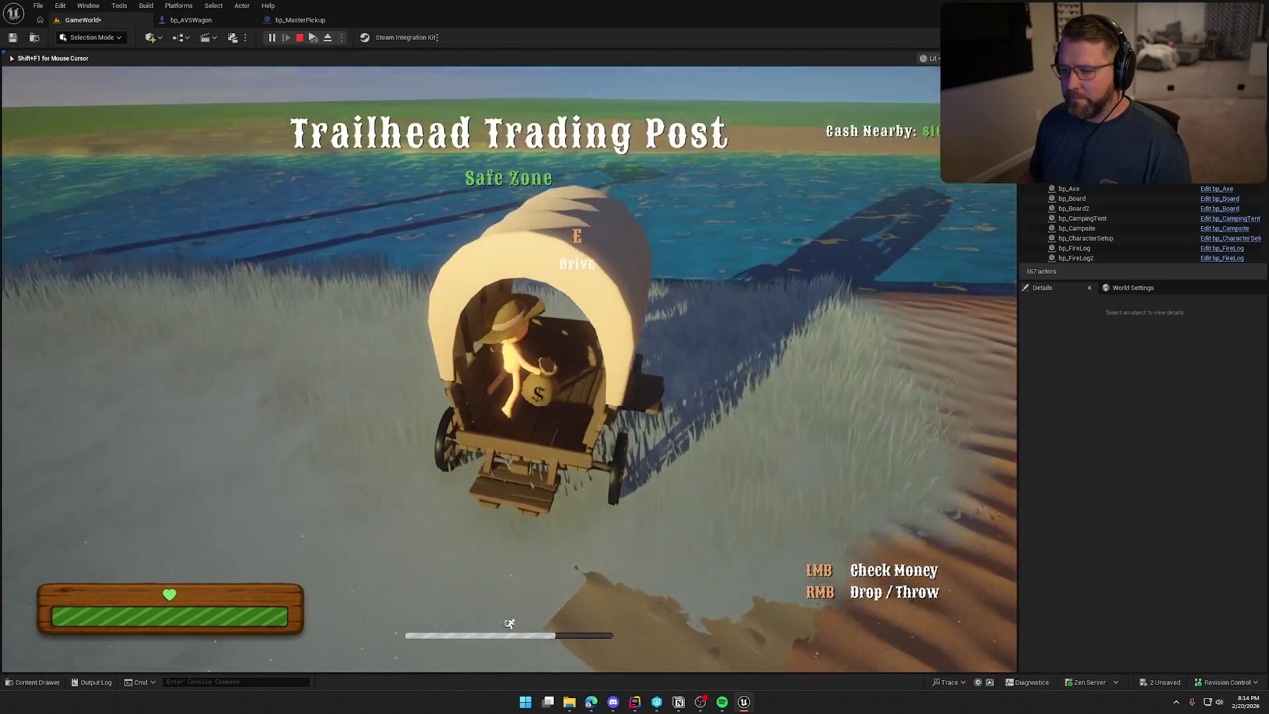
key("Escape")
left_click(1114, 682)
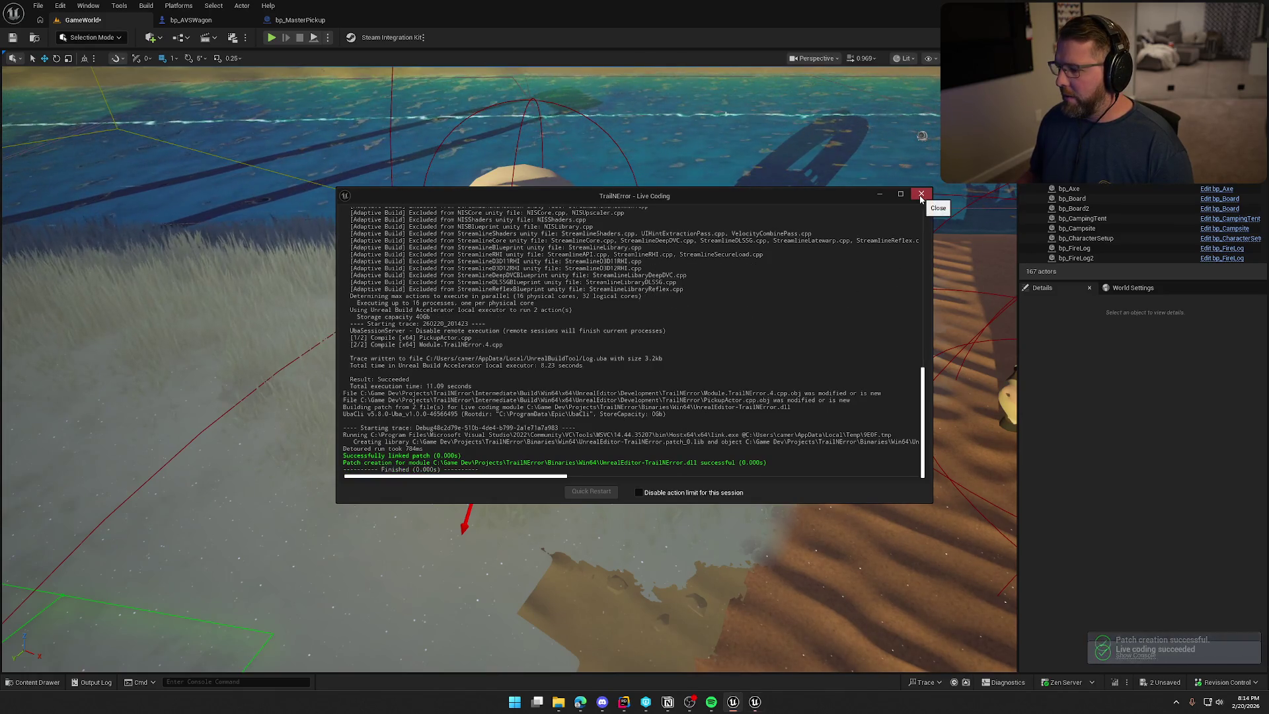
Close the finished Live Coding log and start a new Play-In-Editor session
left_click(920, 195)
left_click(271, 37)
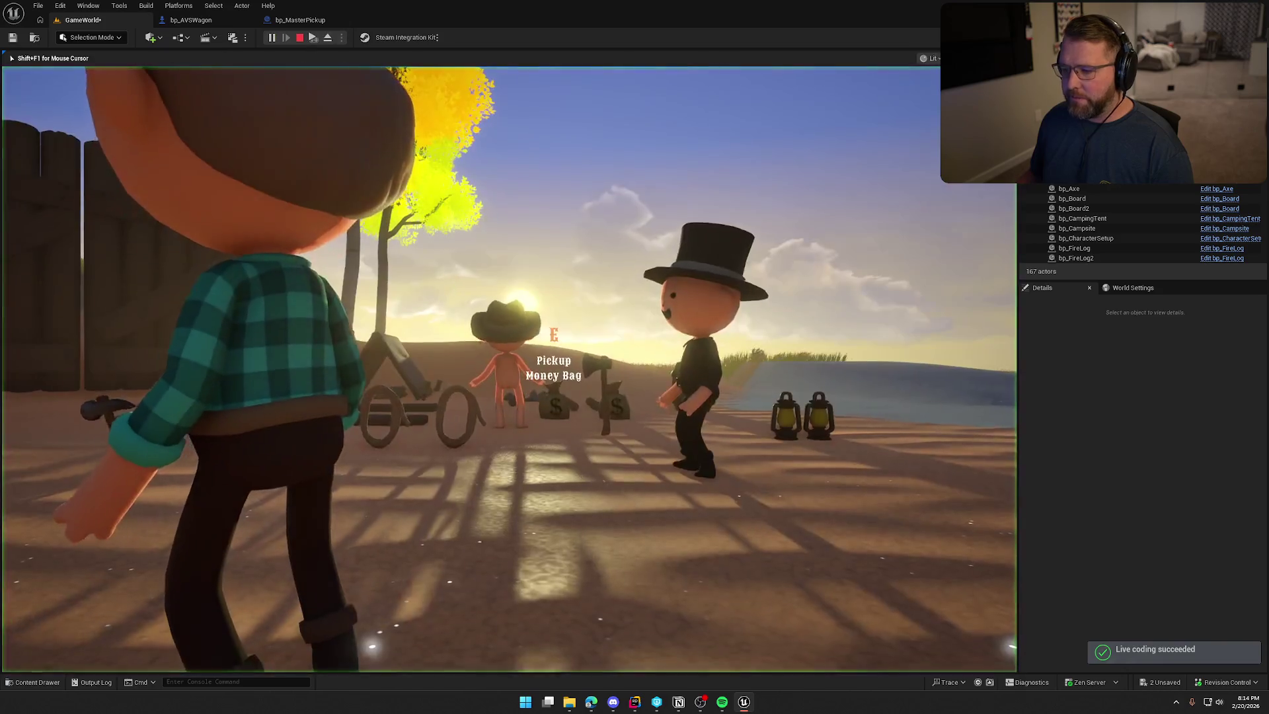
key("super")
key("Escape")
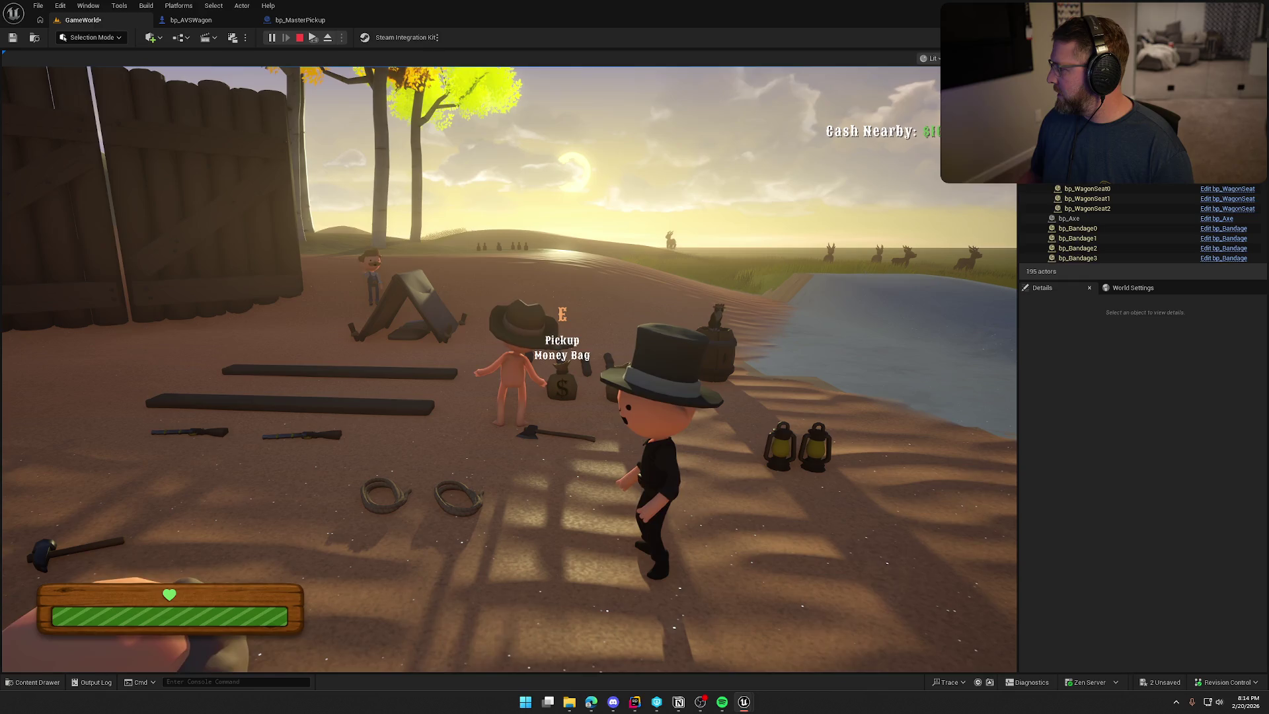
key("super")
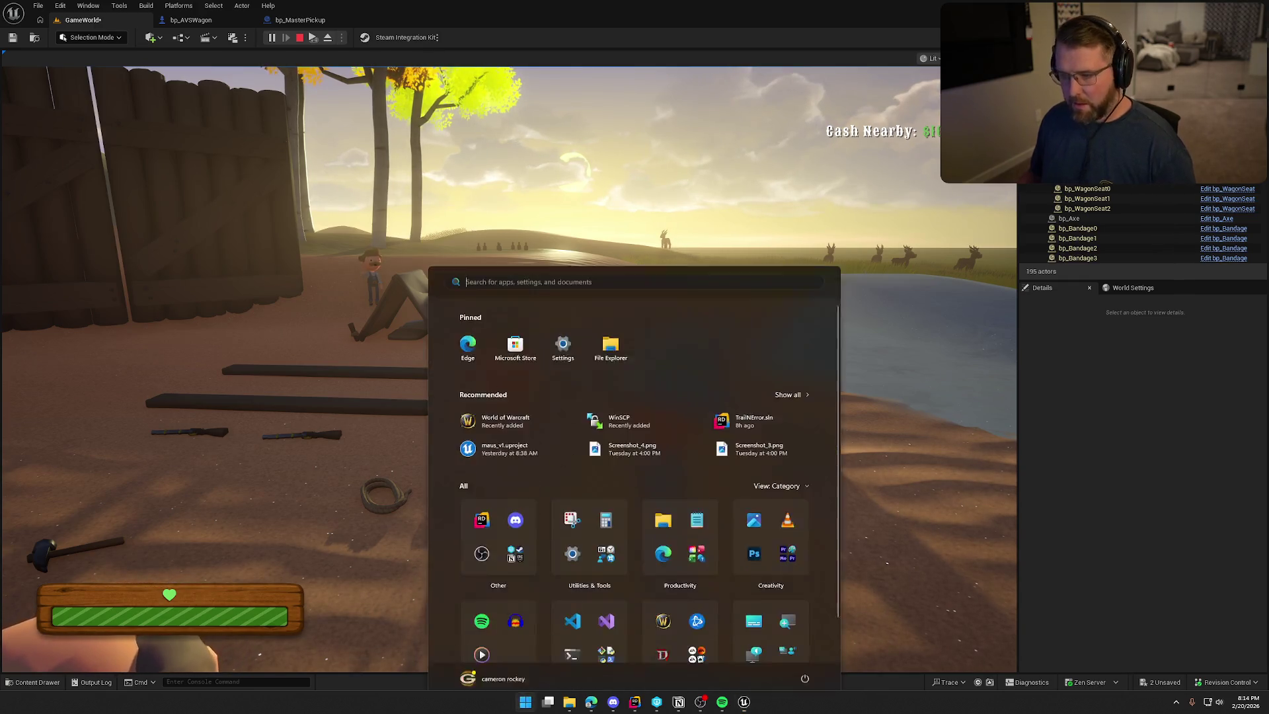
key("super")
Load the money bag into the wagon bed and drive the wagon over the hill toward the settlement
key("w")
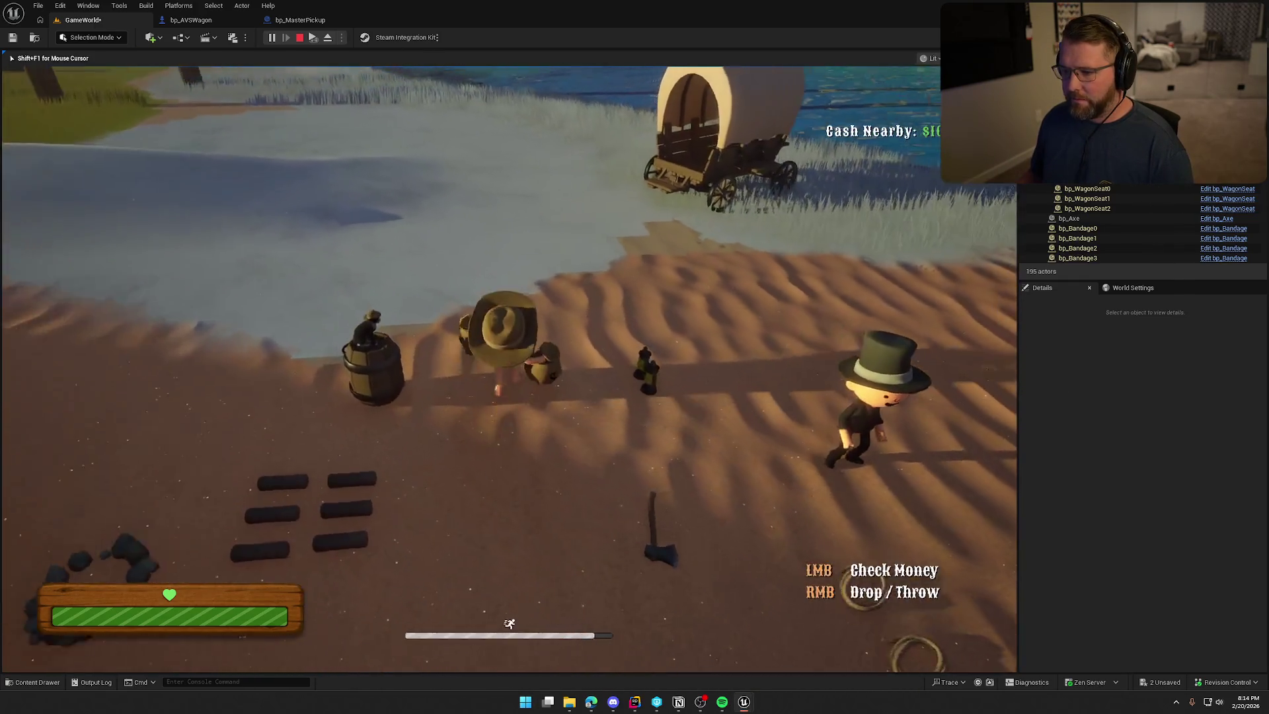
key("w")
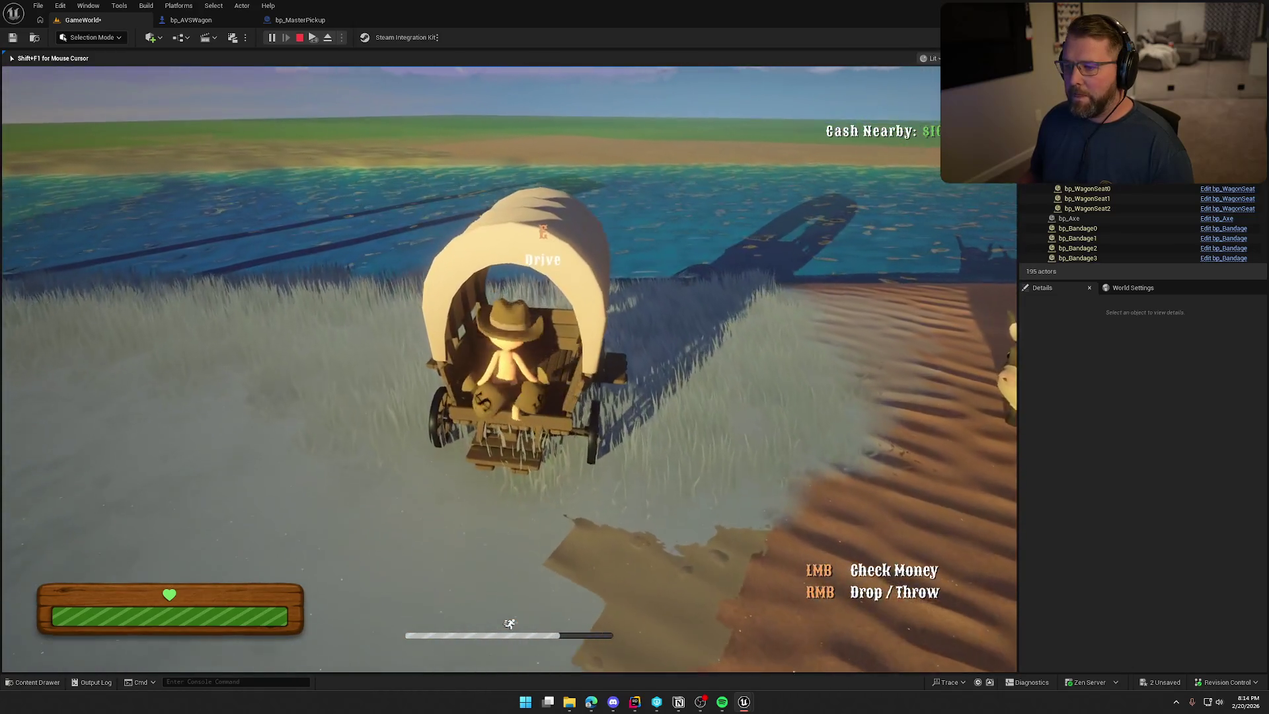
key("w")
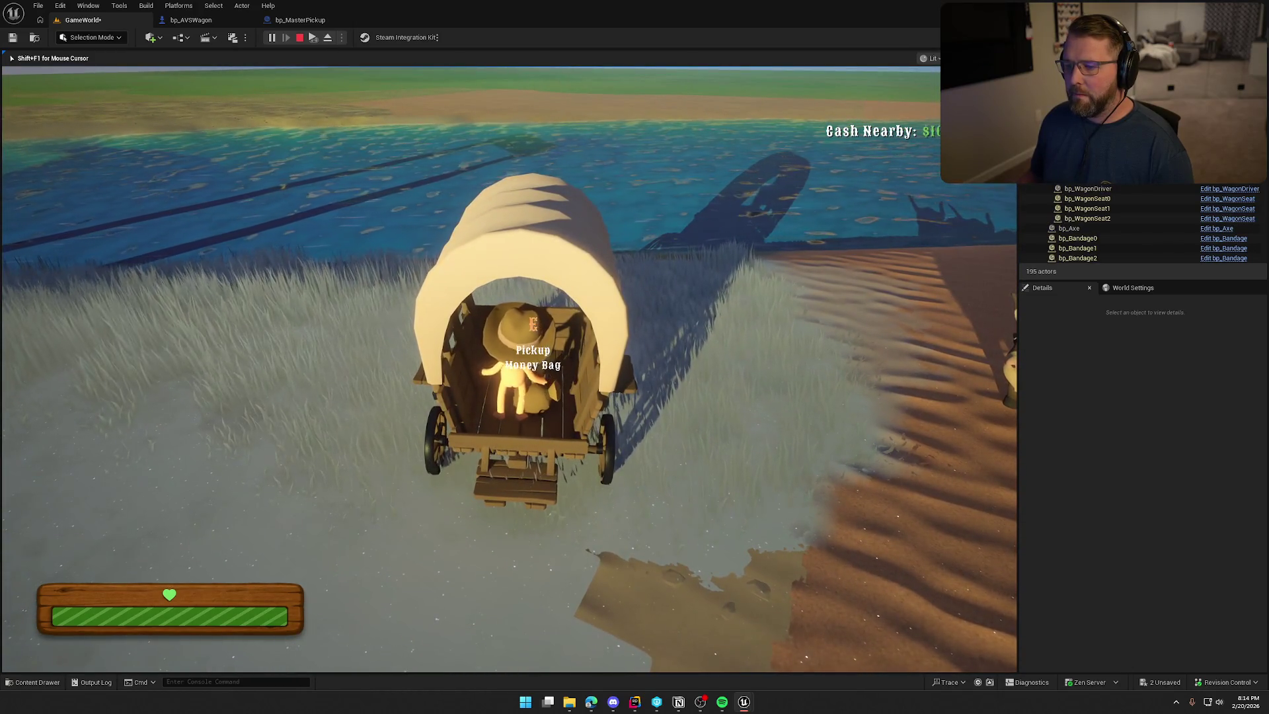
key("e")
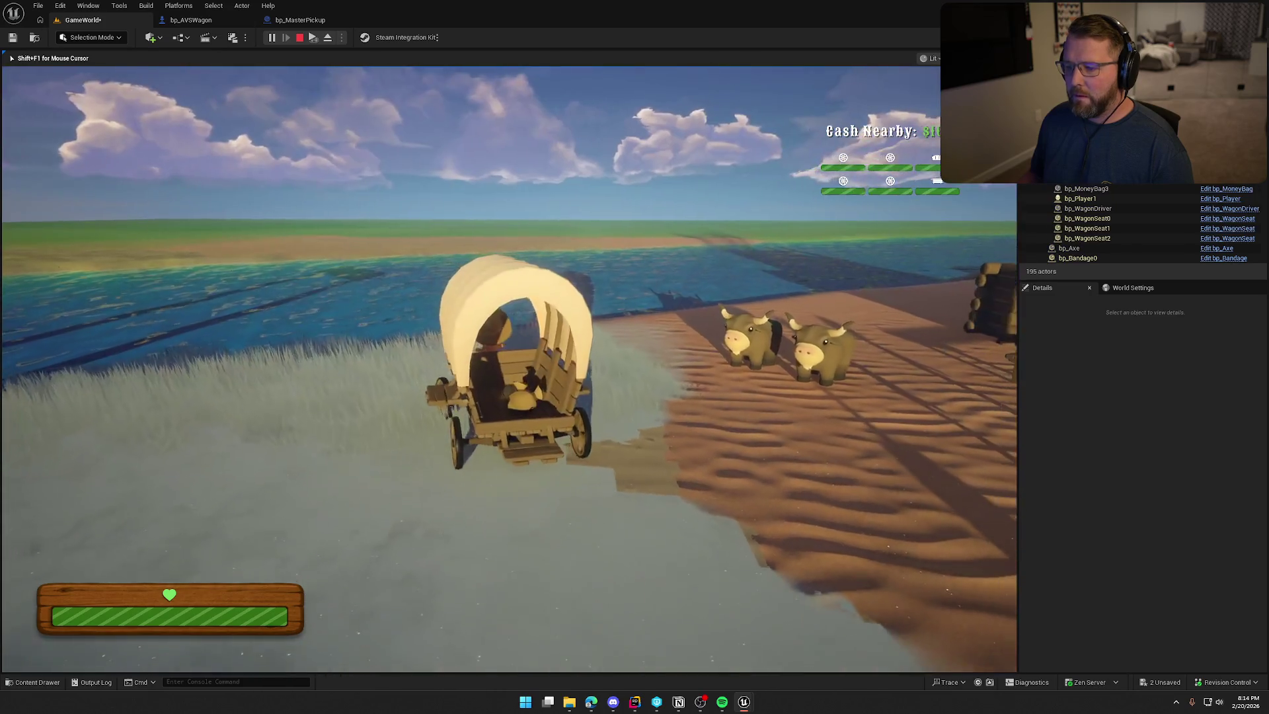
key("d")
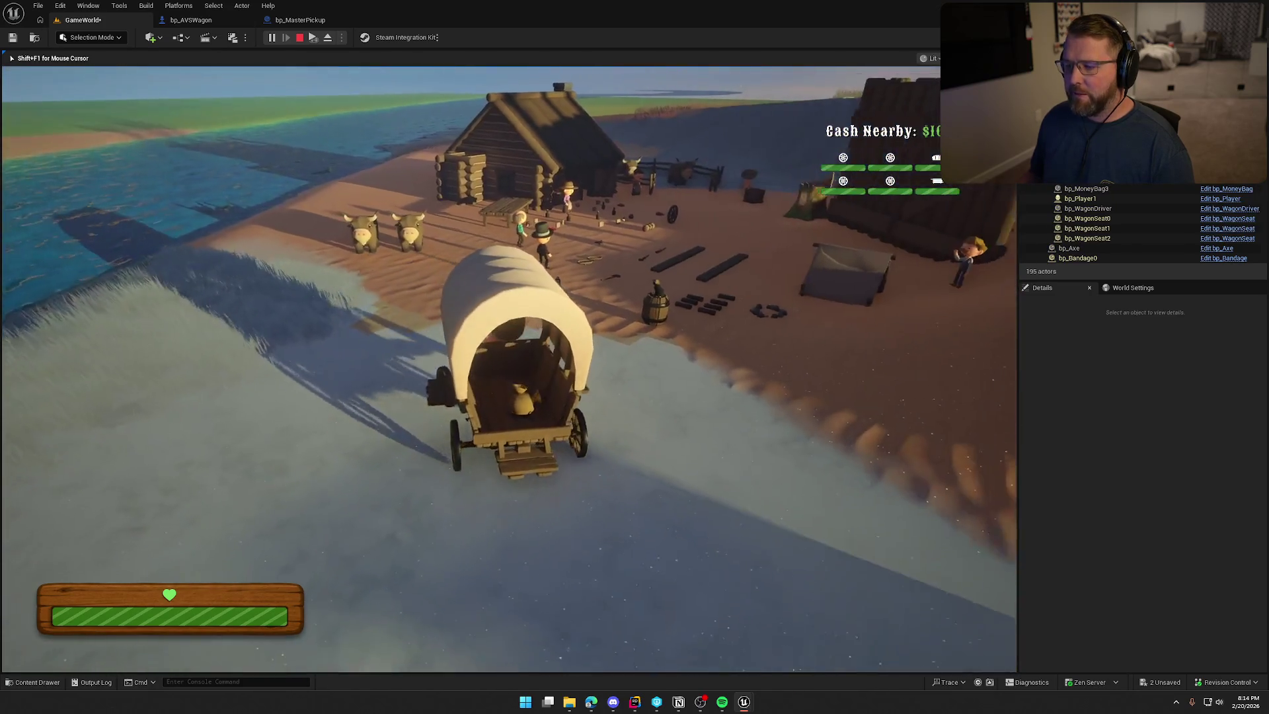
key("w")
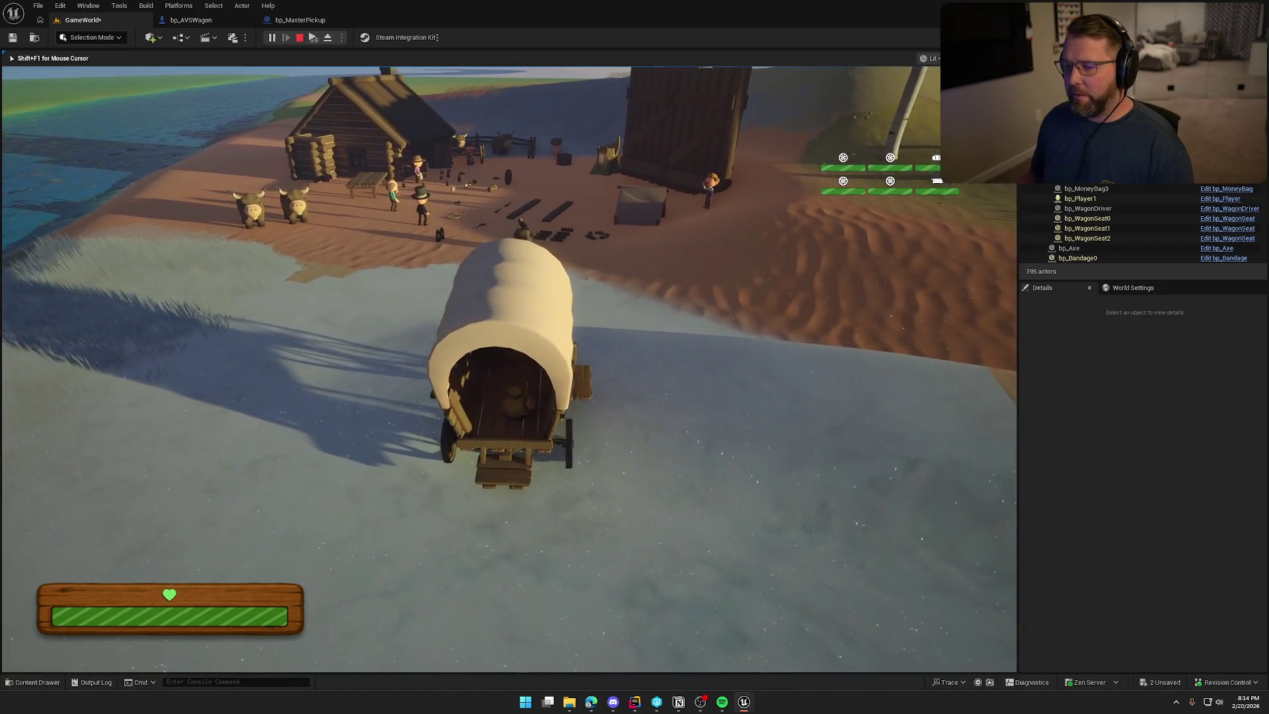
key("d")
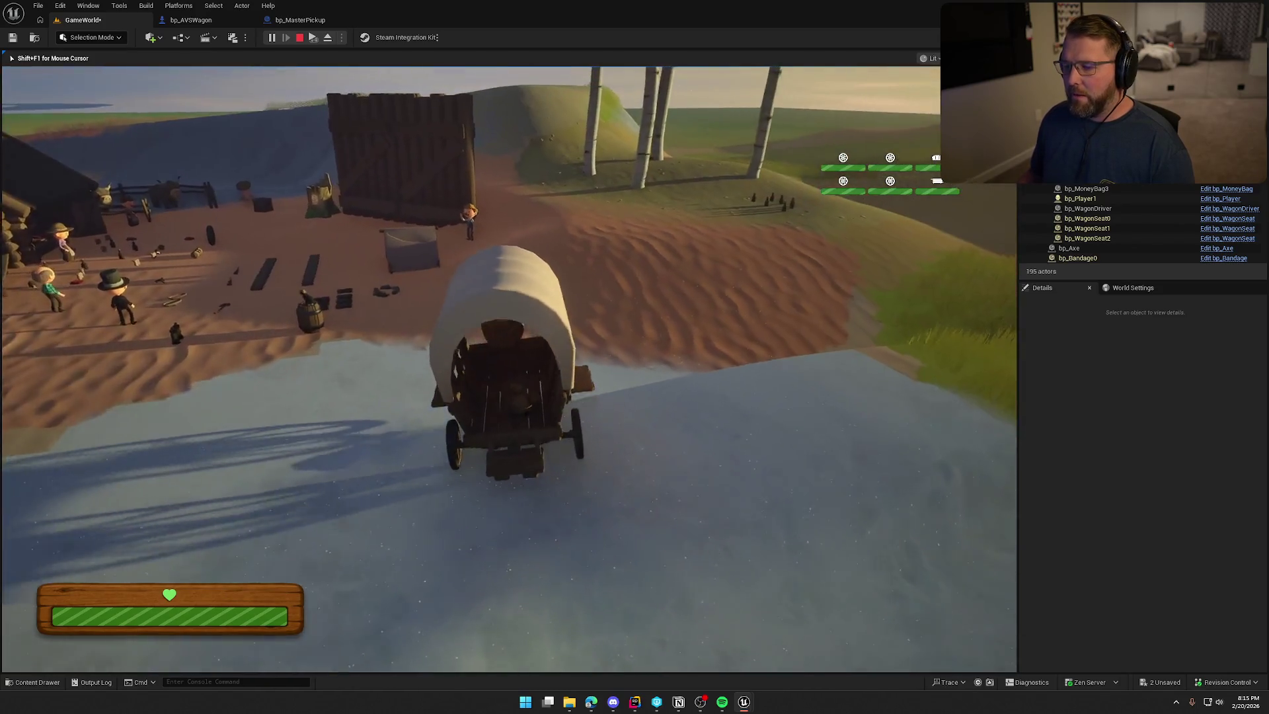
key("w")
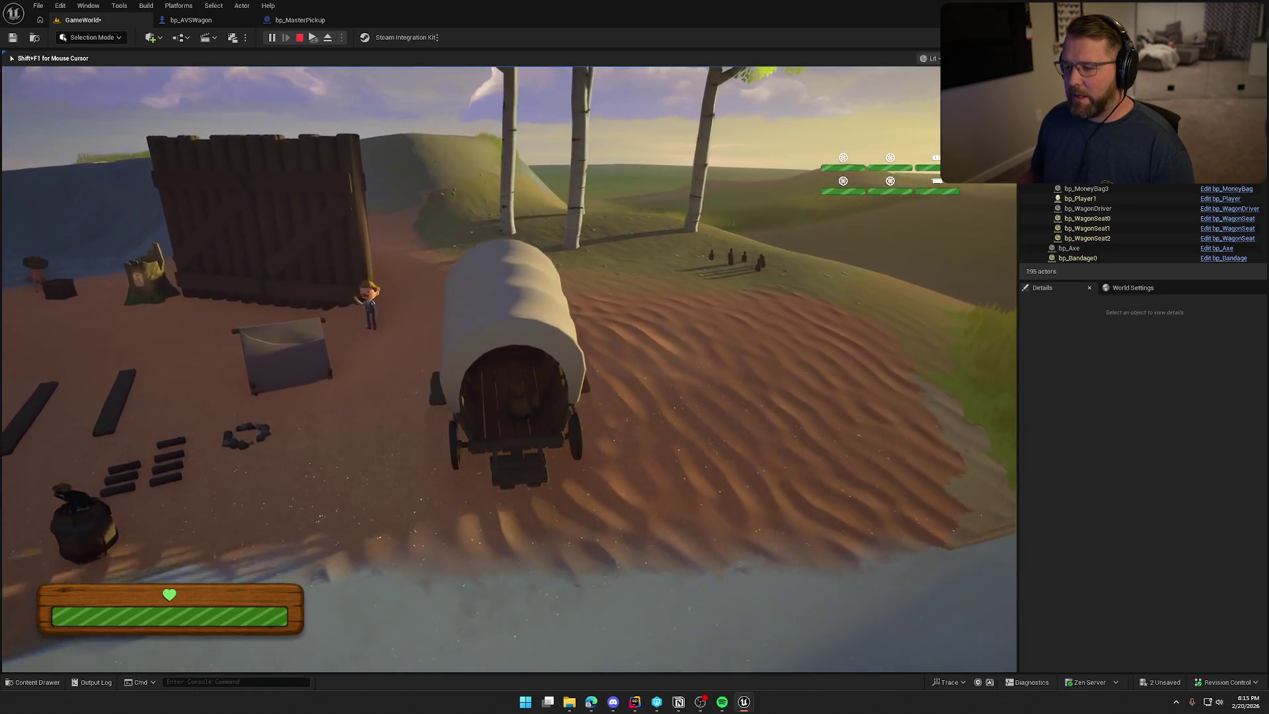
key("s")
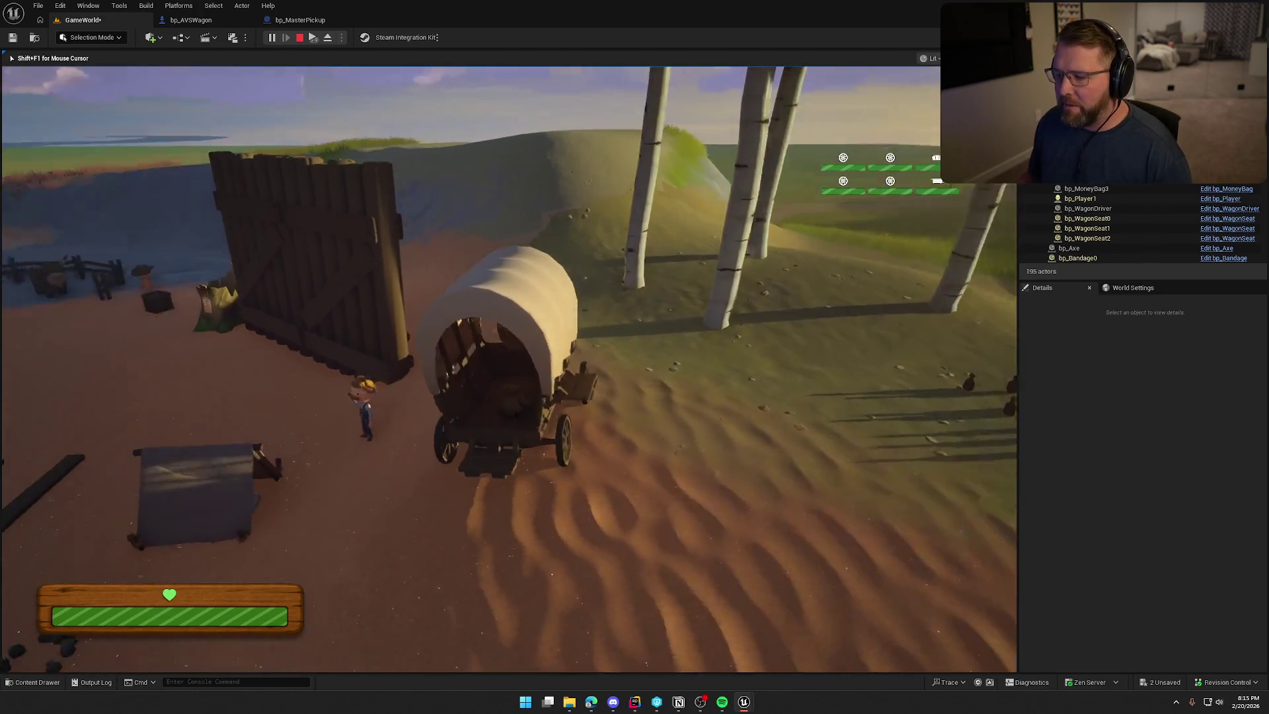
key("s")
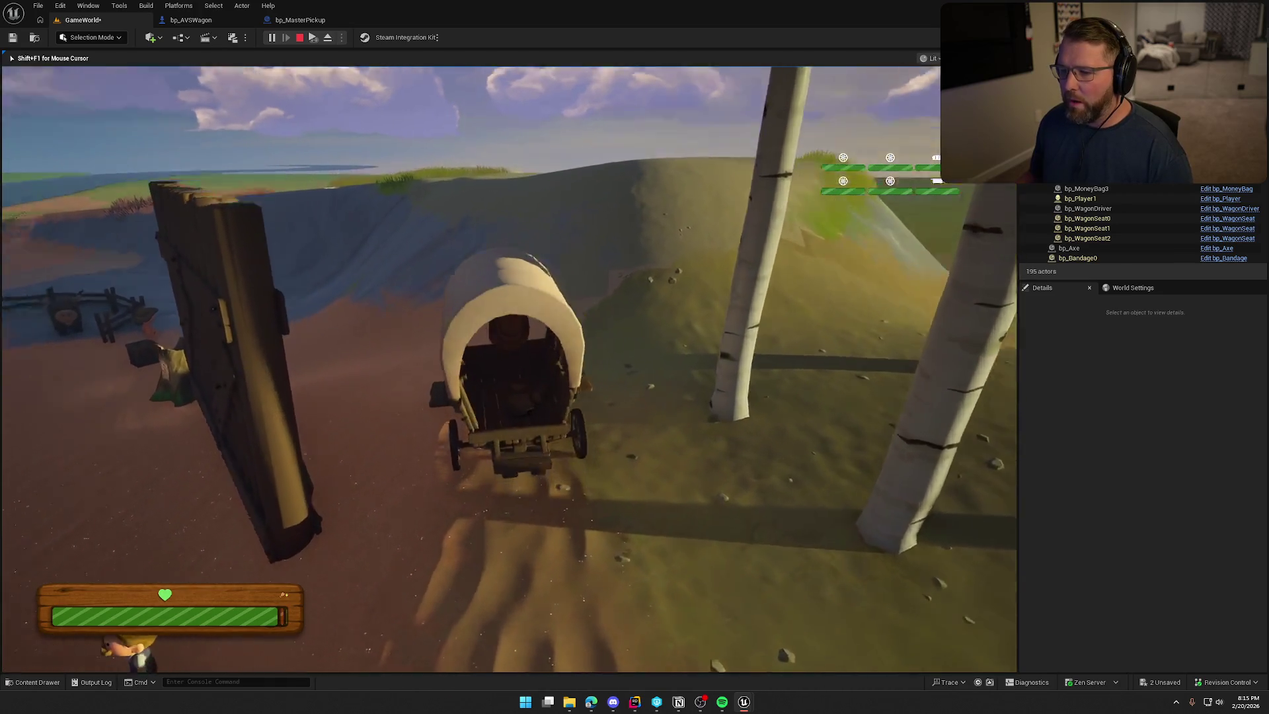
key("s")
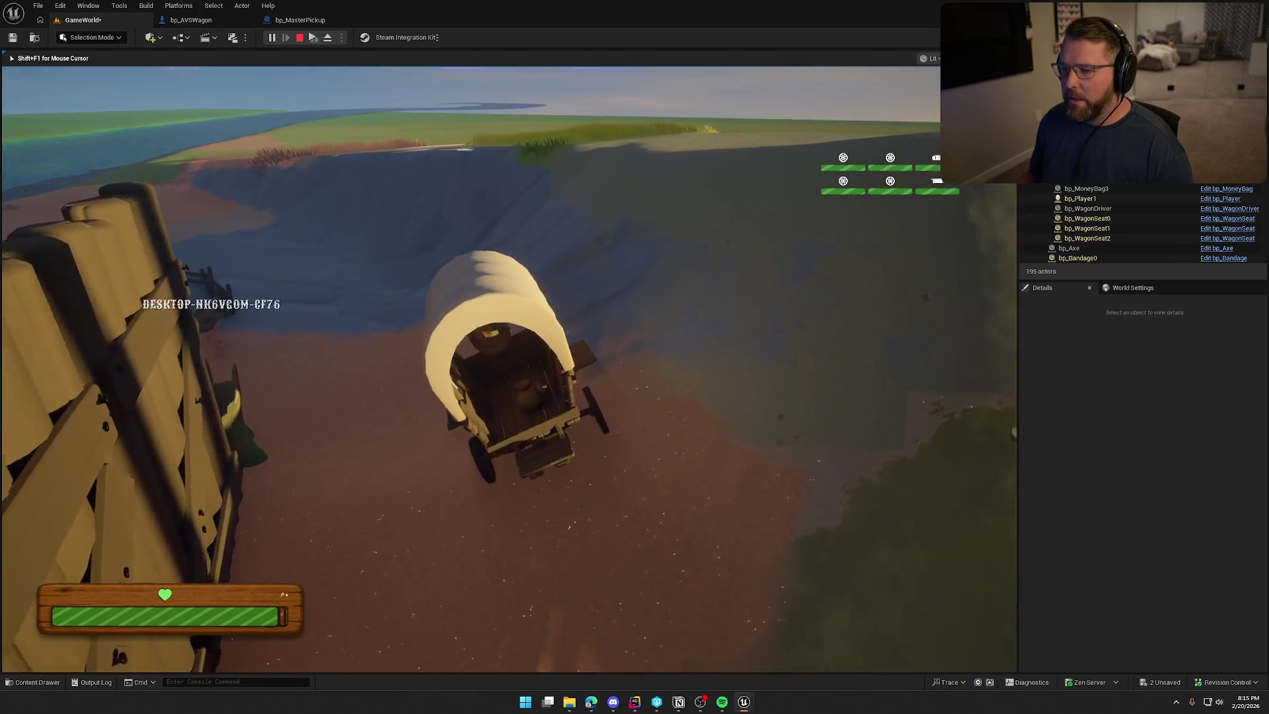
key("s")
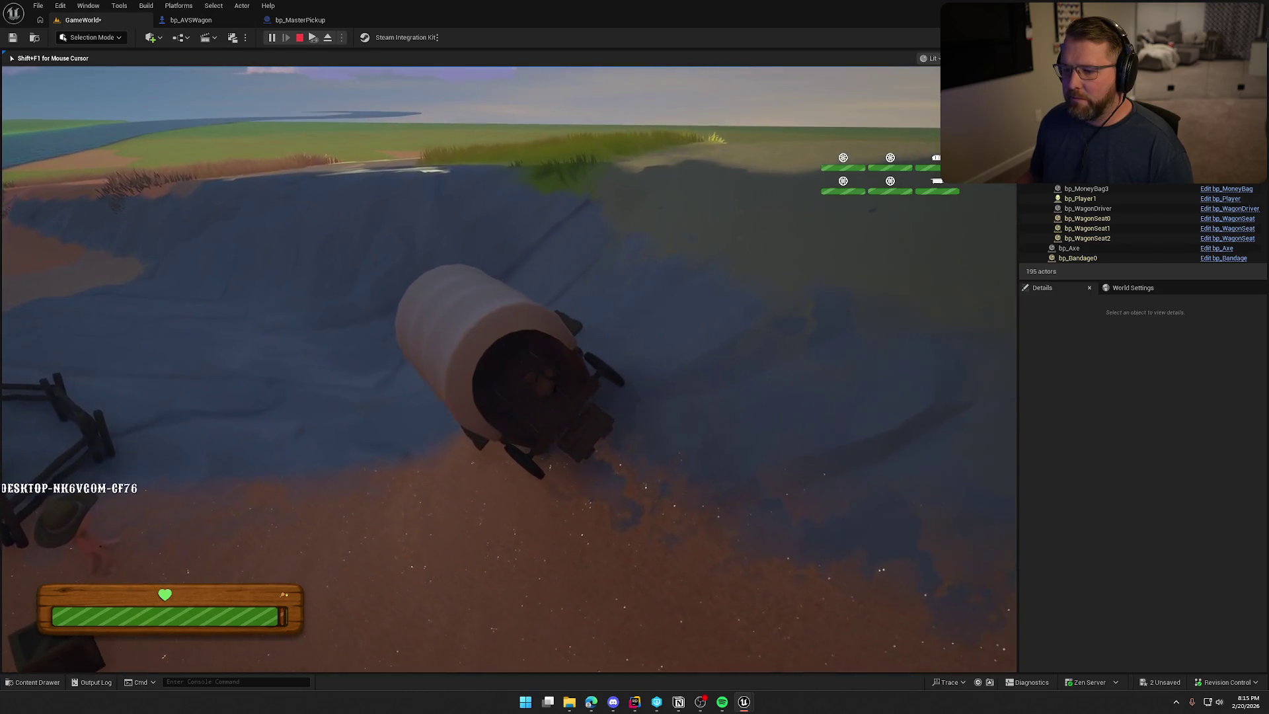
key("w")
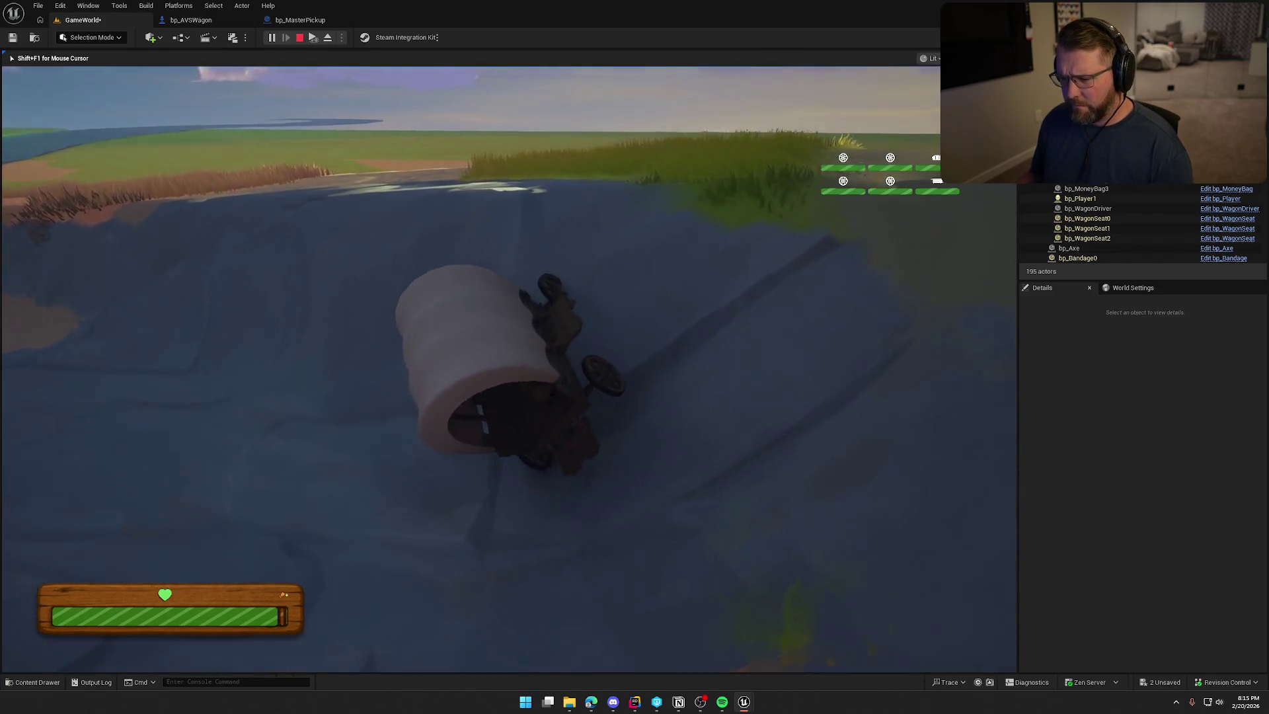
Get off the overturned wagon and walk around it, briefly retaking and leaving the driver seat
key("s")
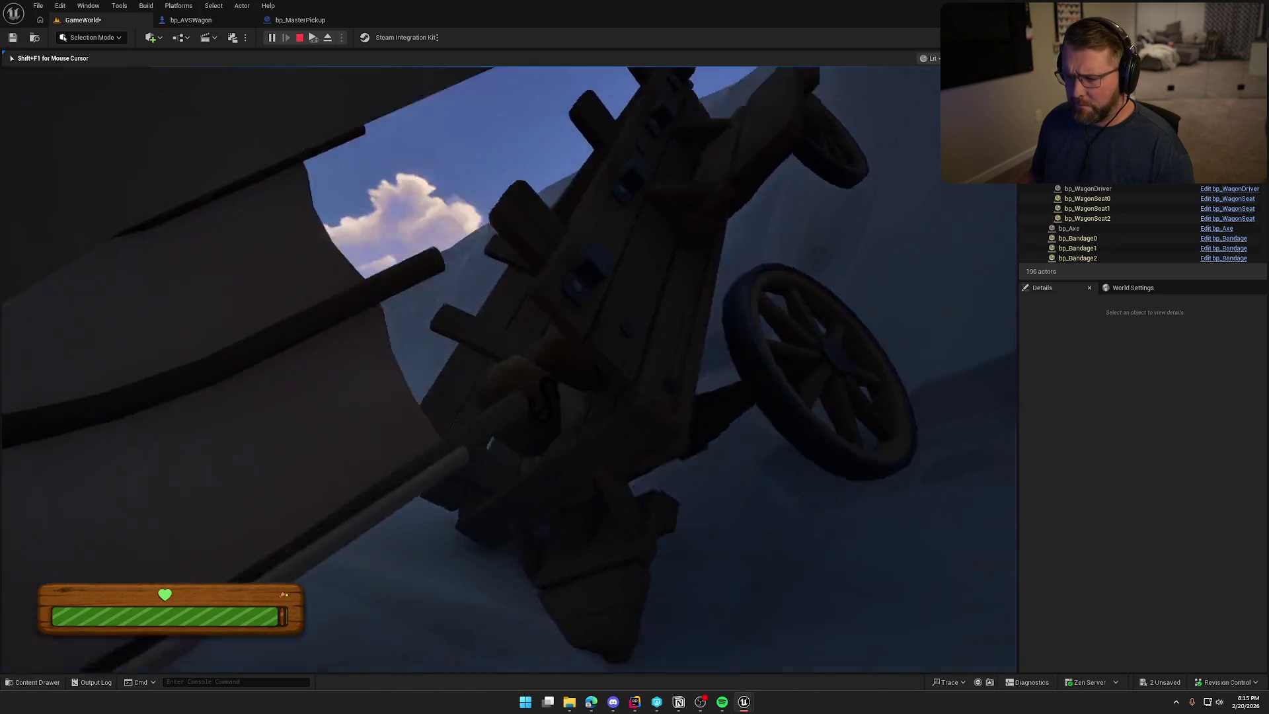
key("s")
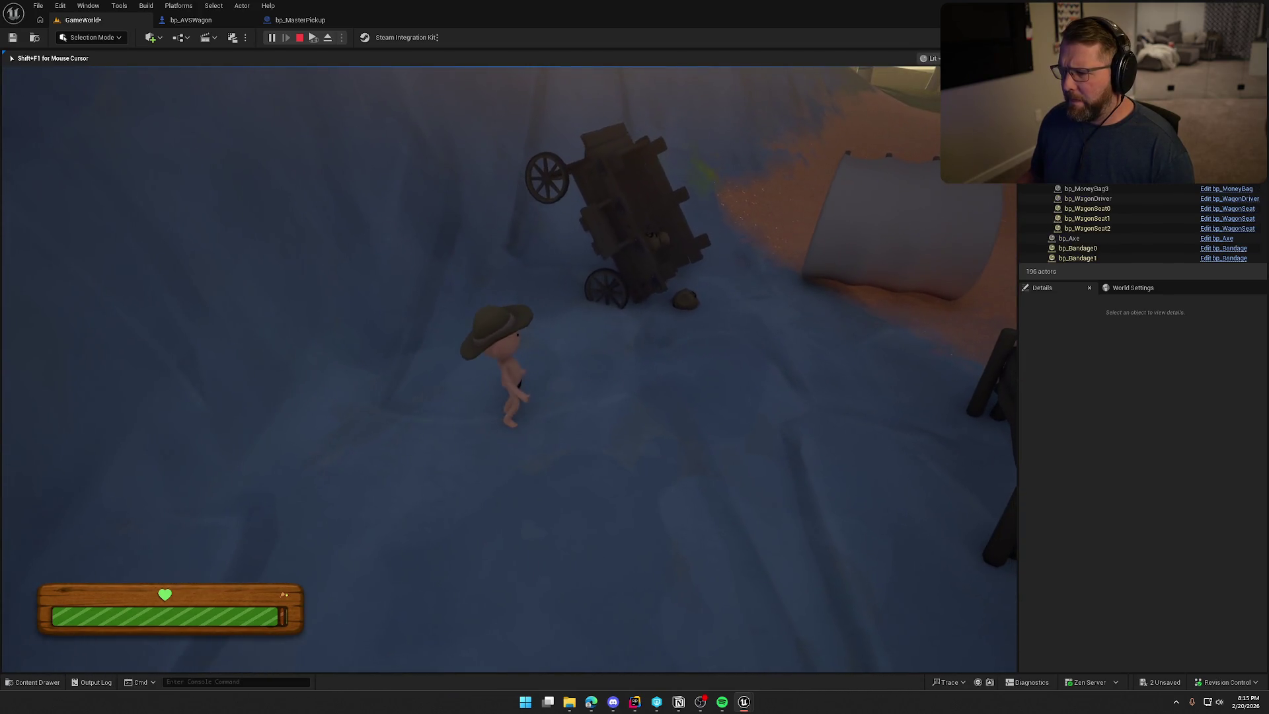
key("s")
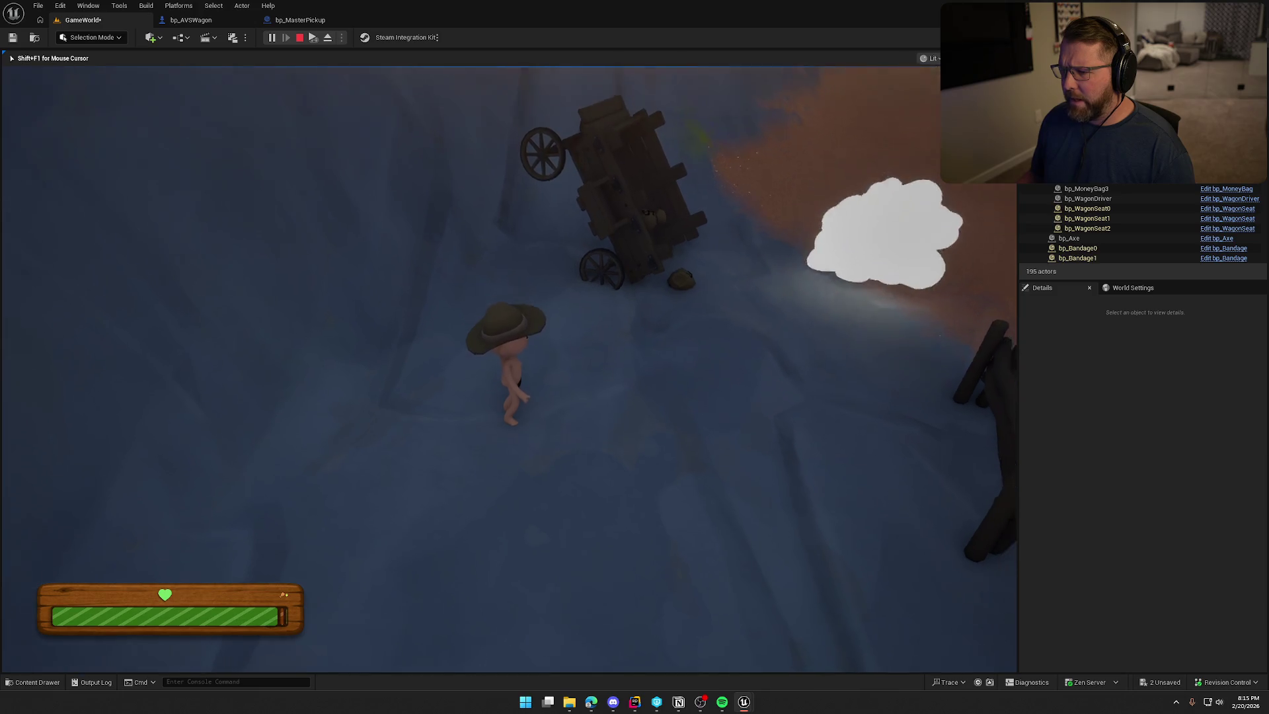
key("w")
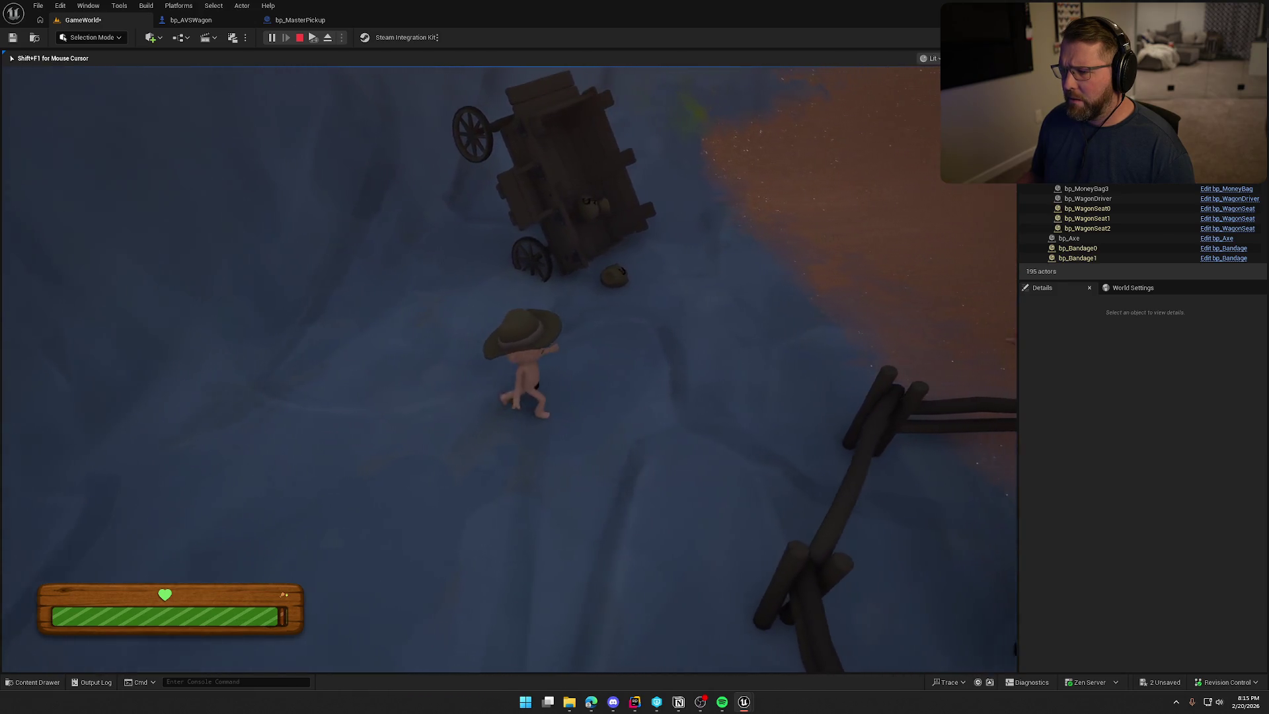
key("w")
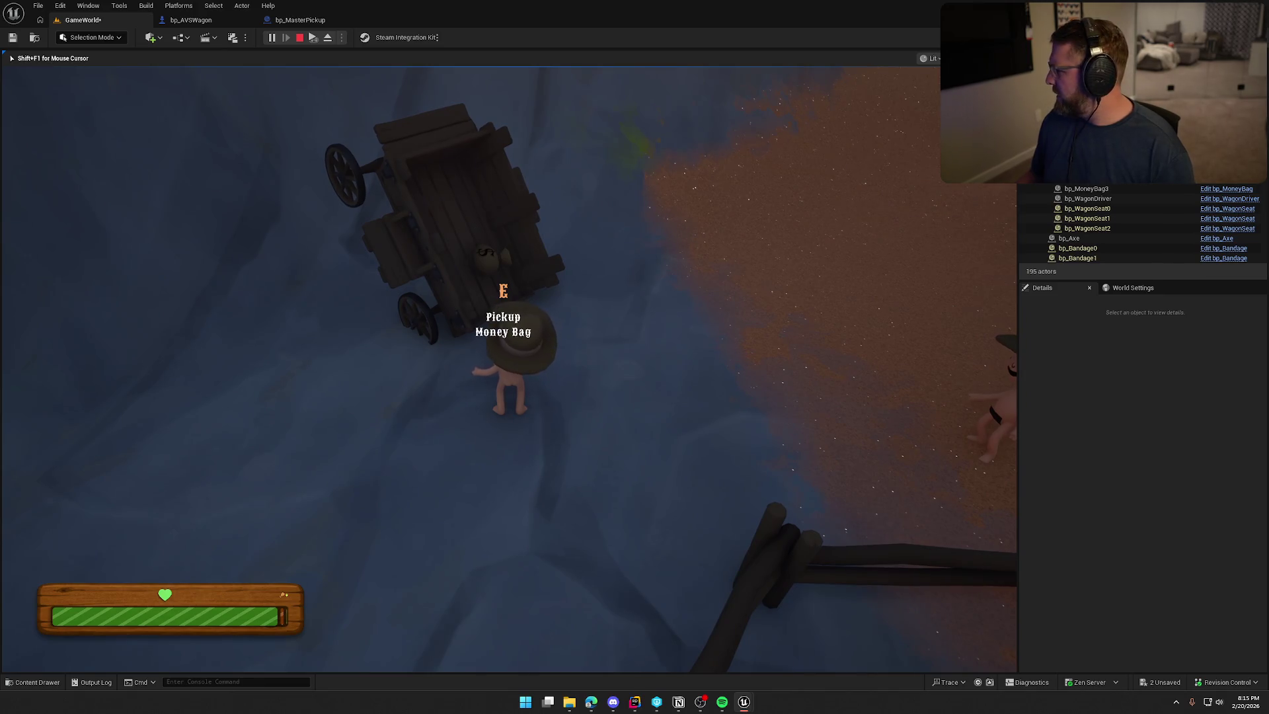
key("shift+w")
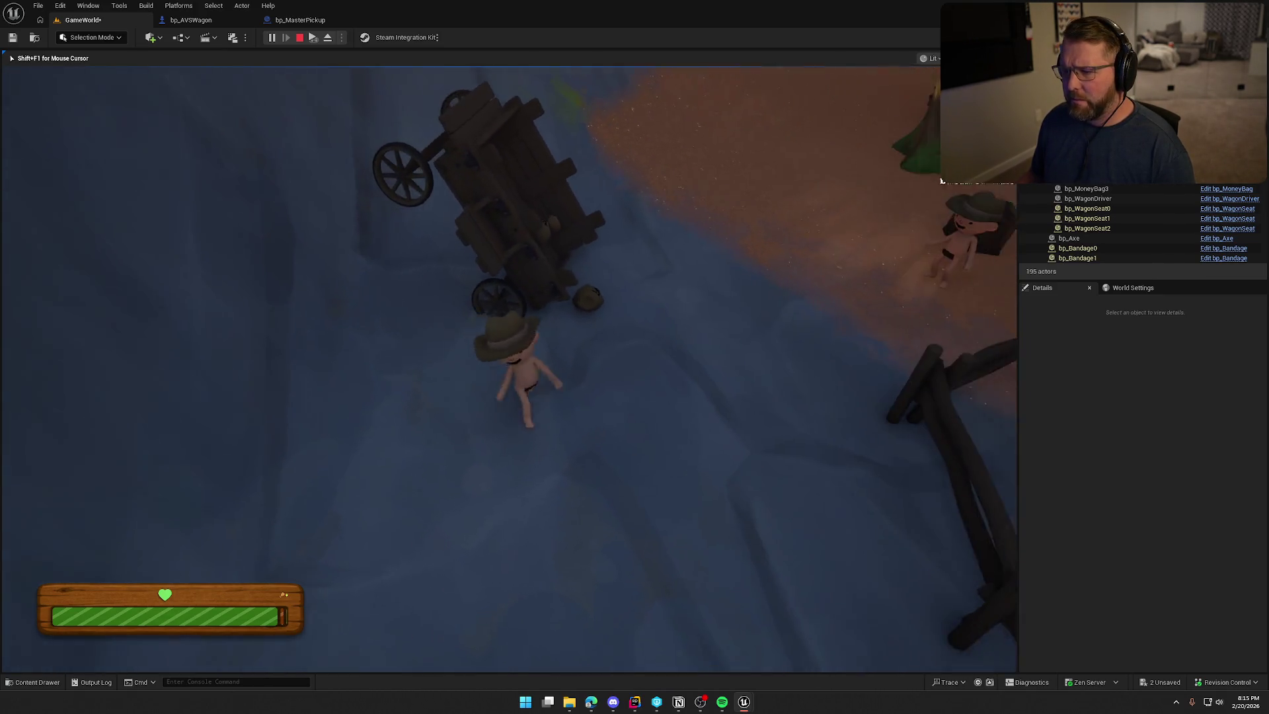
key("w")
key("e")
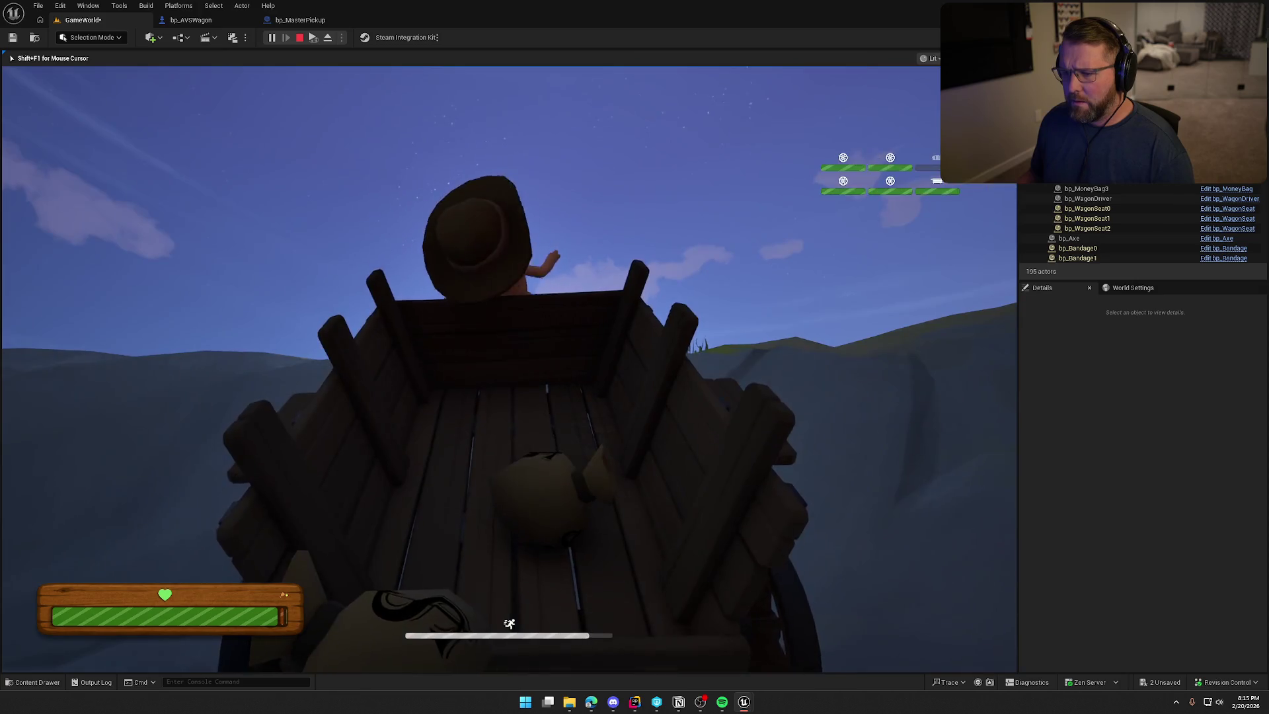
key("e")
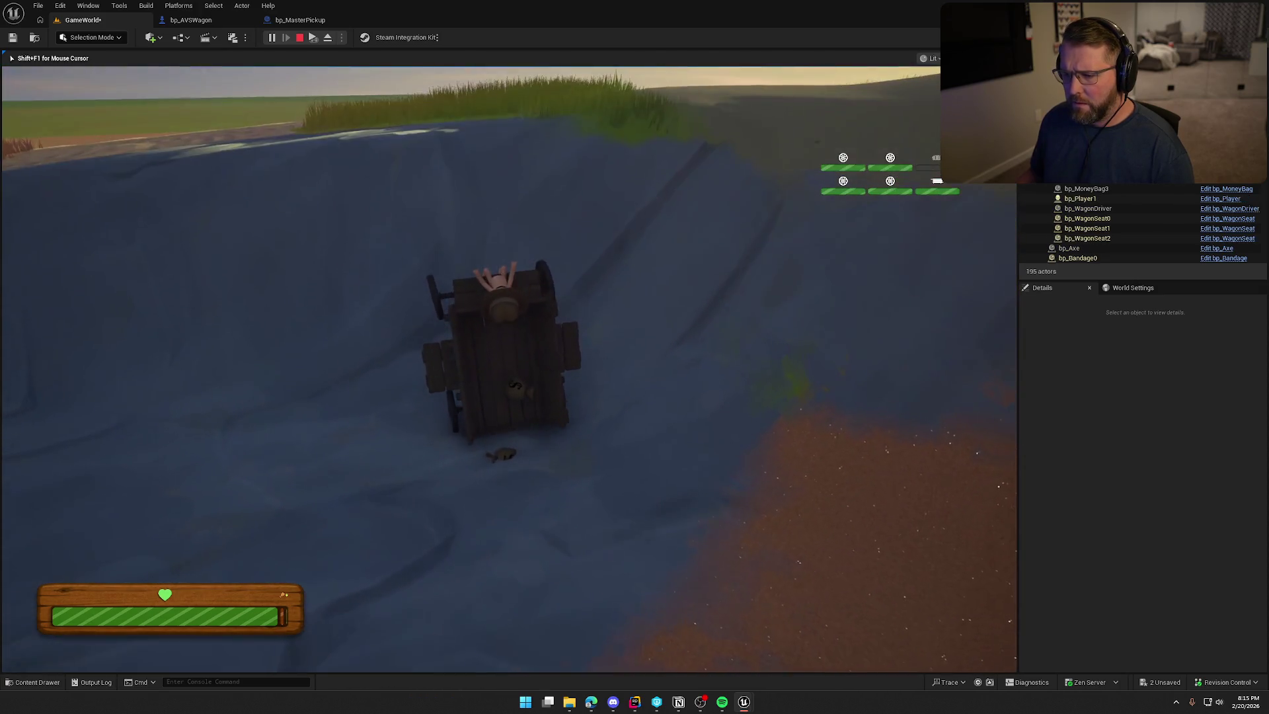
key("w")
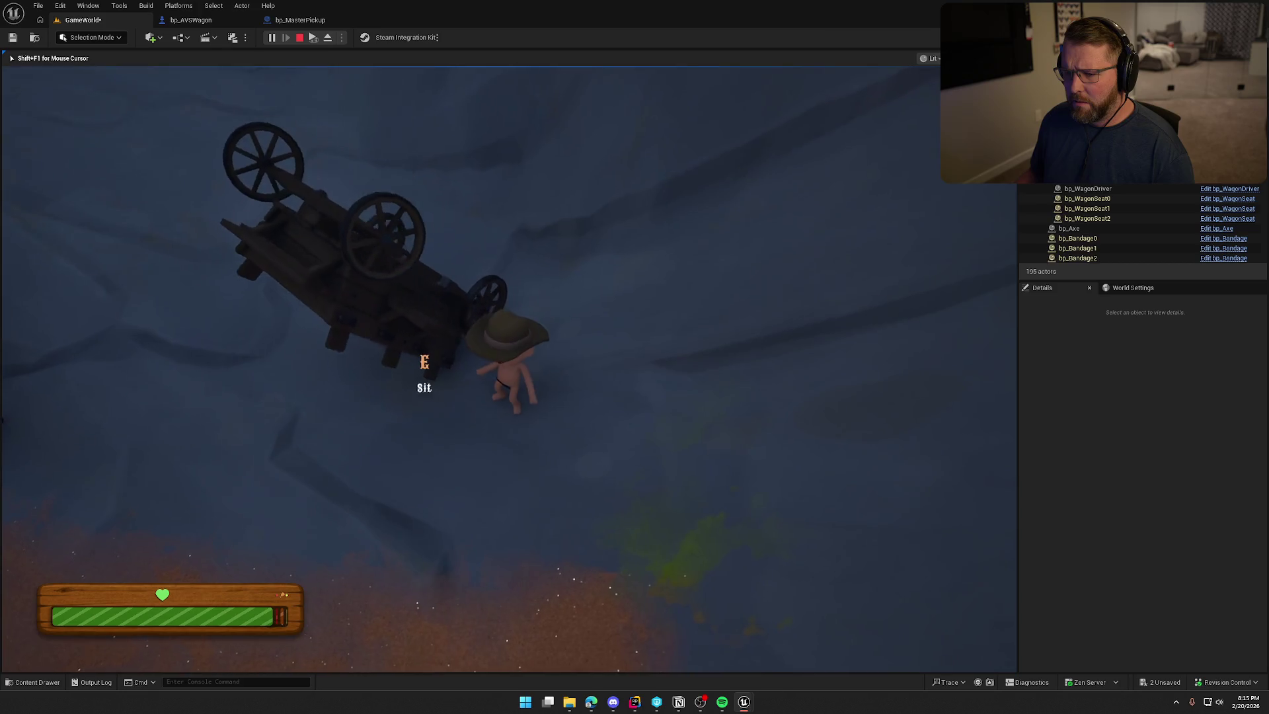
key("s")
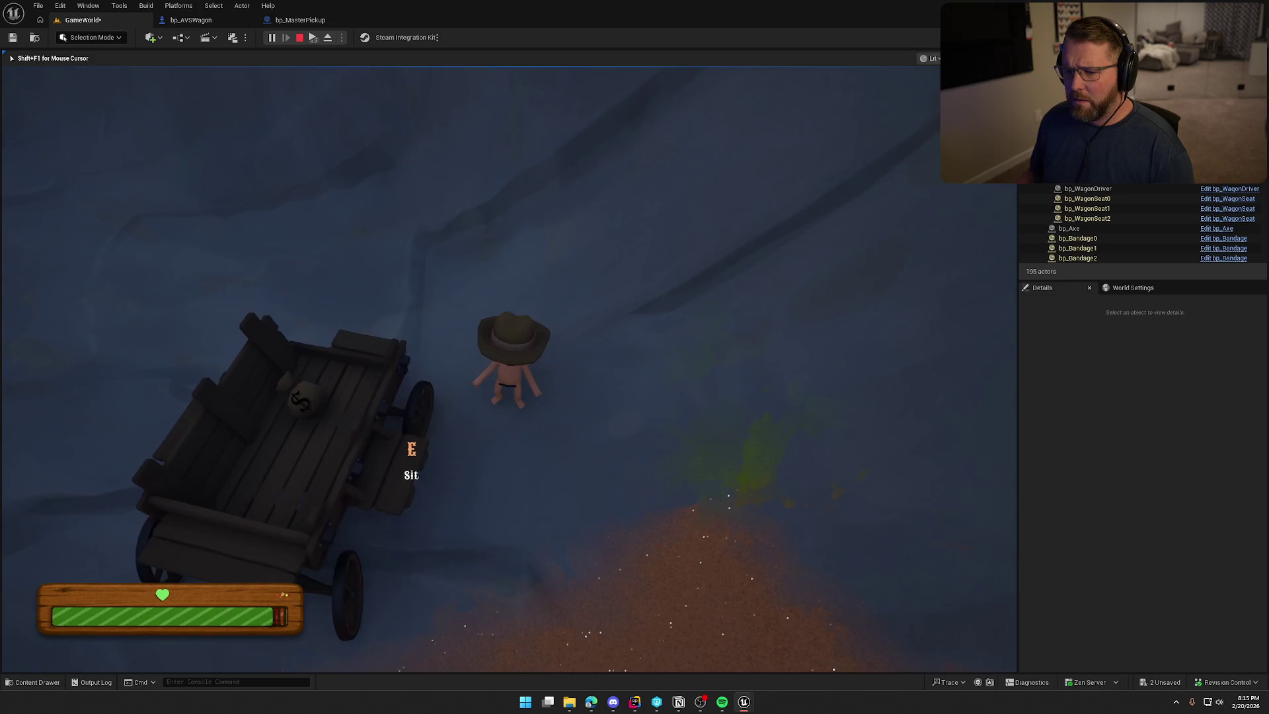
key("s")
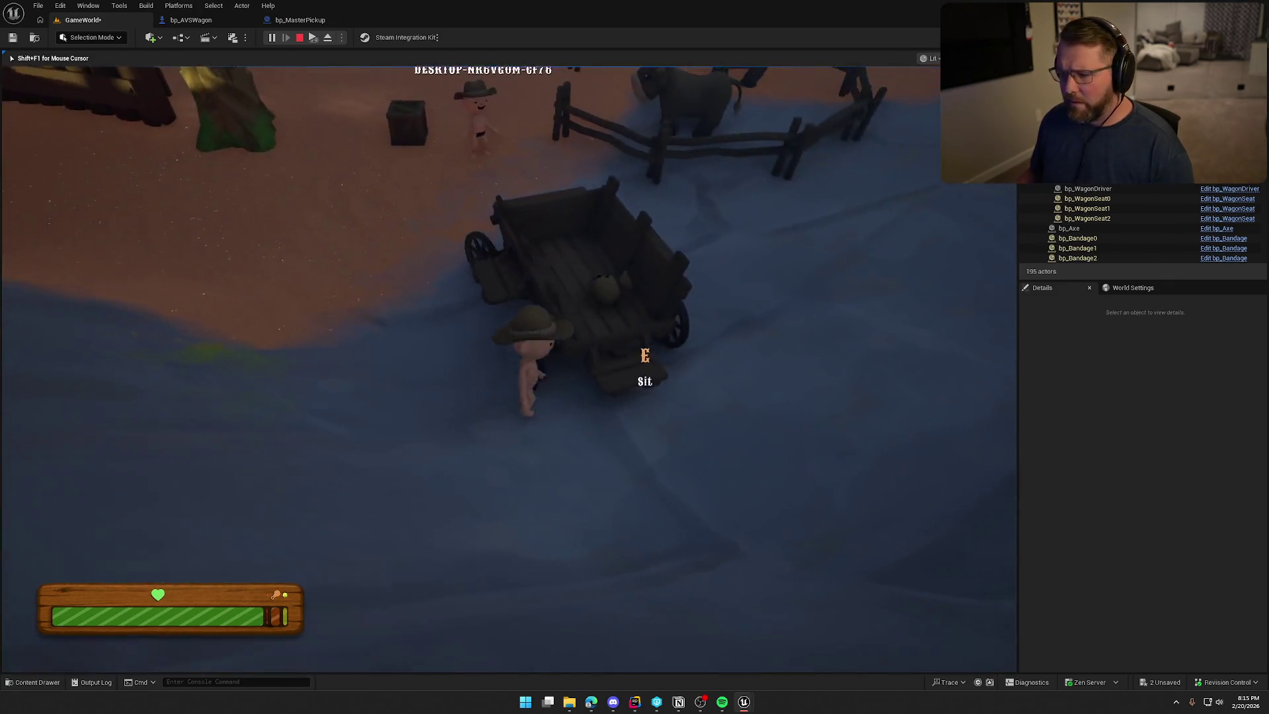
key("s")
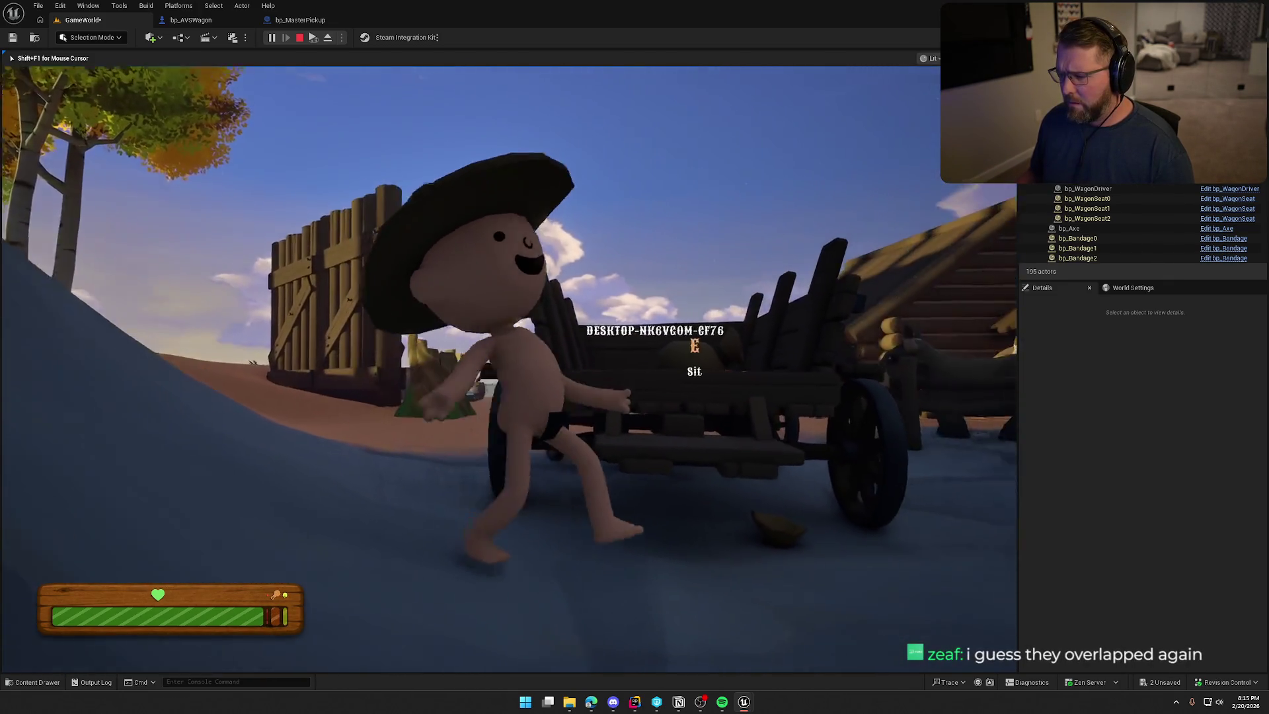
key("s")
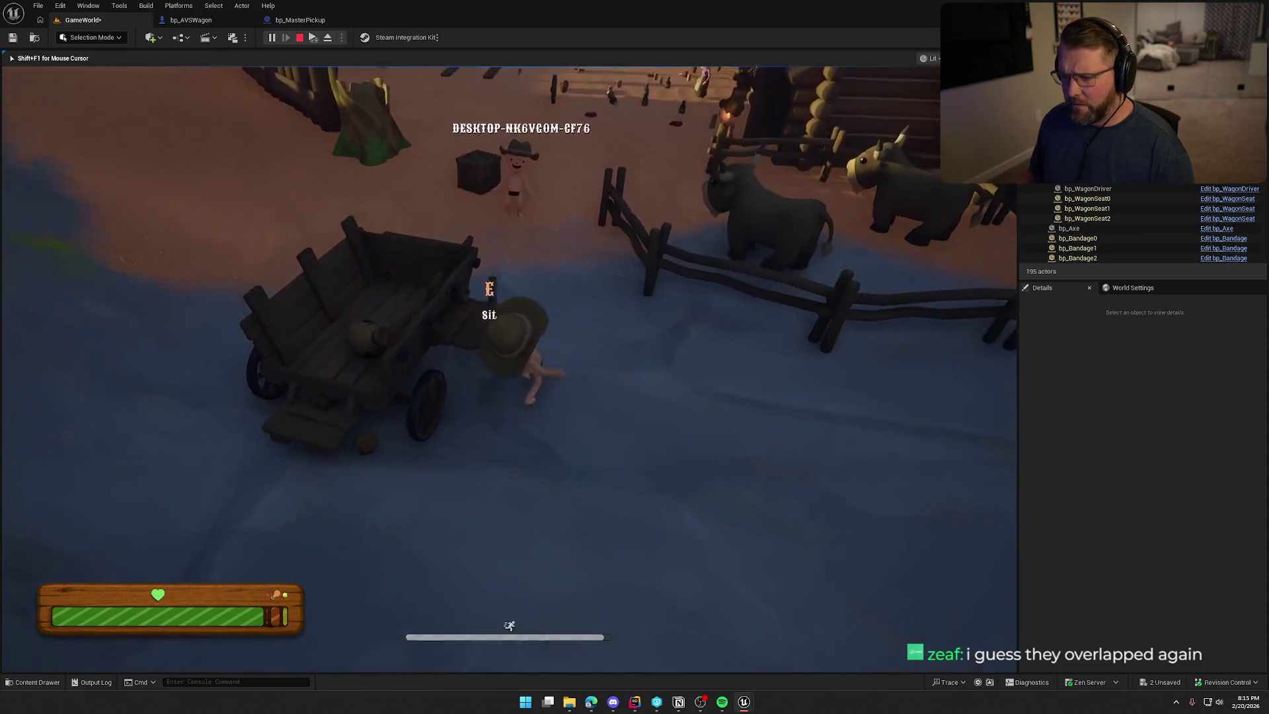
Ride the wagon into town, then pick up the money bag and throw it onto the ground
key("e")
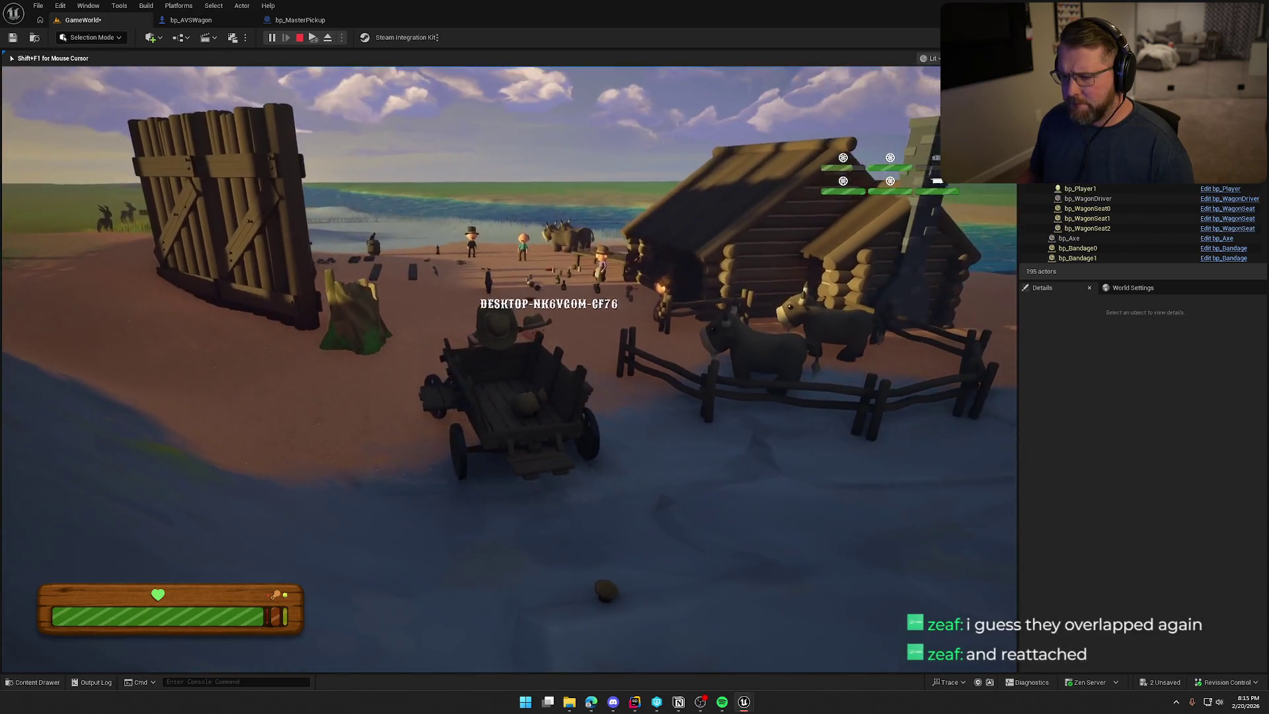
key("w")
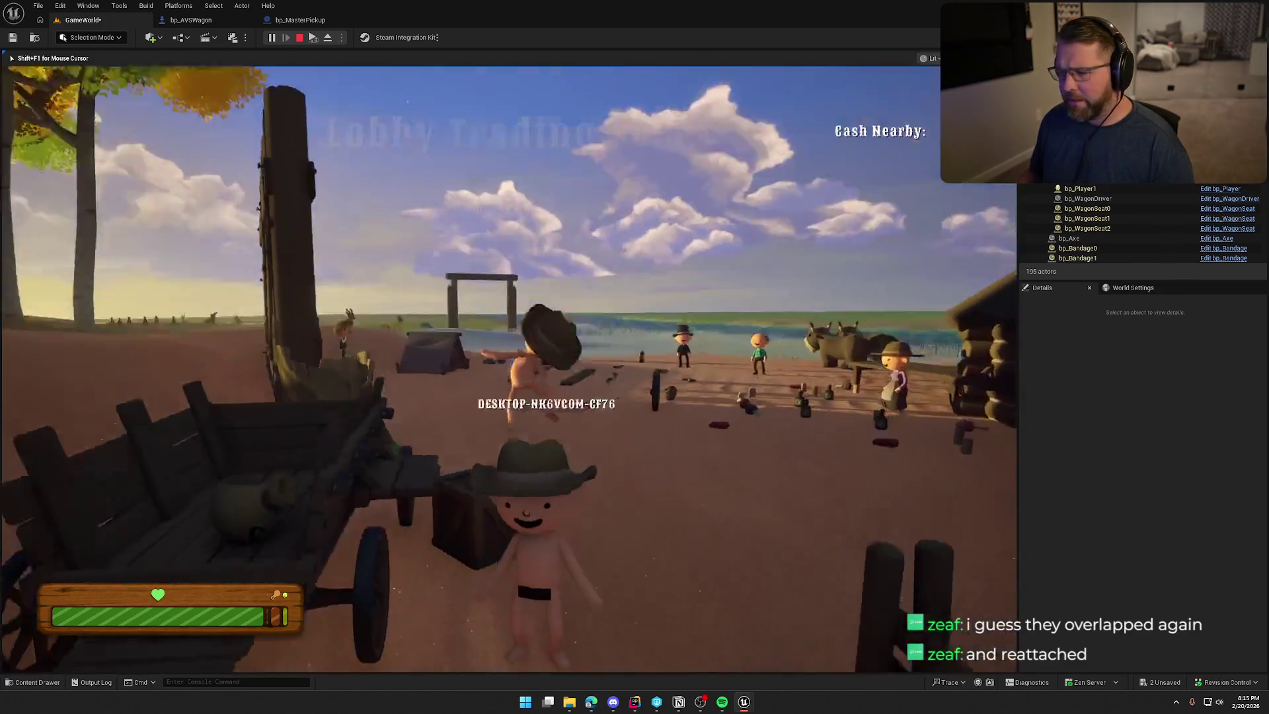
key("shift+w")
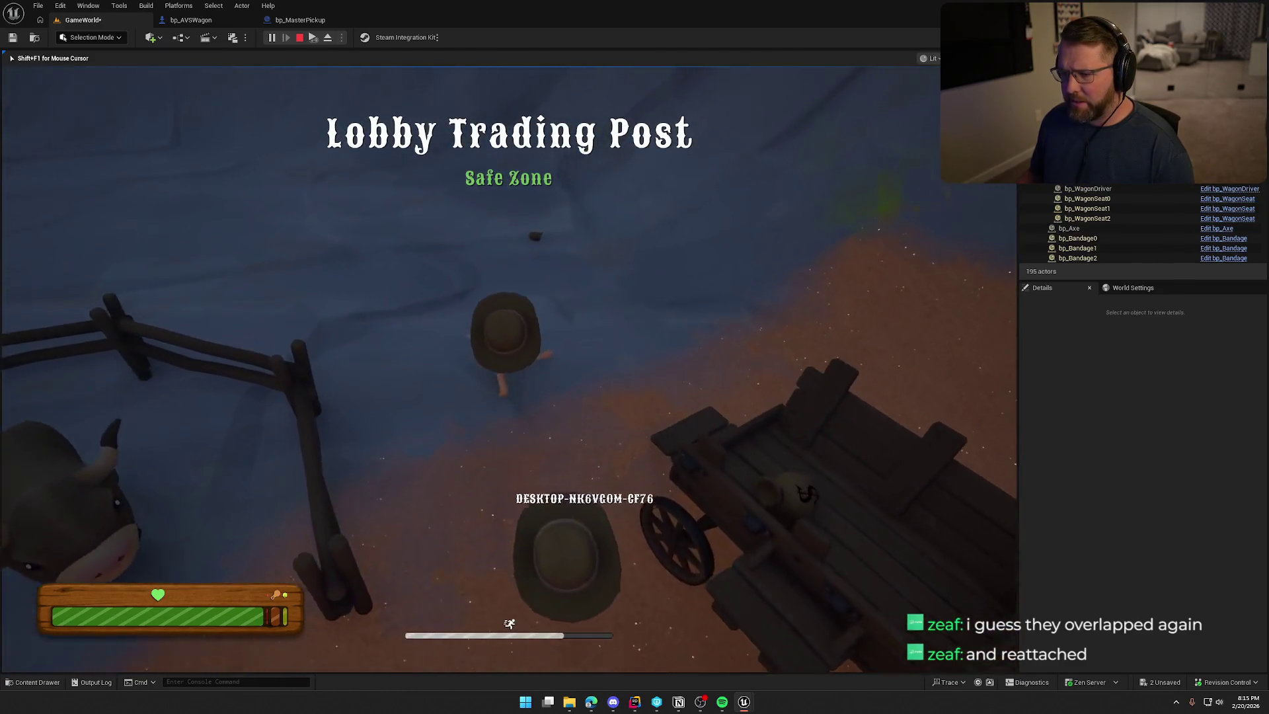
key("e")
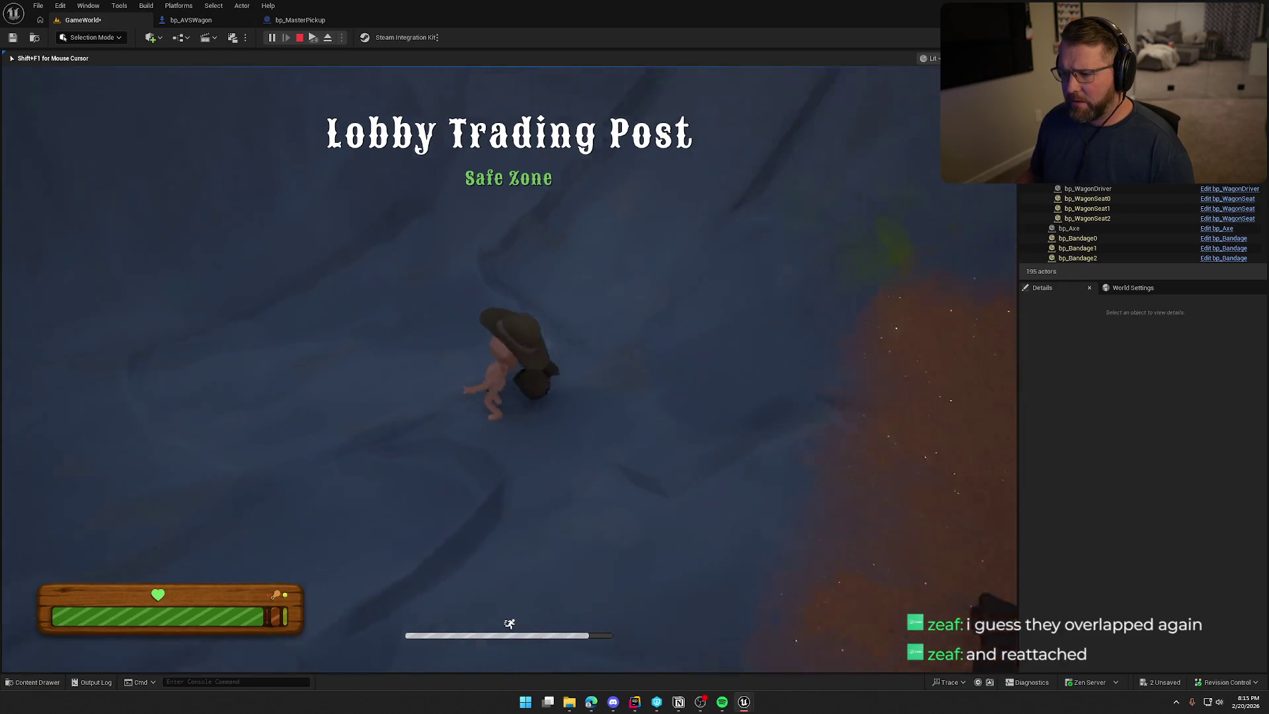
right_click(509, 369)
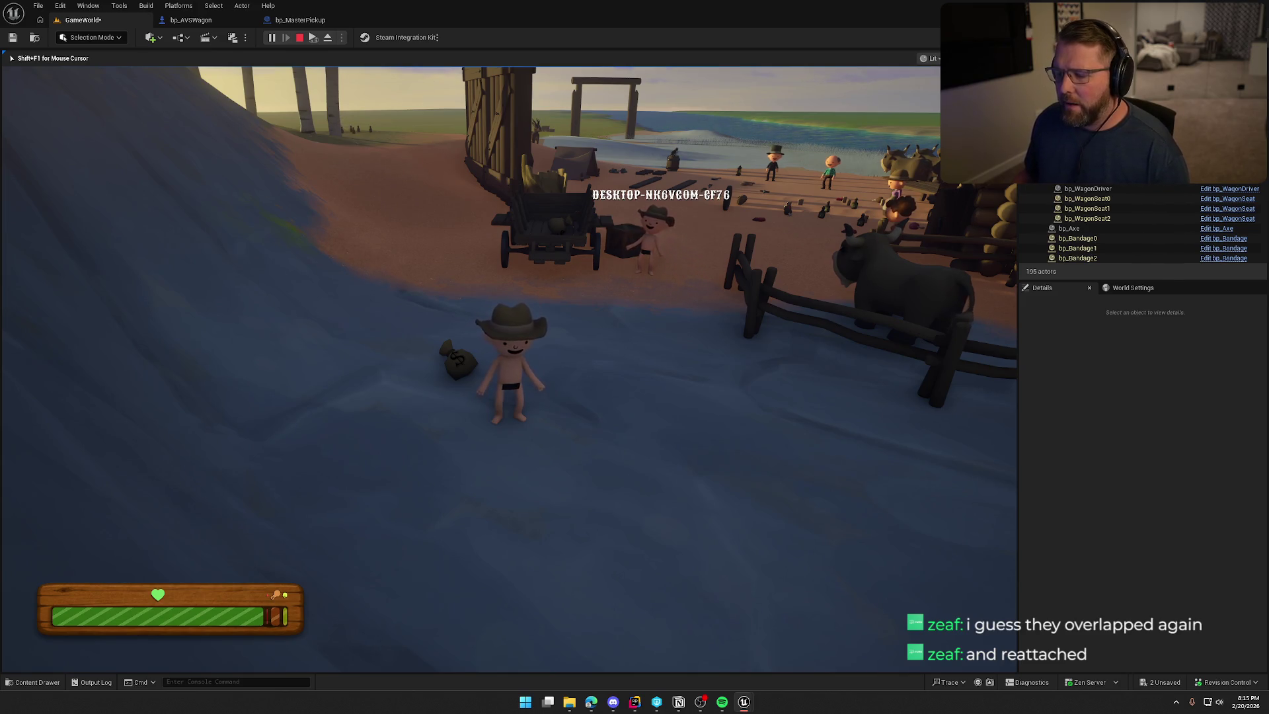
key("shift+F1")
In the bp_AVSWagon event graph, inspect the Branch, Is Upside Down and OnVehicleFlipped nodes
left_click(192, 21)
scroll(708, 187, "down", 2)
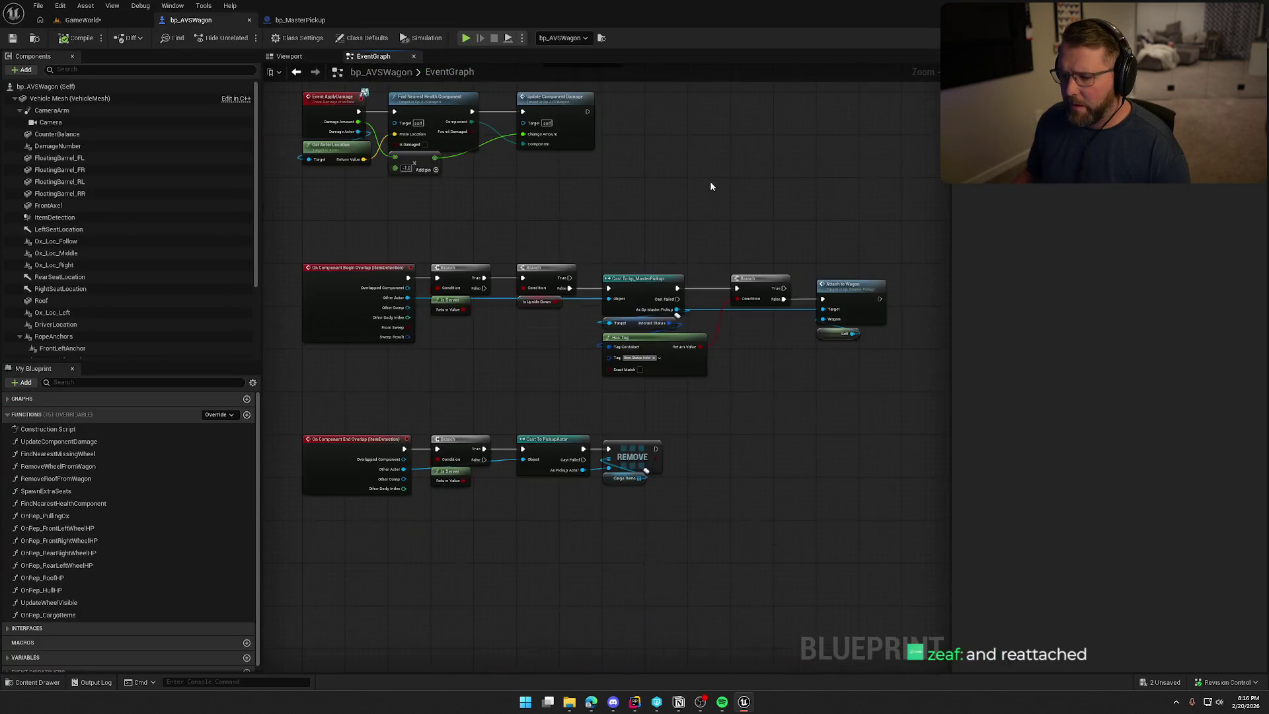
scroll(535, 350, "up", 2)
mouse_move(581, 254)
left_mouse_down()
mouse_move(539, 168)
mouse_move(601, 266)
left_mouse_up()
left_click_drag(497, 166, 616, 330)
mouse_move(719, 359)
left_mouse_down()
mouse_move(629, 340)
mouse_move(581, 346)
left_mouse_up()
left_click(558, 317)
scroll(536, 274, "down", 5)
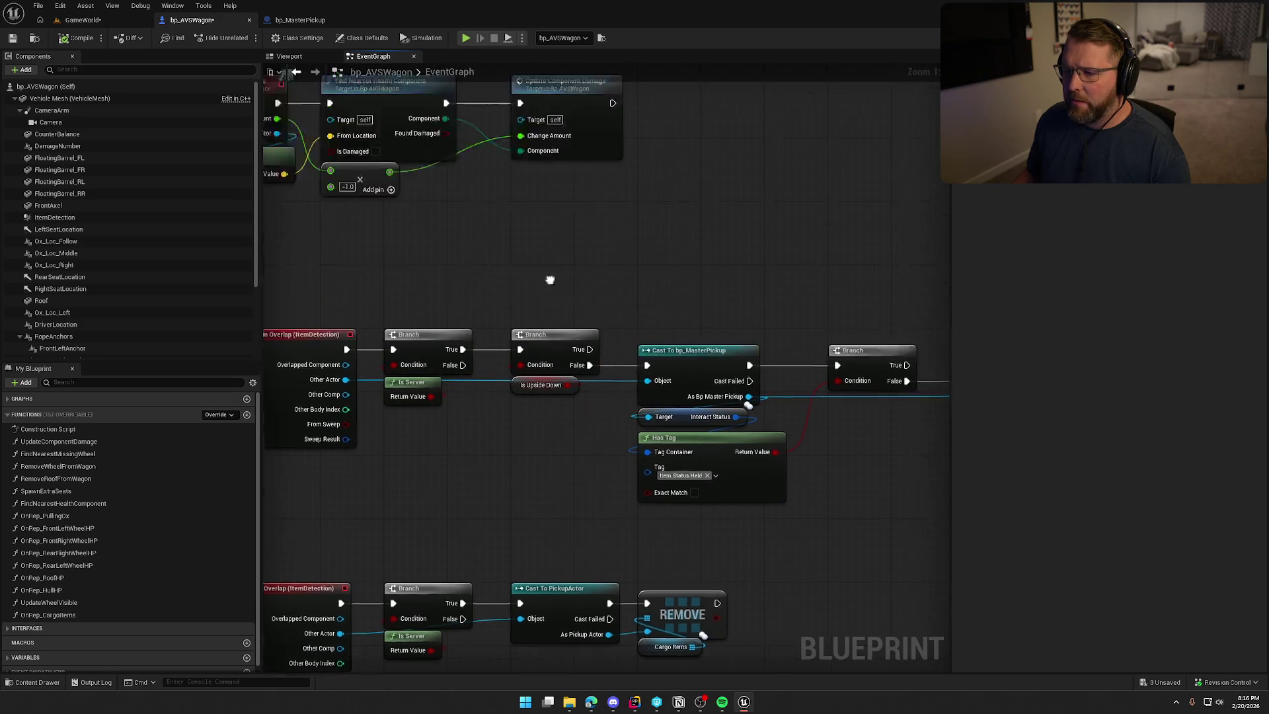
scroll(451, 331, "up", 5)
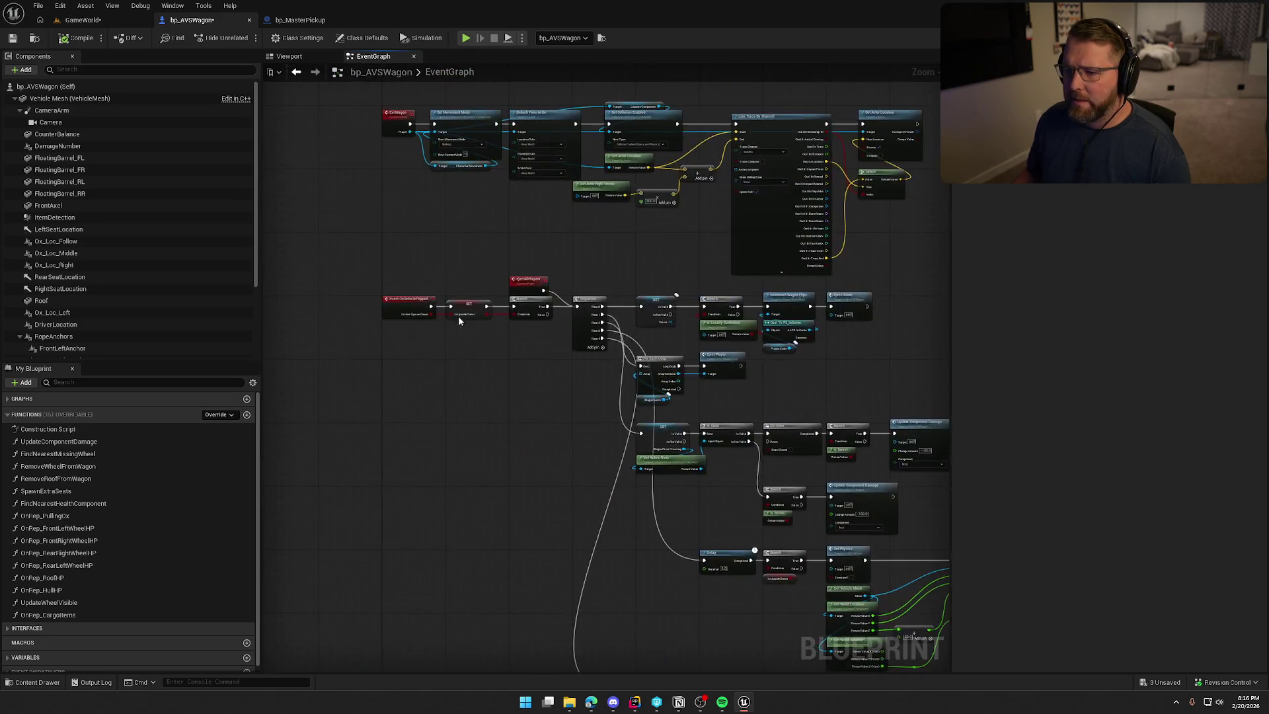
left_click_drag(346, 229, 608, 403)
left_click(642, 486)
Bring the For Each Loop that calls Throw Item and clears Cargo Items into view
mouse_move(642, 485)
left_mouse_down()
mouse_move(379, 232)
mouse_move(359, 113)
mouse_move(546, 184)
mouse_move(450, 122)
left_mouse_up()
left_click_drag(563, 146, 465, 168)
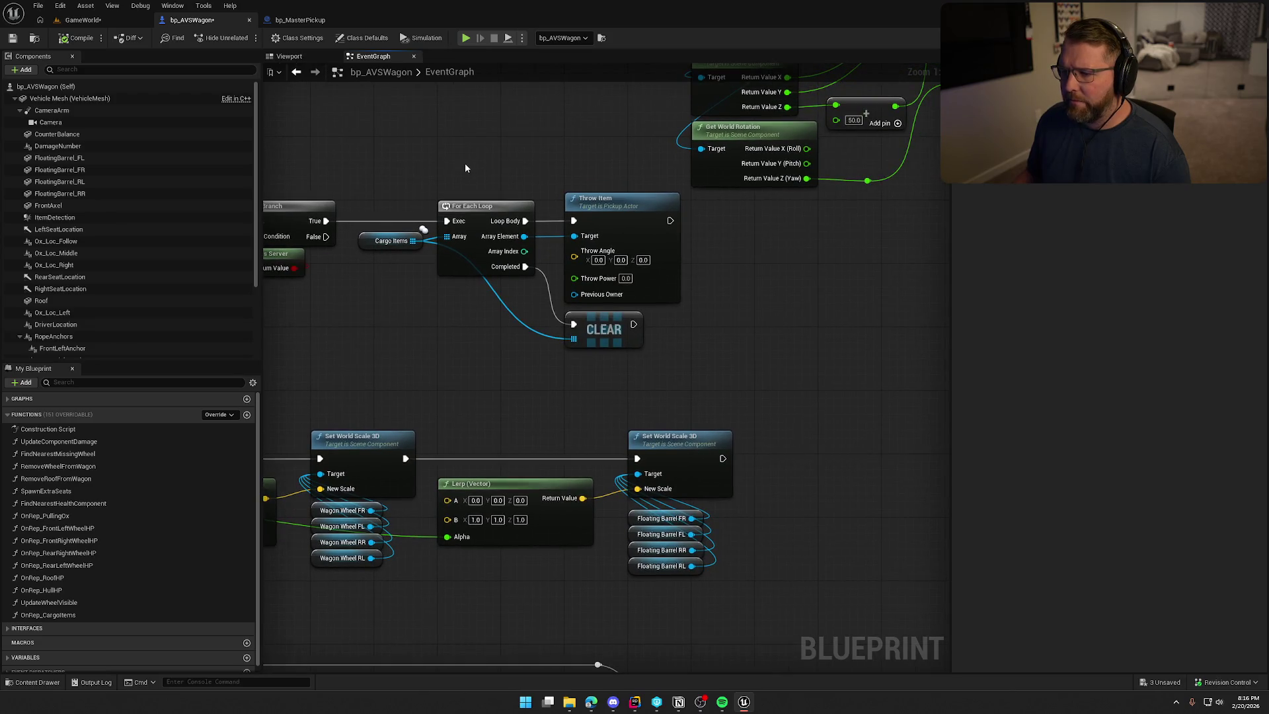
left_click_drag(819, 367, 376, 192)
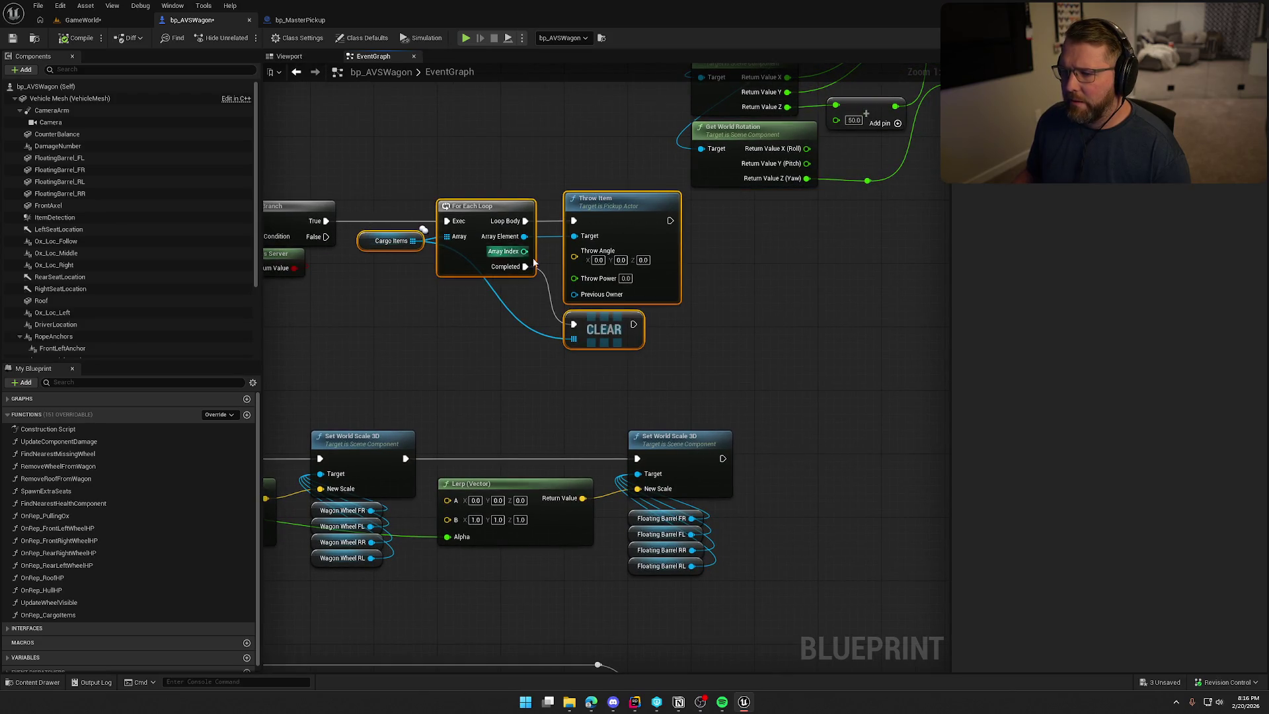
left_click(720, 317)
left_click_drag(740, 326, 785, 330)
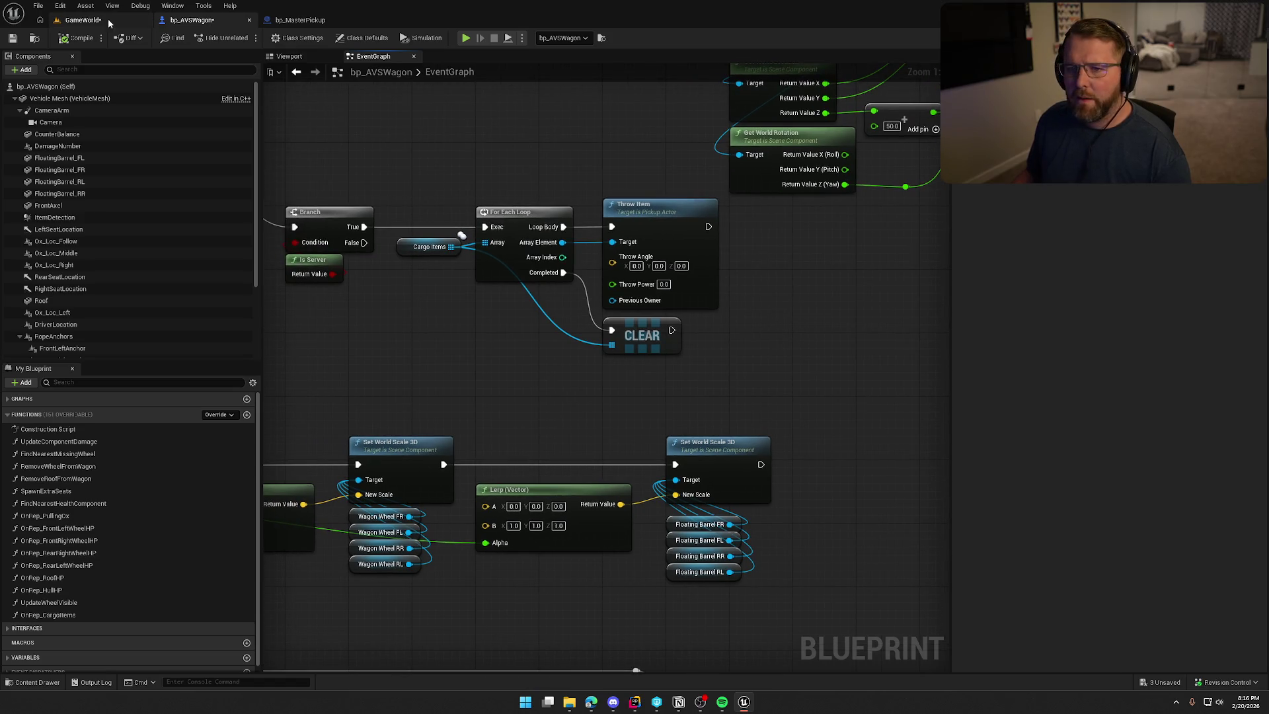
left_click(108, 19)
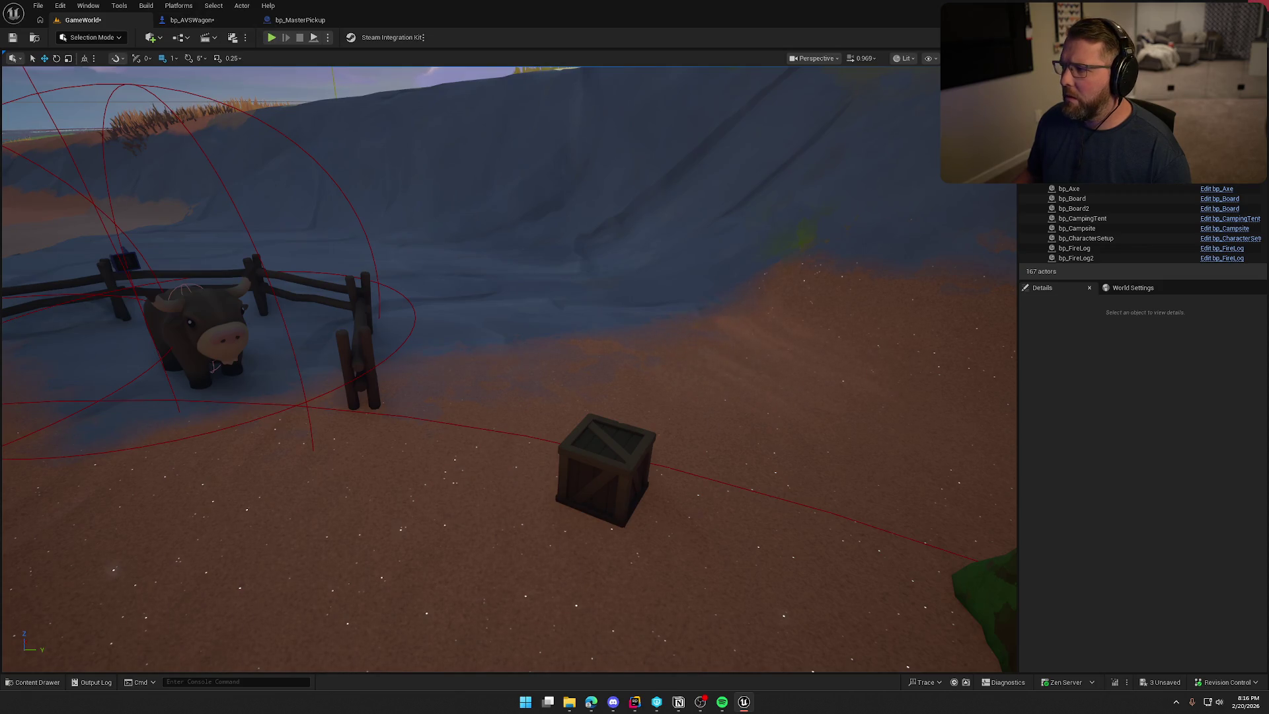
Save all three modified assets with Ctrl+Shift+S, checking them out when prompted
key("ctrl+shift+s")
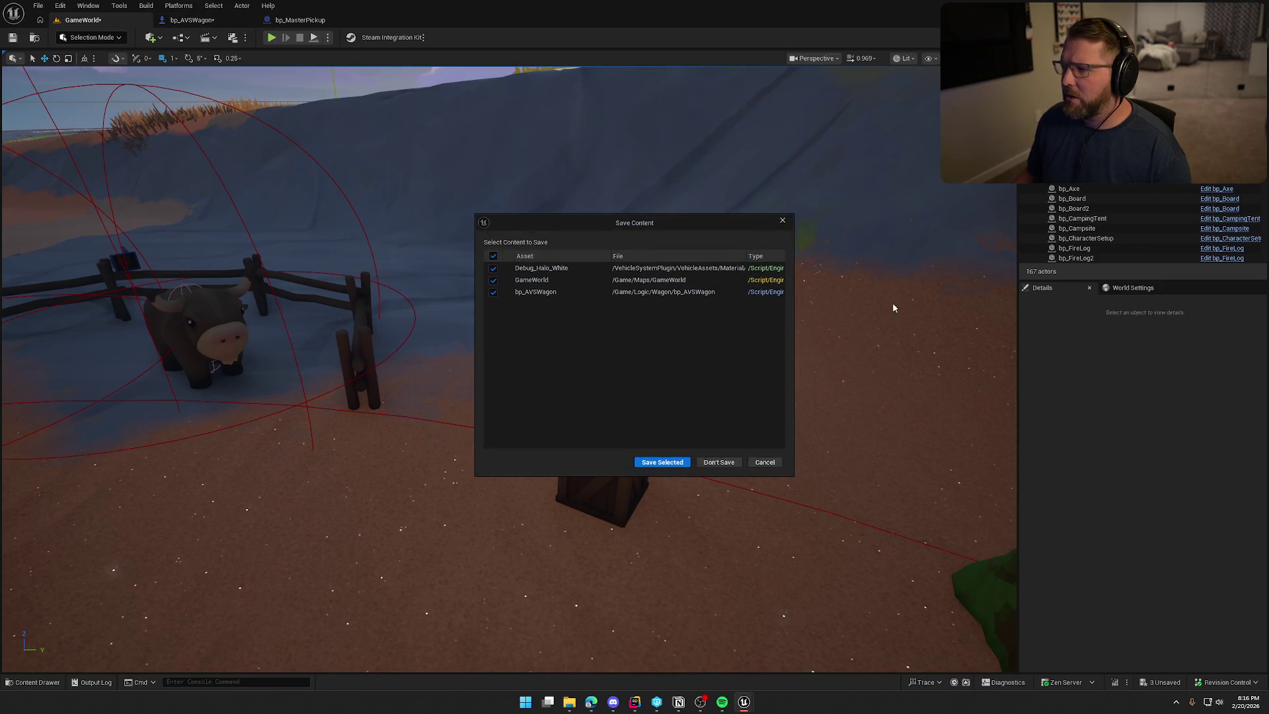
left_click(682, 459)
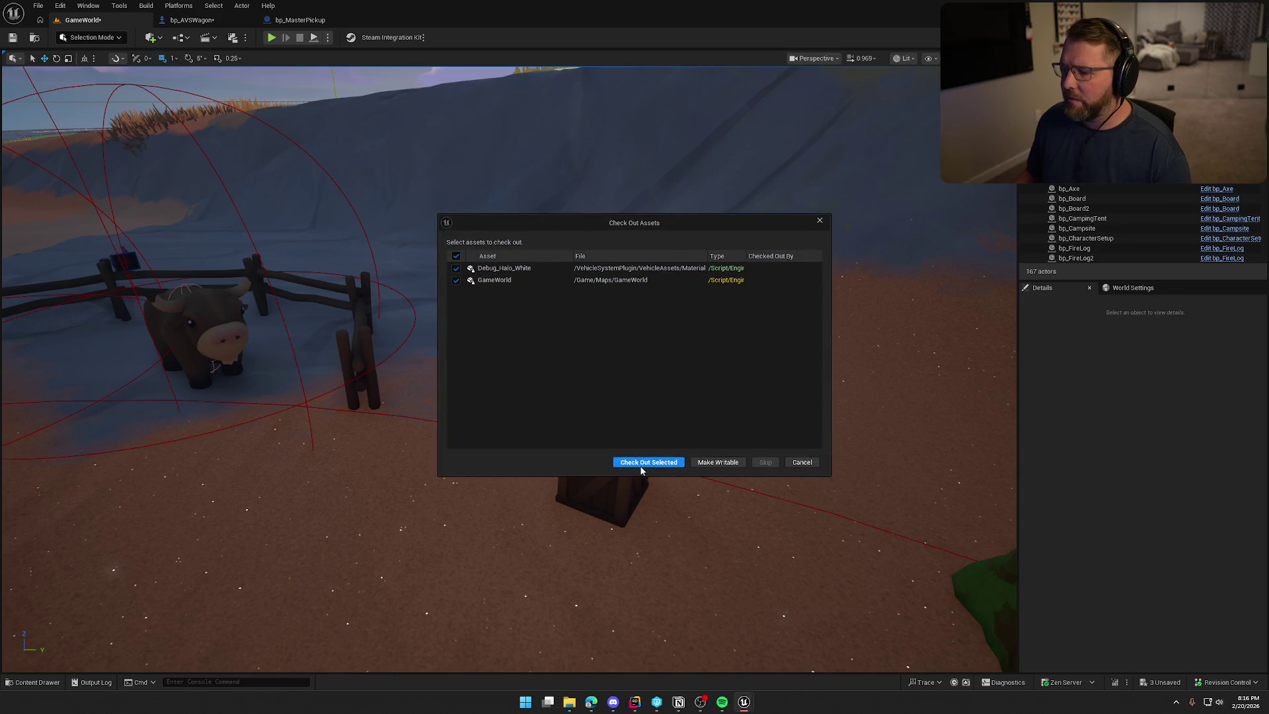
left_click(641, 463)
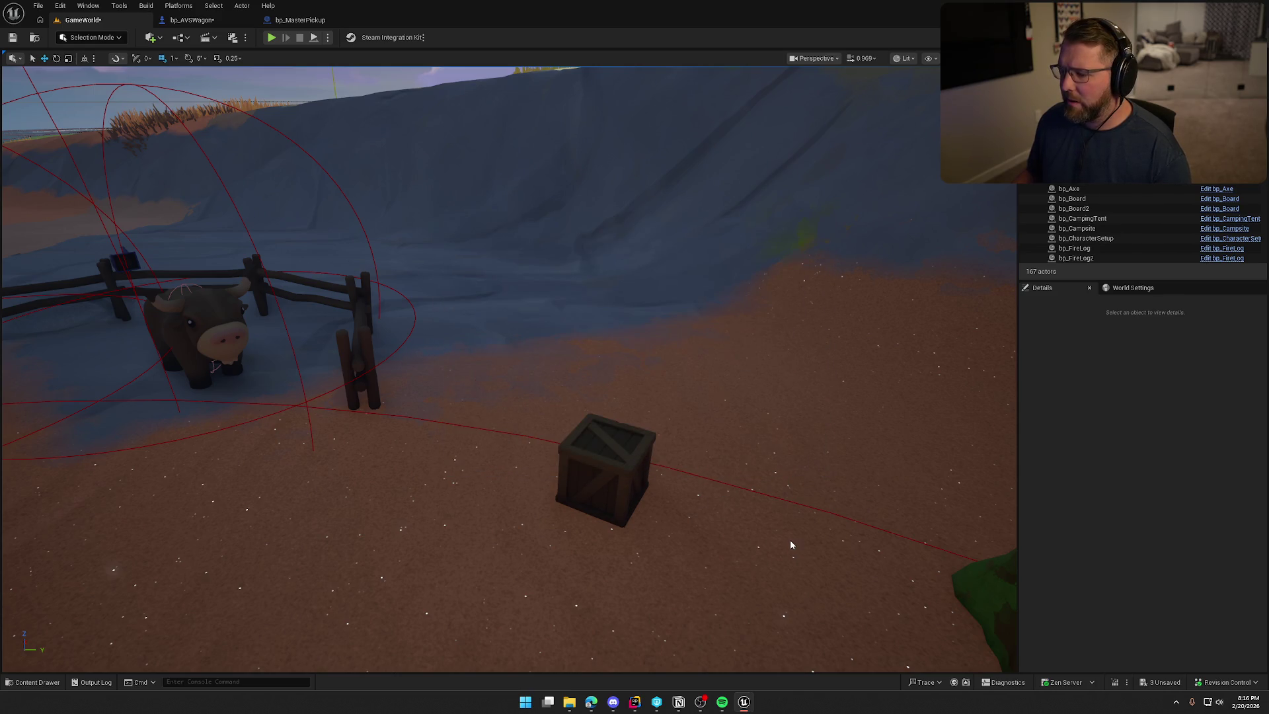
key("alt+Tab")
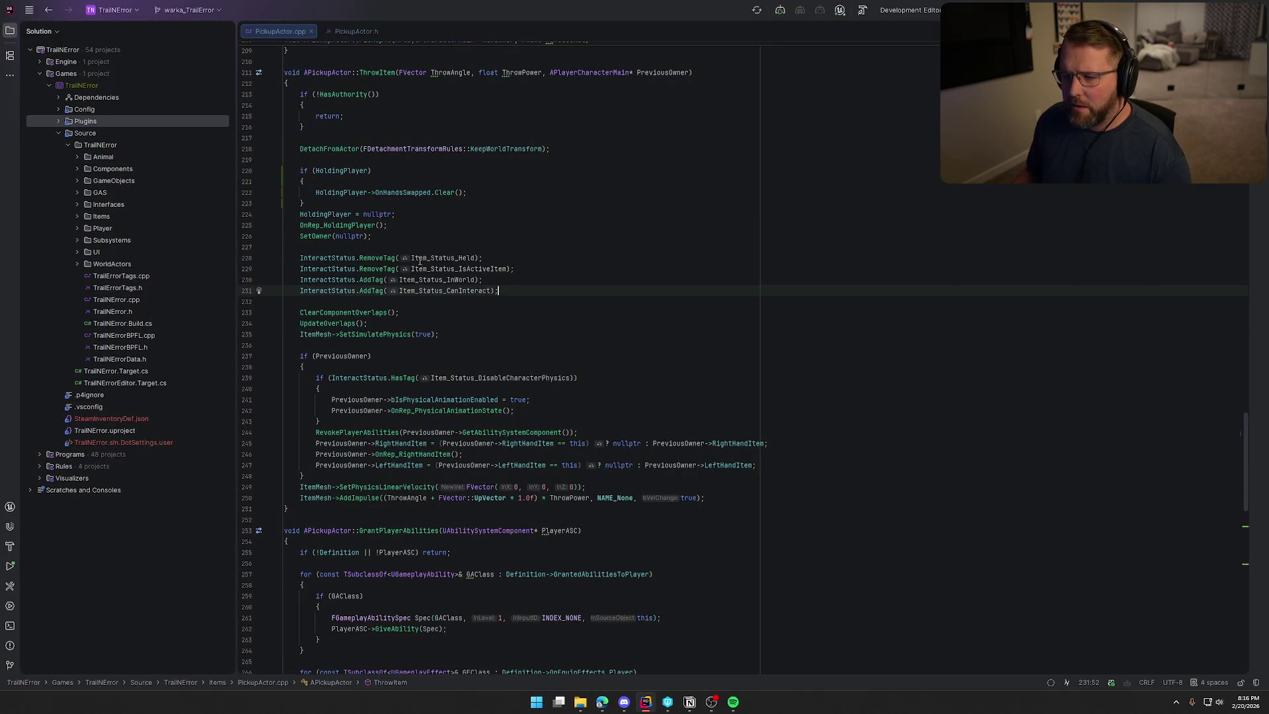
Jump from ThrowItem's OnRep_HoldingPlayer call to the function's definition
scroll(423, 220, "up", 1)
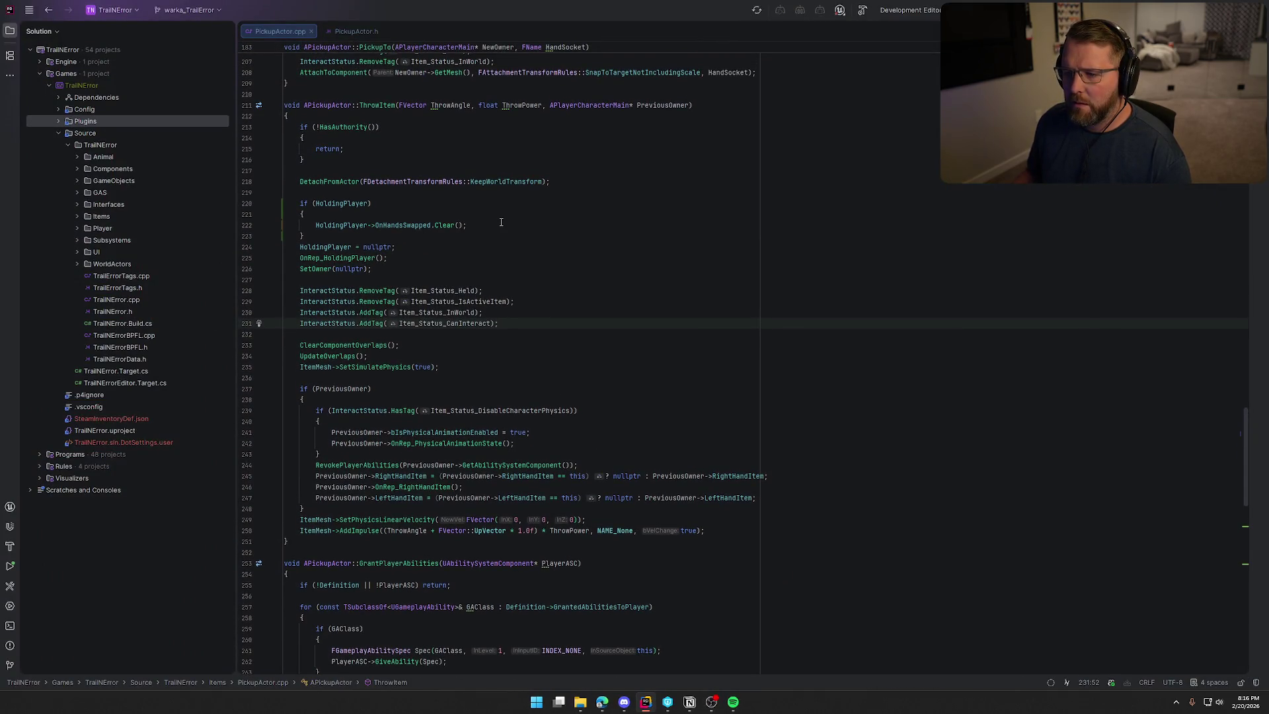
scroll(460, 252, "right", 1)
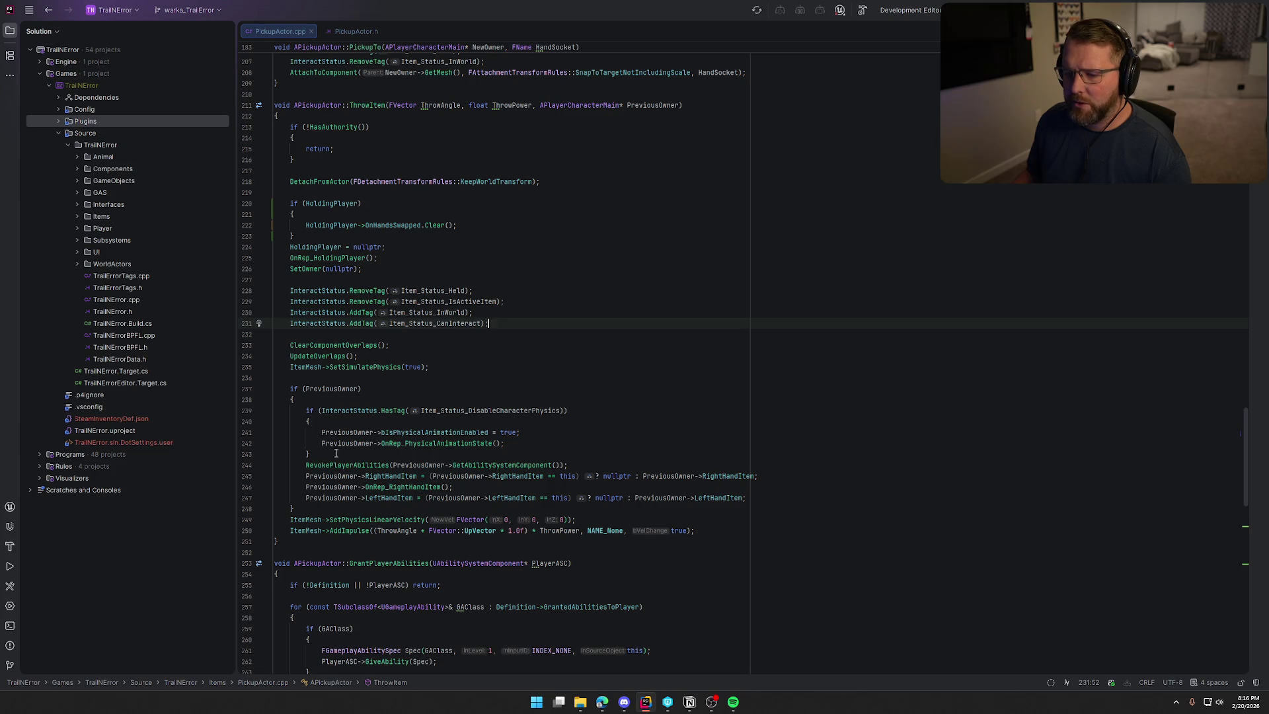
left_click(325, 258)
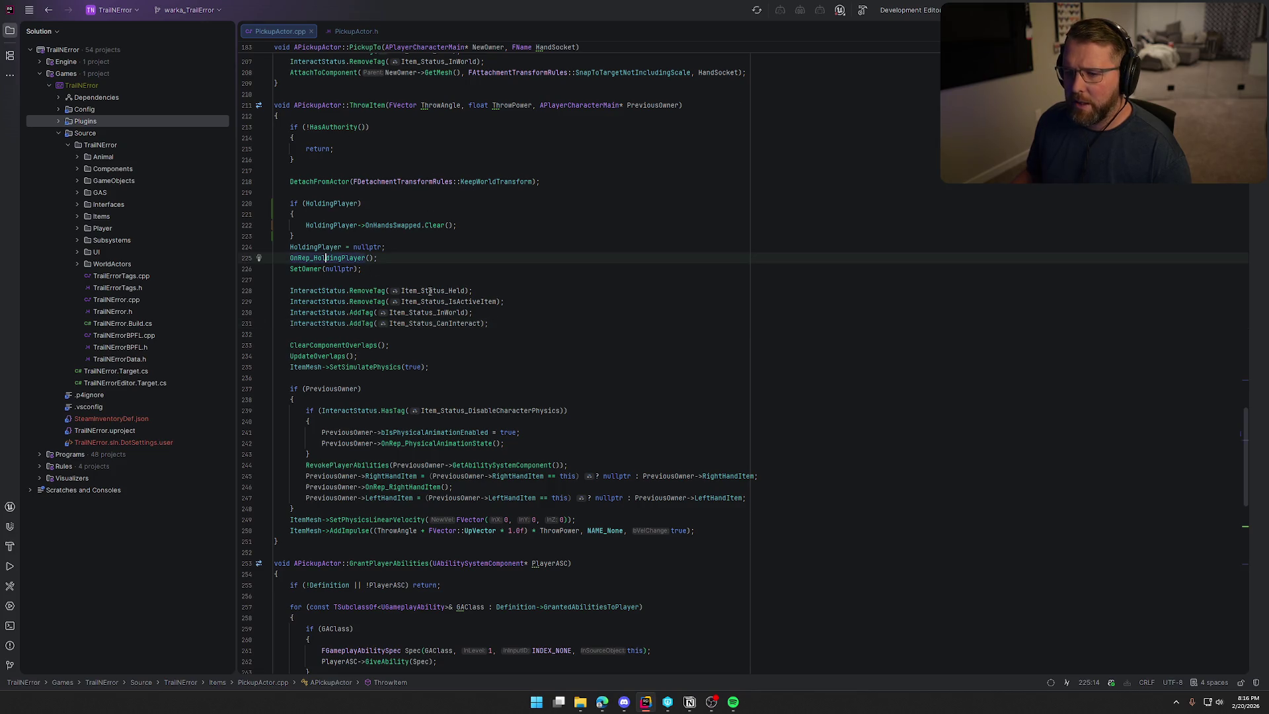
key("F12")
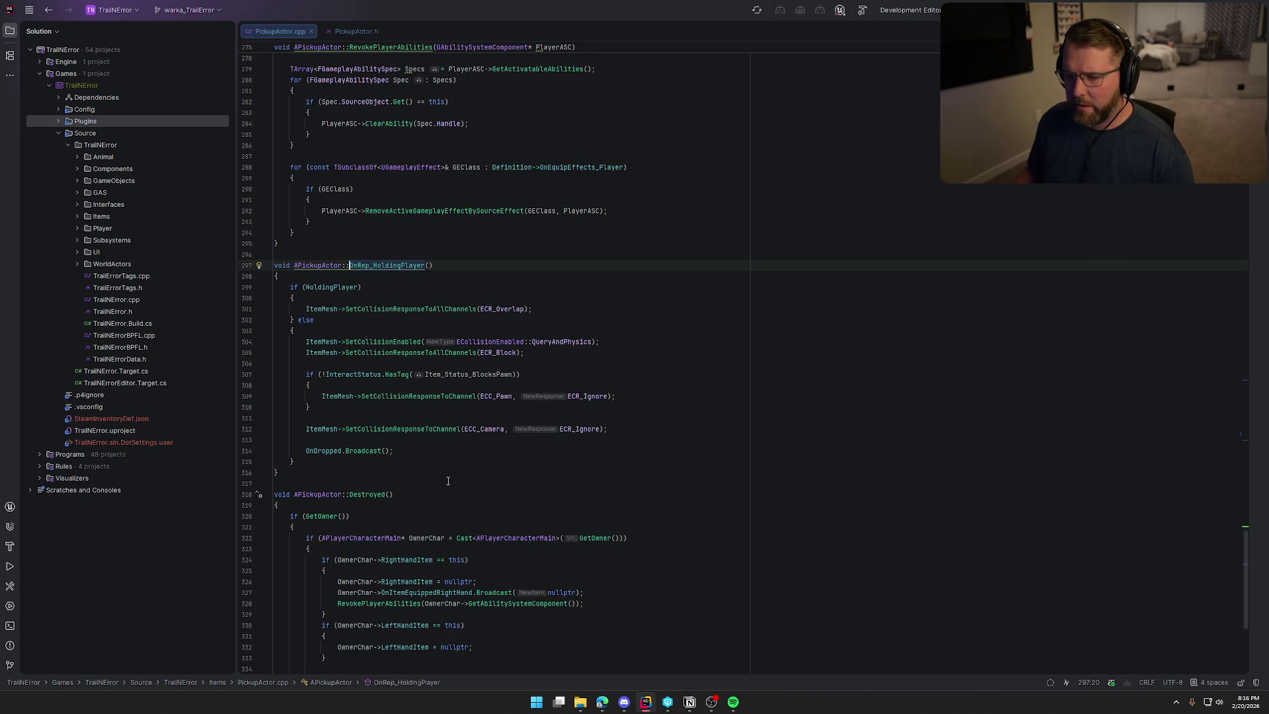
Review OnRep_HoldingPlayer's dropped-state code, then return to the ThrowItem call, save and start a build
left_click(307, 343)
left_click(408, 447, "shift")
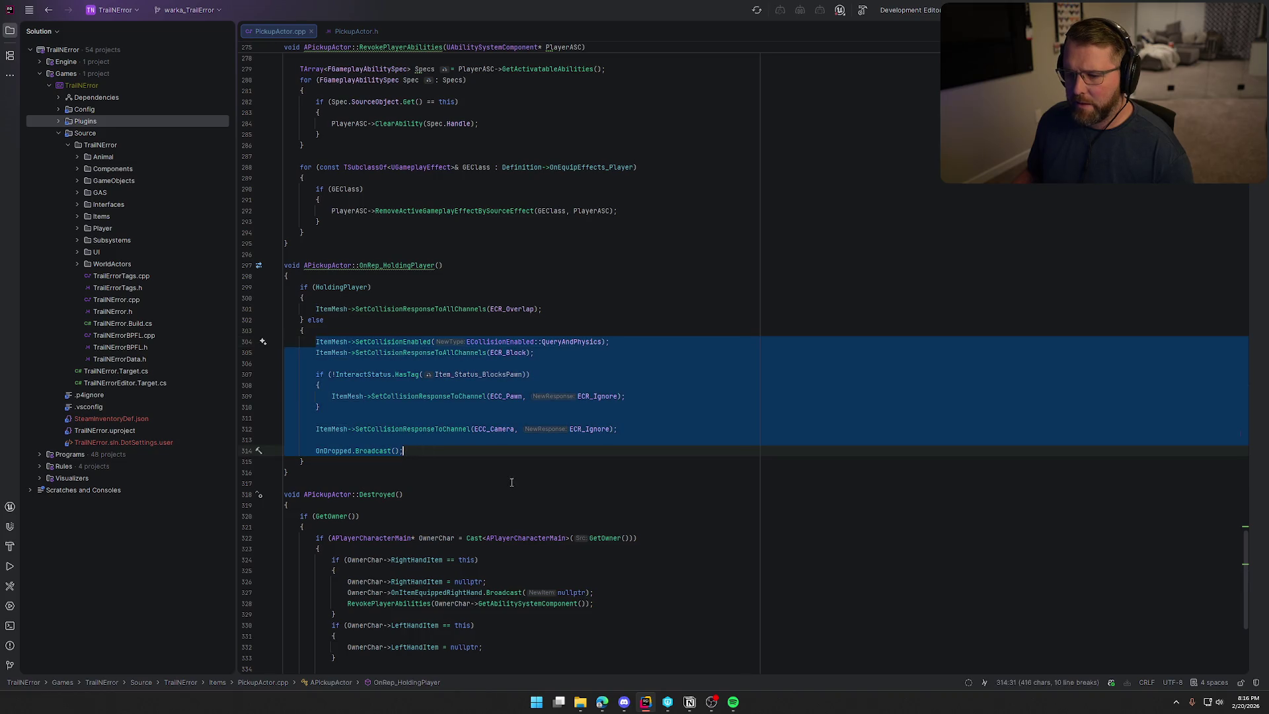
left_click(500, 462)
scroll(515, 480, "up", 20)
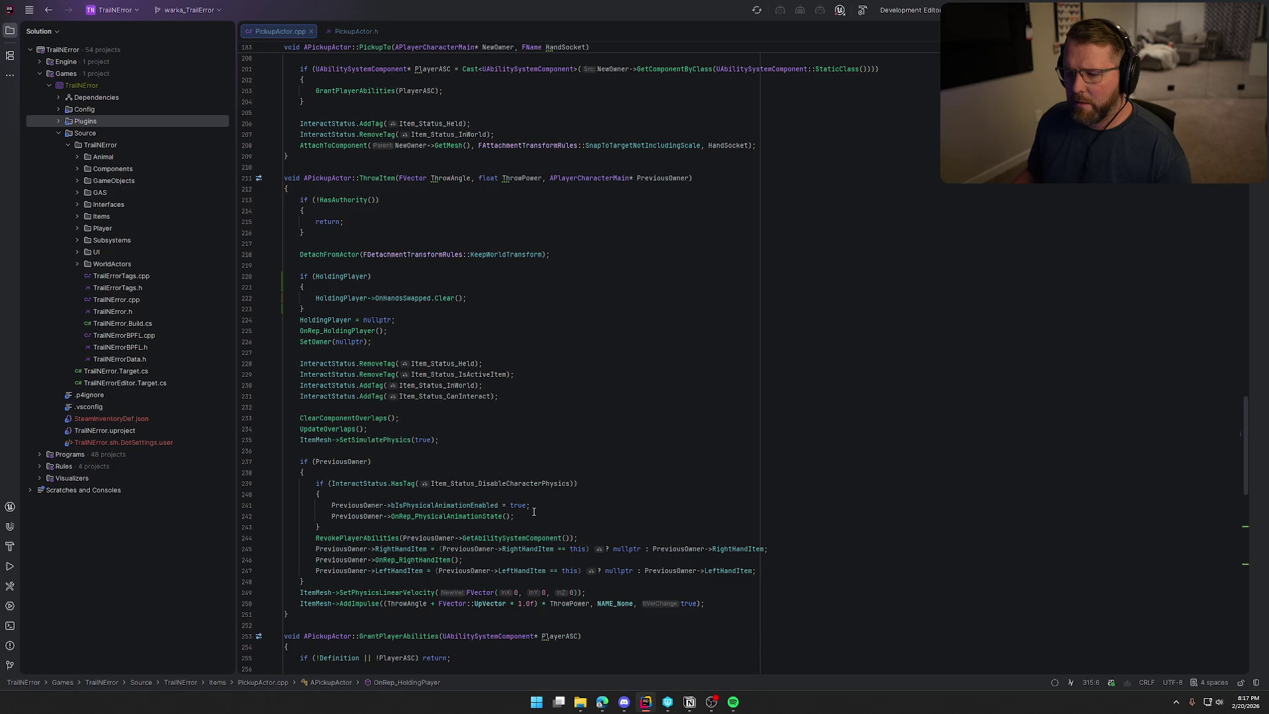
left_click(306, 320)
key("Down")
key("End")
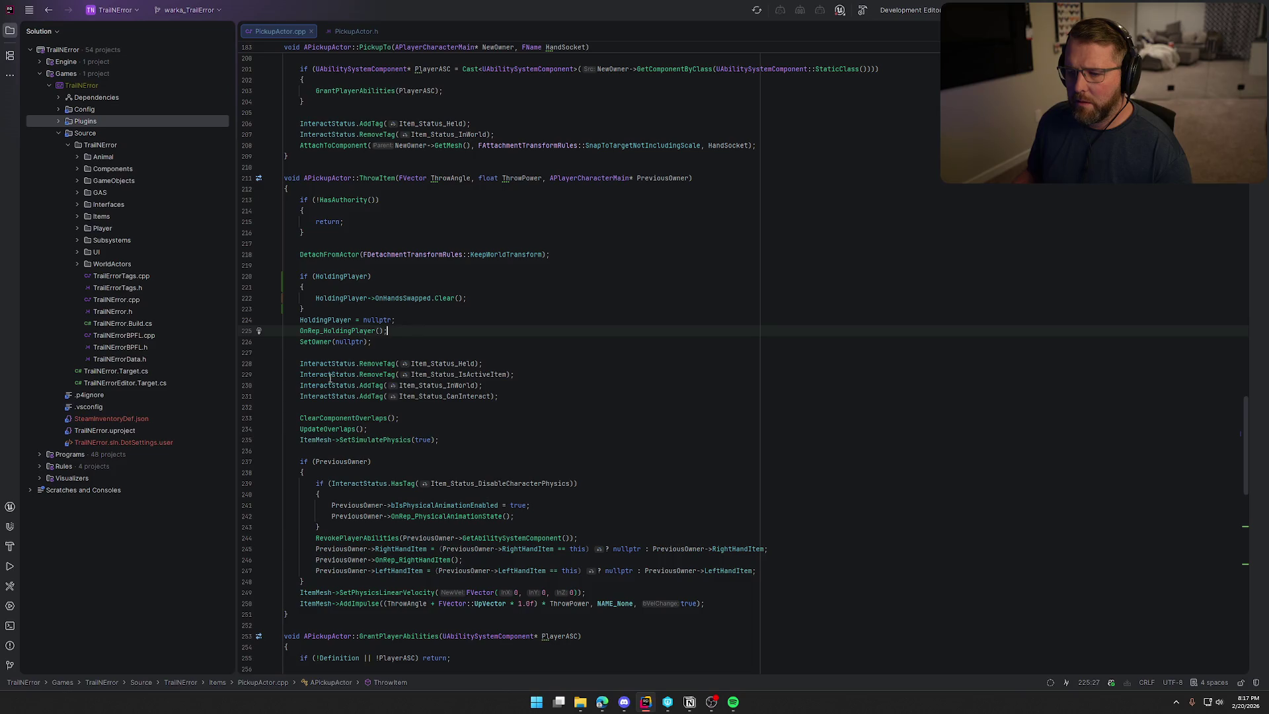
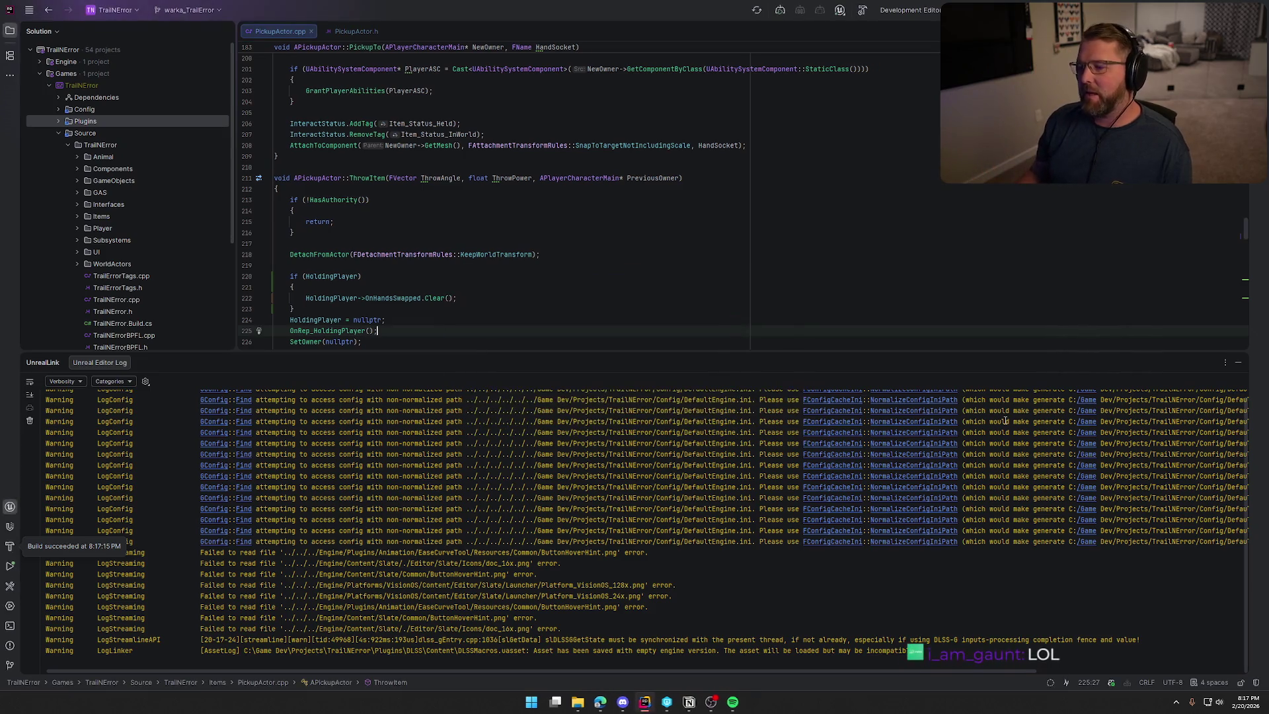
Close Rider's Unreal log panel and return to the Unreal Editor showing bp_MasterPickup
key("shift+Escape")
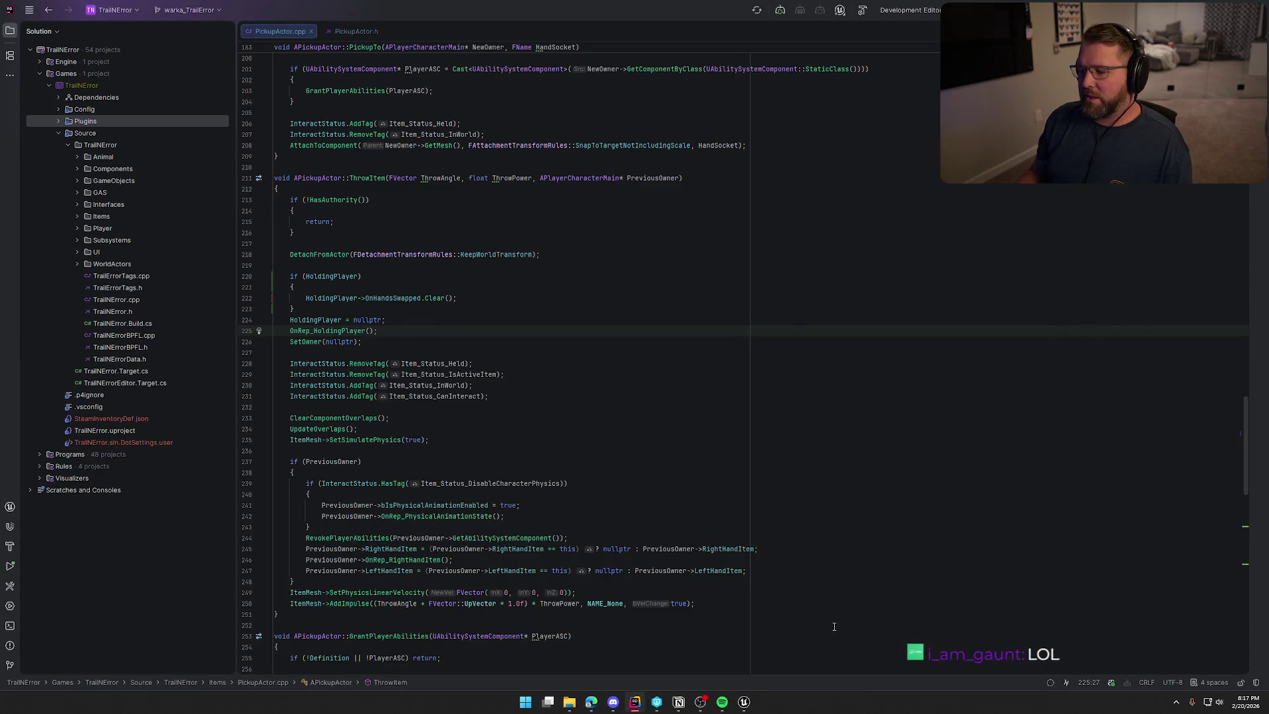
left_click(742, 703)
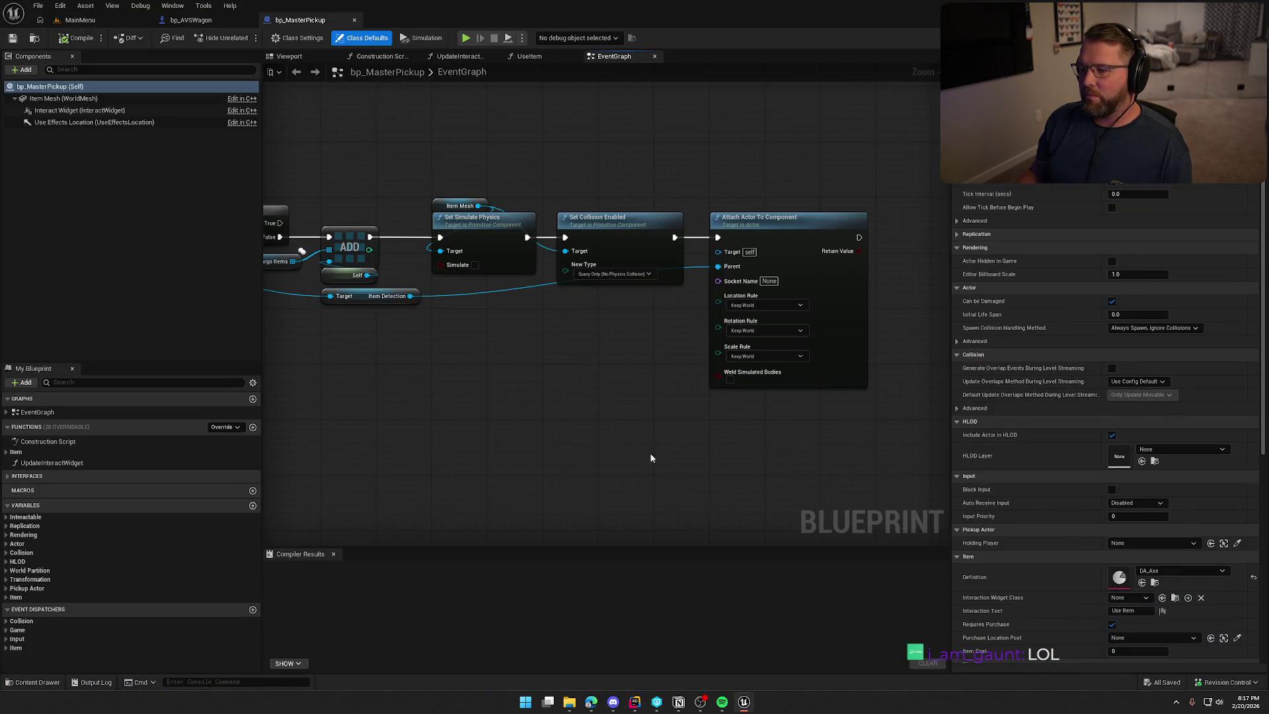
Open the GameWorld level from the Maps folder in the Content Drawer
key("ctrl+space")
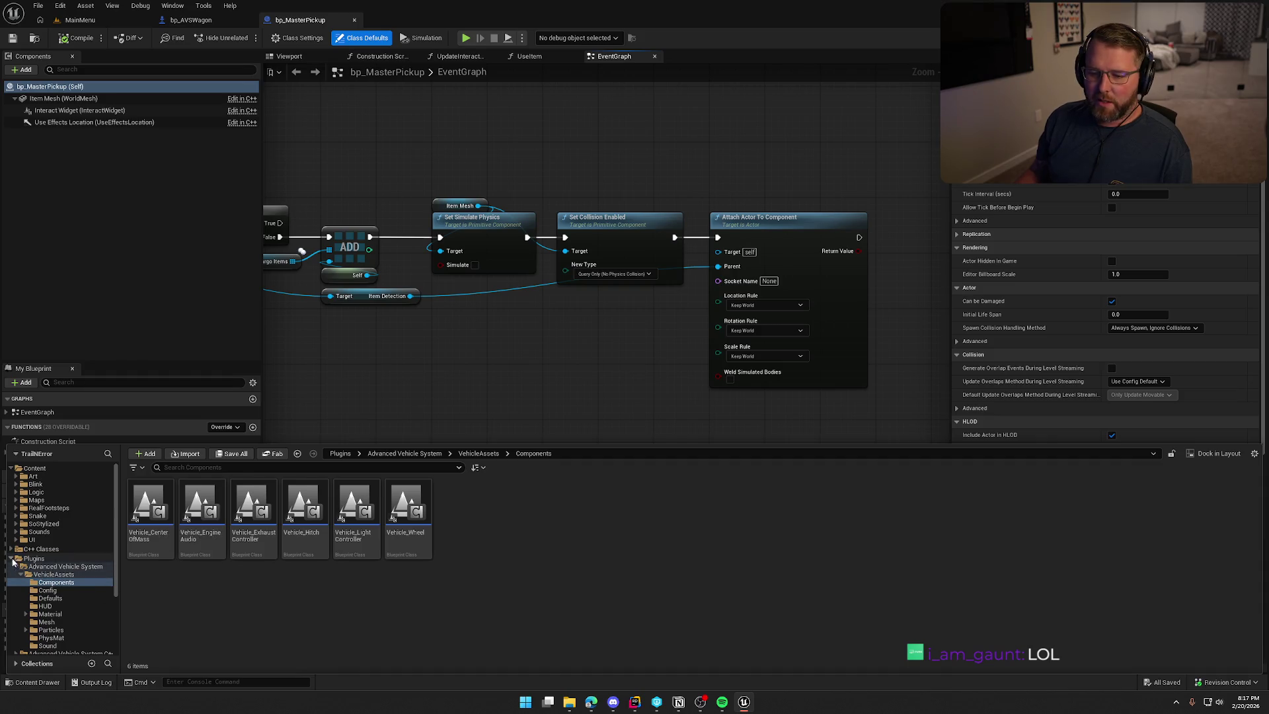
left_click(13, 561)
left_click(37, 500)
left_click(262, 515)
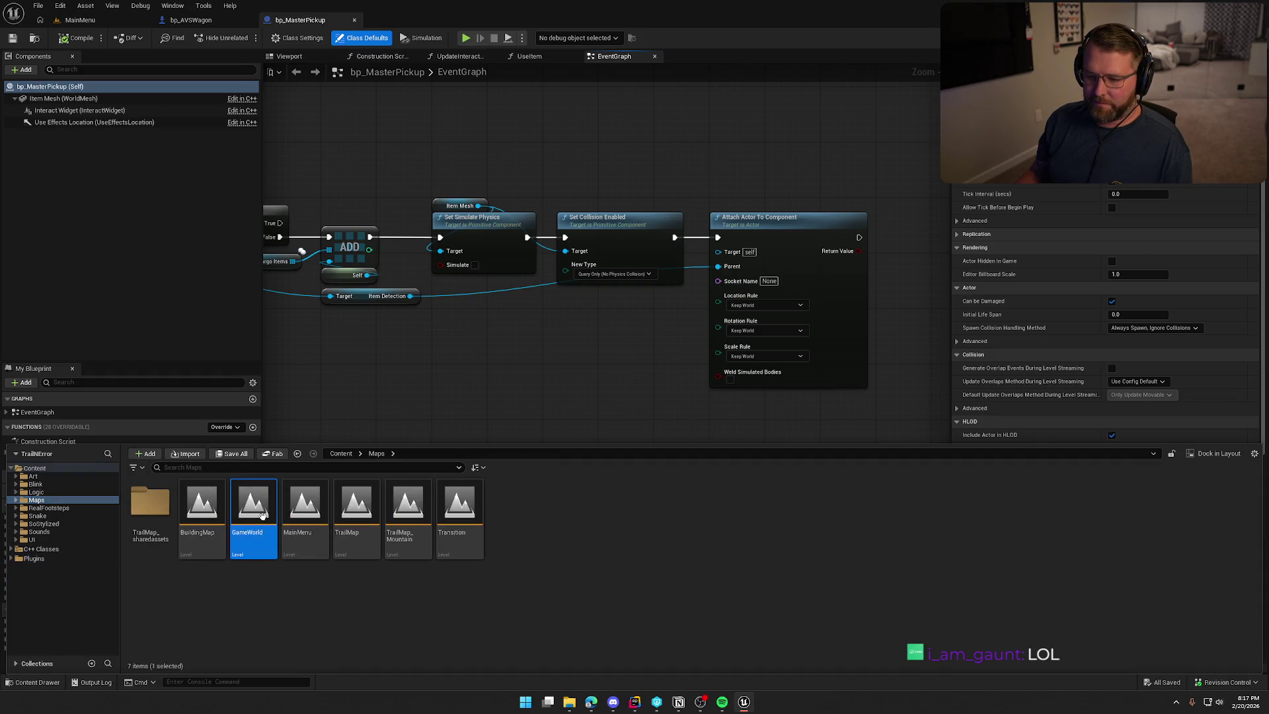
double_click(262, 515)
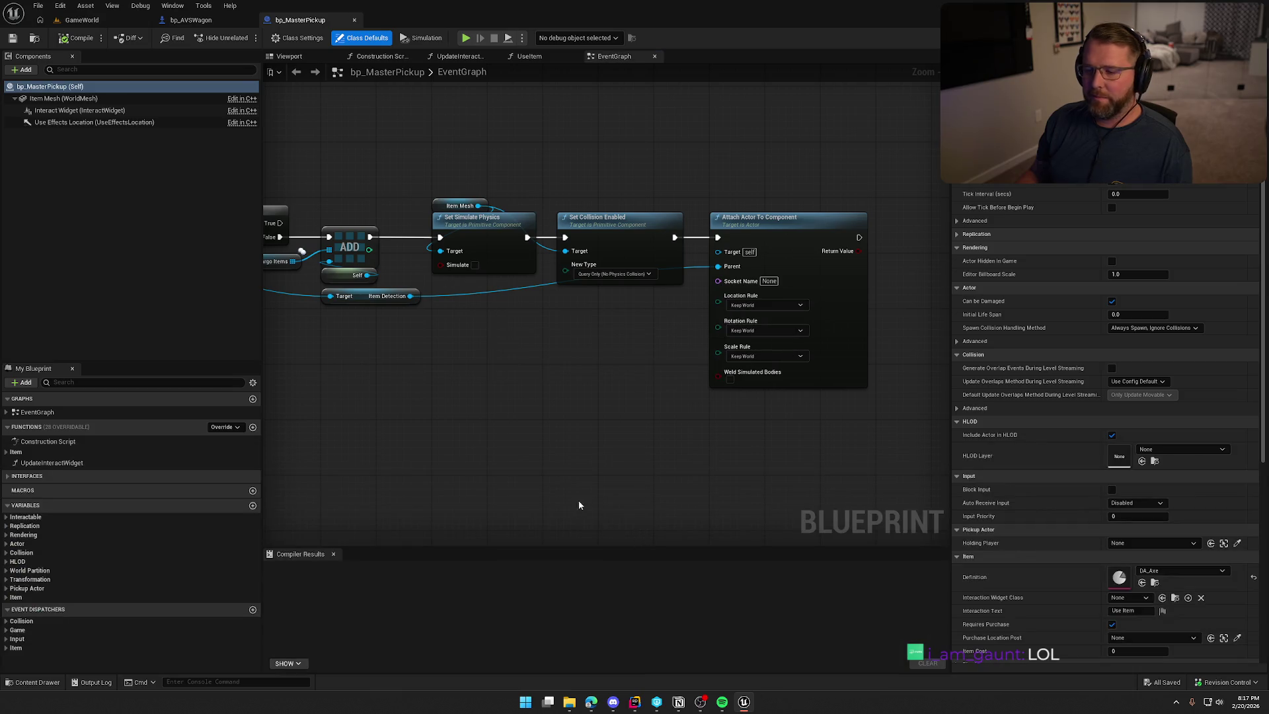
left_click(85, 21)
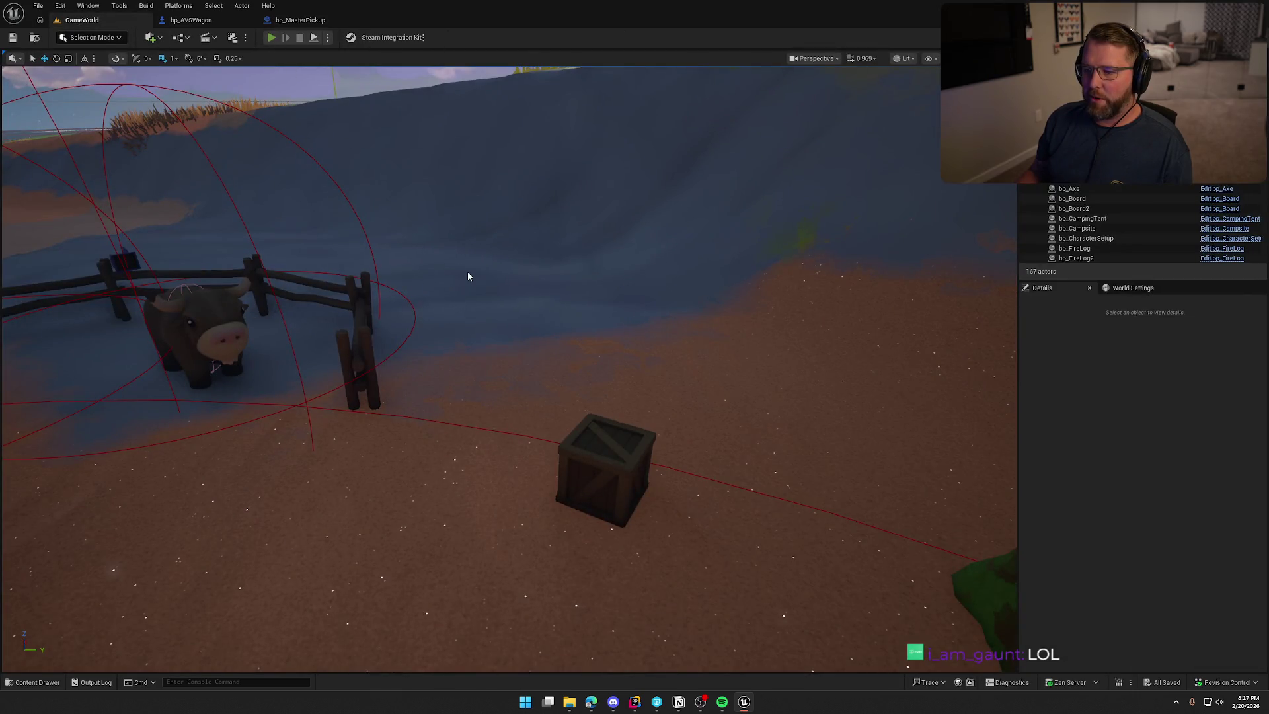
Play-test by carrying the money bag into the wagon bed and driving off
key("alt+p")
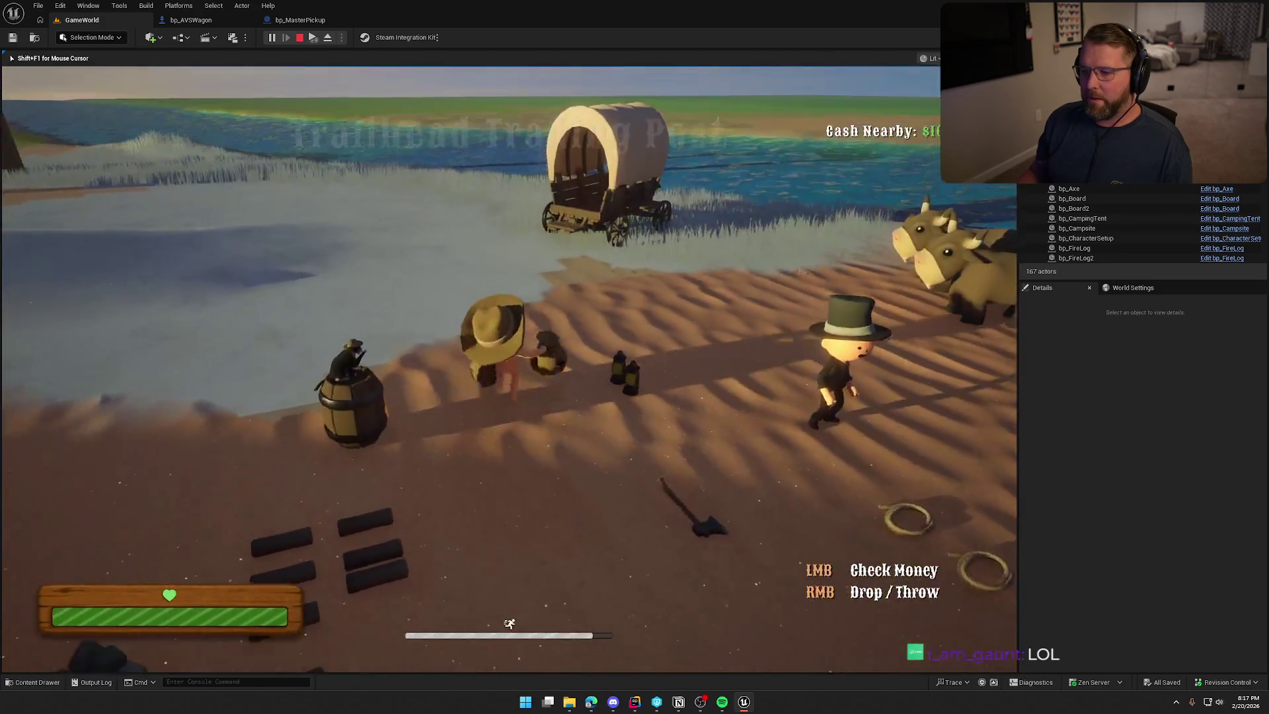
key("w")
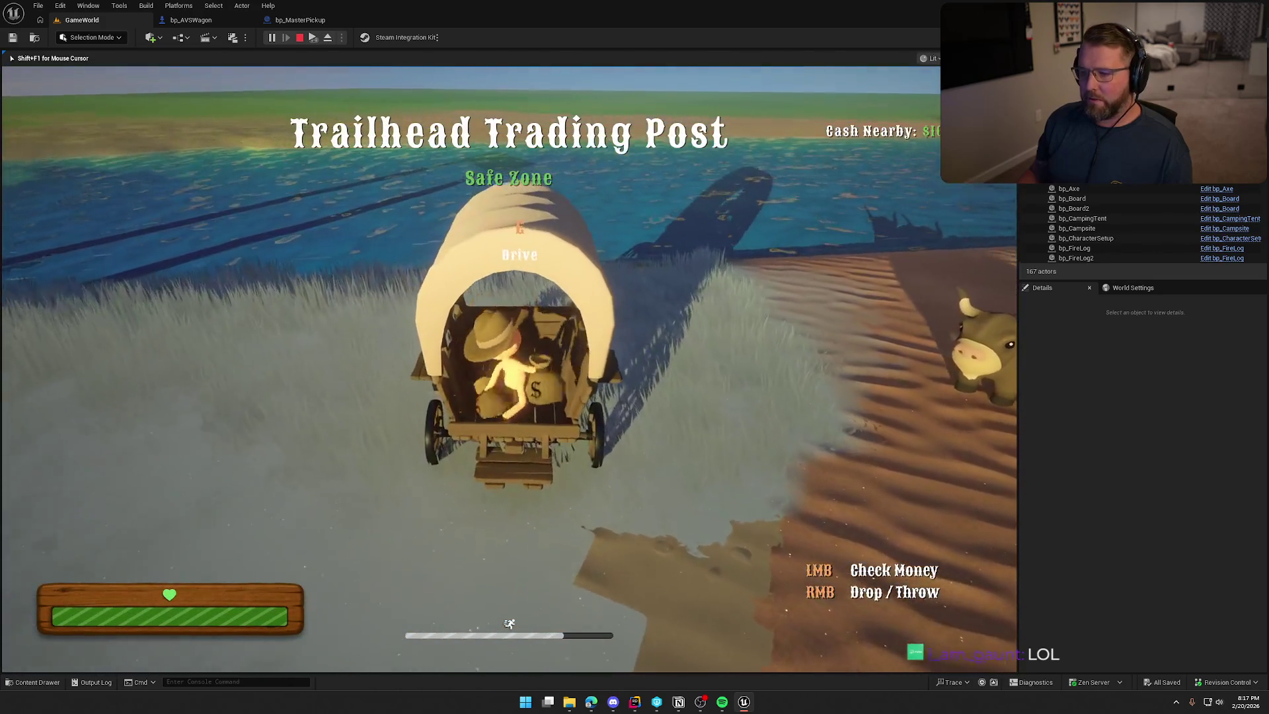
right_click(509, 369)
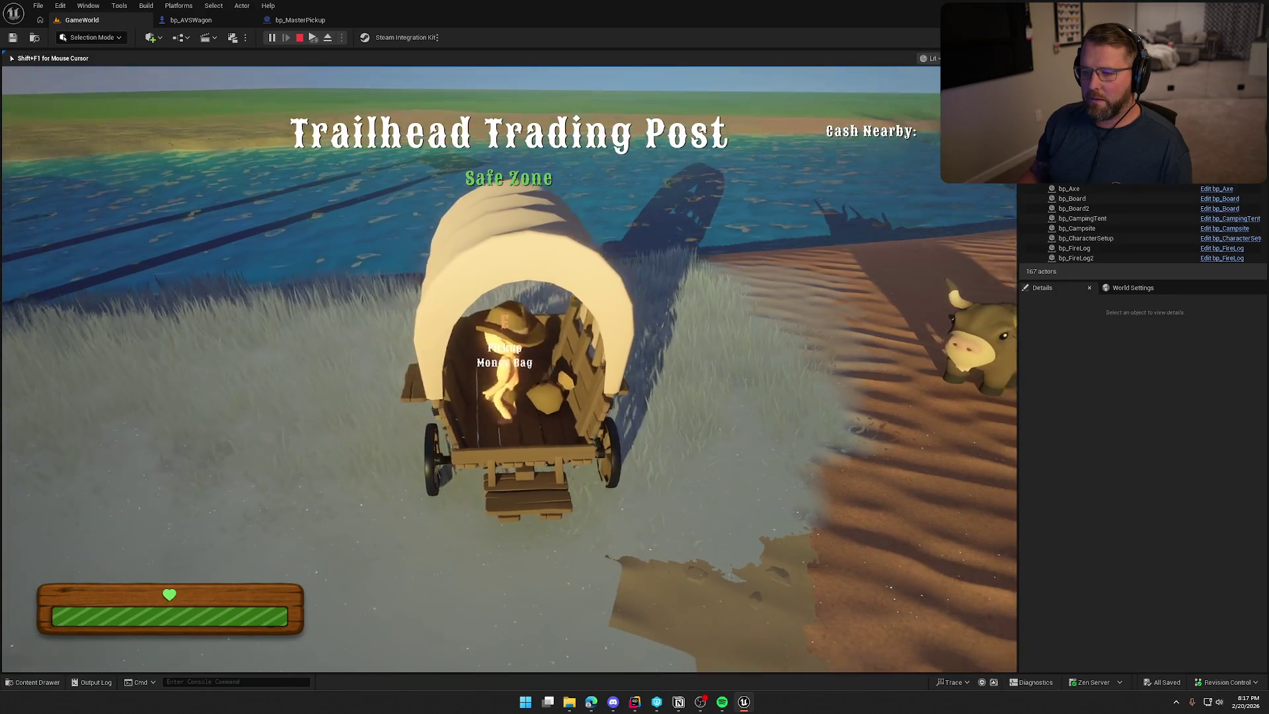
key("e")
key("w")
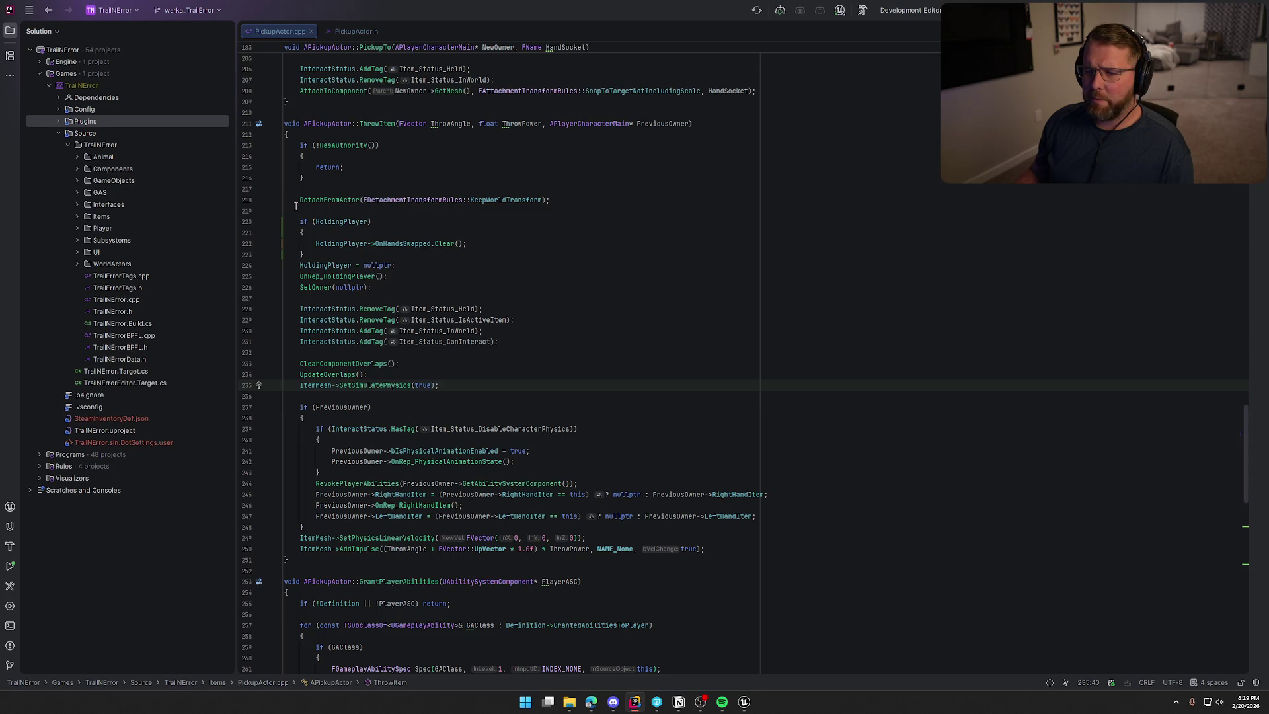
Add a Print String node after the wagon graph's Throw Item node
left_click(300, 200, "shift")
key("alt+Tab")
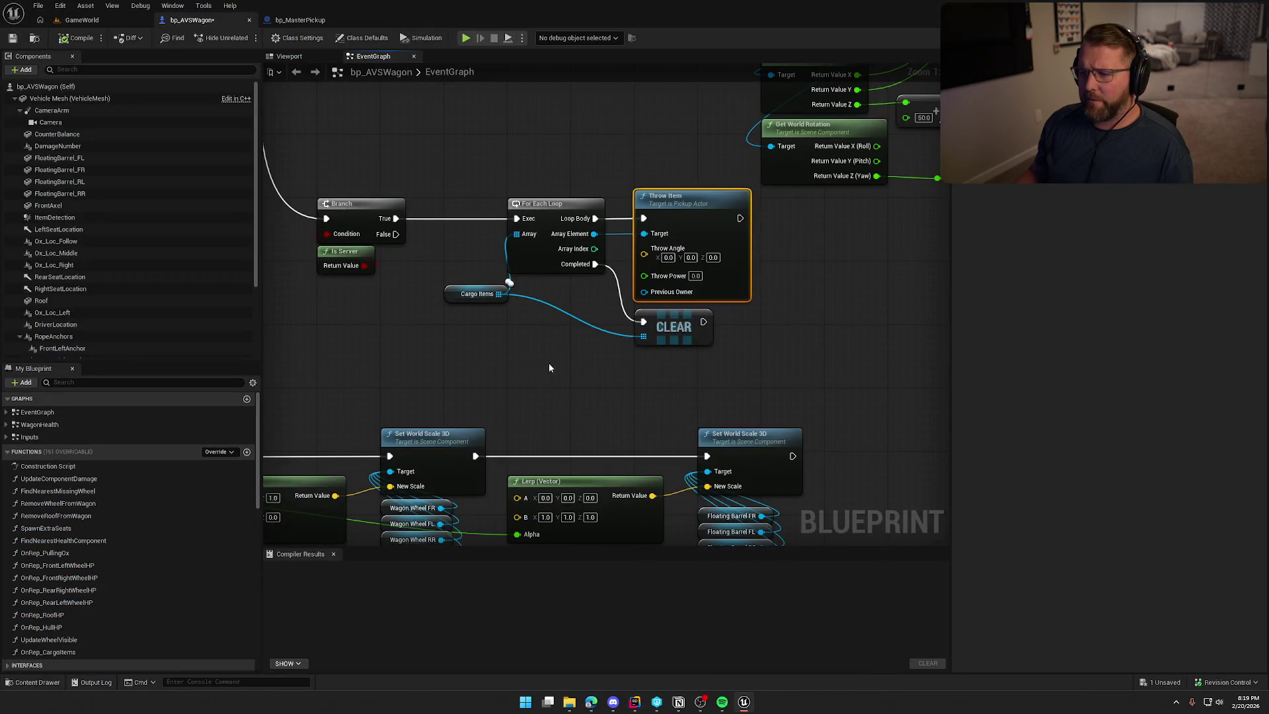
left_click_drag(549, 368, 391, 388)
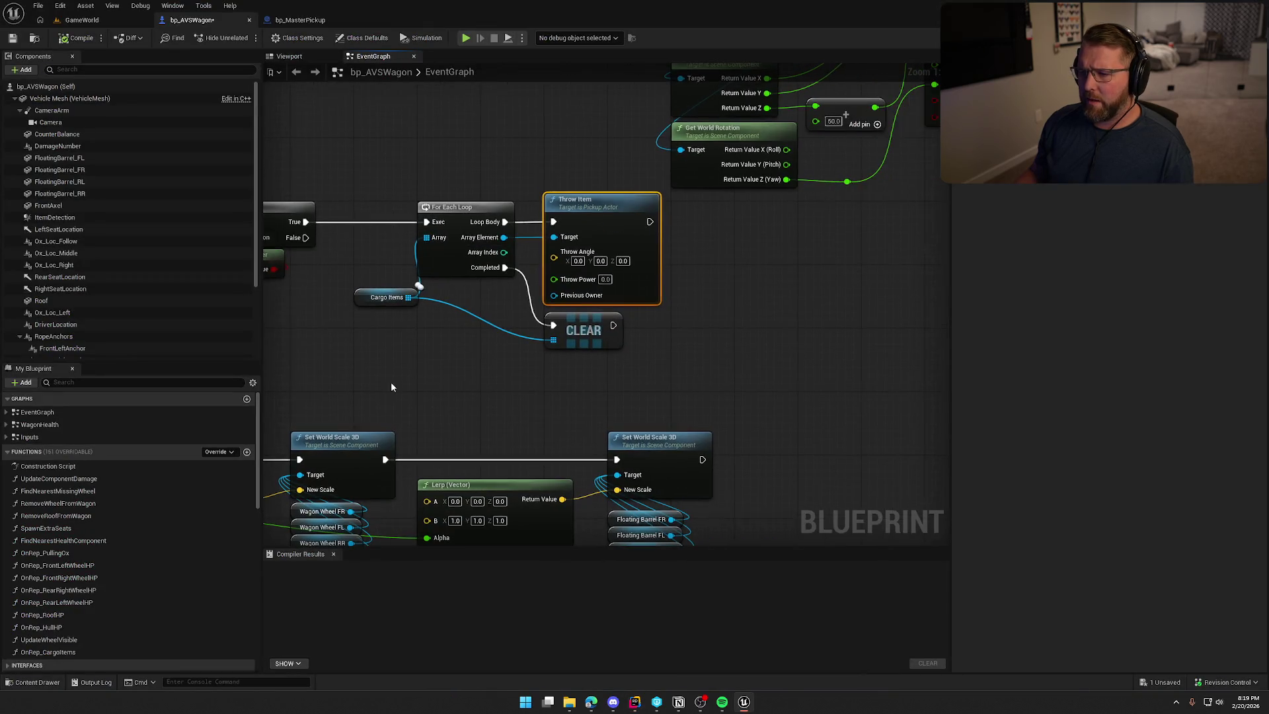
left_click_drag(650, 222, 828, 245)
type("print")
key("Return")
Feed the array element's Get Display Name into Print String with a 5.0-second duration
left_click_drag(505, 236, 815, 262)
left_click_drag(720, 257, 751, 256)
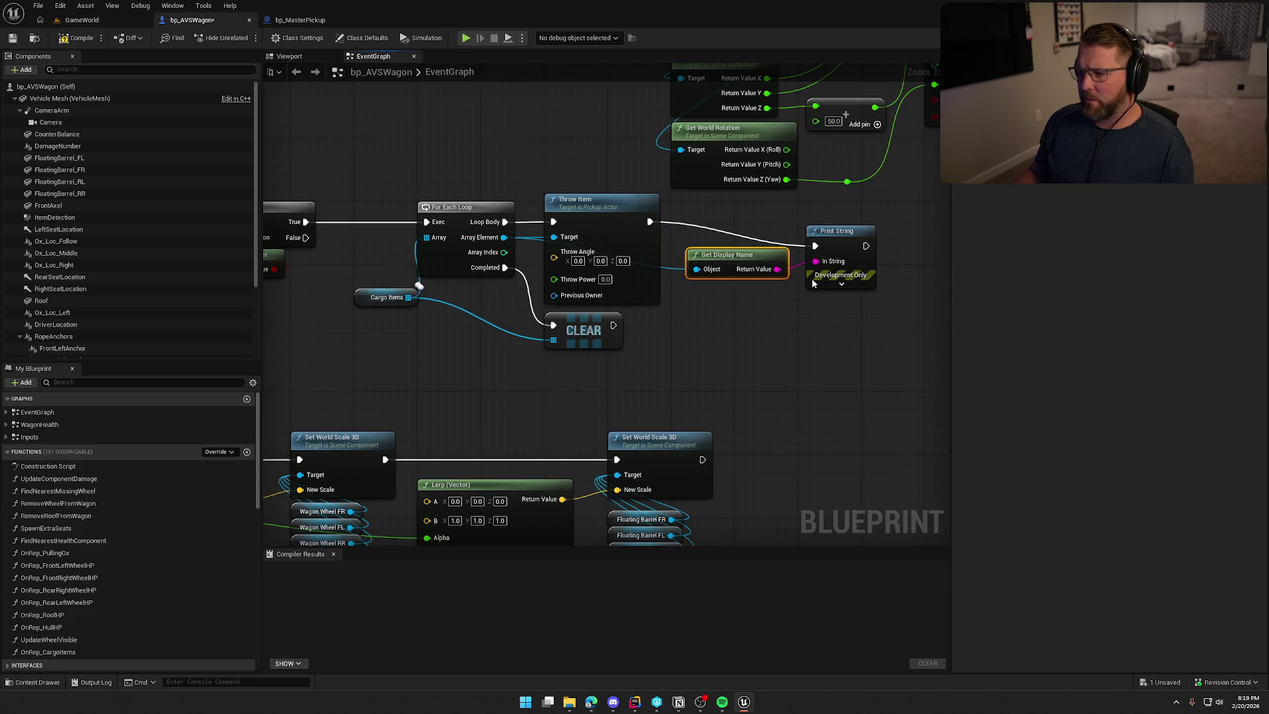
left_click(846, 286)
type("5")
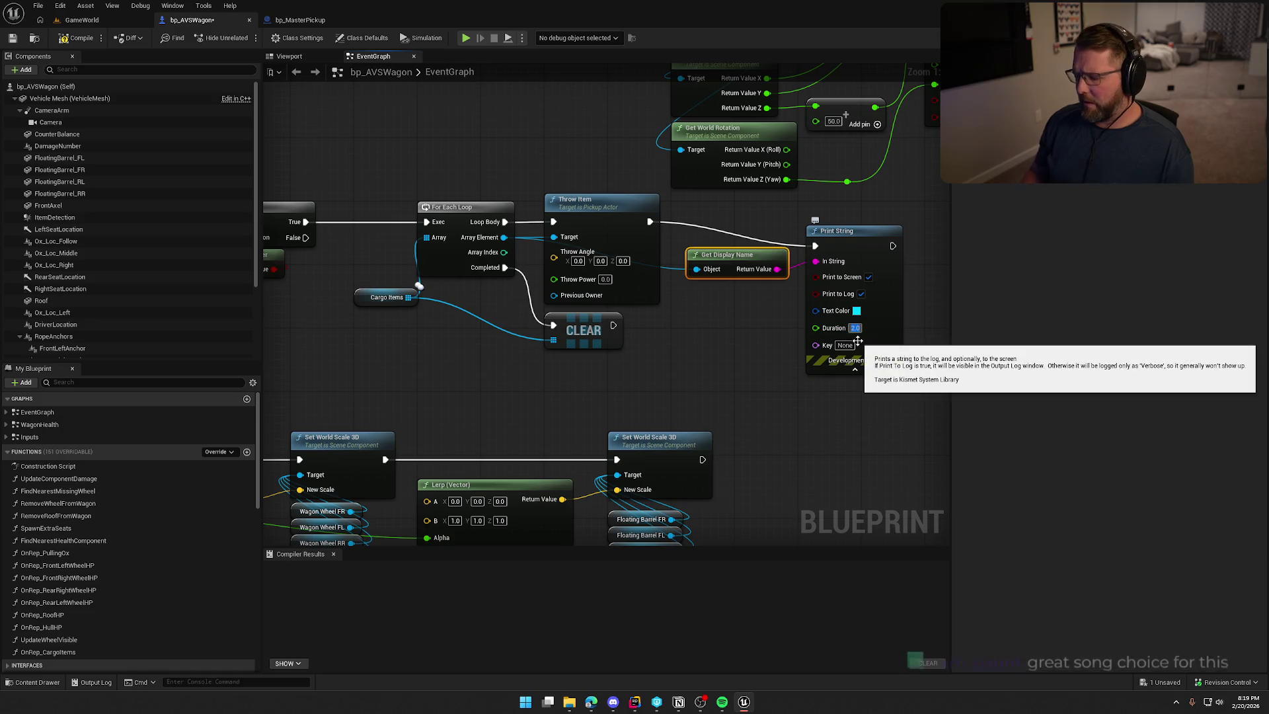
left_click(714, 354)
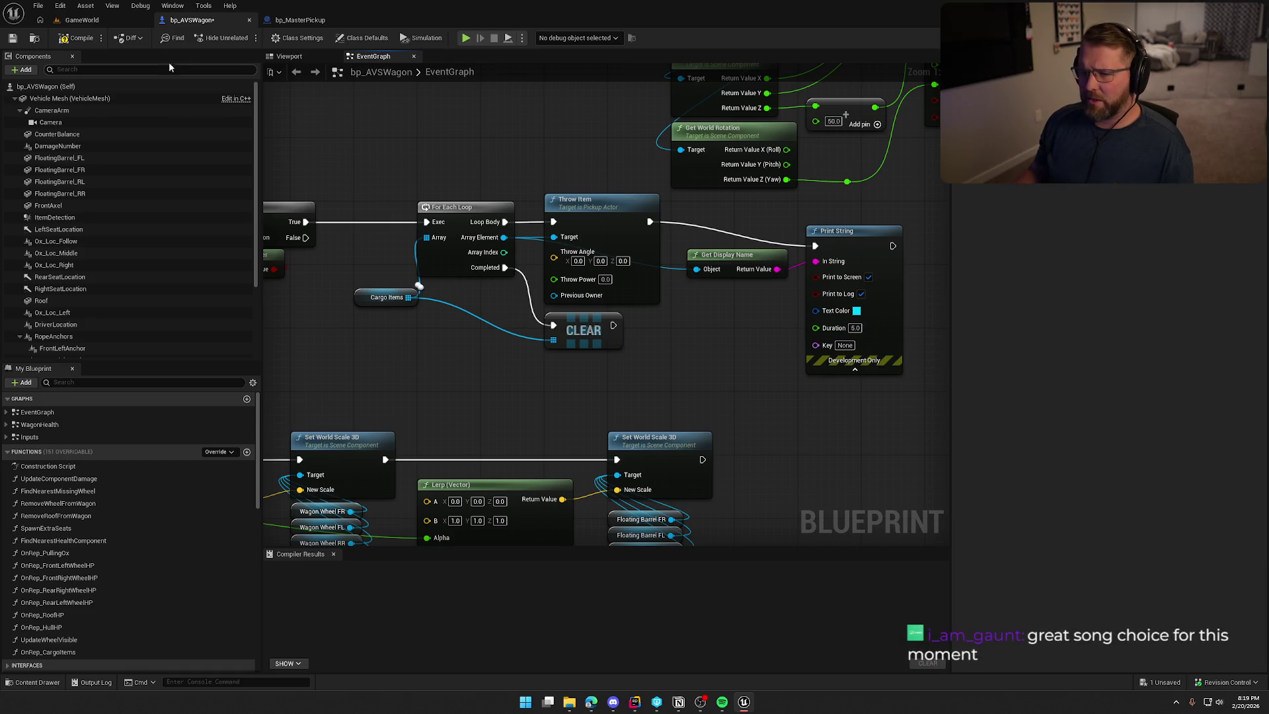
left_click(82, 20)
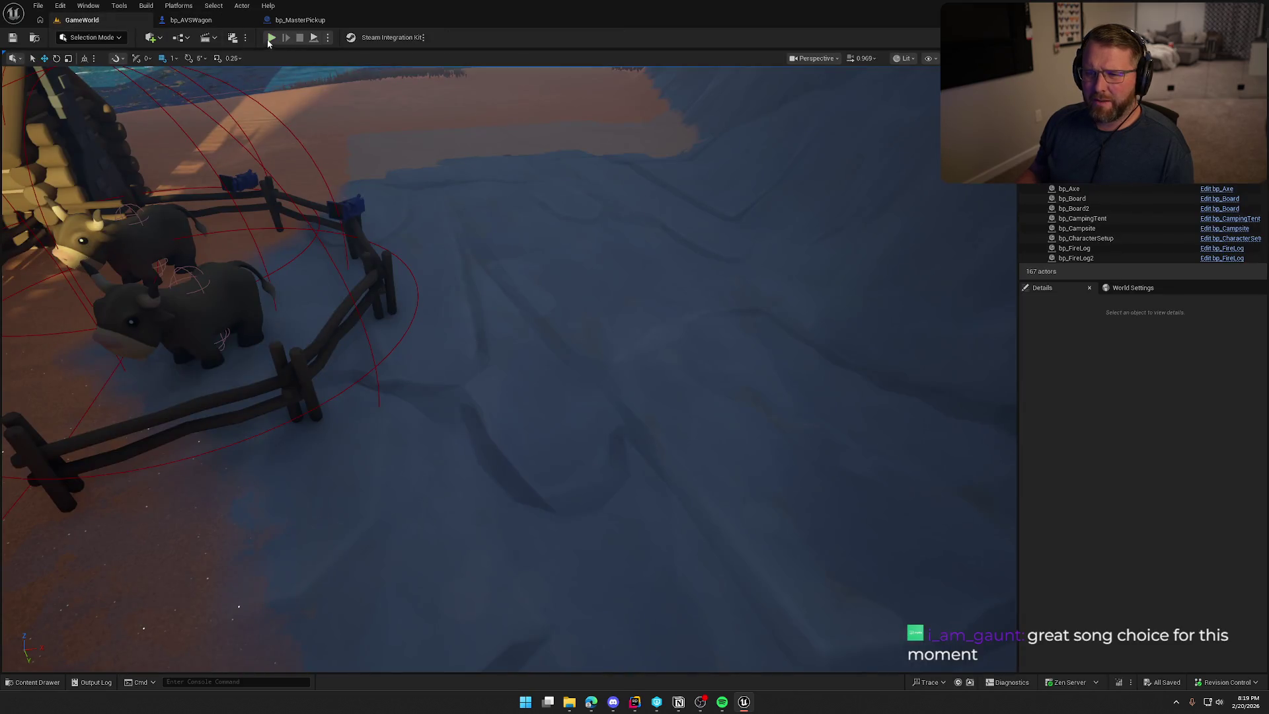
Start play, load the money bag into the wagon bed and board the wagon
key("alt+p")
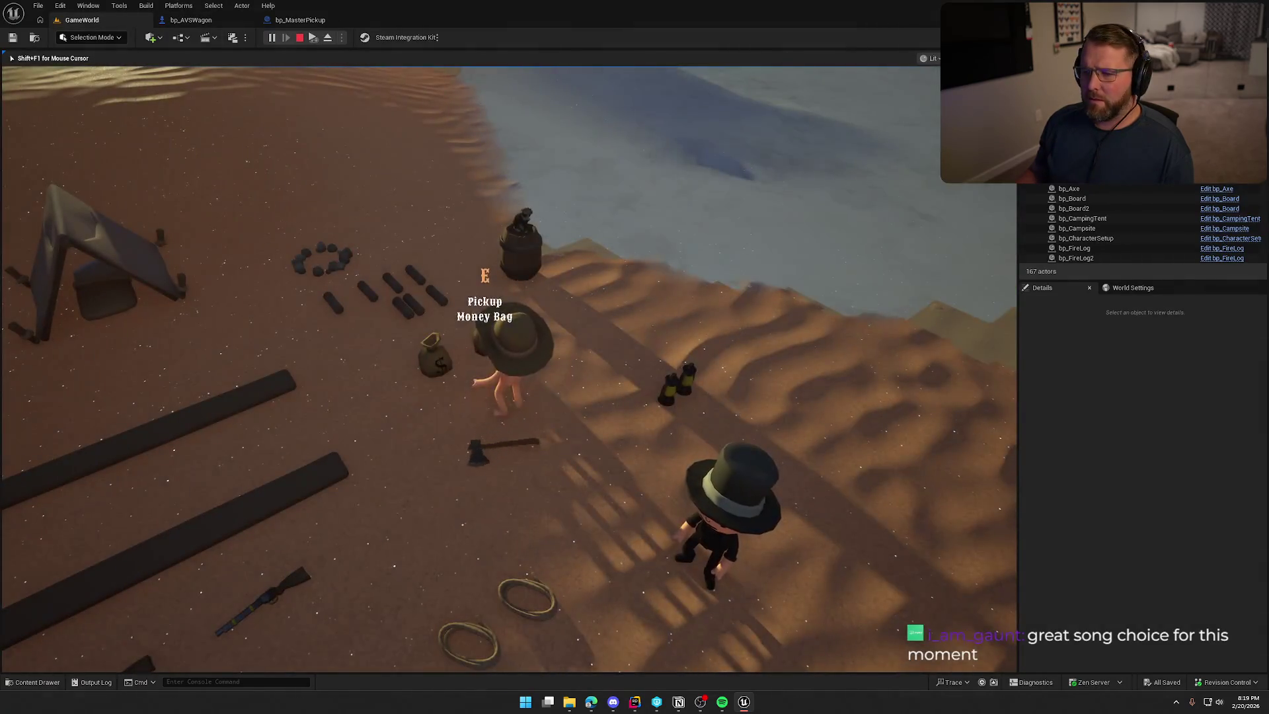
key("e")
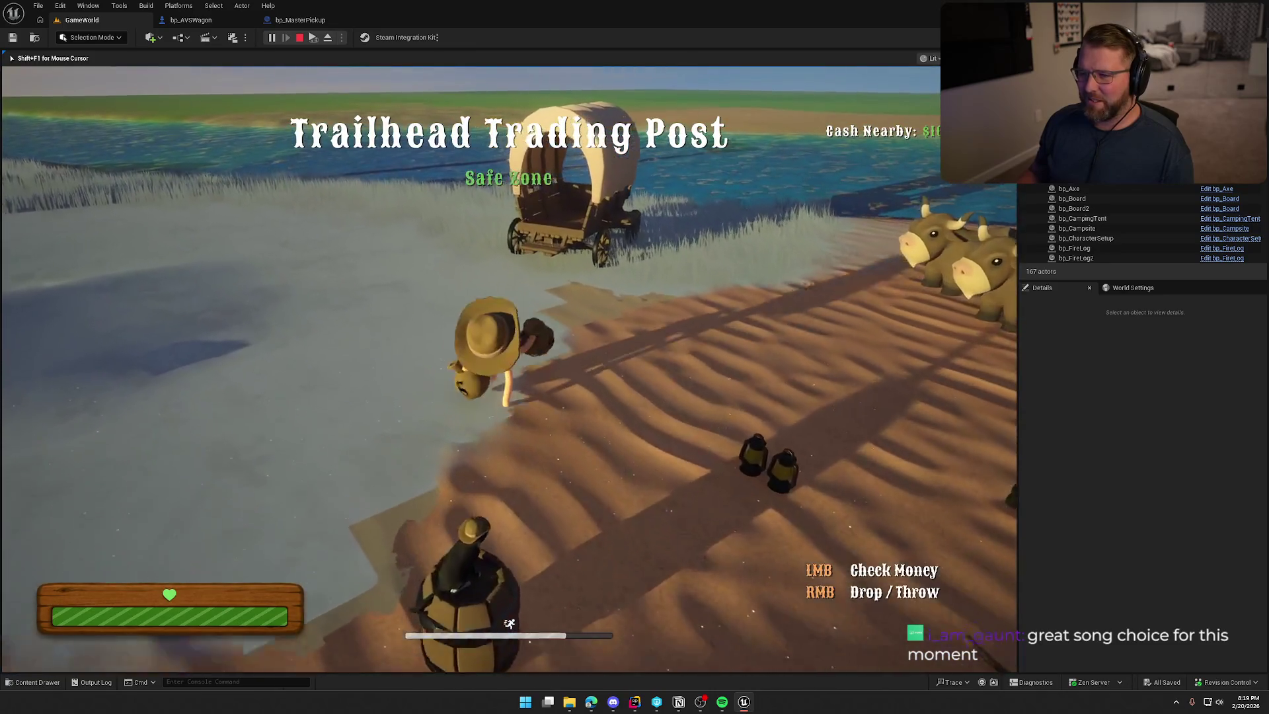
key("w")
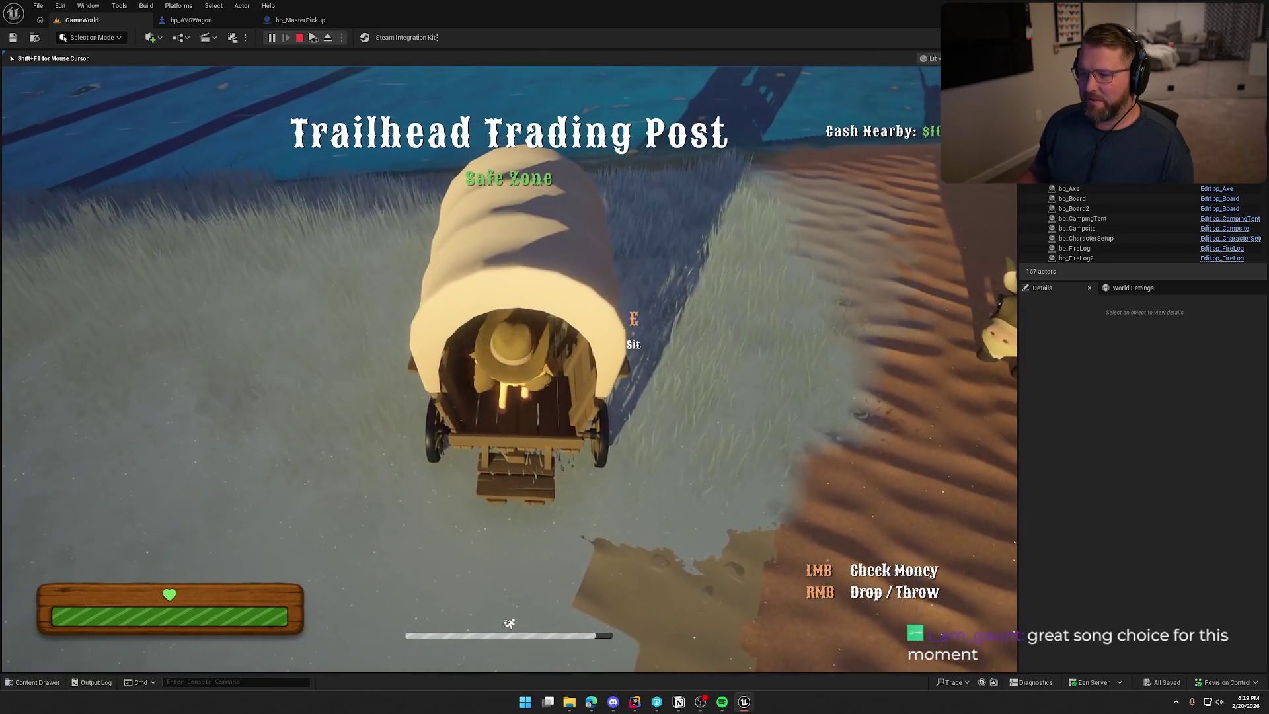
right_click(509, 650)
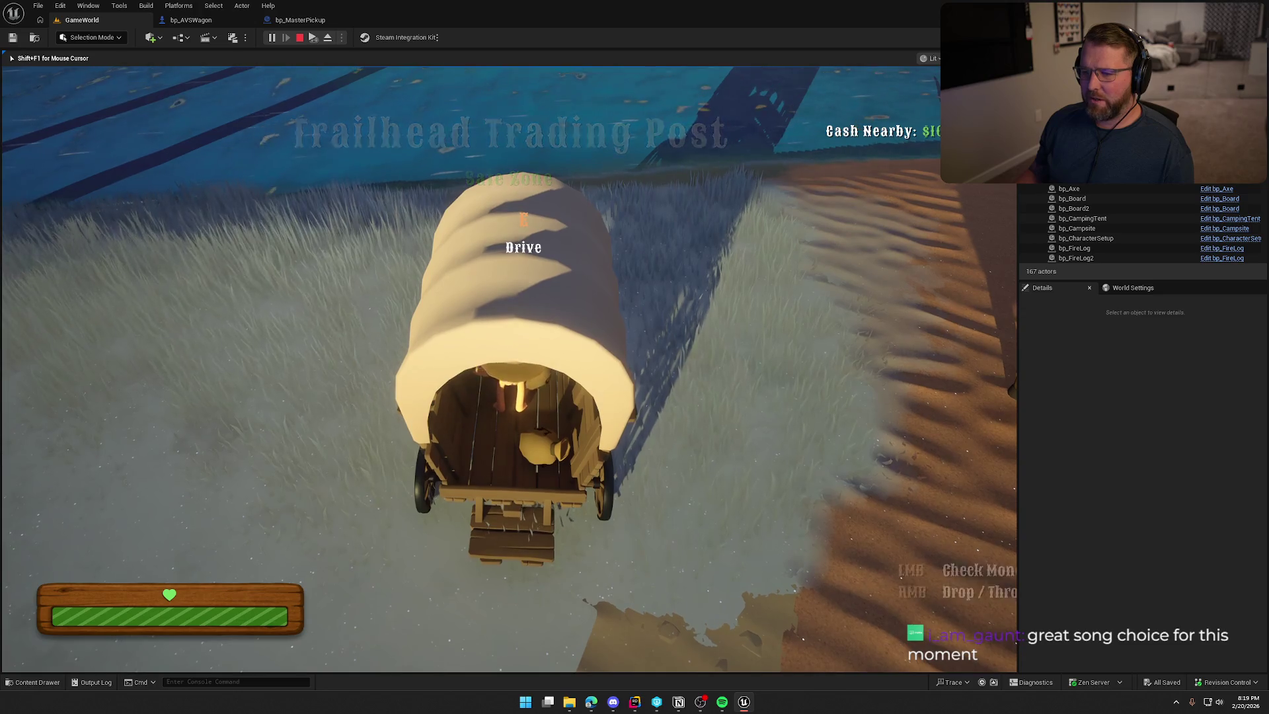
key("s")
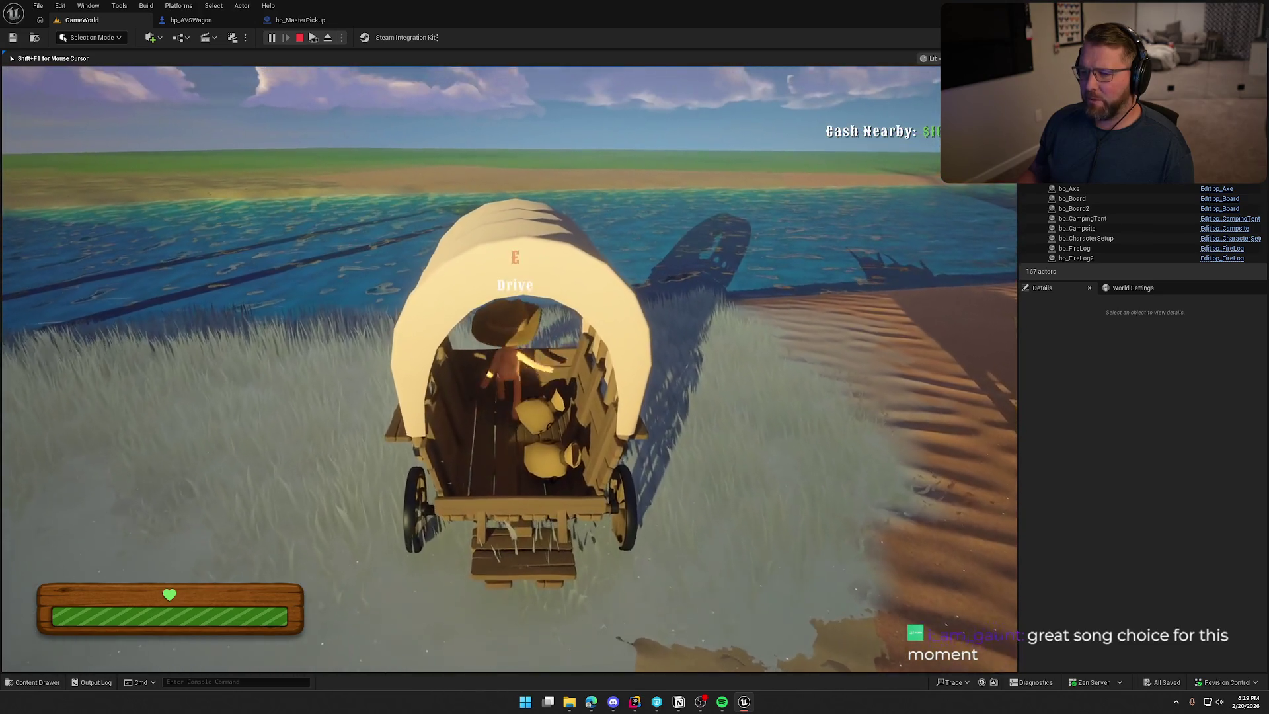
key("s")
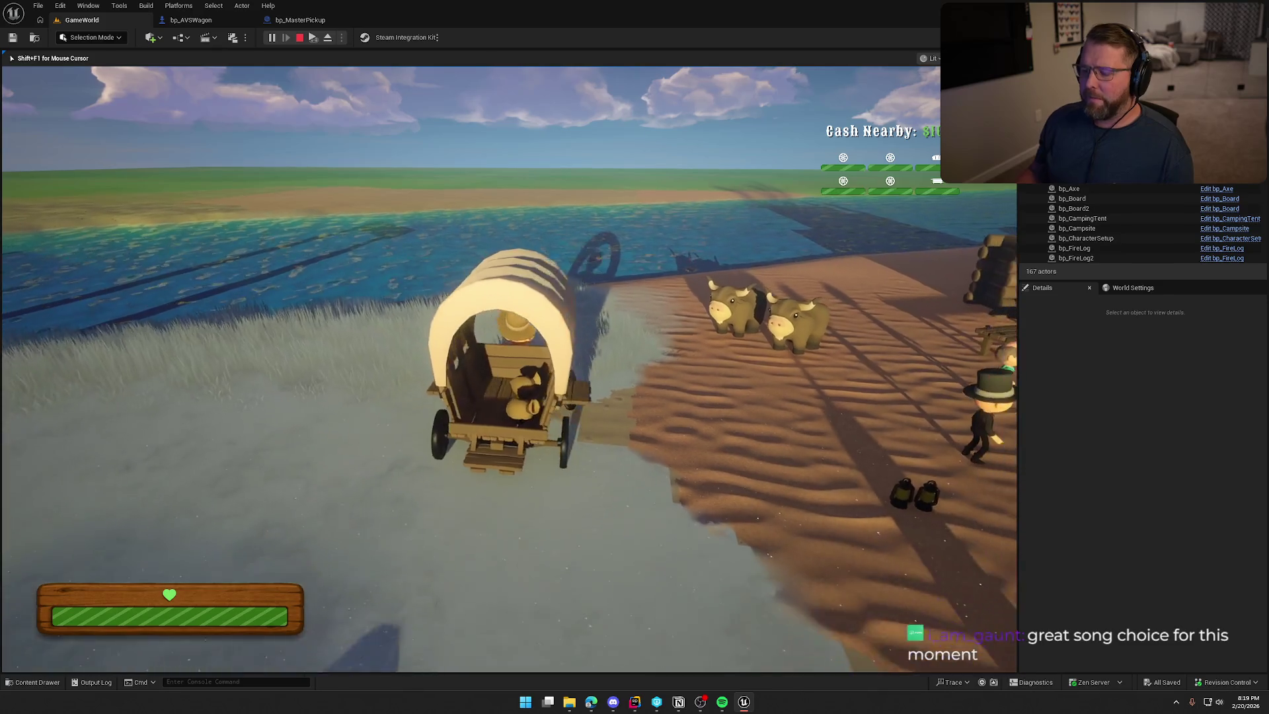
Drive the wagon past the cabins, over the sand and hill until it tips over
key("w")
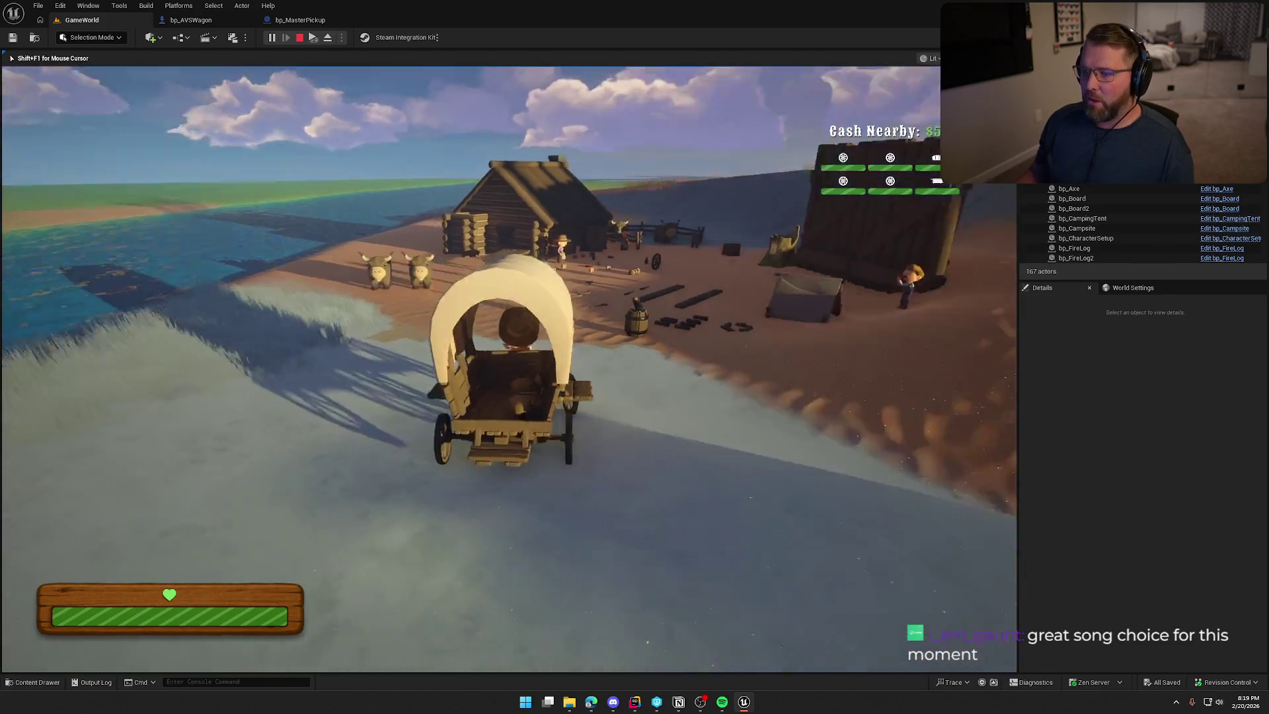
key("d")
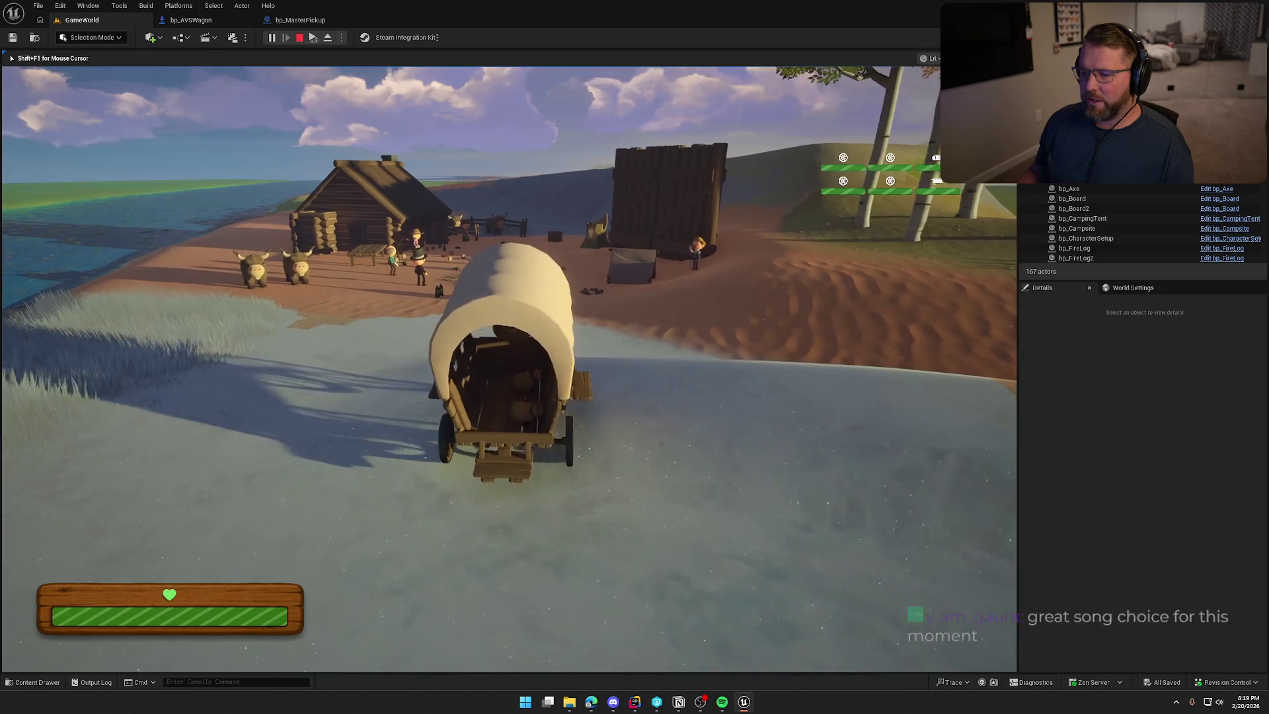
key("w")
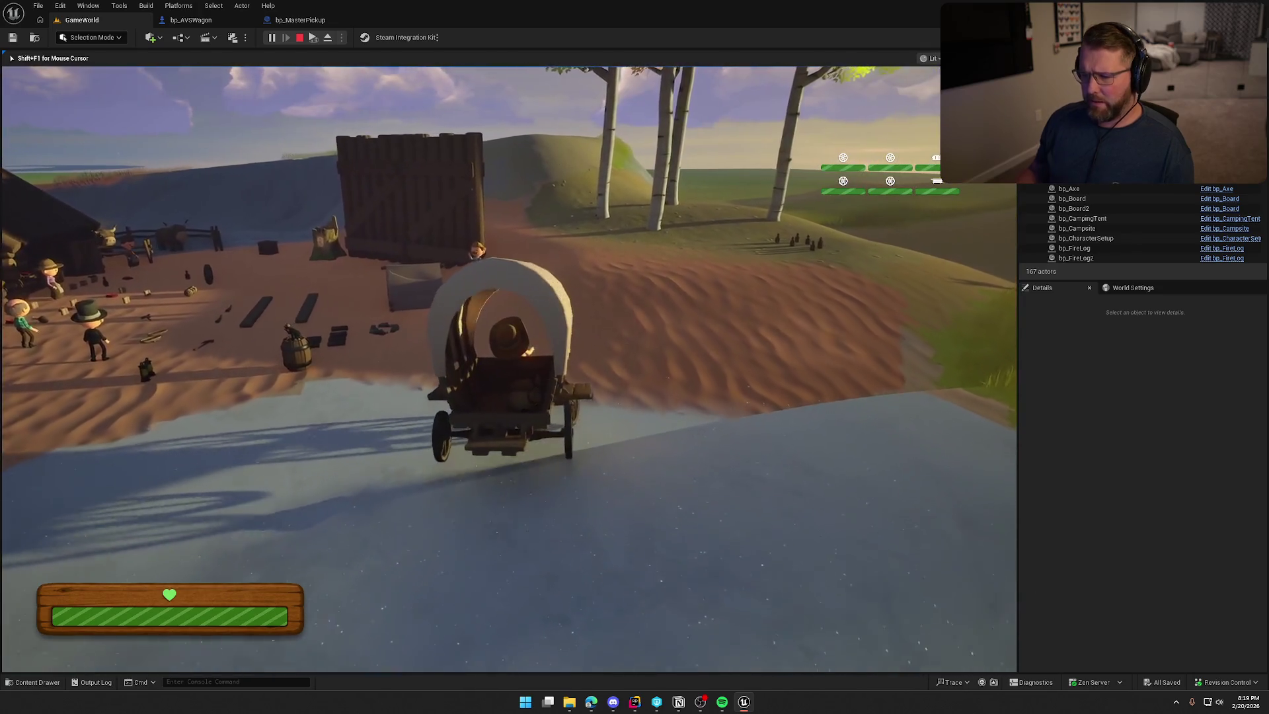
key("a")
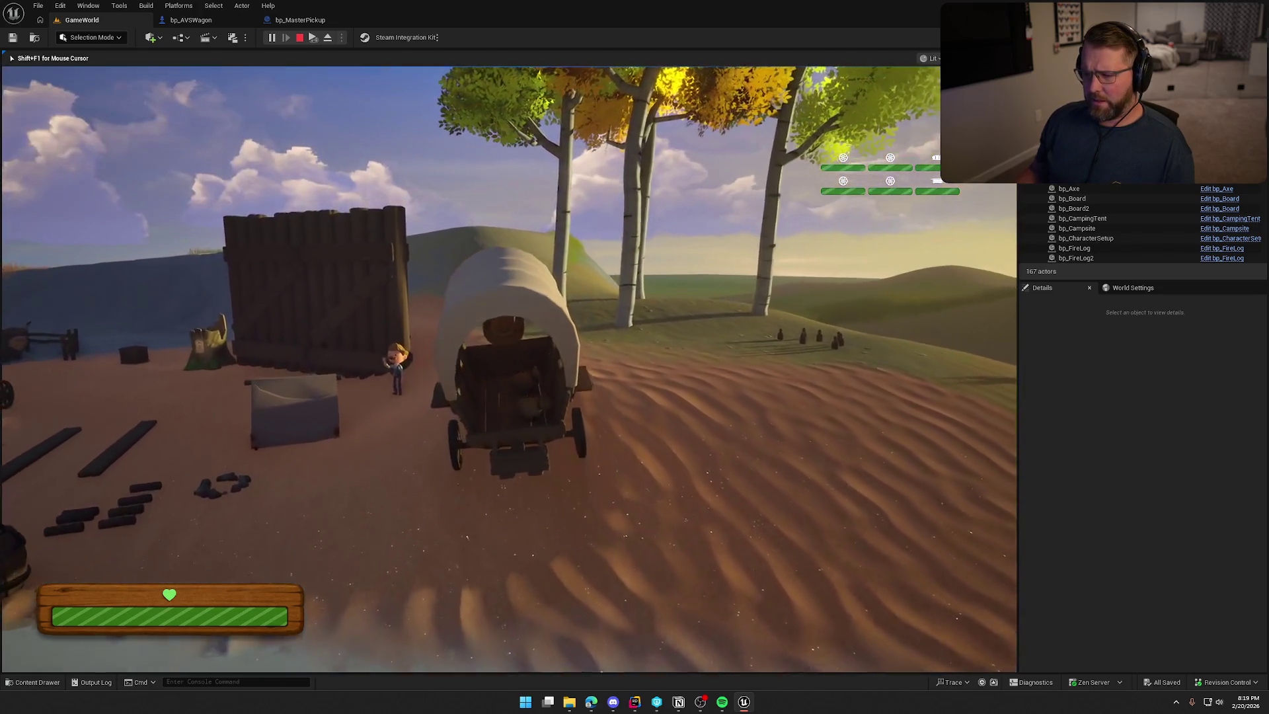
key("w")
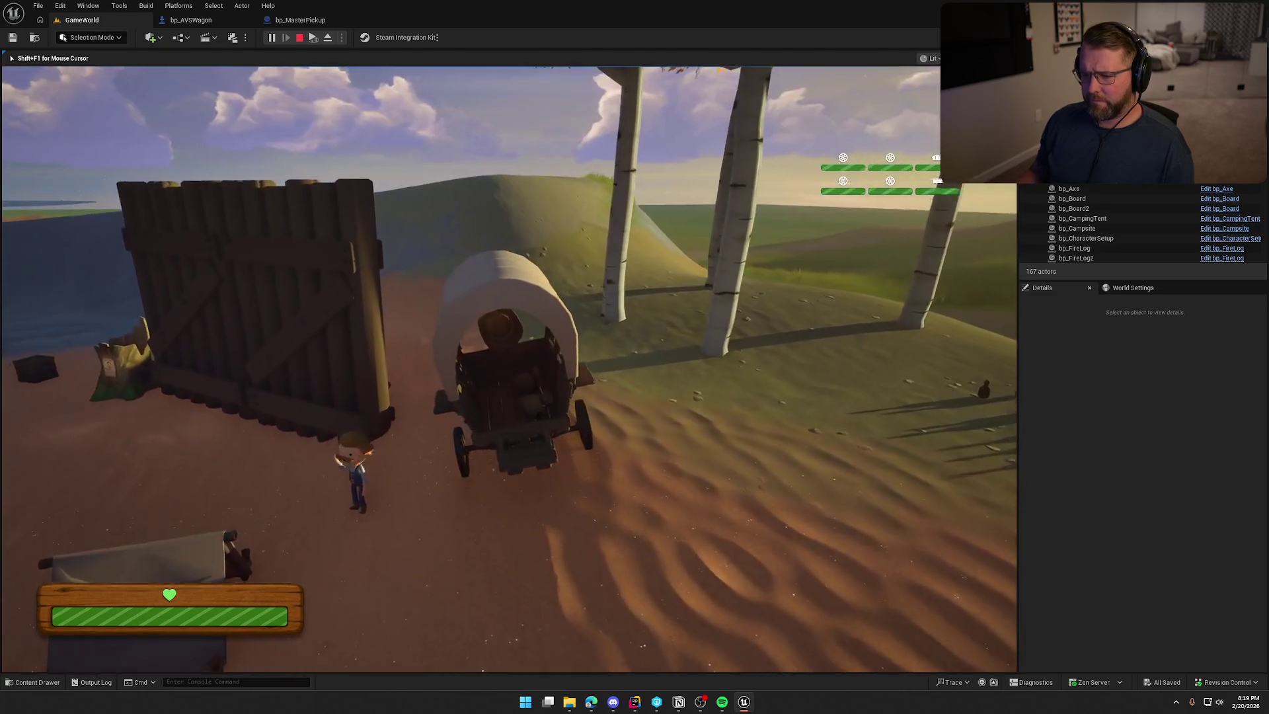
key("a")
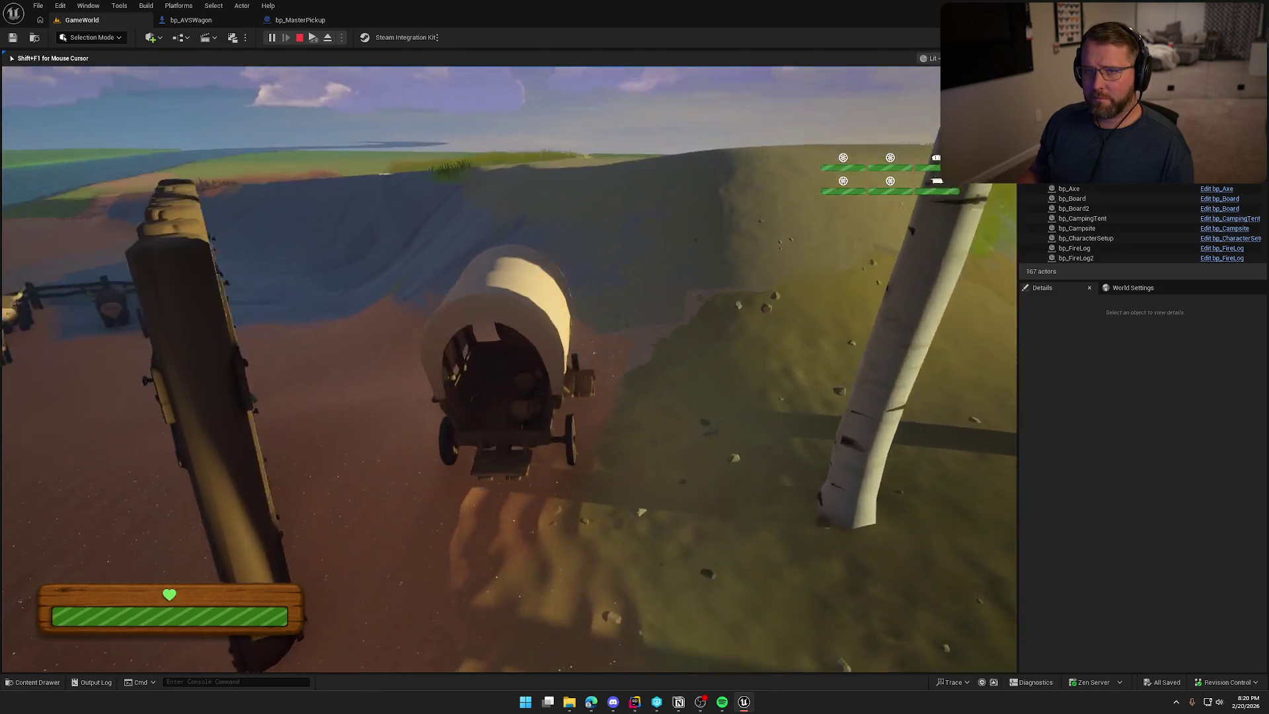
key("w")
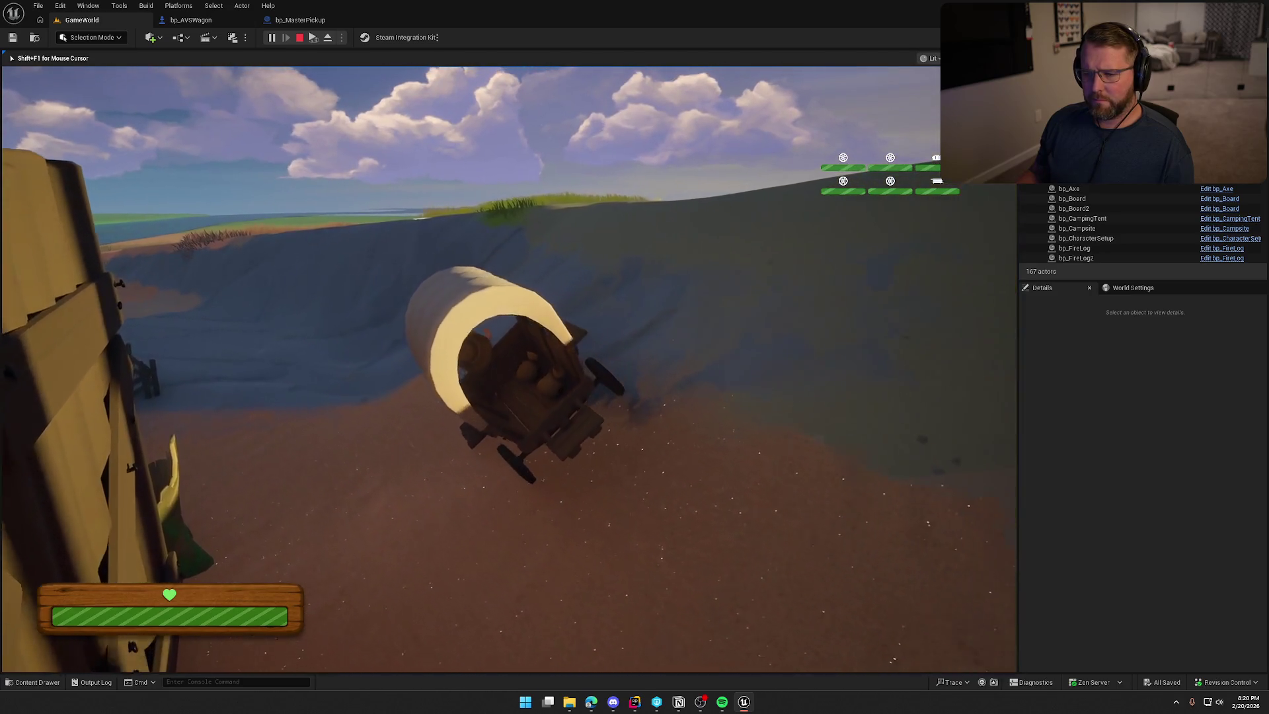
key("w")
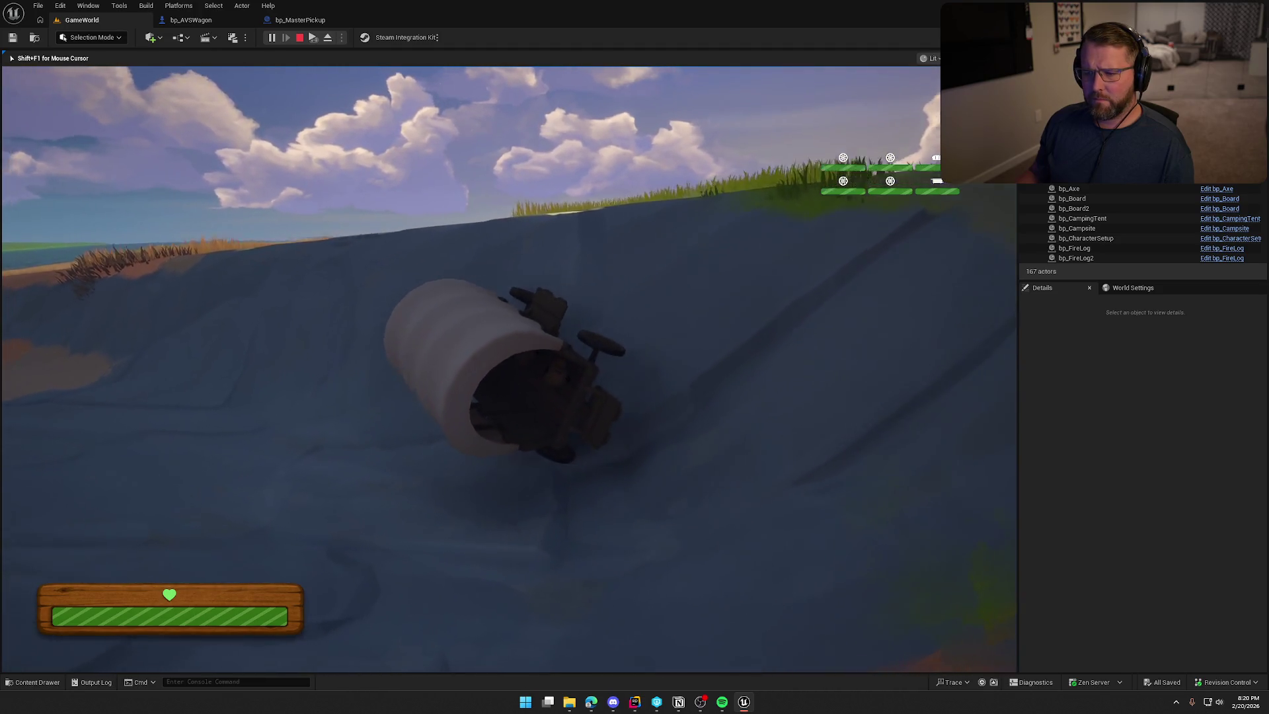
Leave the tipped wagon and walk around it to check the dropped cargo
key("e")
key("shift+w")
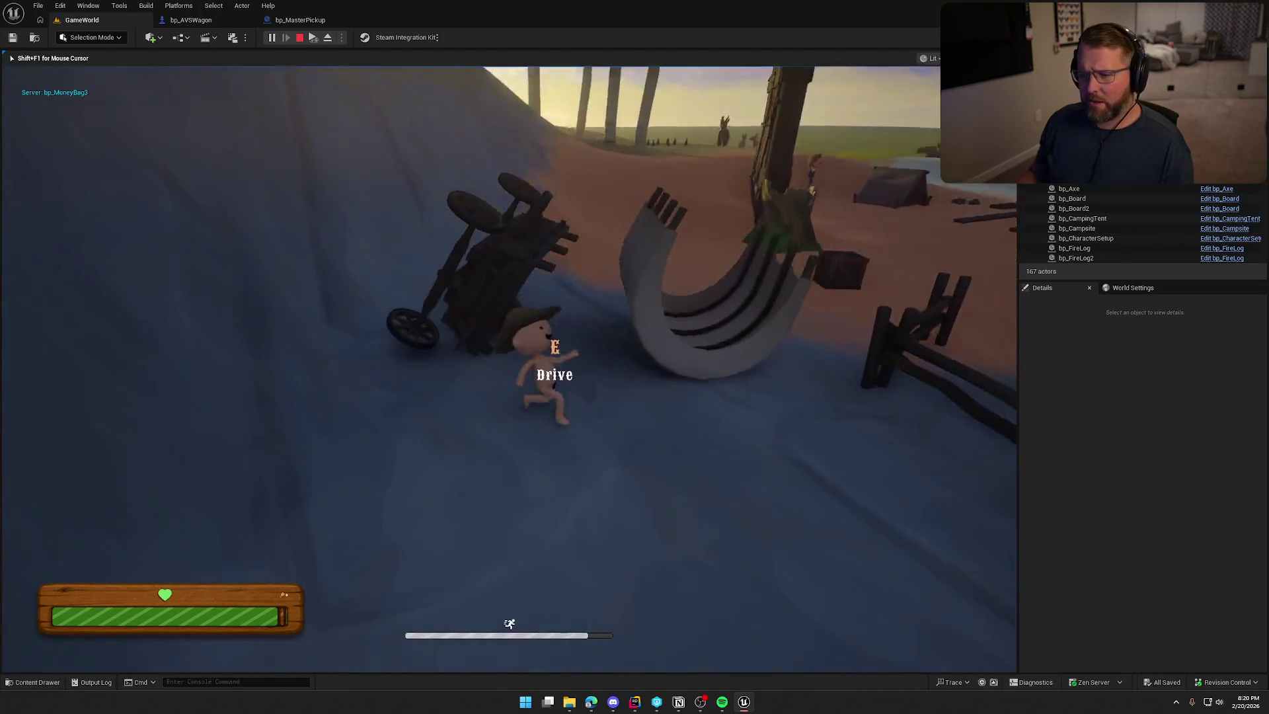
key("w")
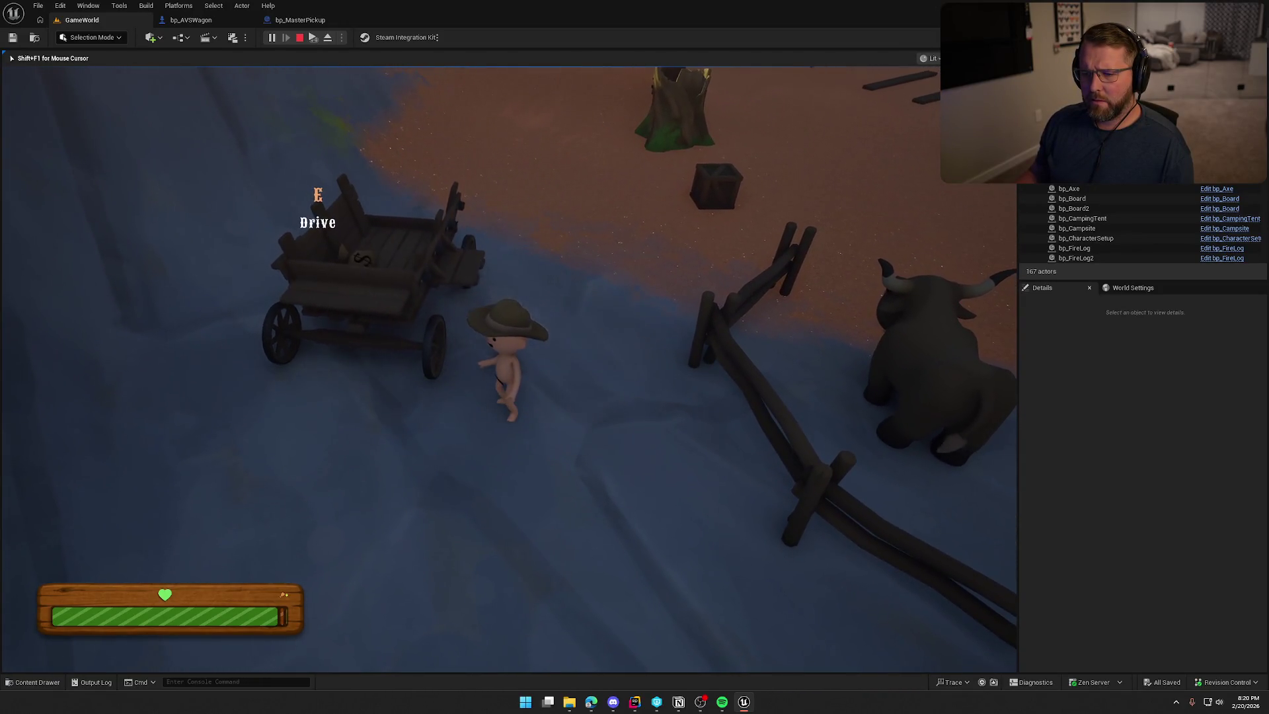
key("shift+F1")
Close the Compiler Results panel in the wagon graph and return to GameWorld
left_click(211, 19)
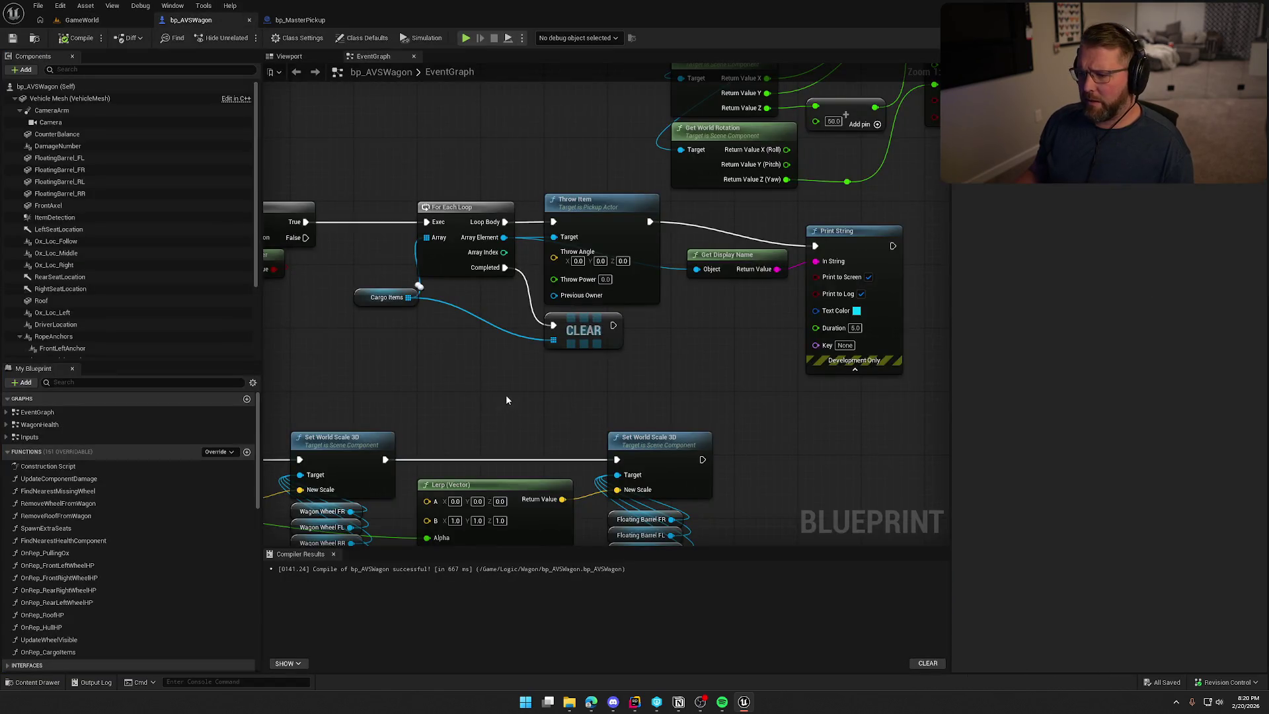
left_click_drag(505, 398, 549, 274)
left_click(333, 554)
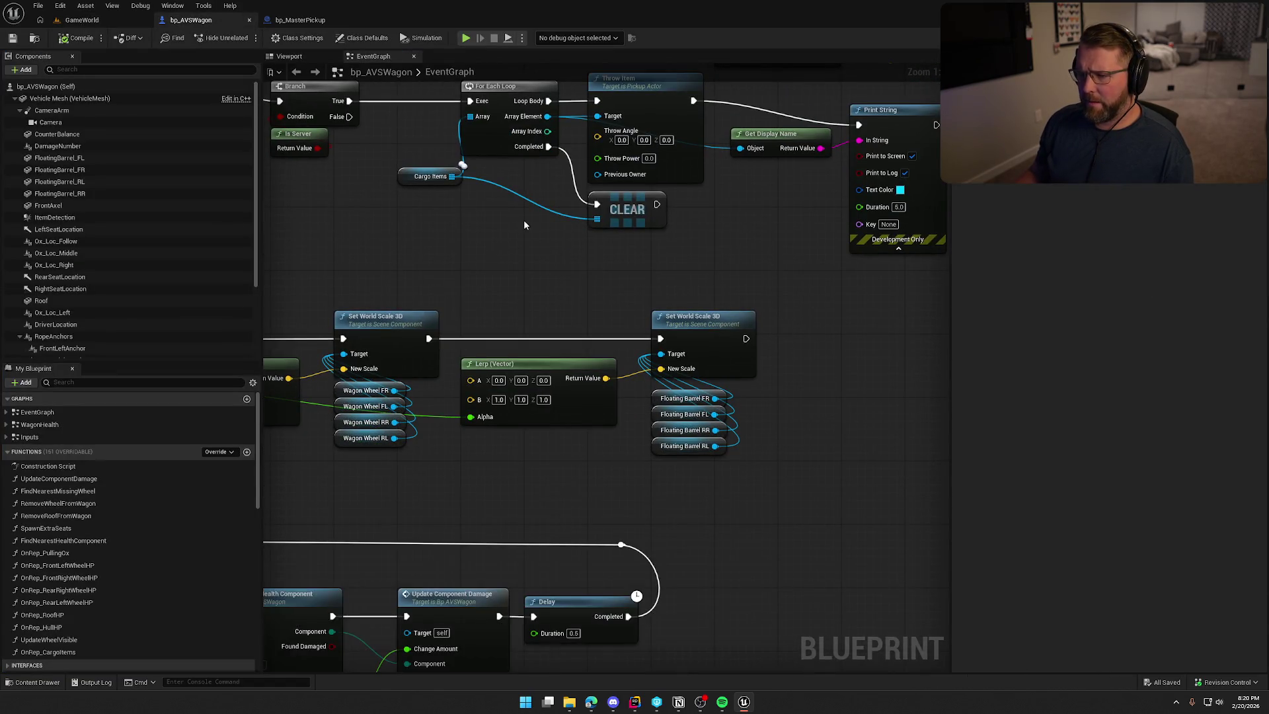
left_click(85, 21)
Play to the covered wagon, eject, and filter its Details by 'carg' to check Cargo Items
key("alt+p")
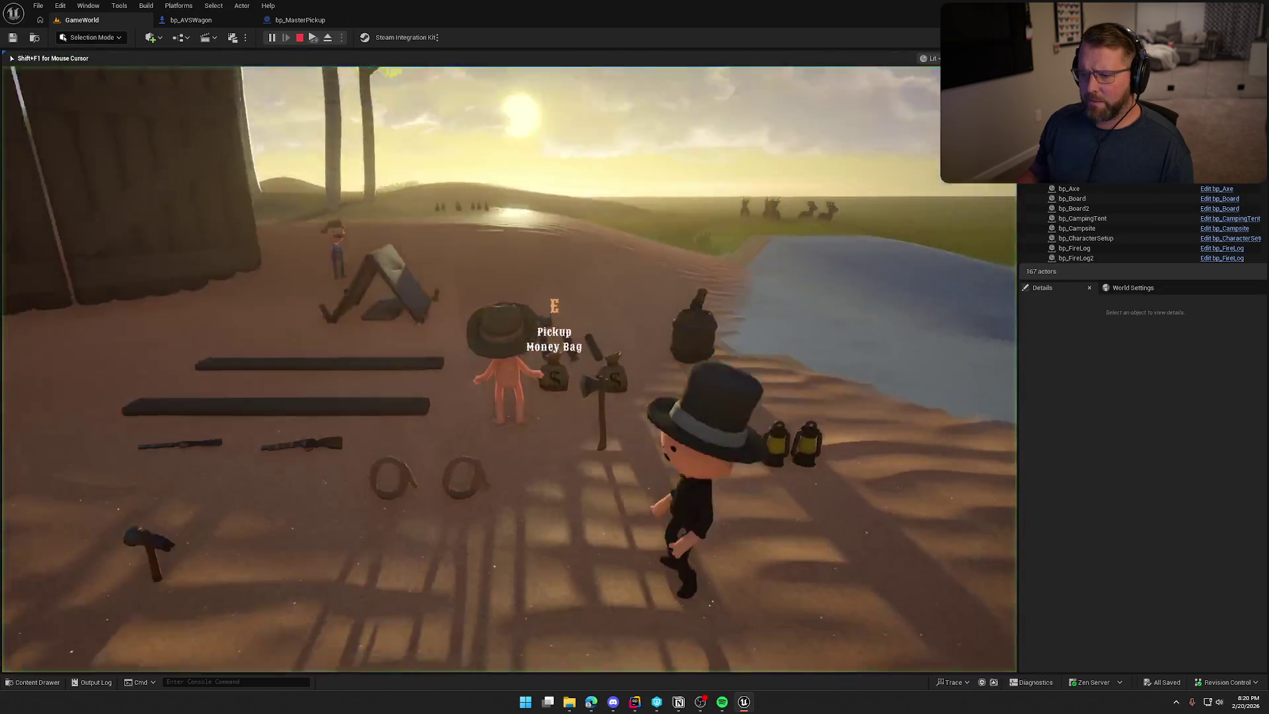
key("w")
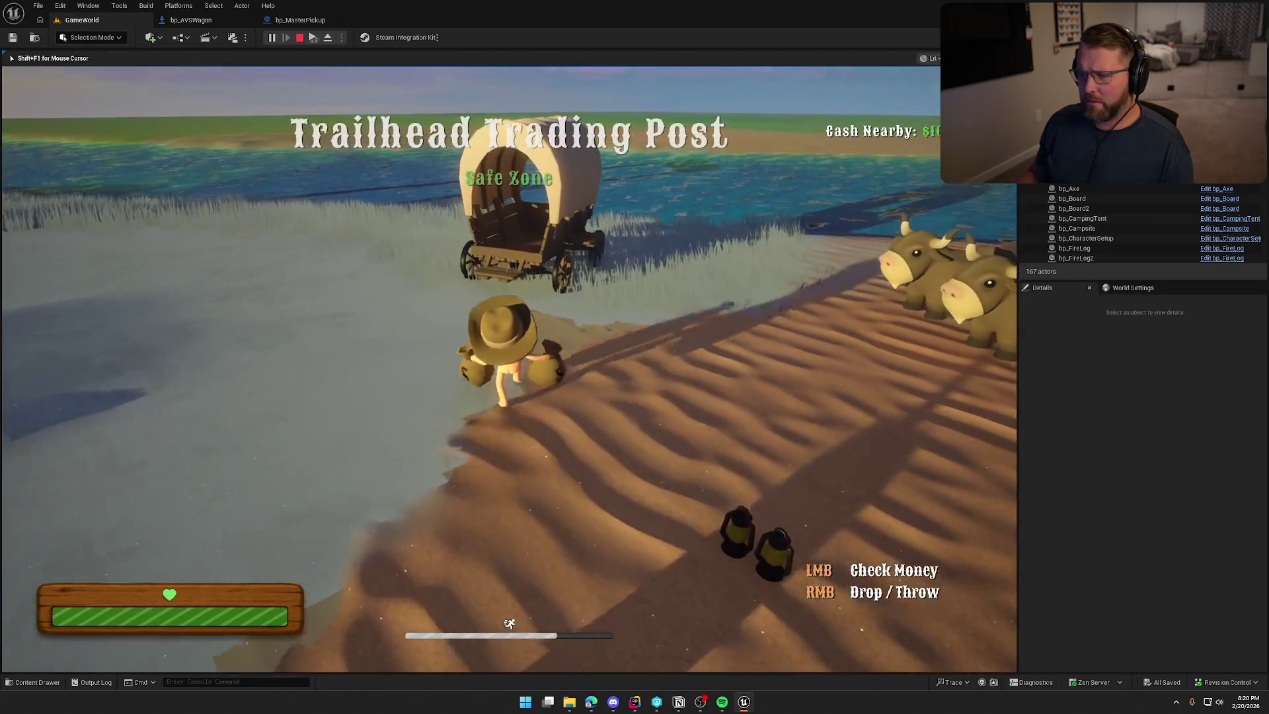
key("w")
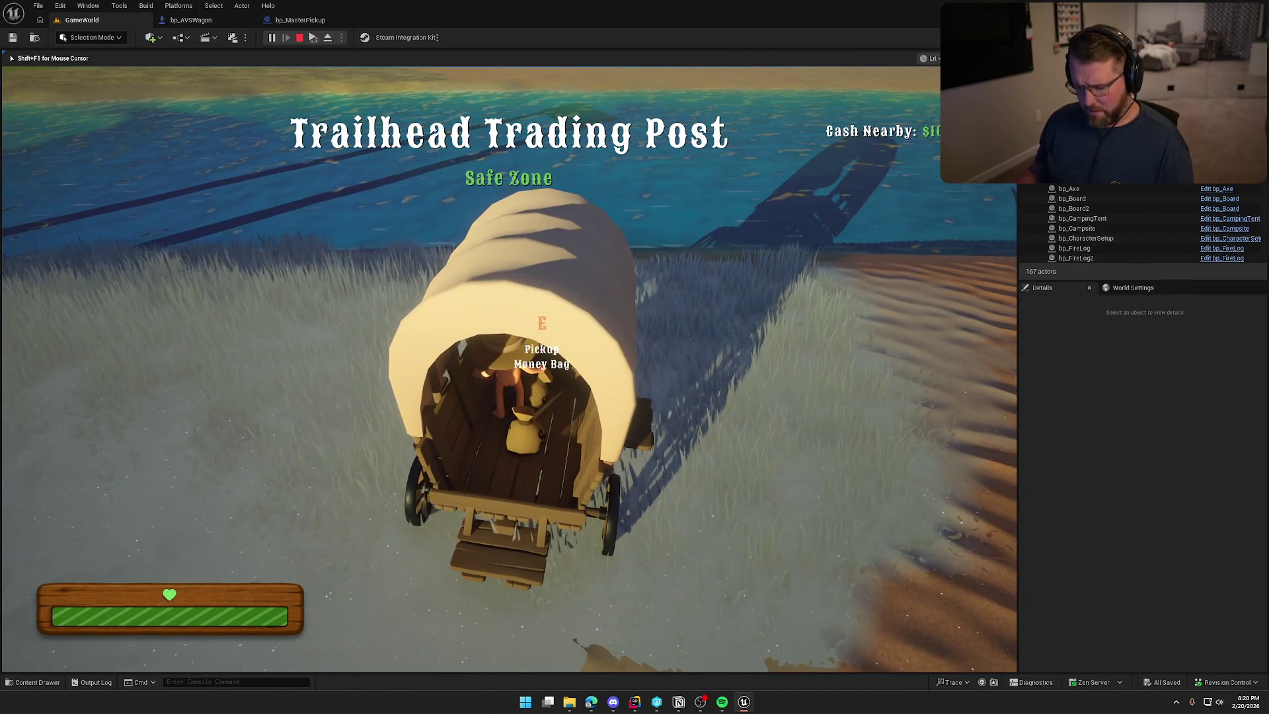
key("F8")
left_click(1091, 379)
type("carg")
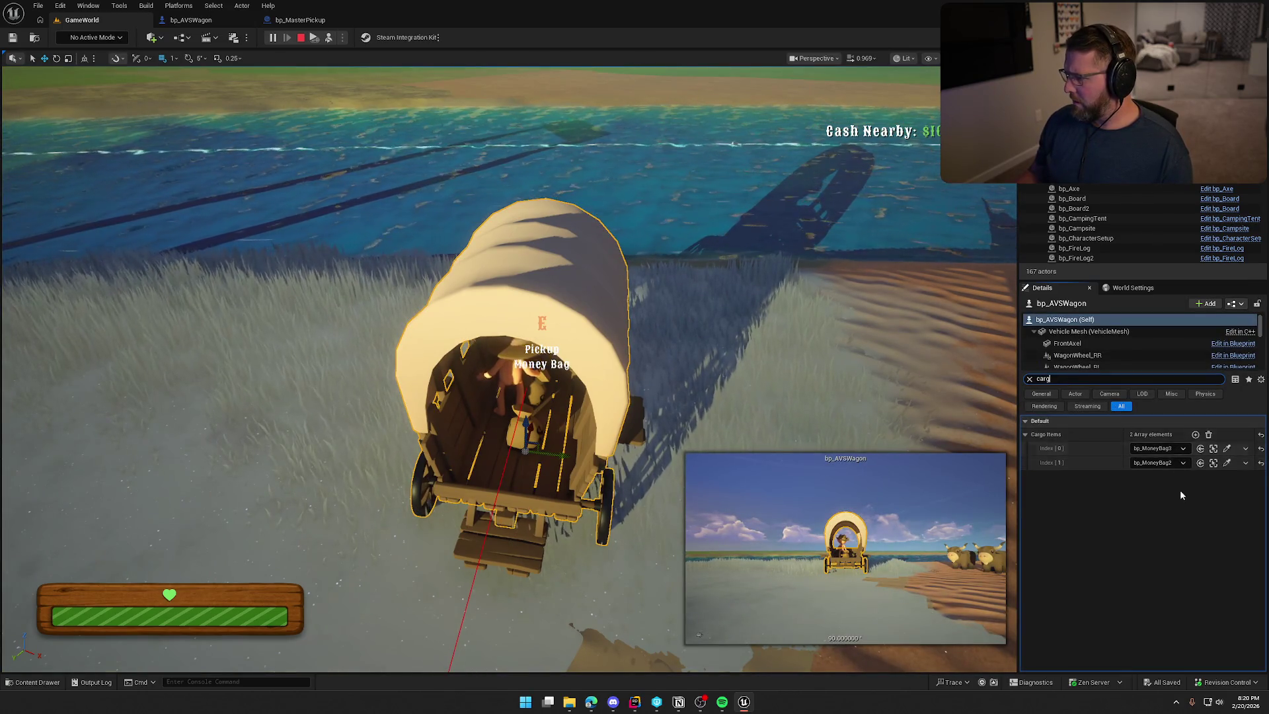
left_click(1029, 379)
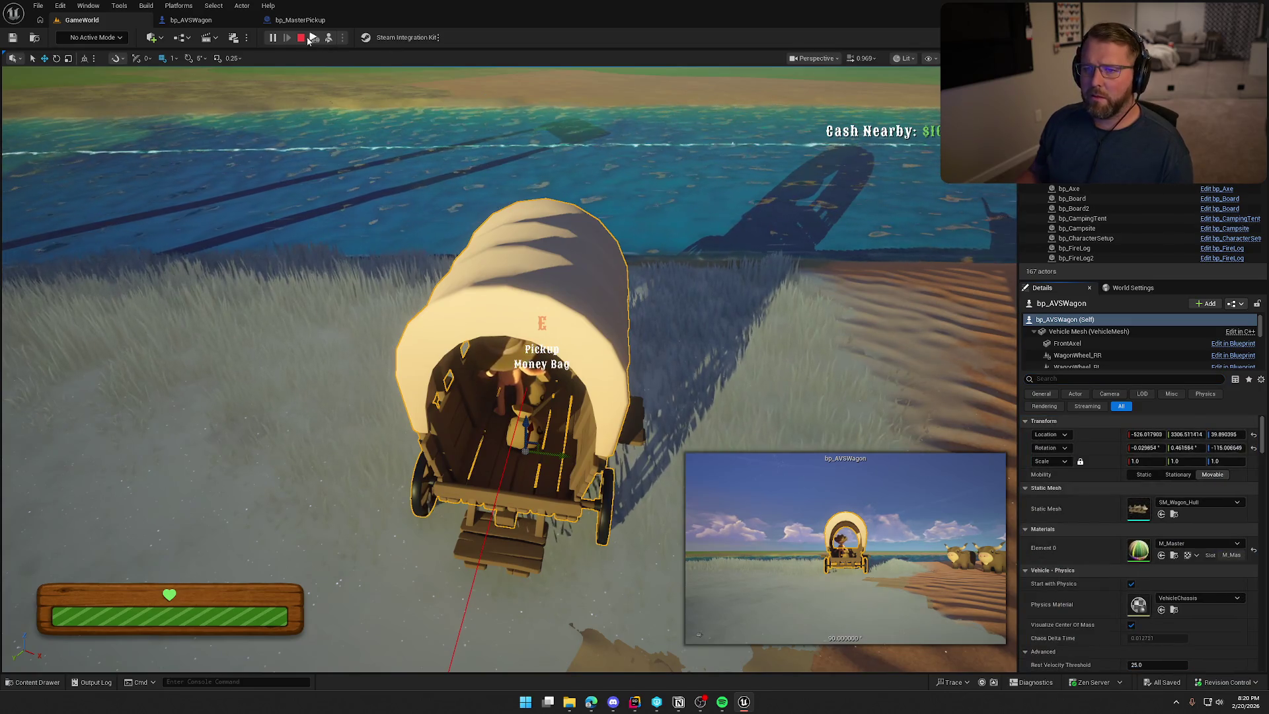
Move the Print String and Get Display Name nodes up into a neater position
left_click(191, 19)
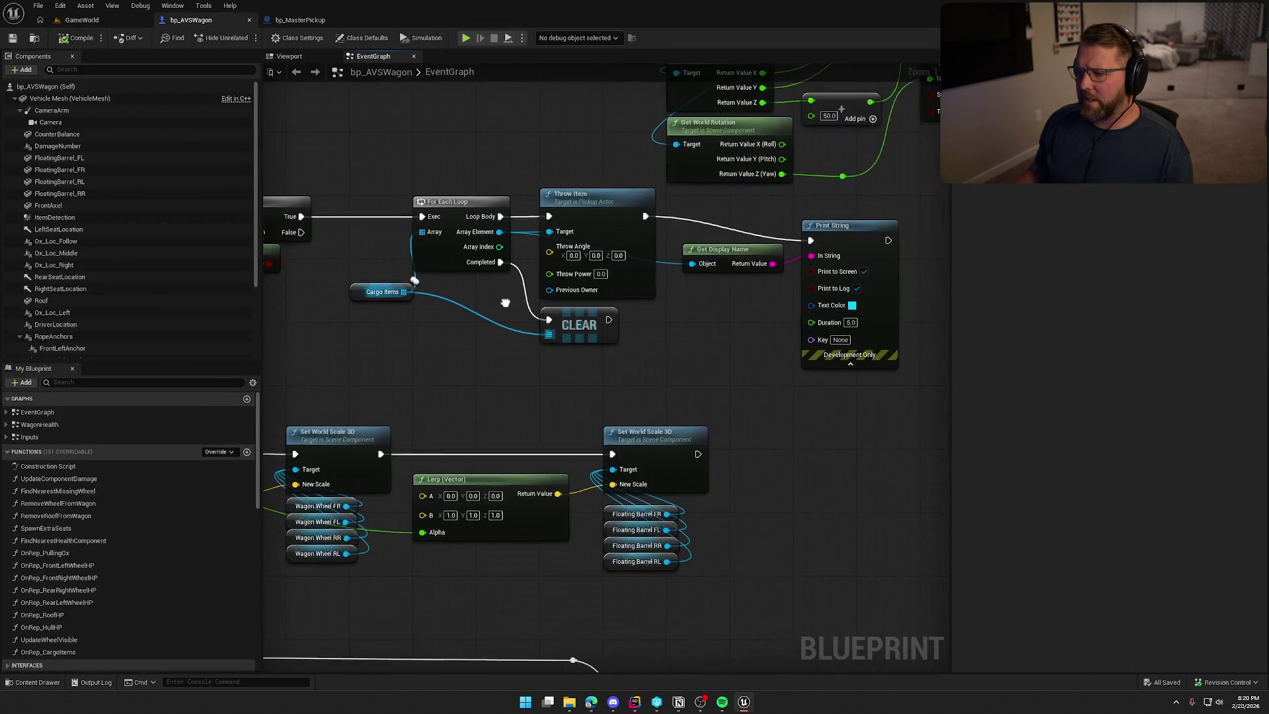
mouse_move(904, 210)
left_mouse_down()
mouse_move(667, 277)
mouse_move(390, 283)
left_mouse_up()
left_click(409, 337)
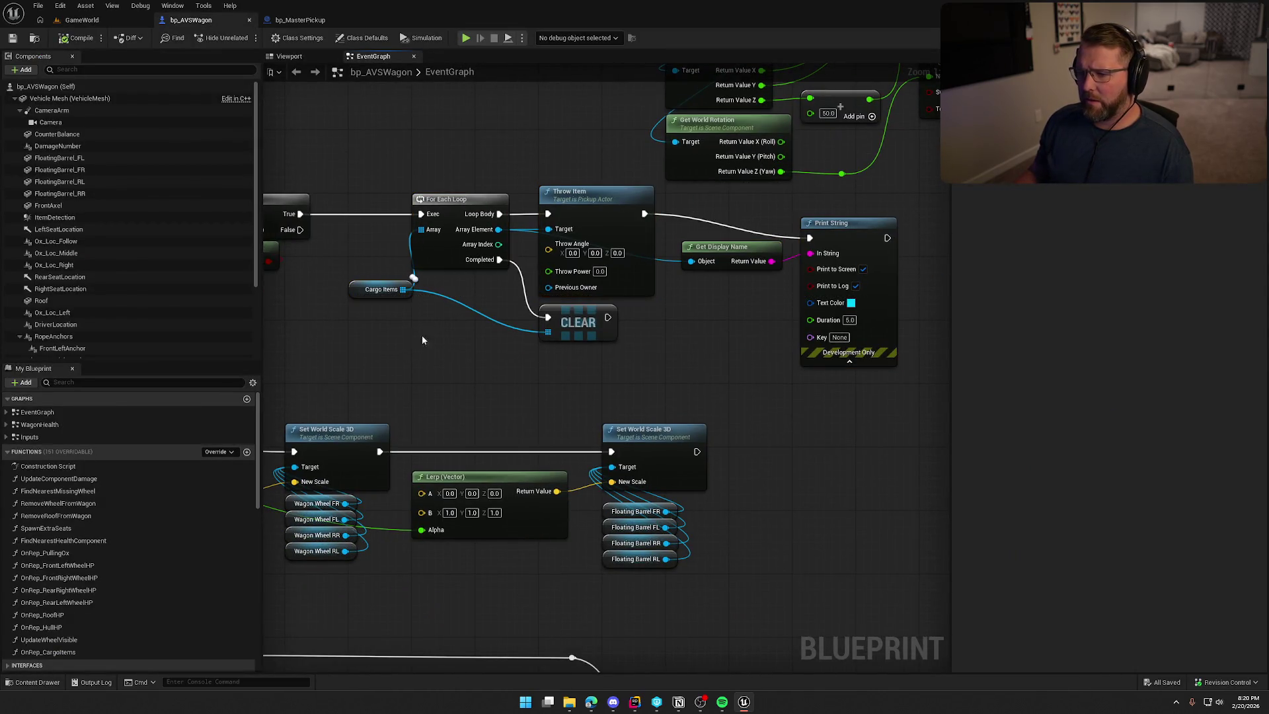
left_click(380, 289)
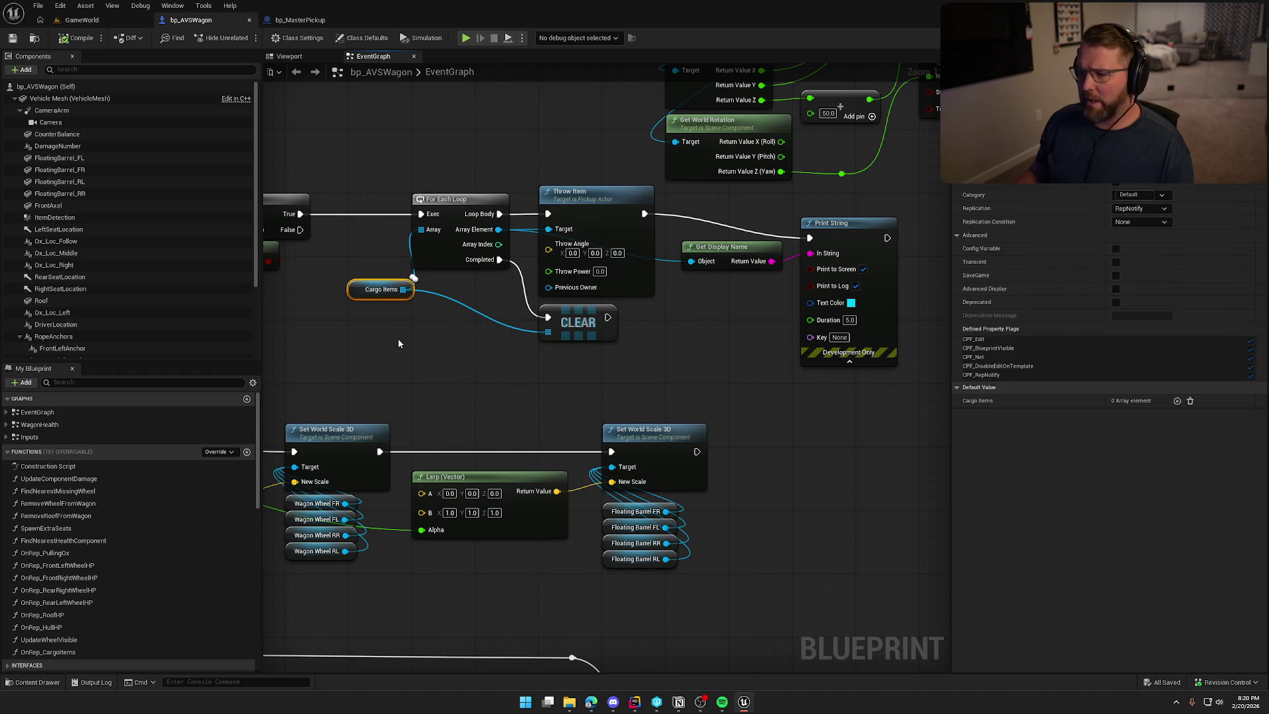
left_click_drag(842, 222, 833, 197)
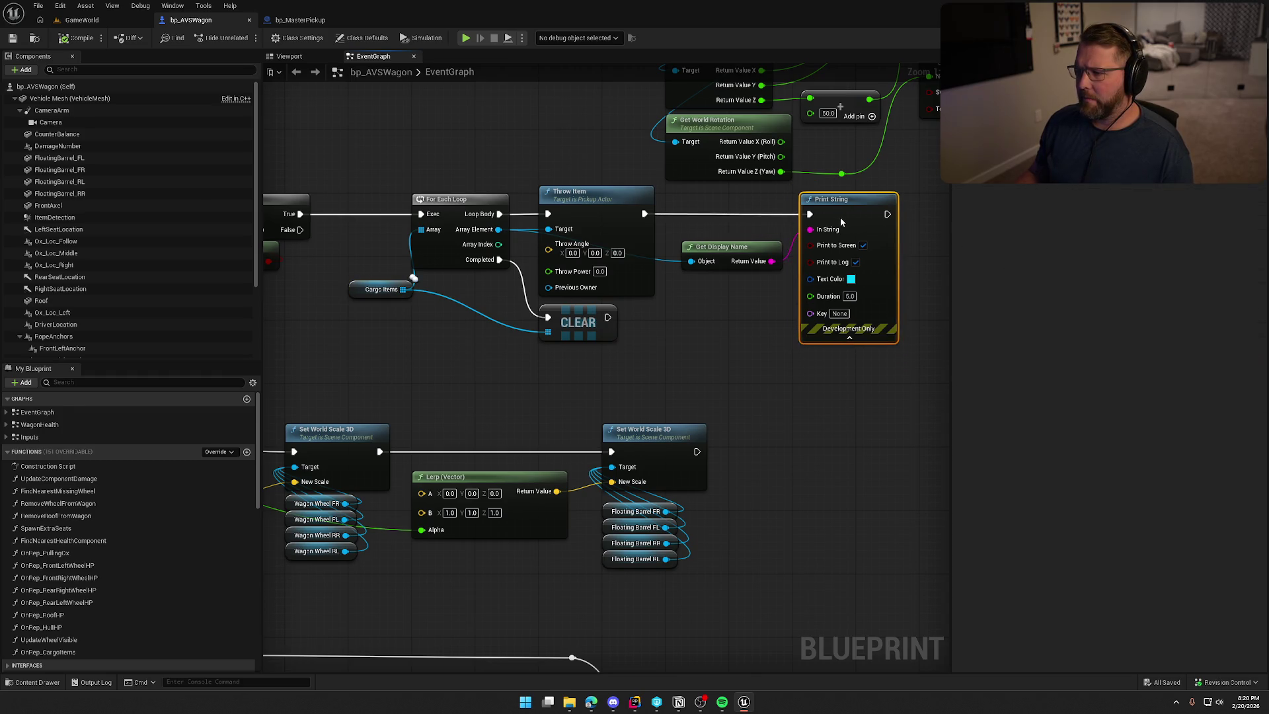
left_click_drag(717, 246, 704, 223)
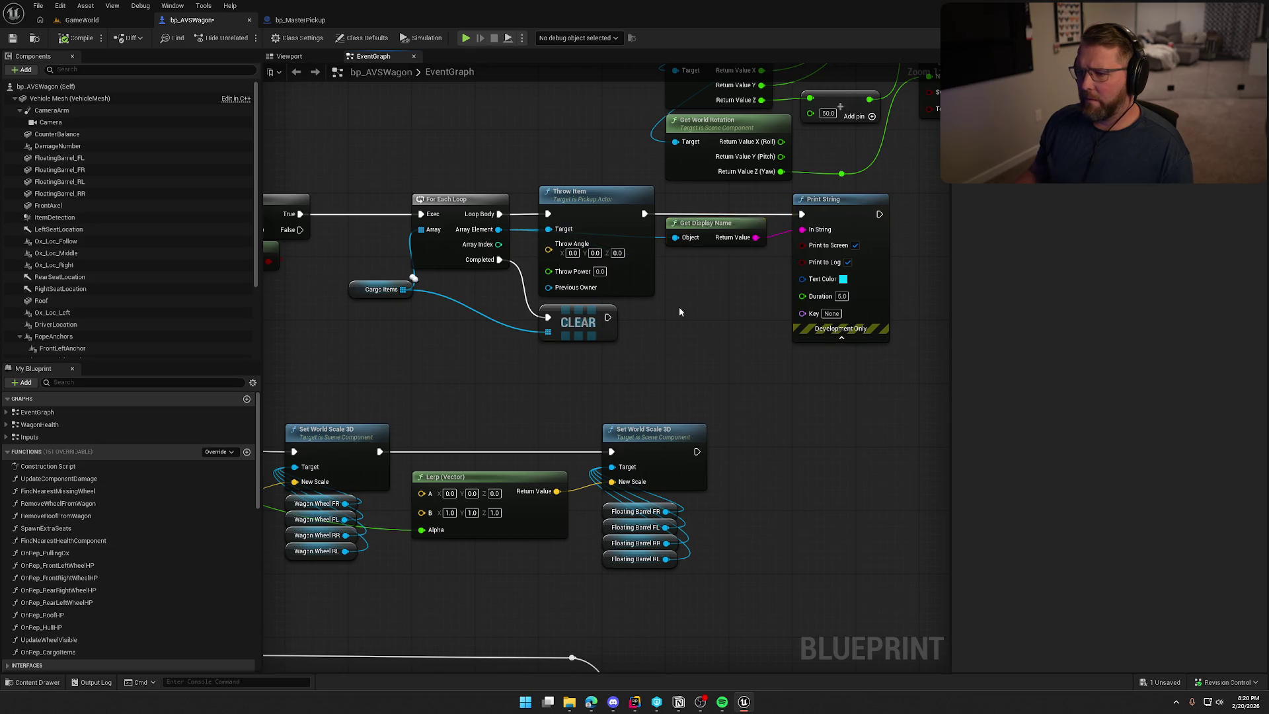
left_click_drag(678, 307, 715, 317)
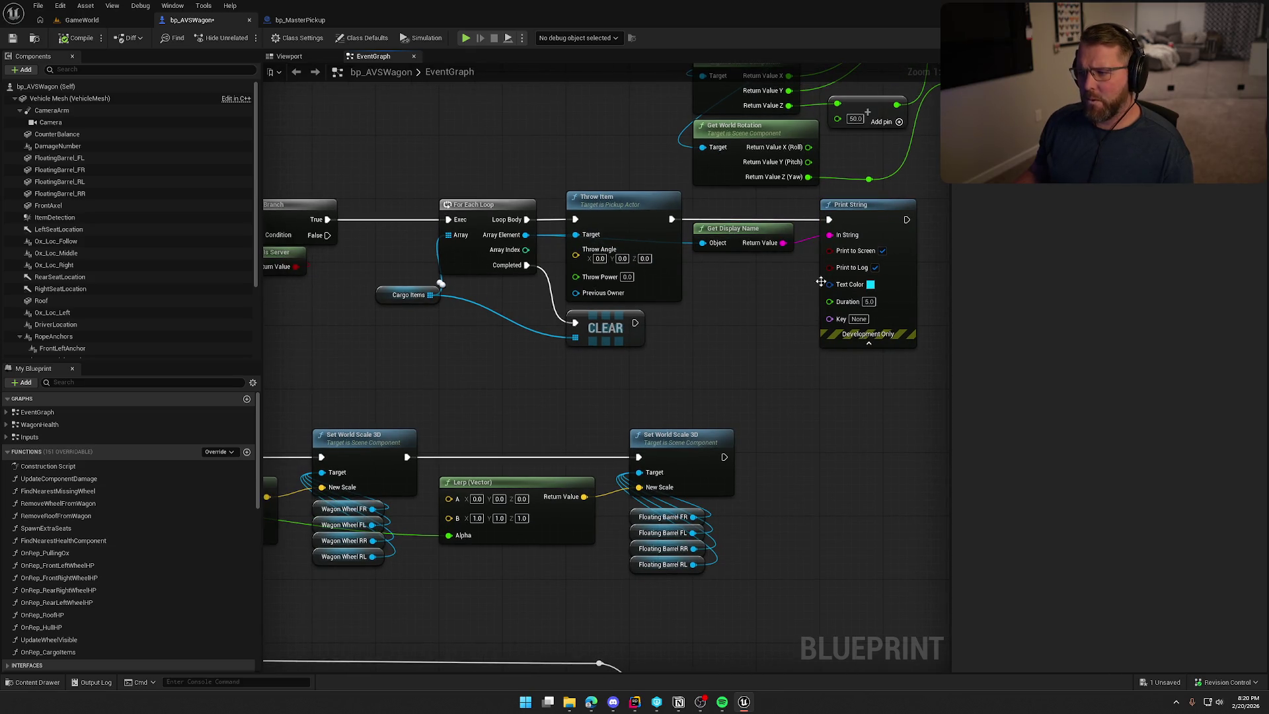
Reposition the CLEAR node and place the Cargo Items getter beside the For Each Loop
left_click_drag(586, 322, 597, 330)
left_click(625, 356)
mouse_move(452, 178)
left_mouse_down()
mouse_move(536, 278)
mouse_move(496, 145)
left_mouse_up()
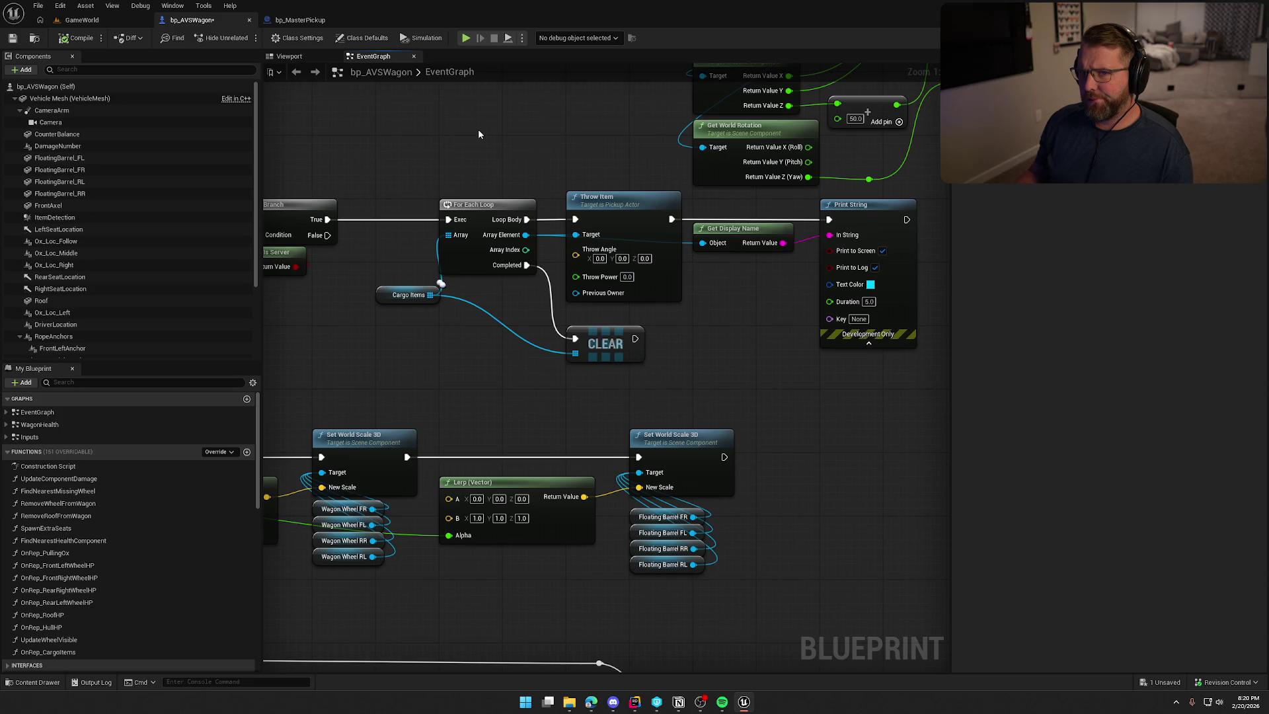
left_click_drag(397, 296, 396, 352)
left_click(392, 297)
left_click_drag(614, 286, 445, 301)
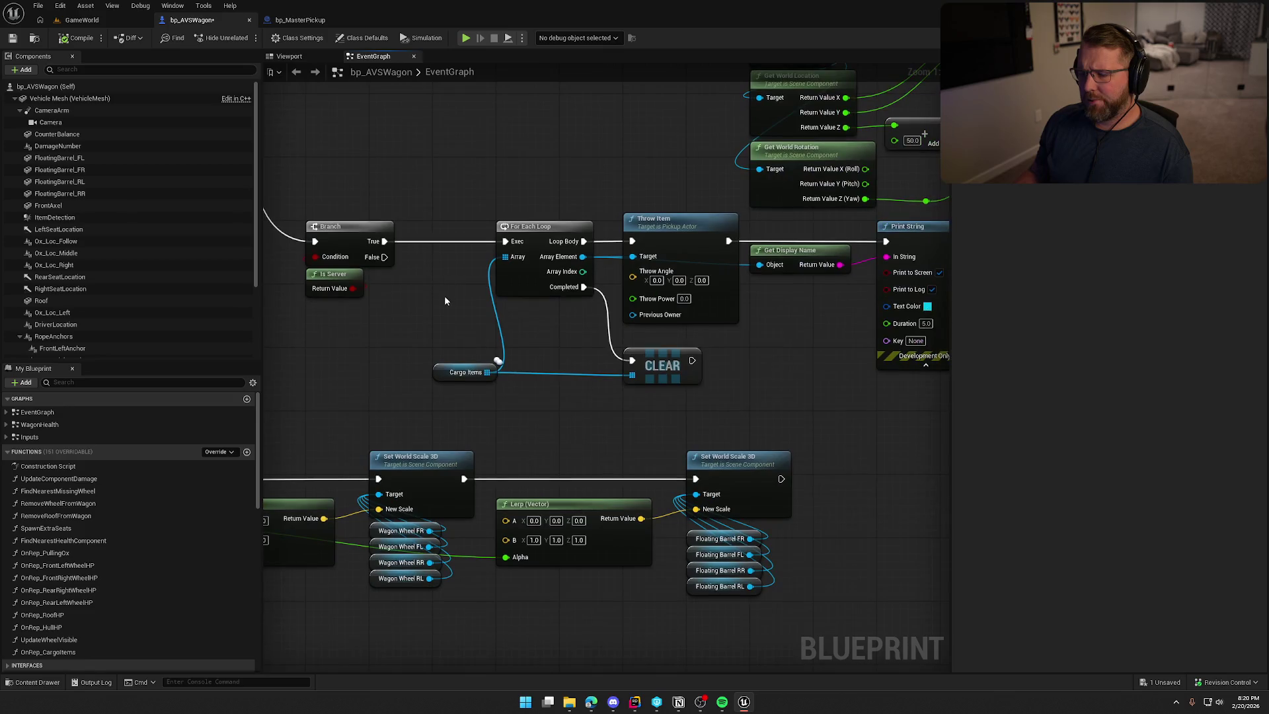
left_click_drag(442, 372, 419, 293)
left_click(457, 370)
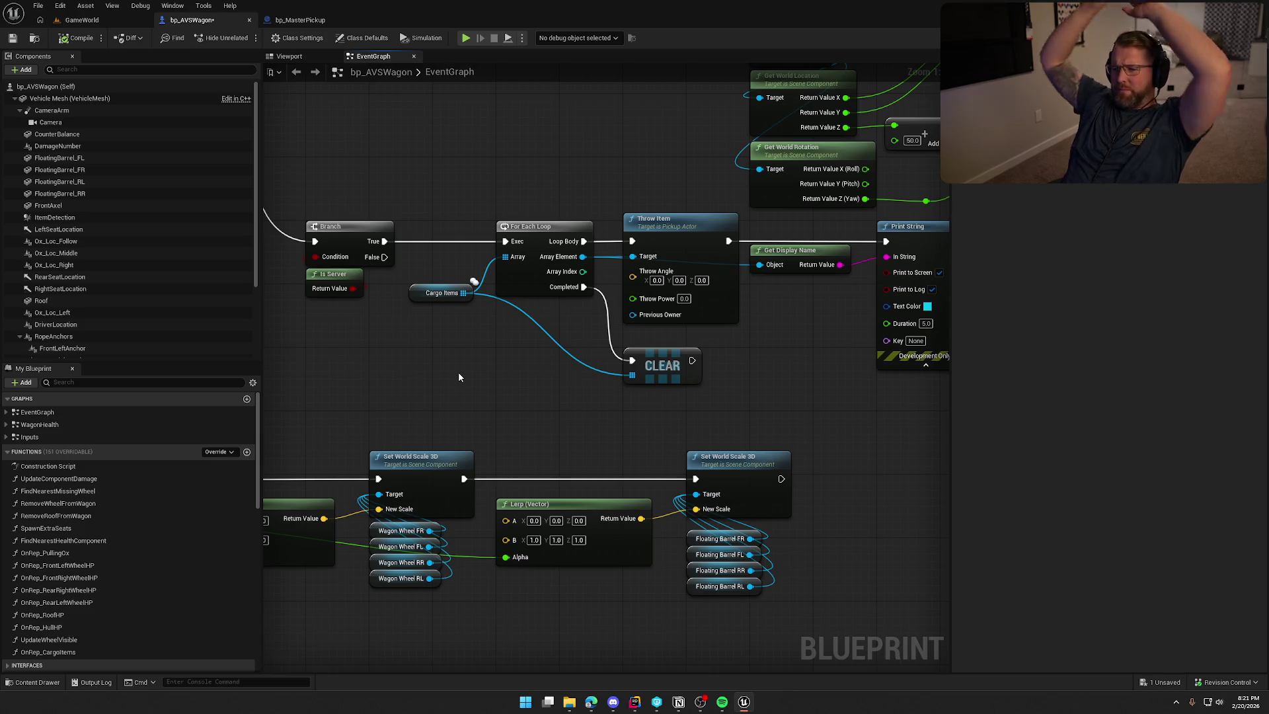
Add a Print String node on the Branch's True output
mouse_move(384, 241)
left_mouse_down()
mouse_move(397, 161)
mouse_move(496, 203)
left_mouse_up()
type("print")
key("Return")
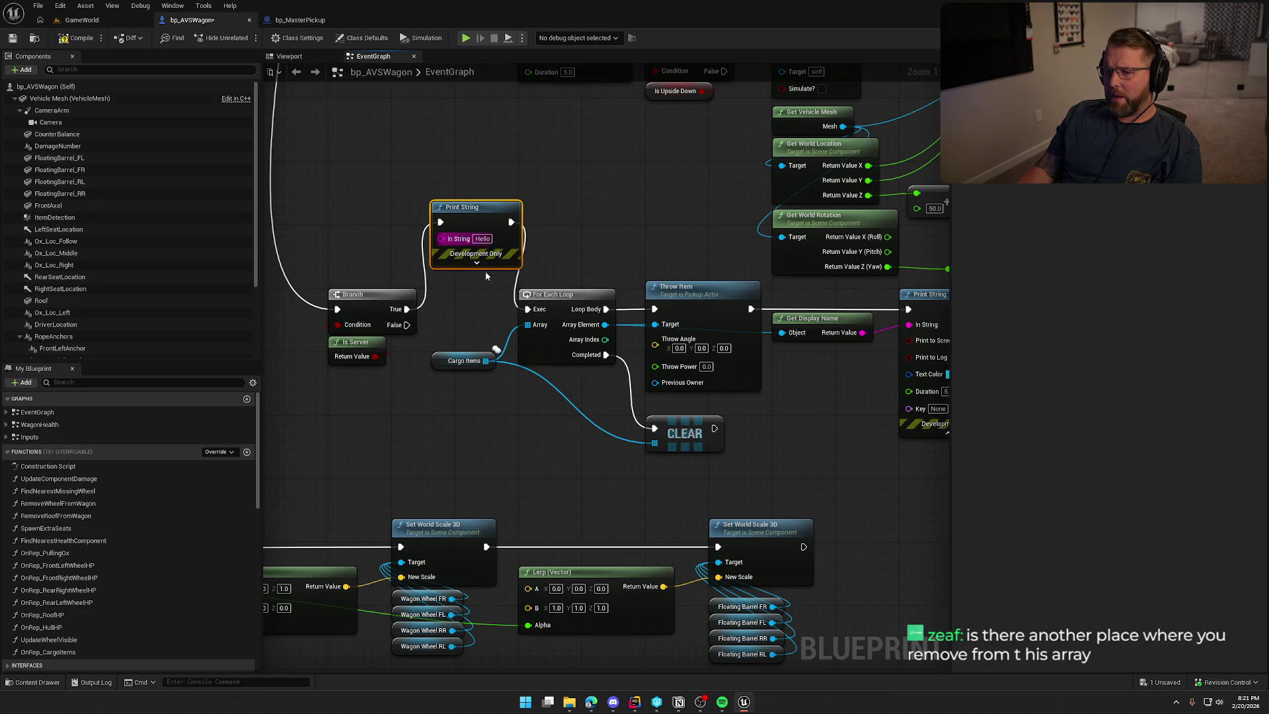
Add a Length node from Cargo Items and wire it into Print String's In String
mouse_move(486, 361)
left_mouse_down()
mouse_move(439, 256)
mouse_move(464, 323)
left_mouse_up()
type("len")
key("Return")
mouse_move(539, 332)
left_mouse_down()
mouse_move(486, 357)
mouse_move(473, 394)
mouse_move(463, 277)
mouse_move(441, 239)
left_mouse_up()
left_click_drag(456, 311, 458, 283)
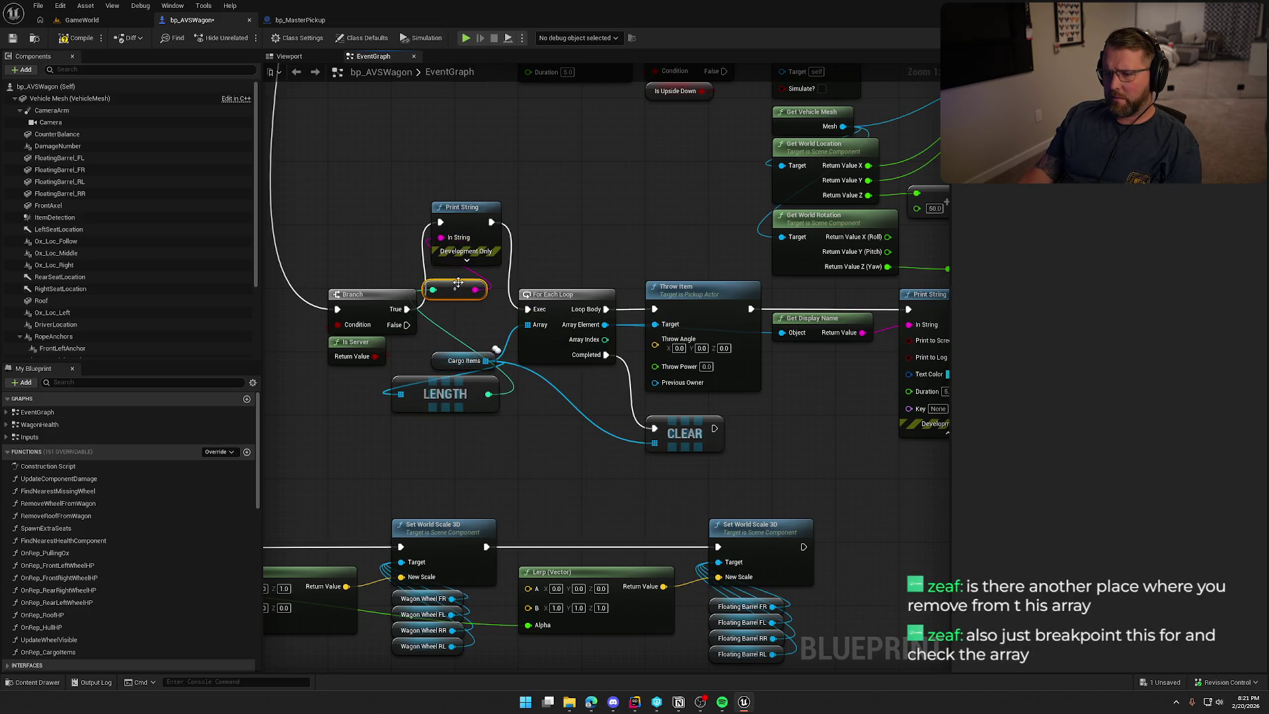
left_click(82, 20)
Play GameWorld, pick up the money bag to test the wagon, then stop with F8
left_click(272, 38)
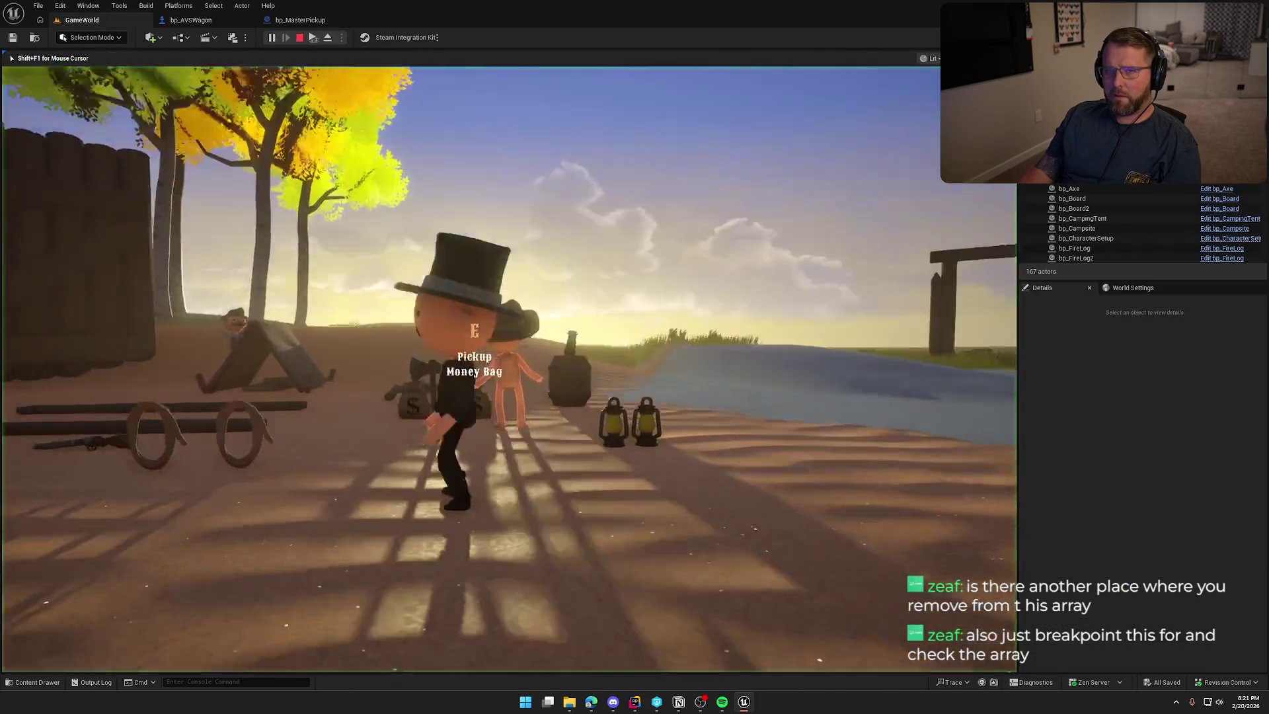
key("e")
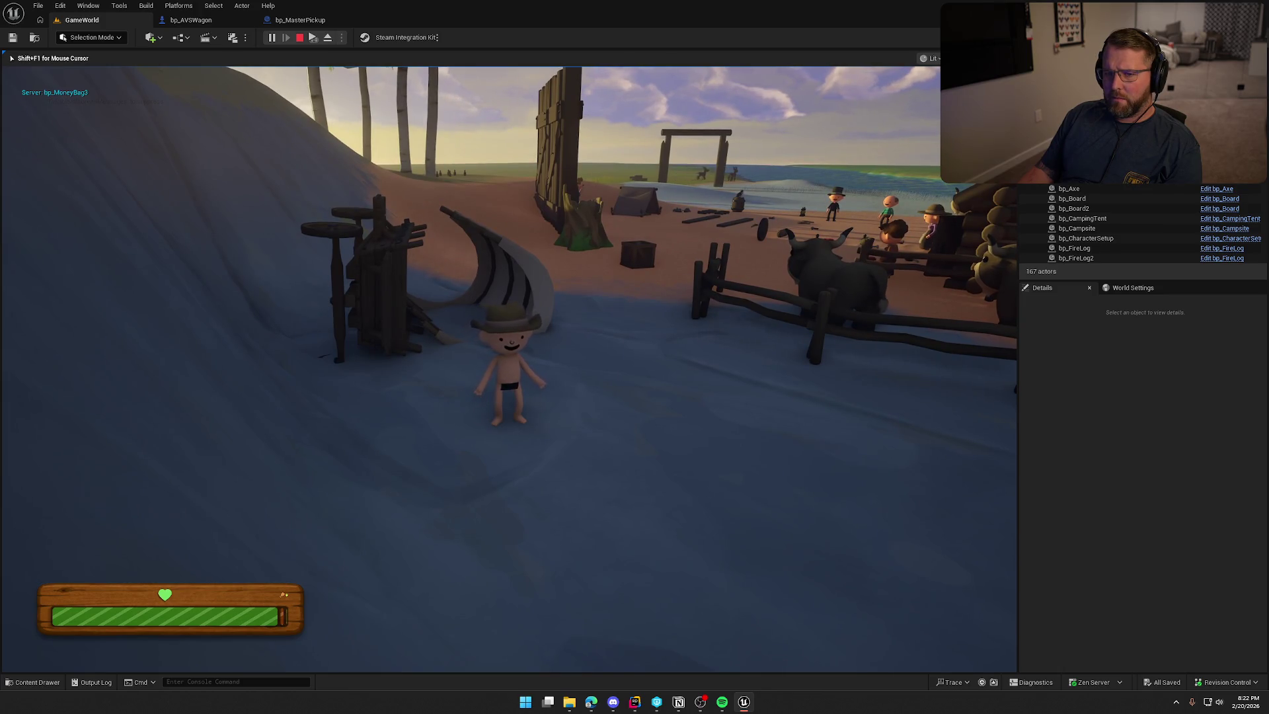
key("F8")
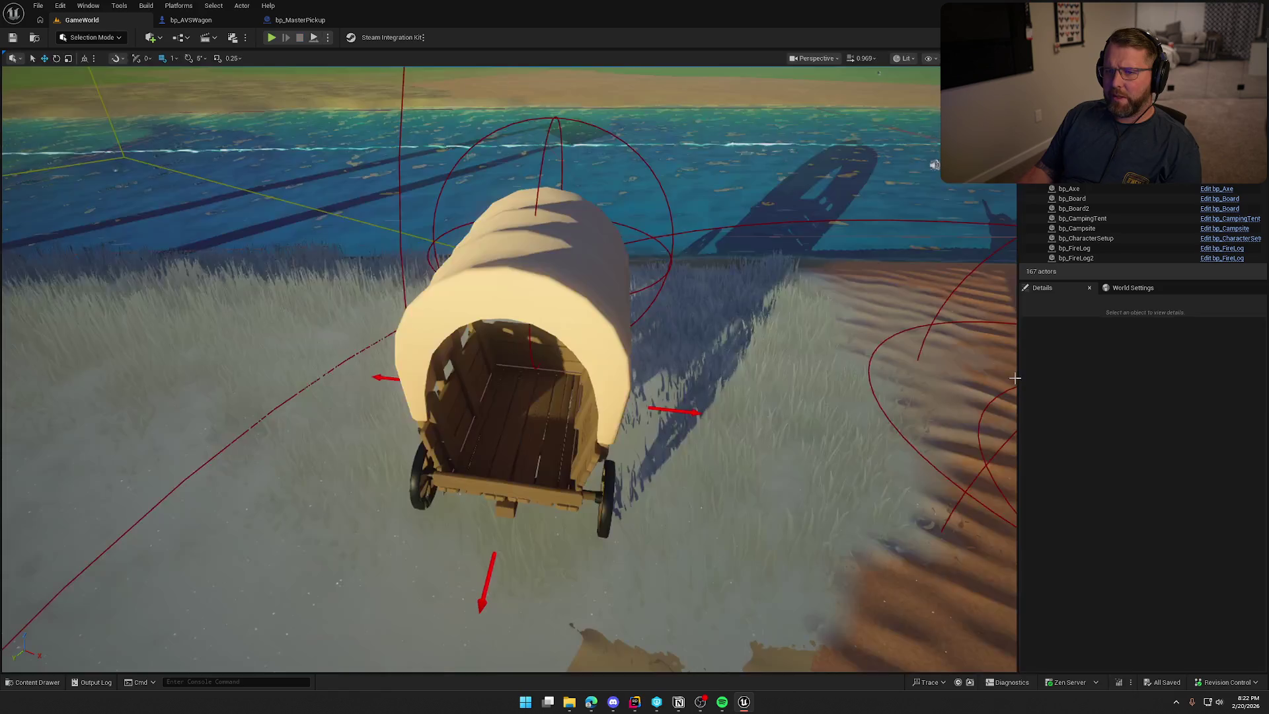
Wire Branch True straight to For Each Loop and delete the debug Print String and Length nodes
left_click(191, 20)
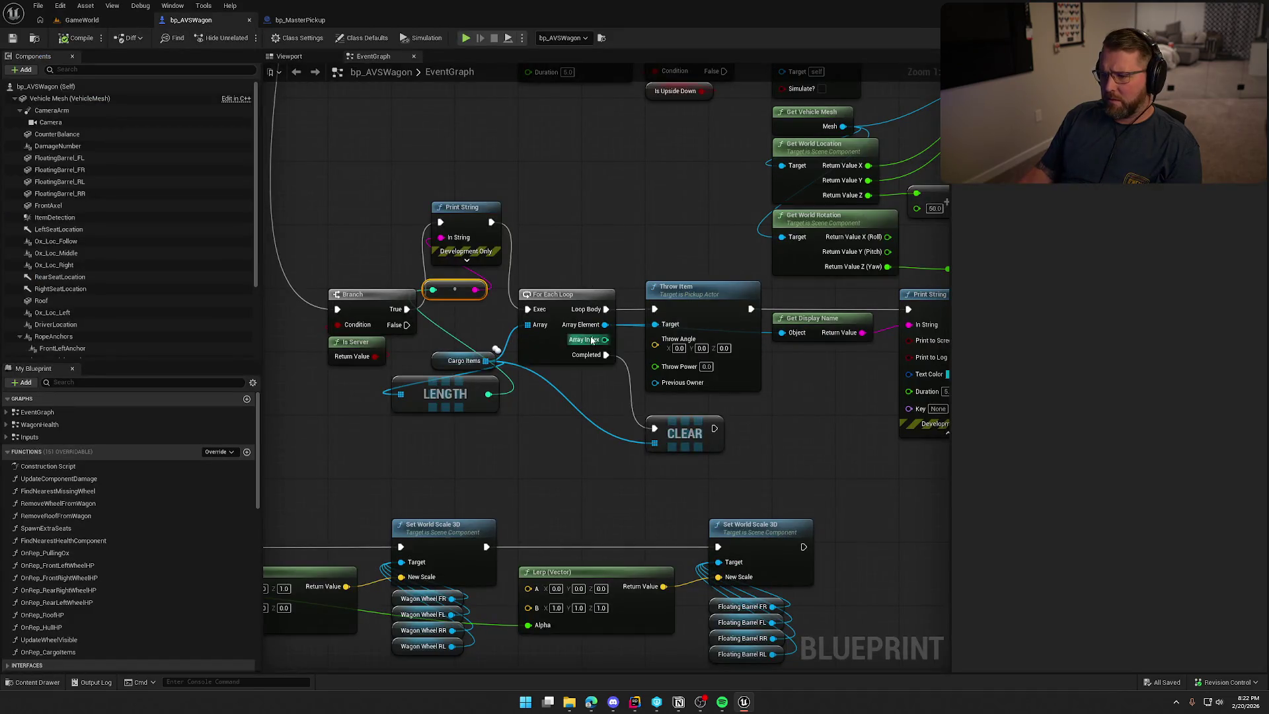
left_click_drag(407, 309, 528, 309)
left_click(450, 228)
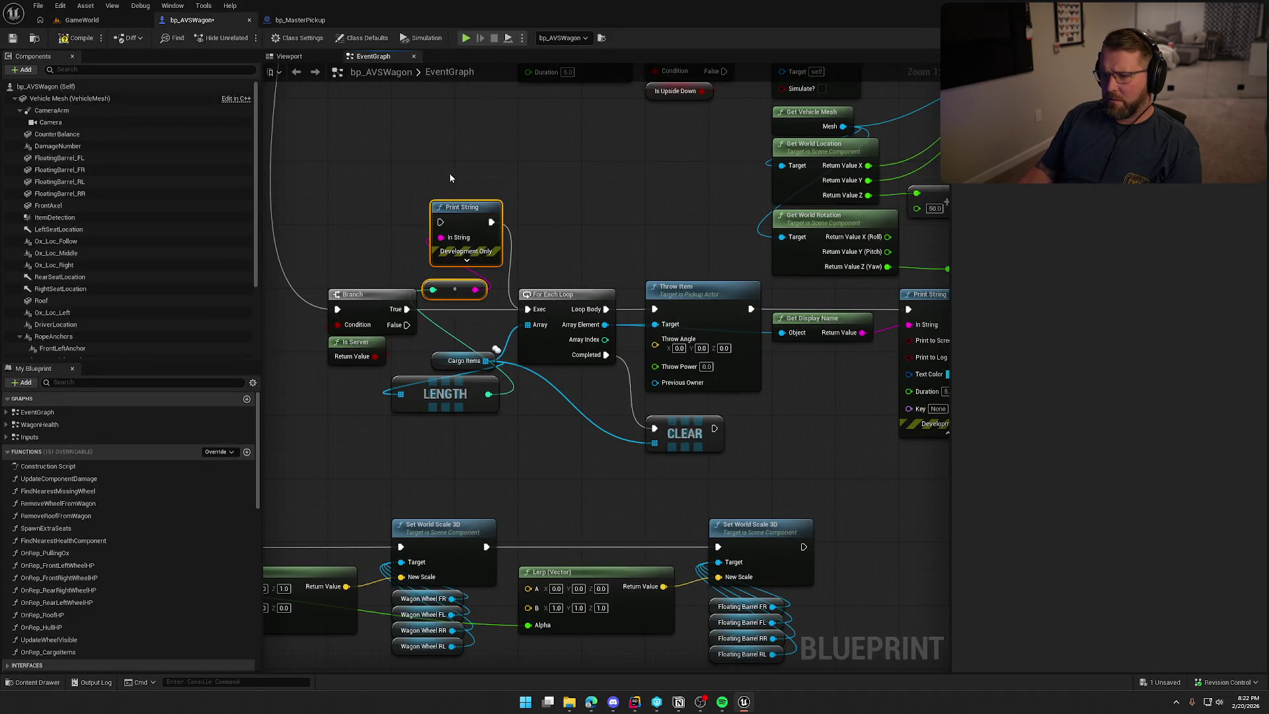
key("Delete")
left_click(452, 396)
key("Delete")
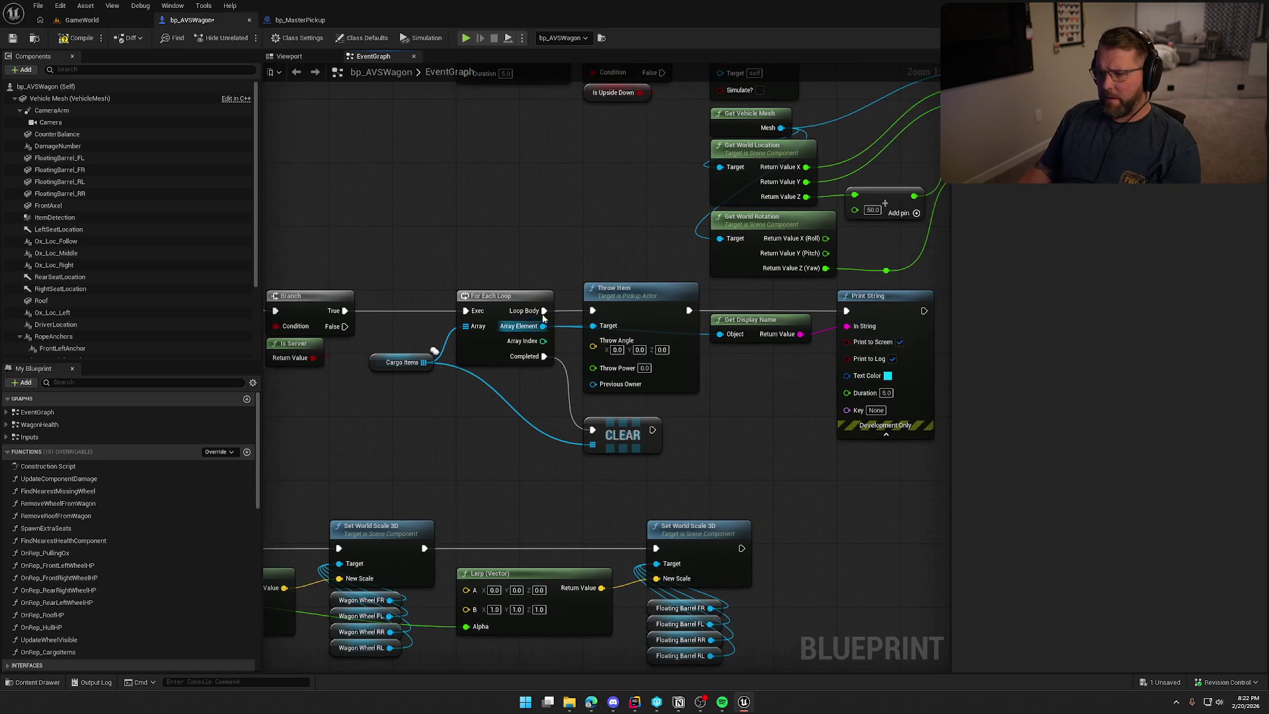
Set a breakpoint on Throw Item and save the wagon blueprint
left_click(655, 298)
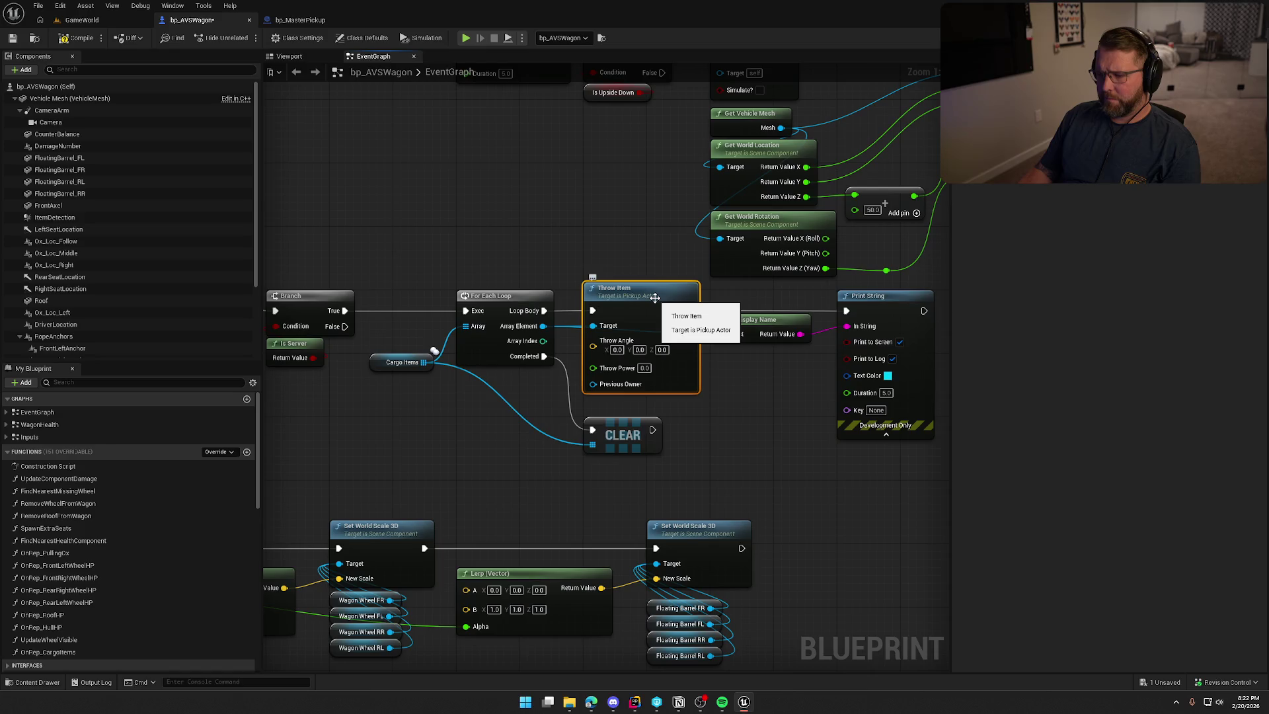
key("F9")
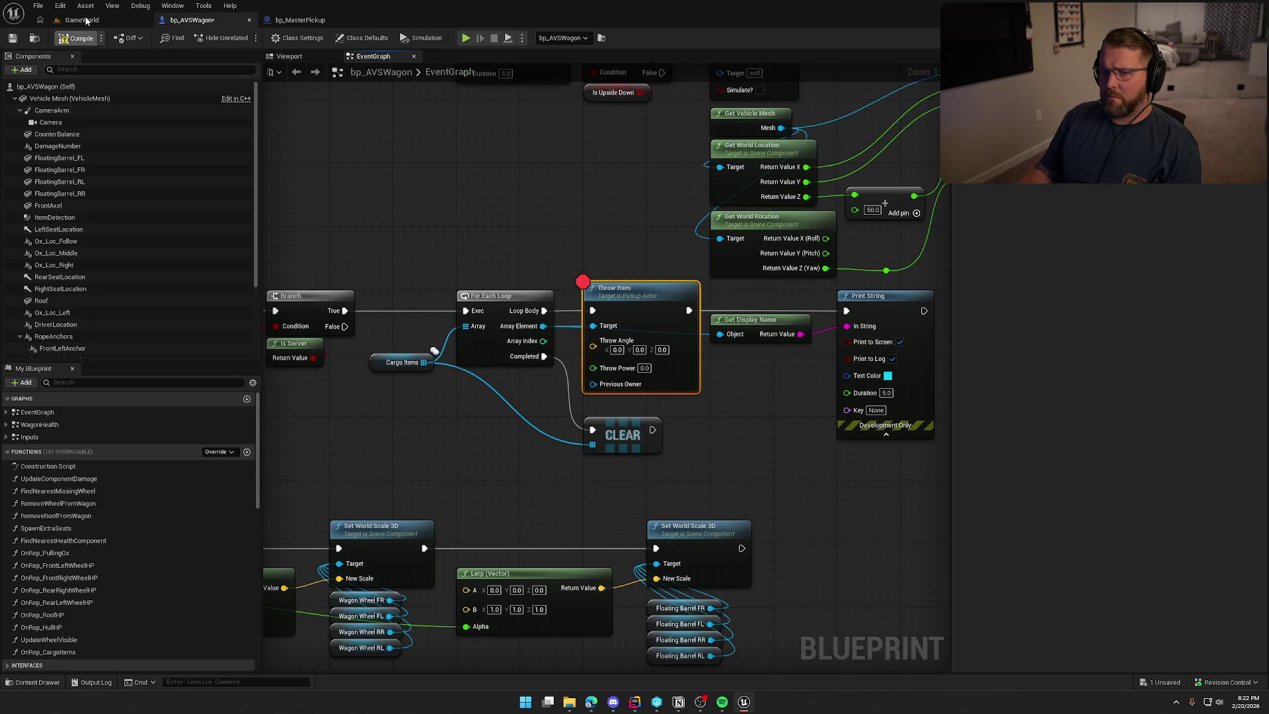
key("ctrl+s")
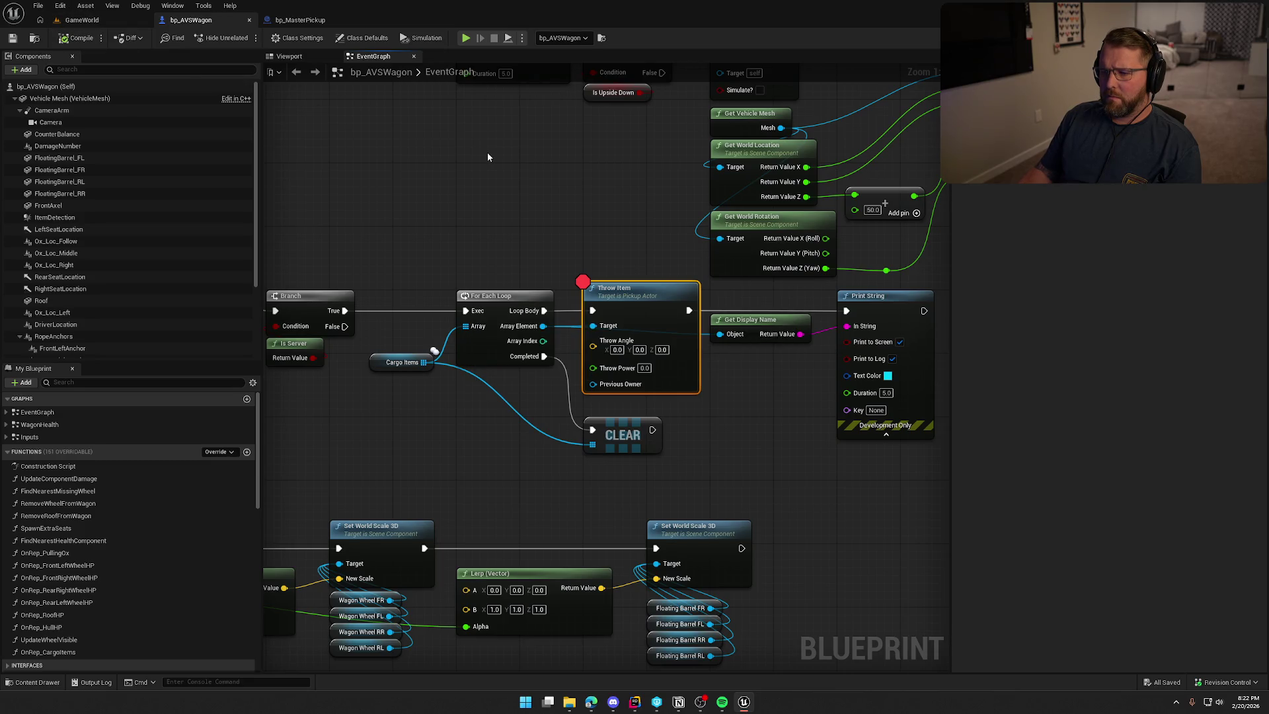
Use the Cargo Items node's right-click menu to find its references
left_click_drag(486, 175, 602, 113)
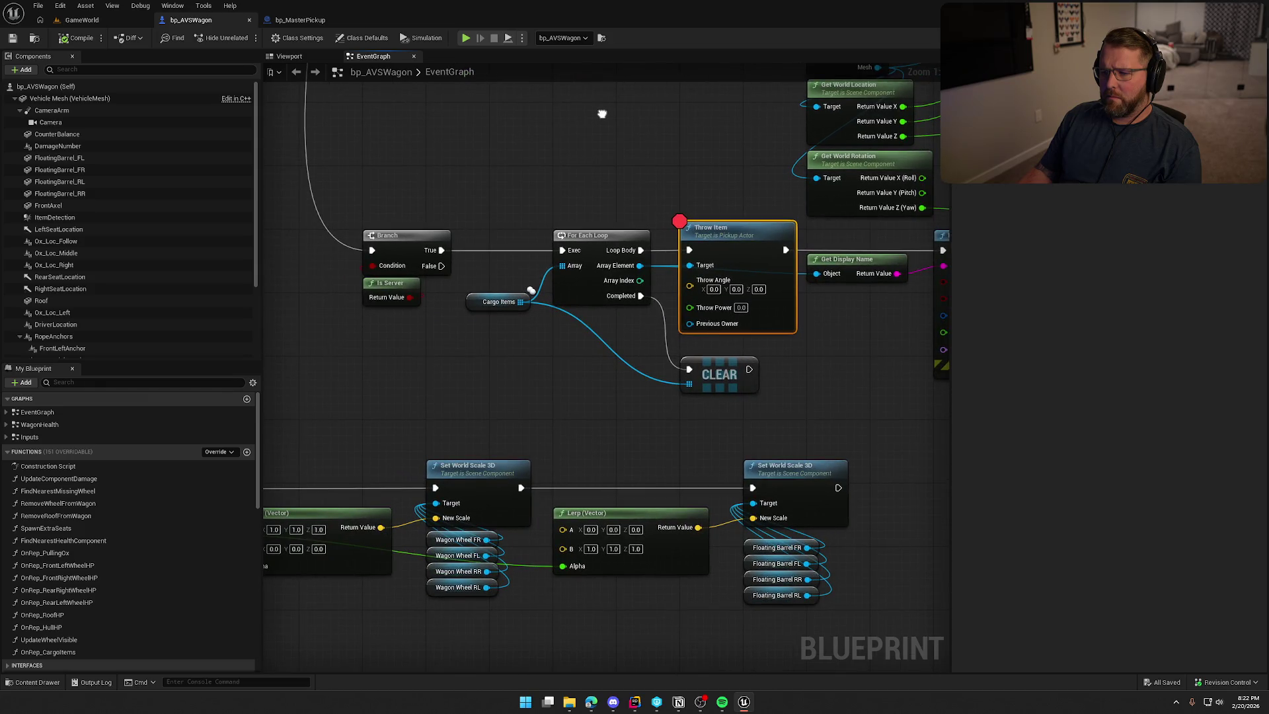
left_click(480, 295)
right_click(478, 304)
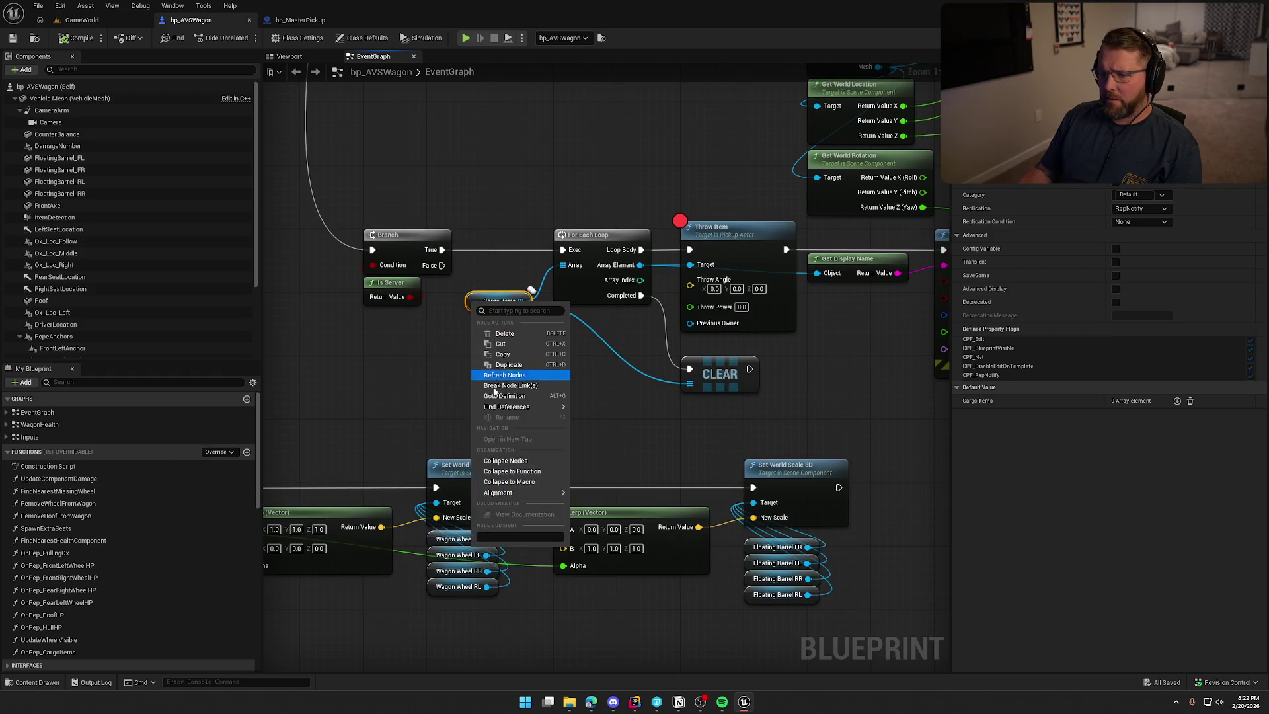
mouse_move(561, 408)
left_click(631, 449)
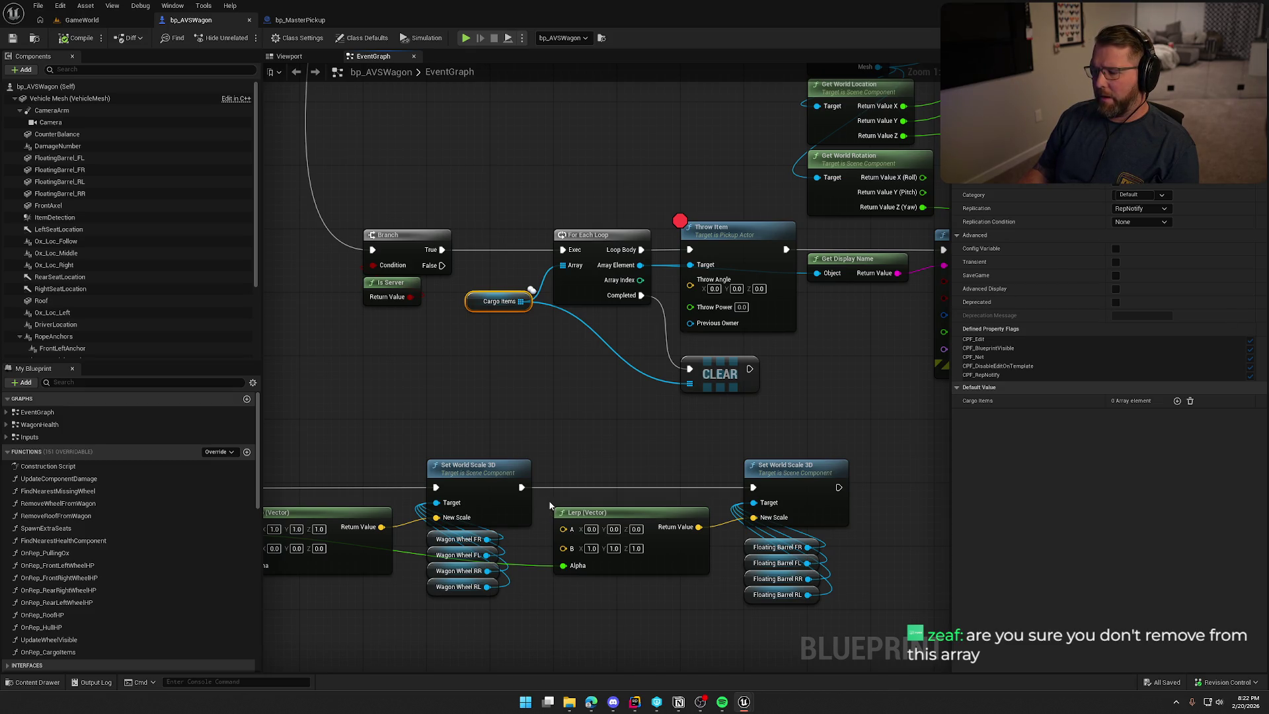
Bring the ItemDetection end-overlap chain with Cast To PickupActor and REMOVE into view
left_click_drag(512, 364, 620, 430)
left_click_drag(638, 355, 639, 356)
left_click_drag(625, 433, 802, 342)
left_click_drag(297, 190, 848, 369)
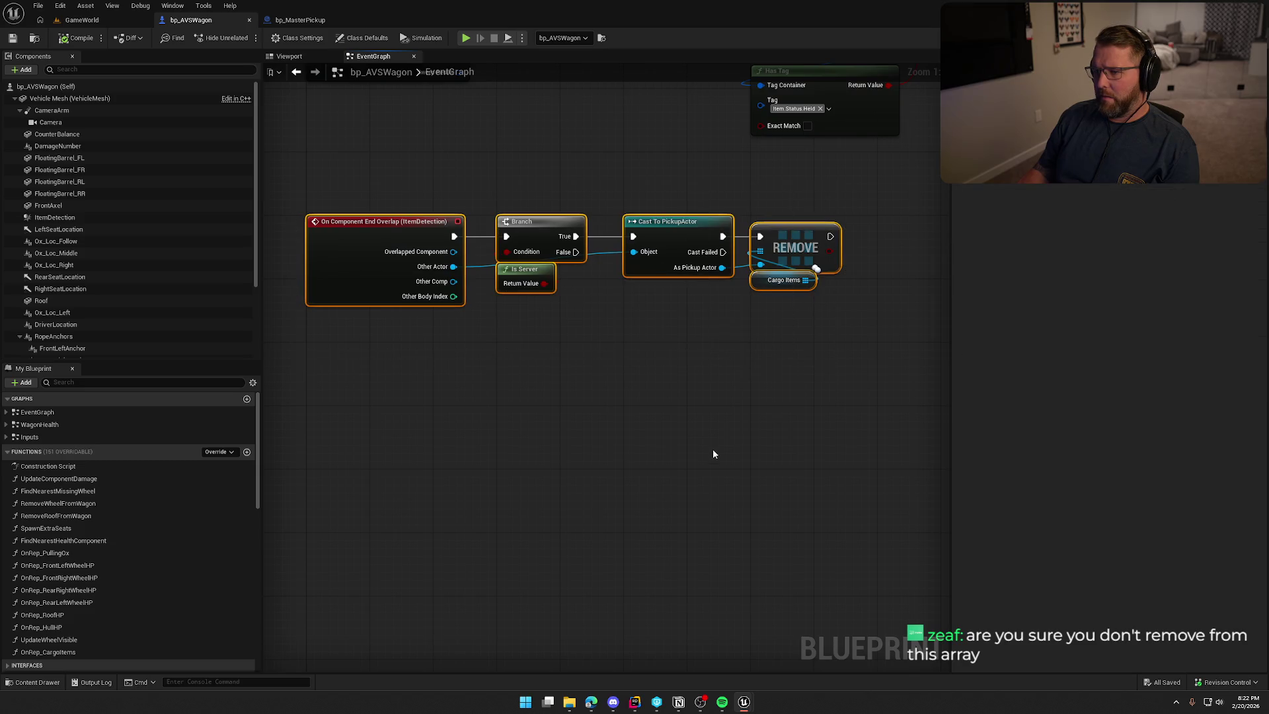
left_click(763, 368)
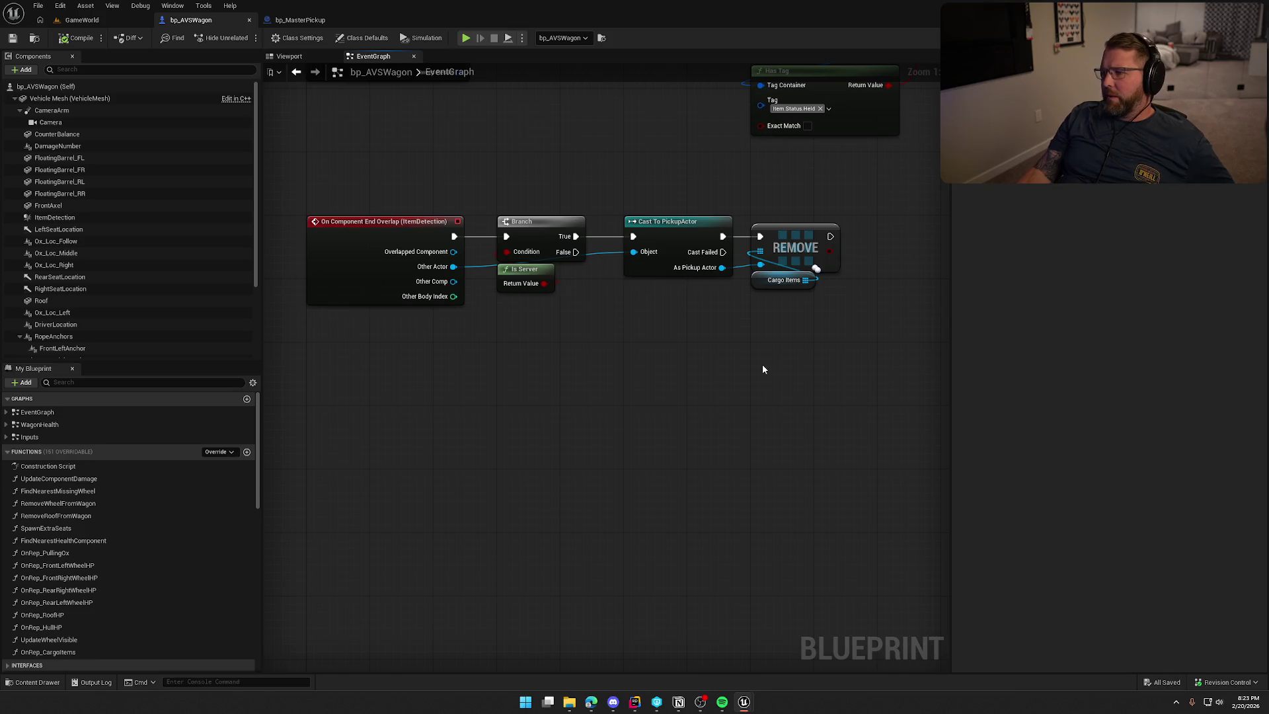
left_click_drag(762, 368, 729, 401)
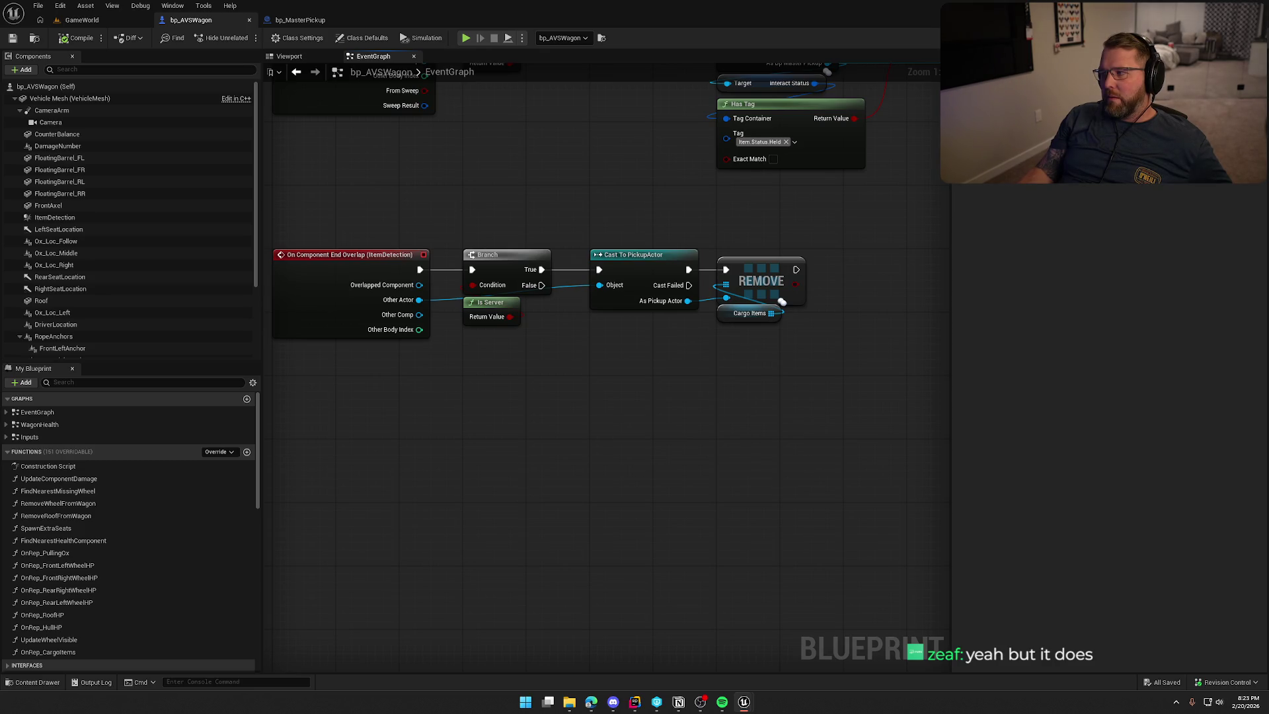
Review the OnRep_CargoItems graph and bp_MasterPickup's AttachToWagon logic, then return to bp_AVSWagon
double_click(749, 313)
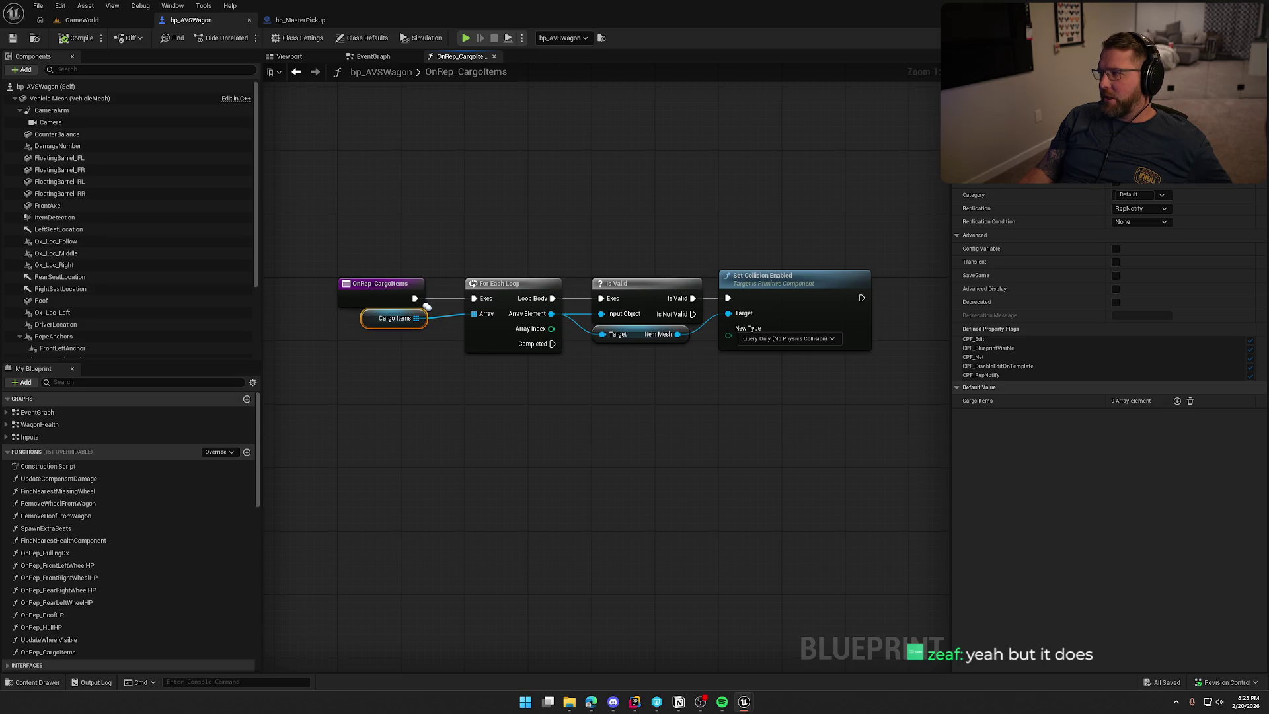
left_click(300, 19)
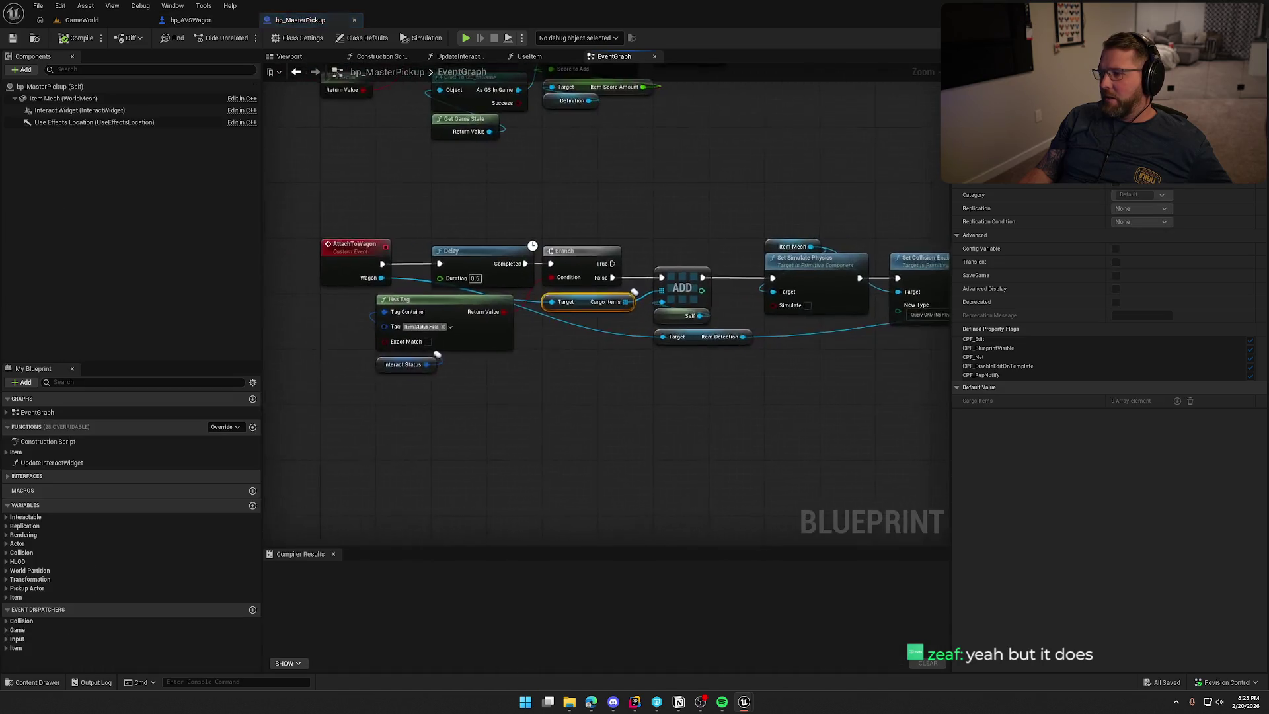
left_click(333, 554)
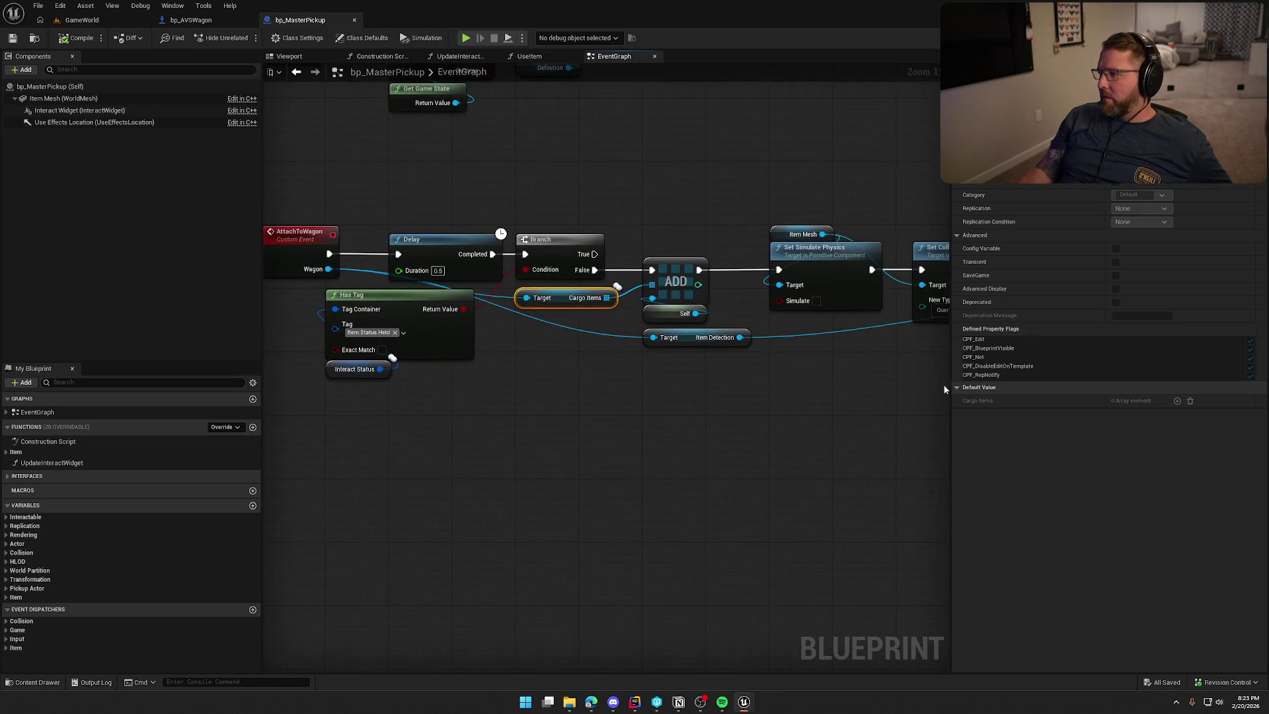
left_click(191, 20)
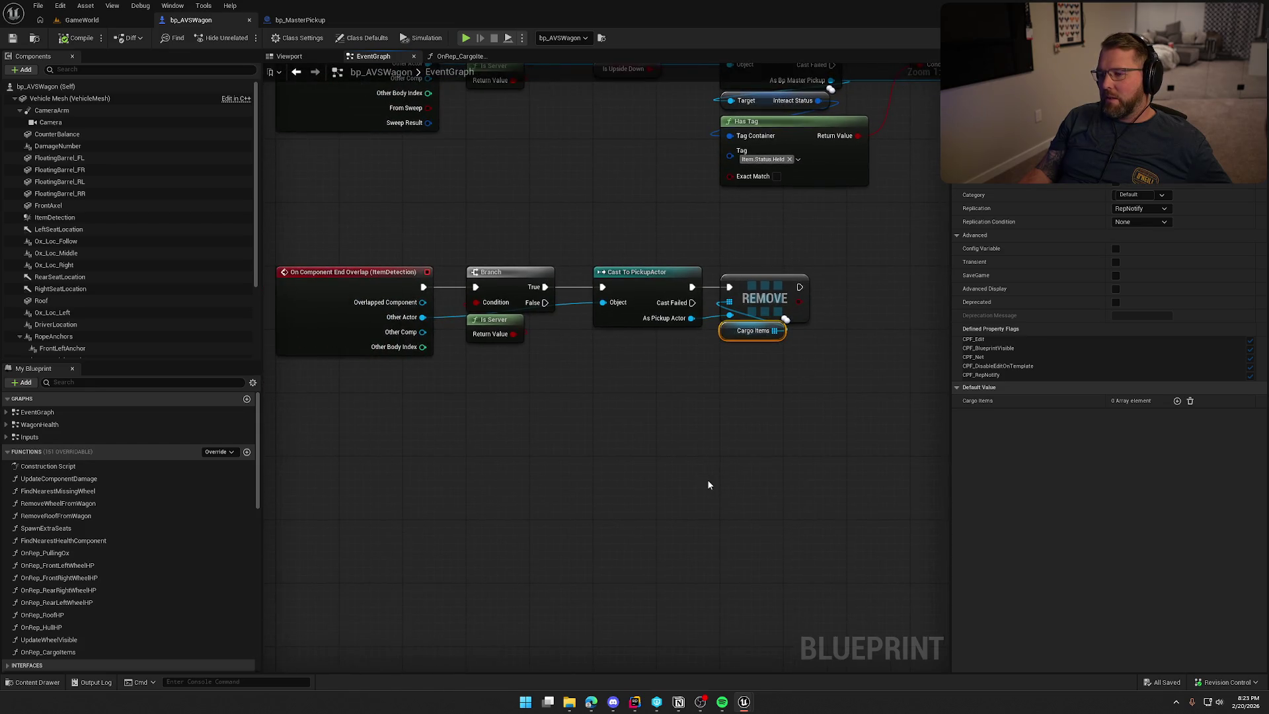
Break the exec wire from Cast To PickupActor to the REMOVE Cargo Items node
left_click_drag(348, 238, 842, 434)
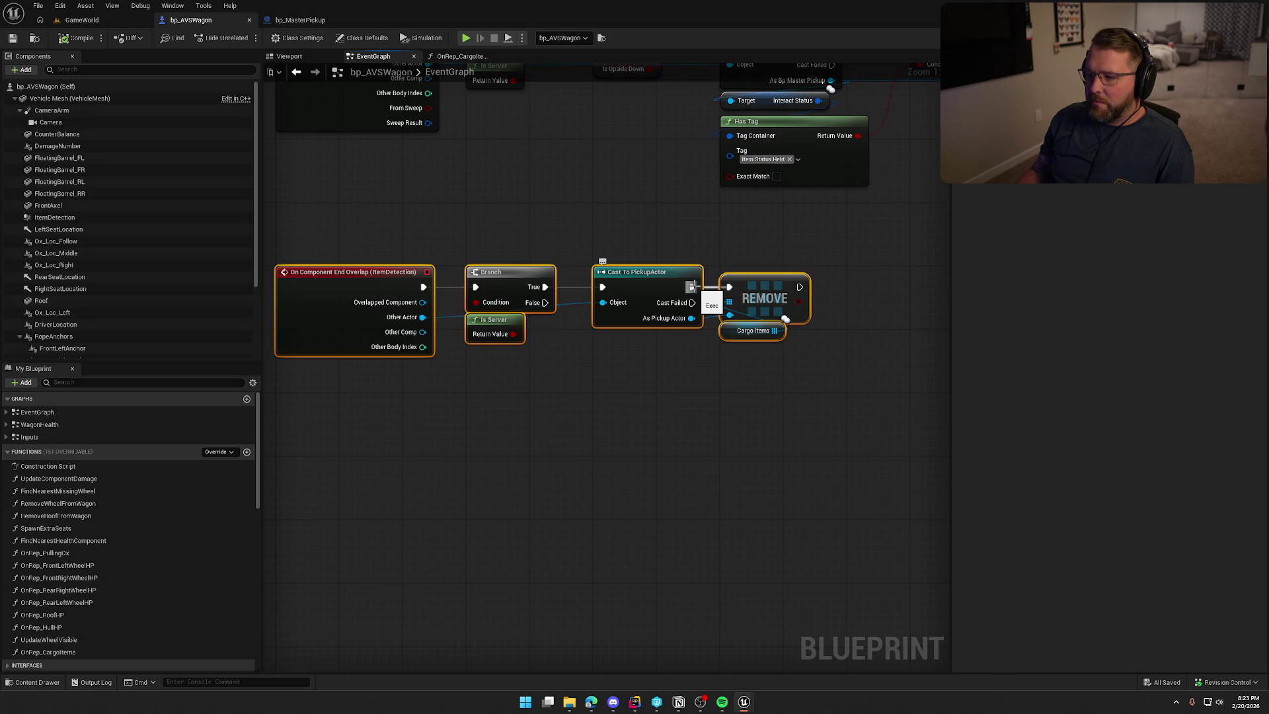
left_click(692, 286, "alt")
left_click(668, 216)
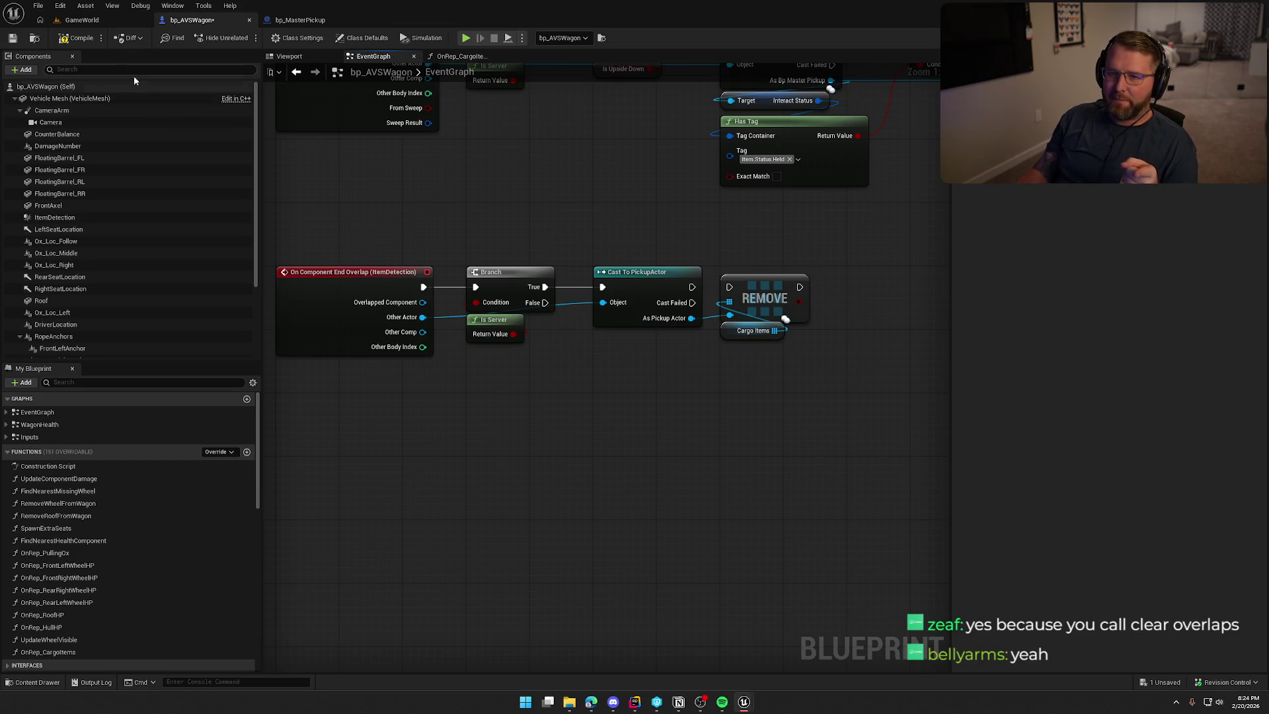
Compile and save bp_AVSWagon, then start a play session in GameWorld
left_click(73, 41)
left_click(82, 19)
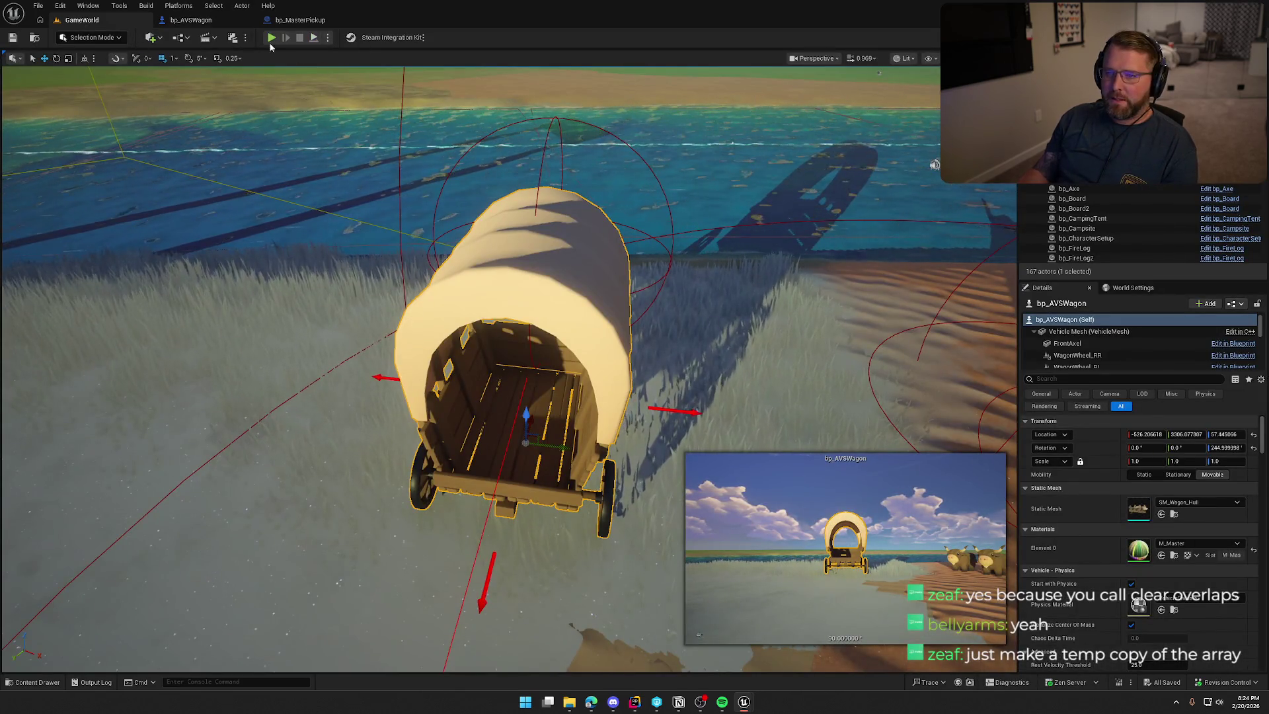
left_click(272, 37)
left_click(401, 263)
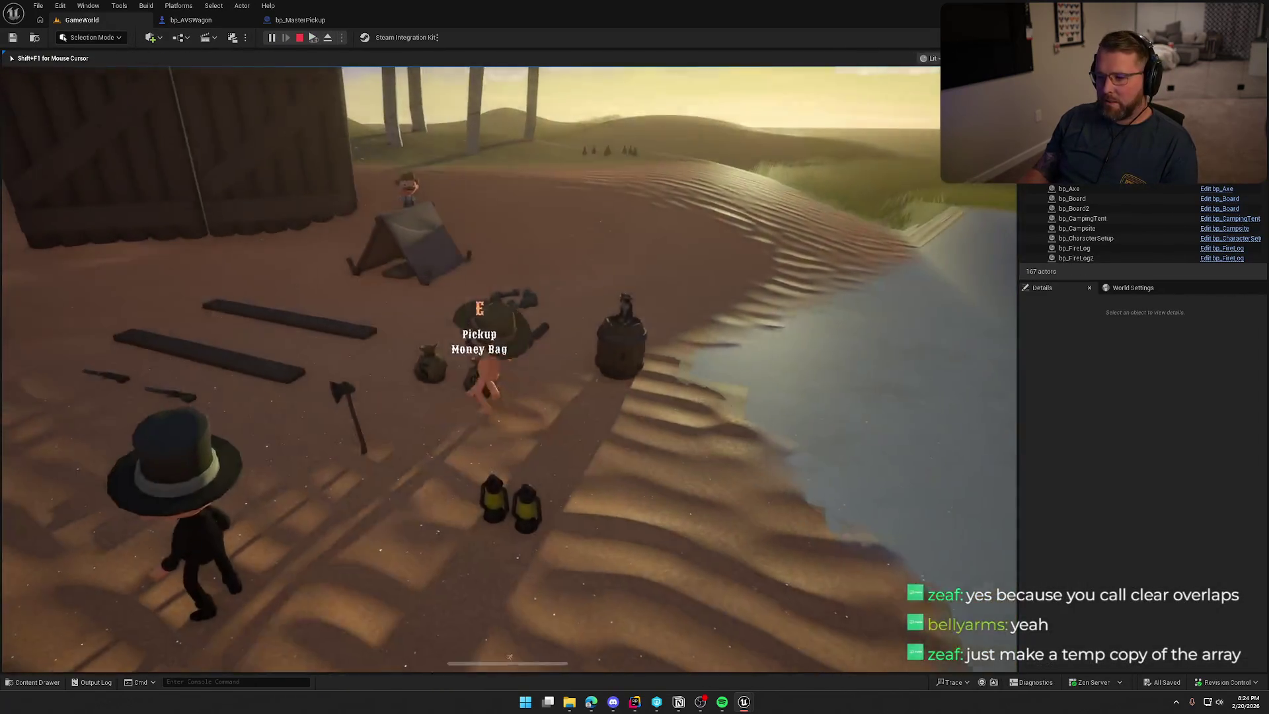
Board the wagon and drive it through camp and up the slope until it tips over
key("w")
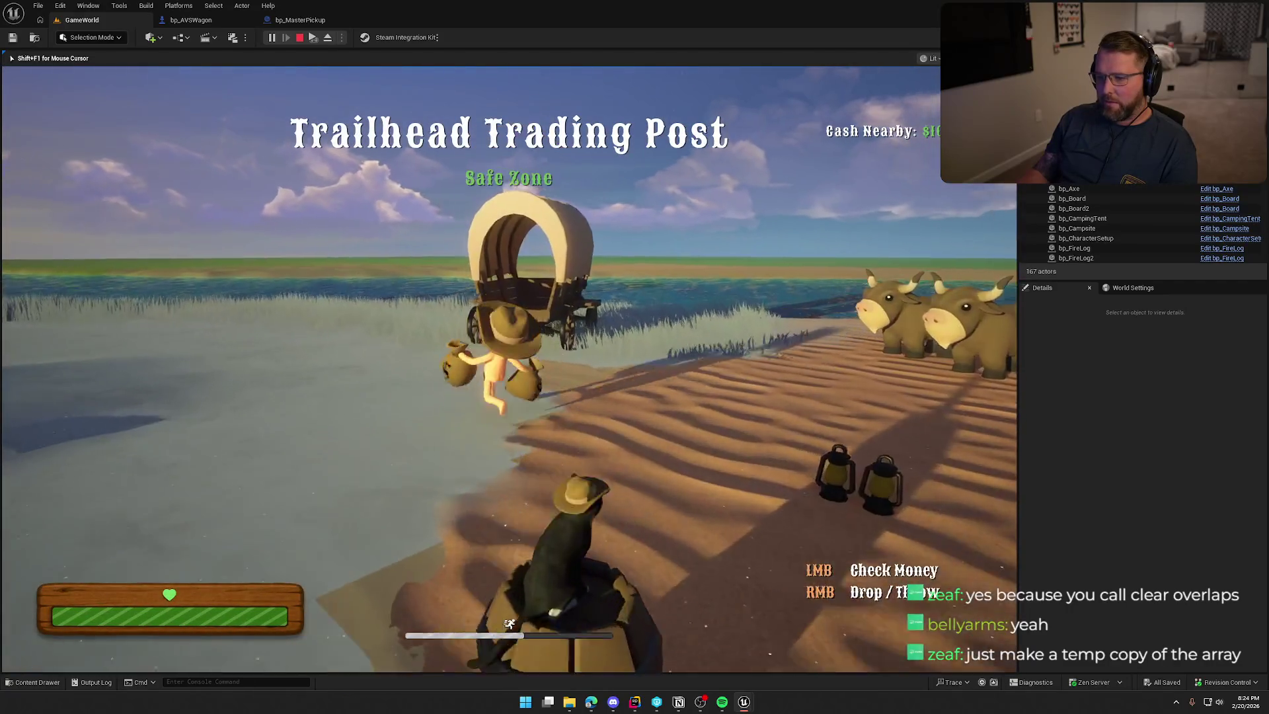
key("s")
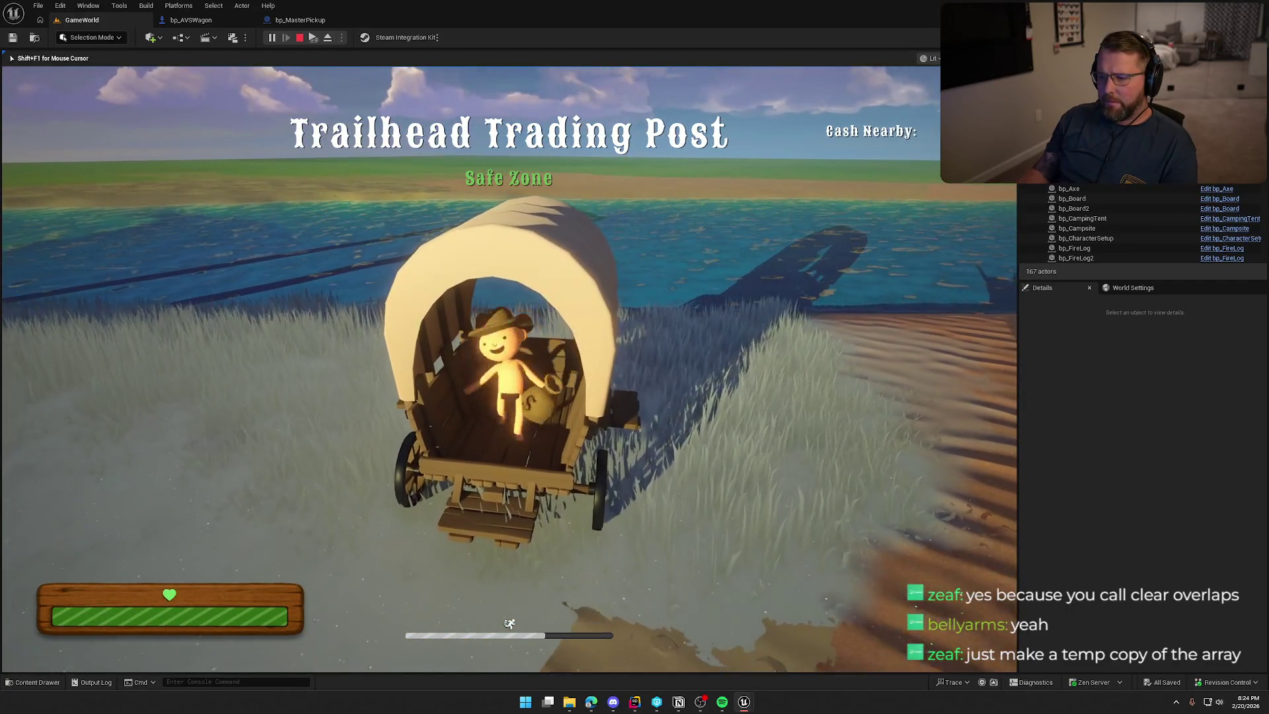
key("e")
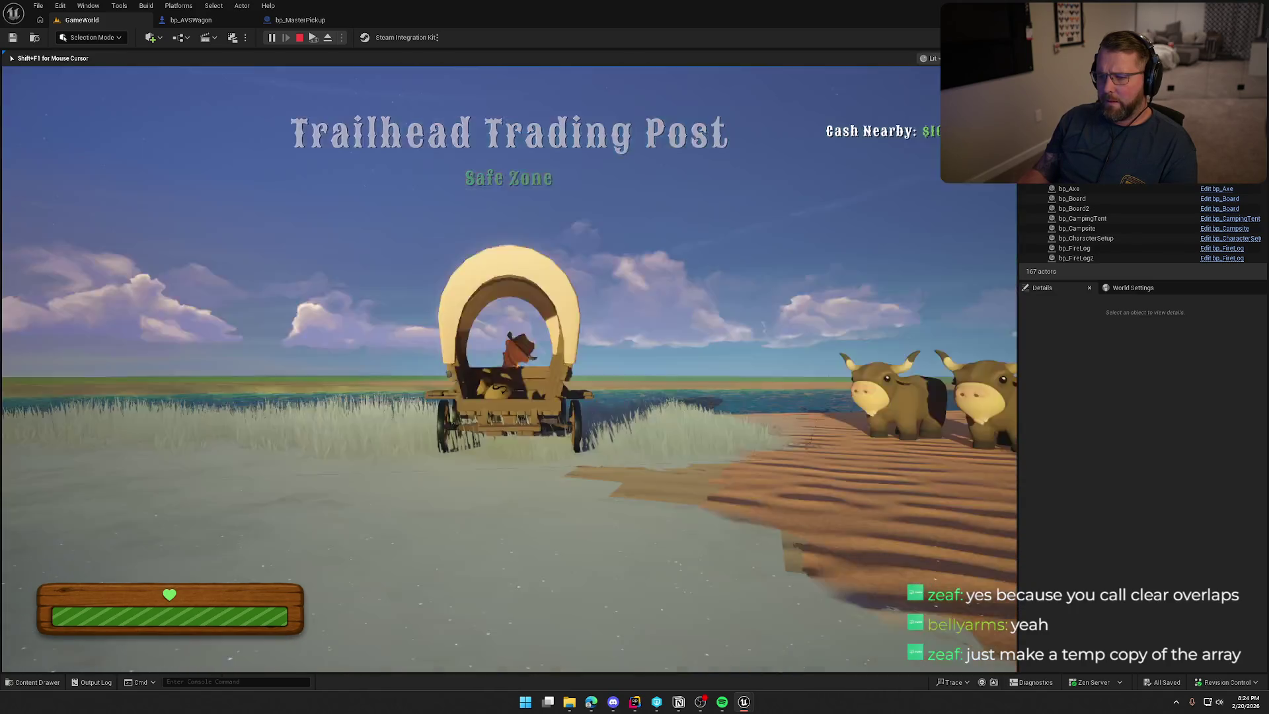
key("w")
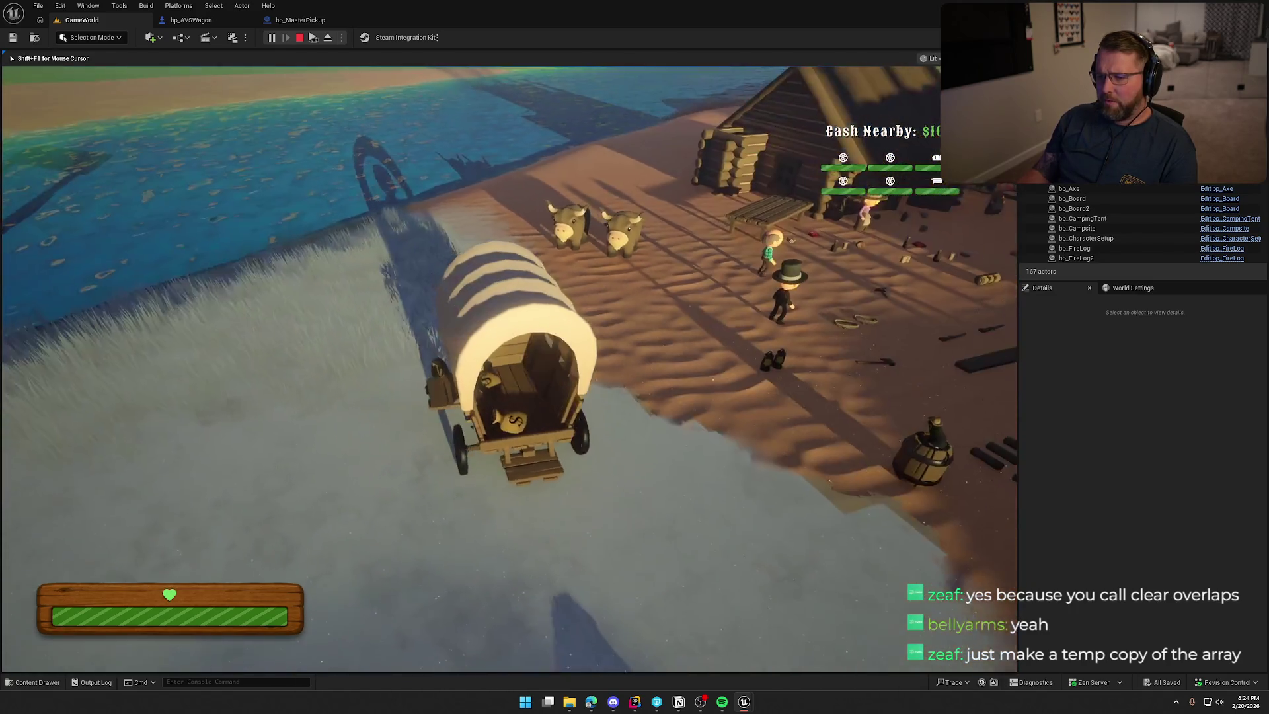
key("d")
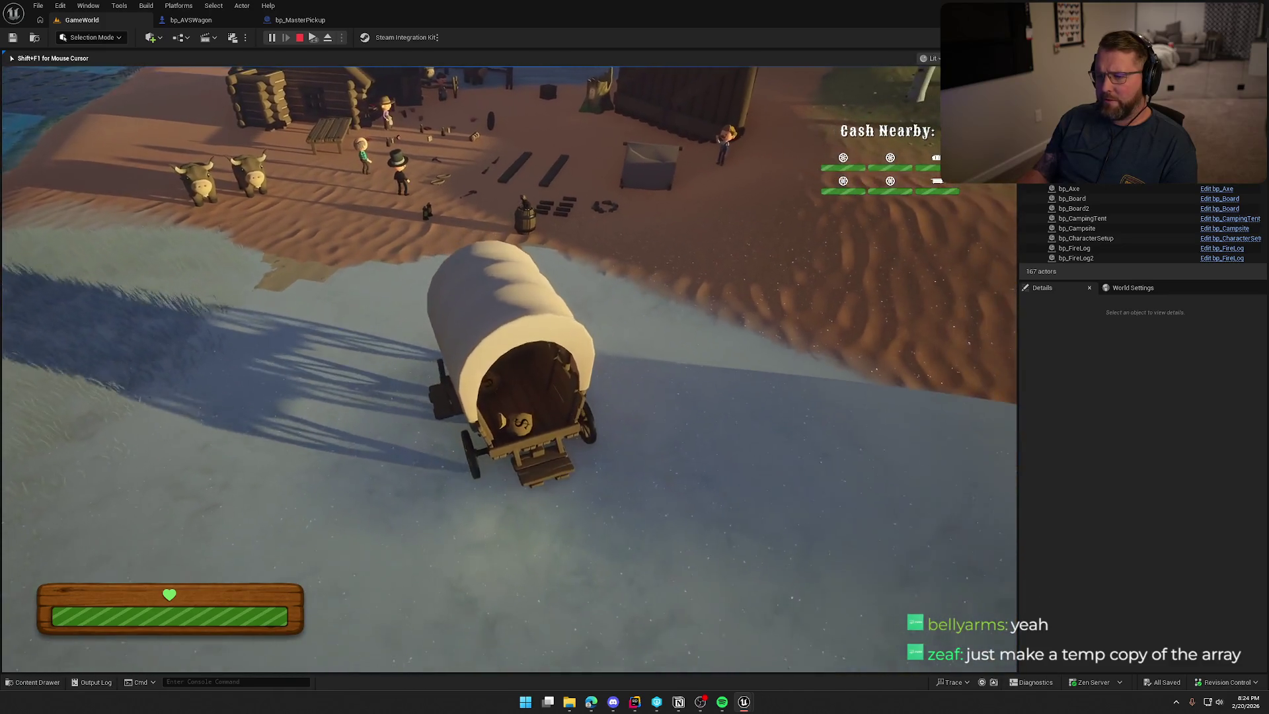
key("d")
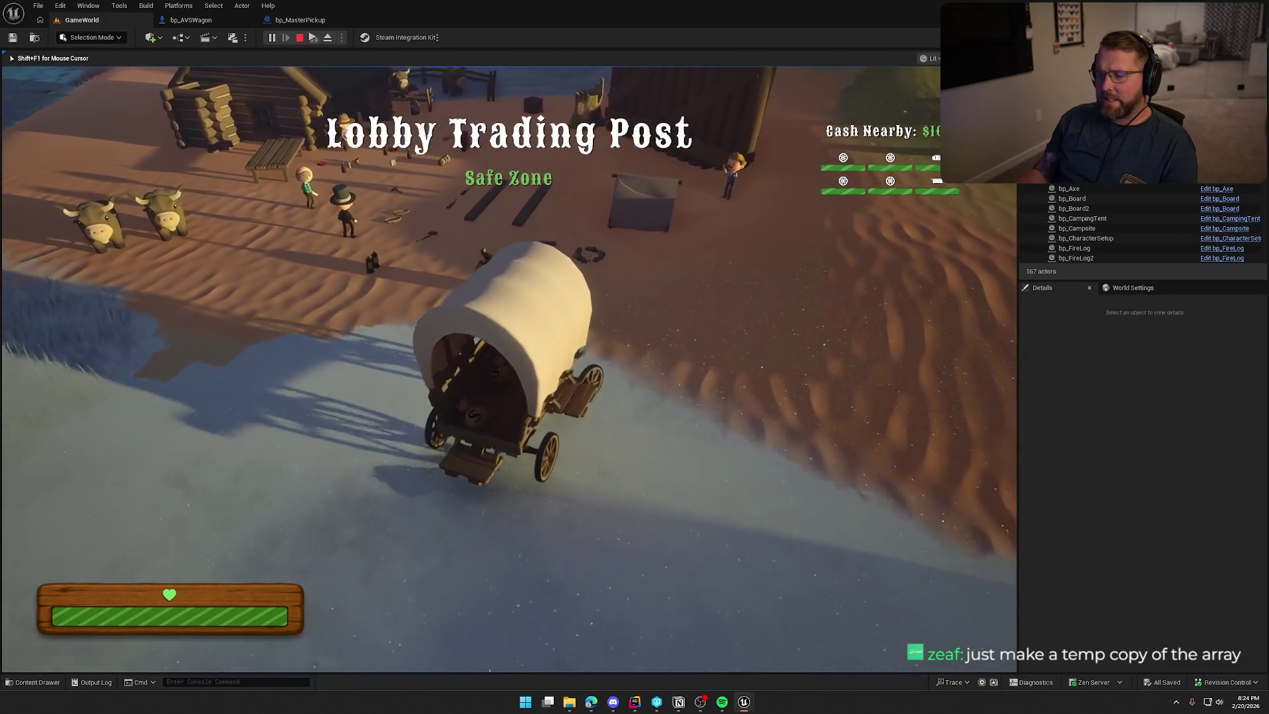
key("d")
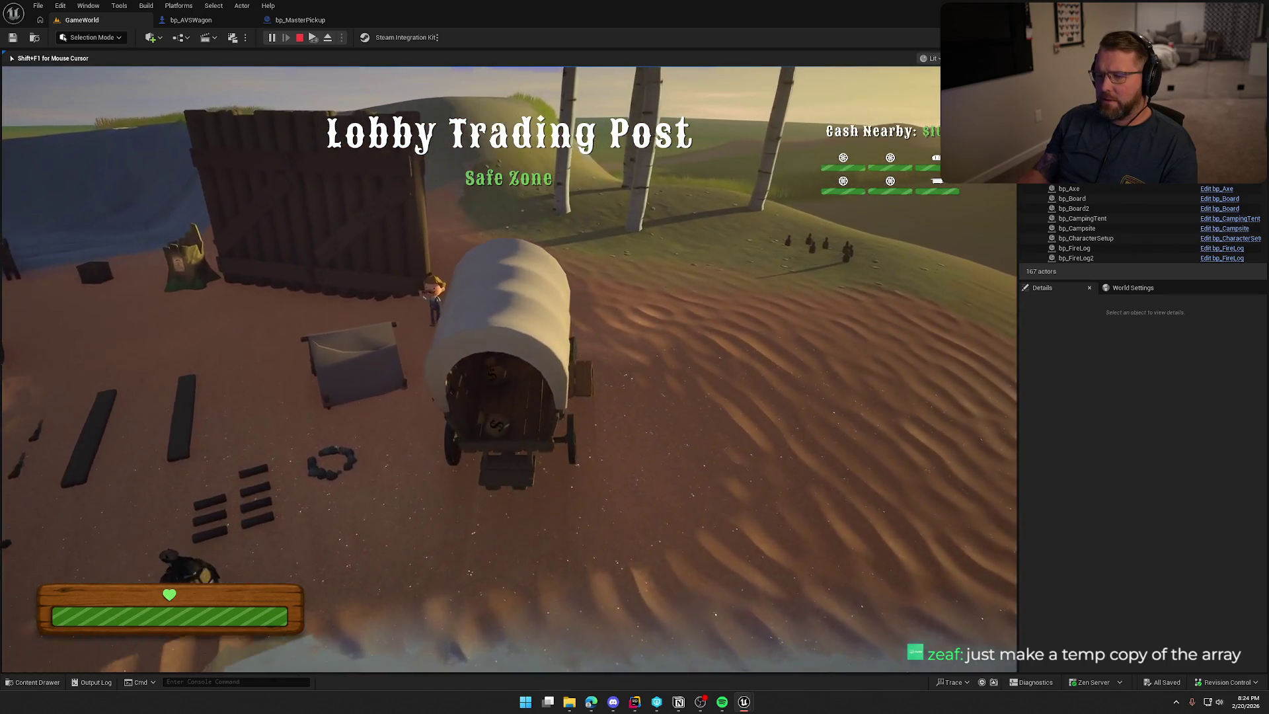
key("a")
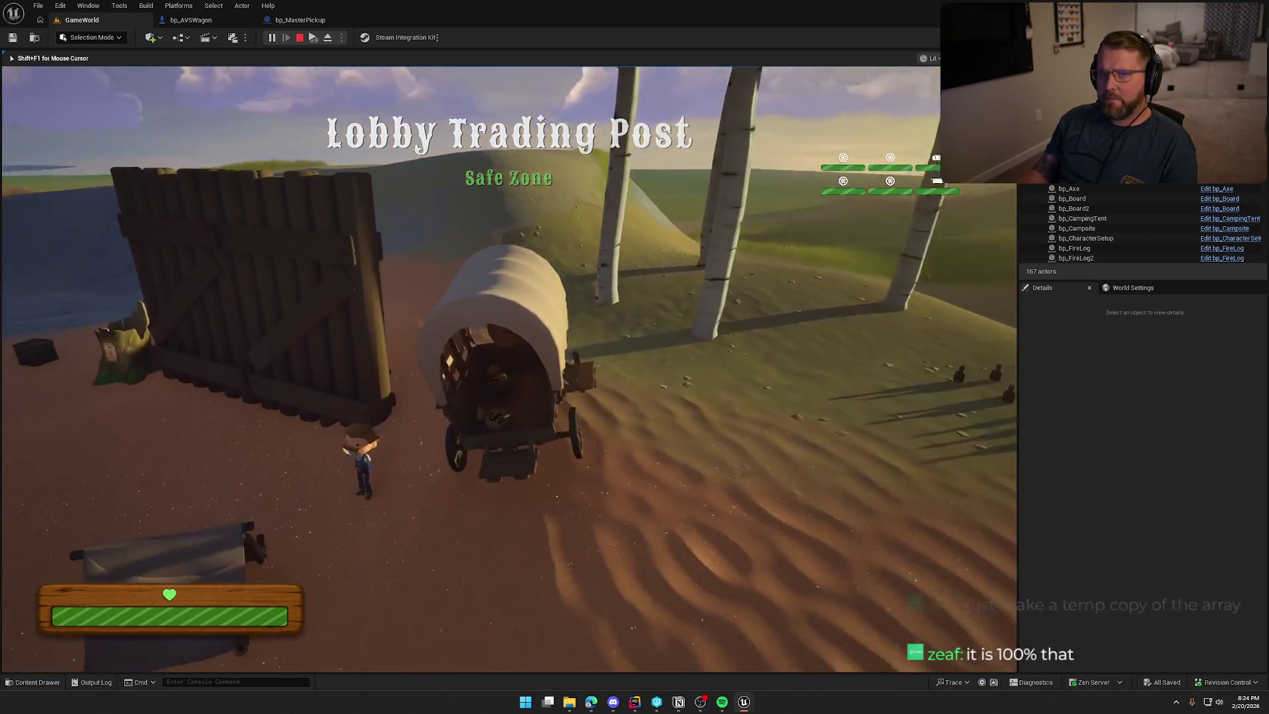
key("a")
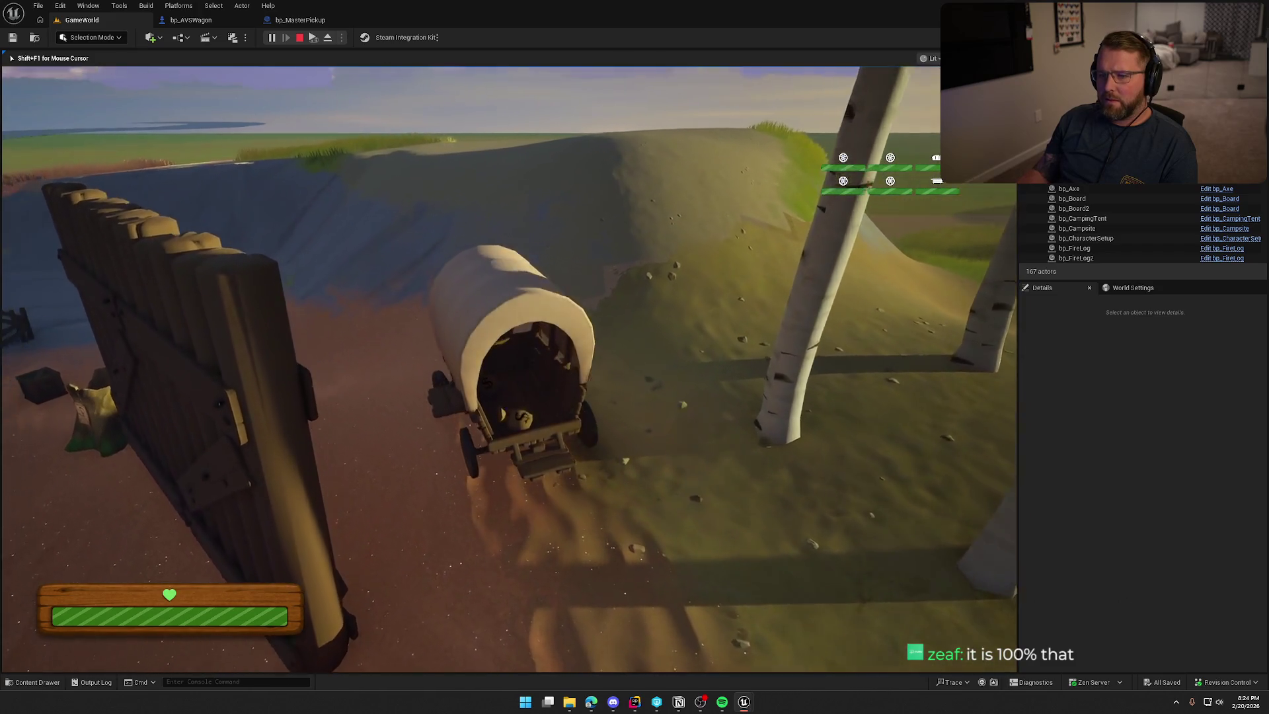
key("a")
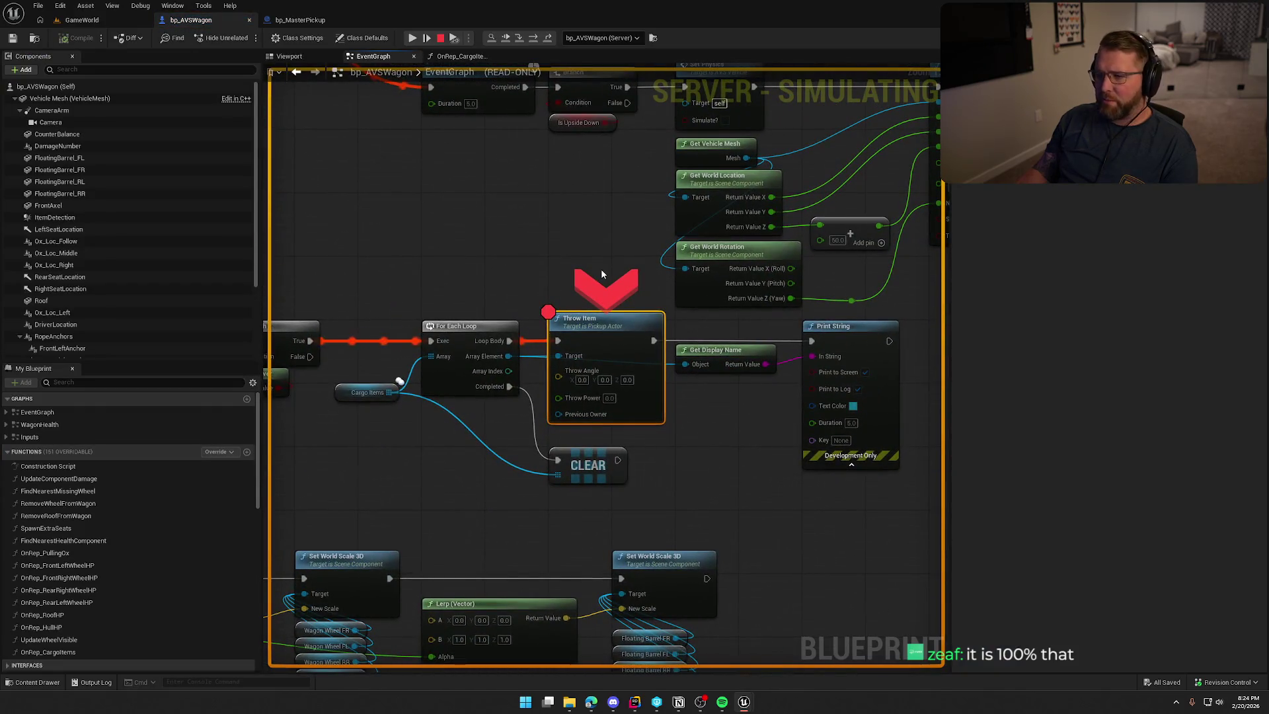
Remove the Throw Item breakpoint with F9, resume, flip the wagon upright, and end play
key("F9")
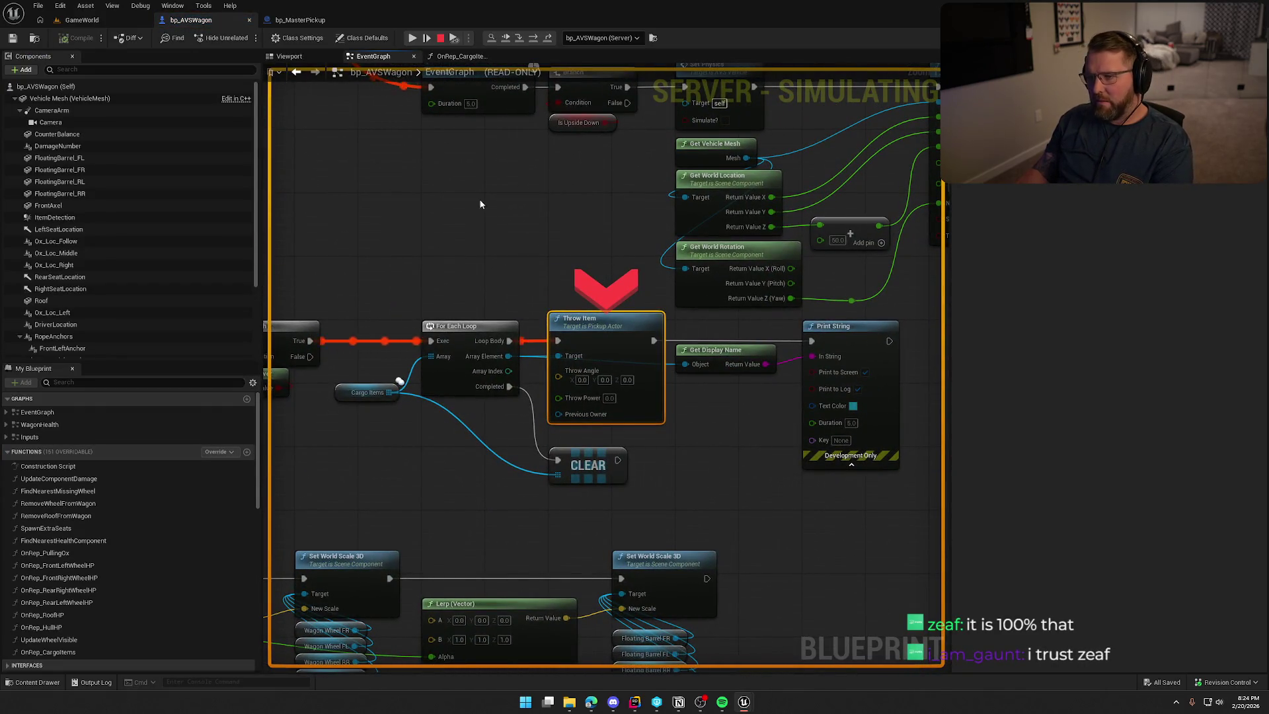
left_click(506, 38)
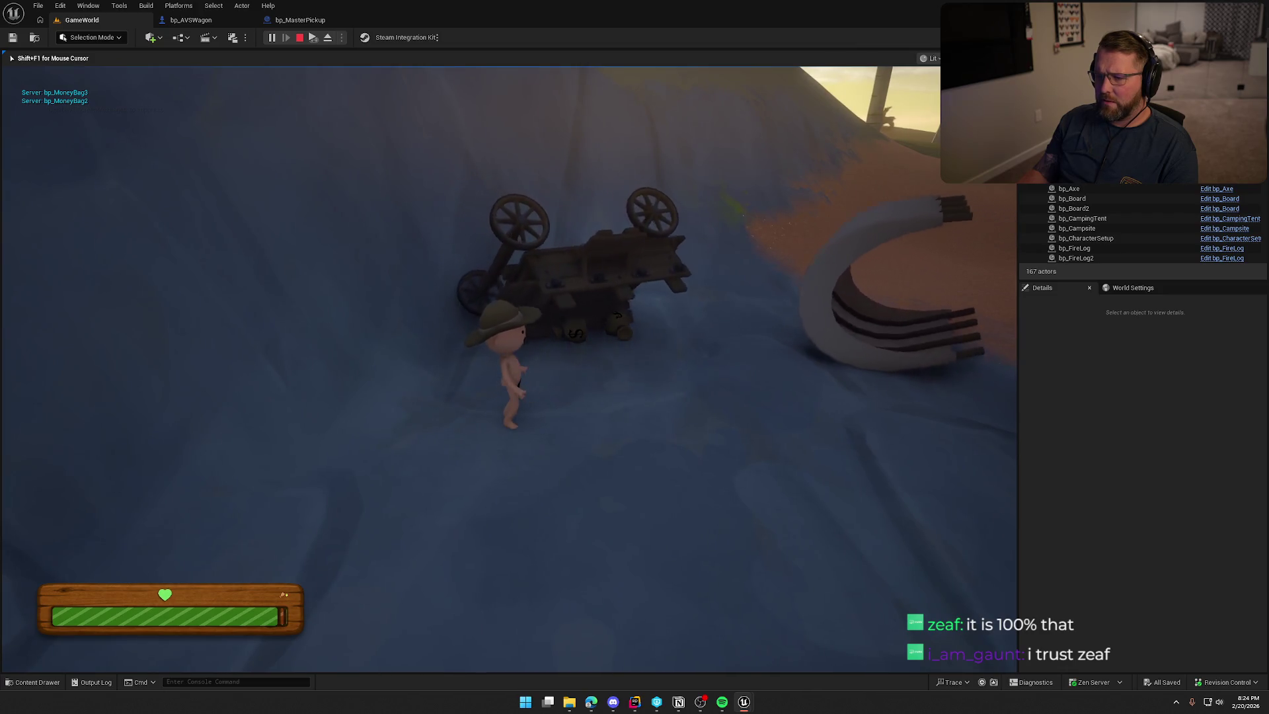
key("e")
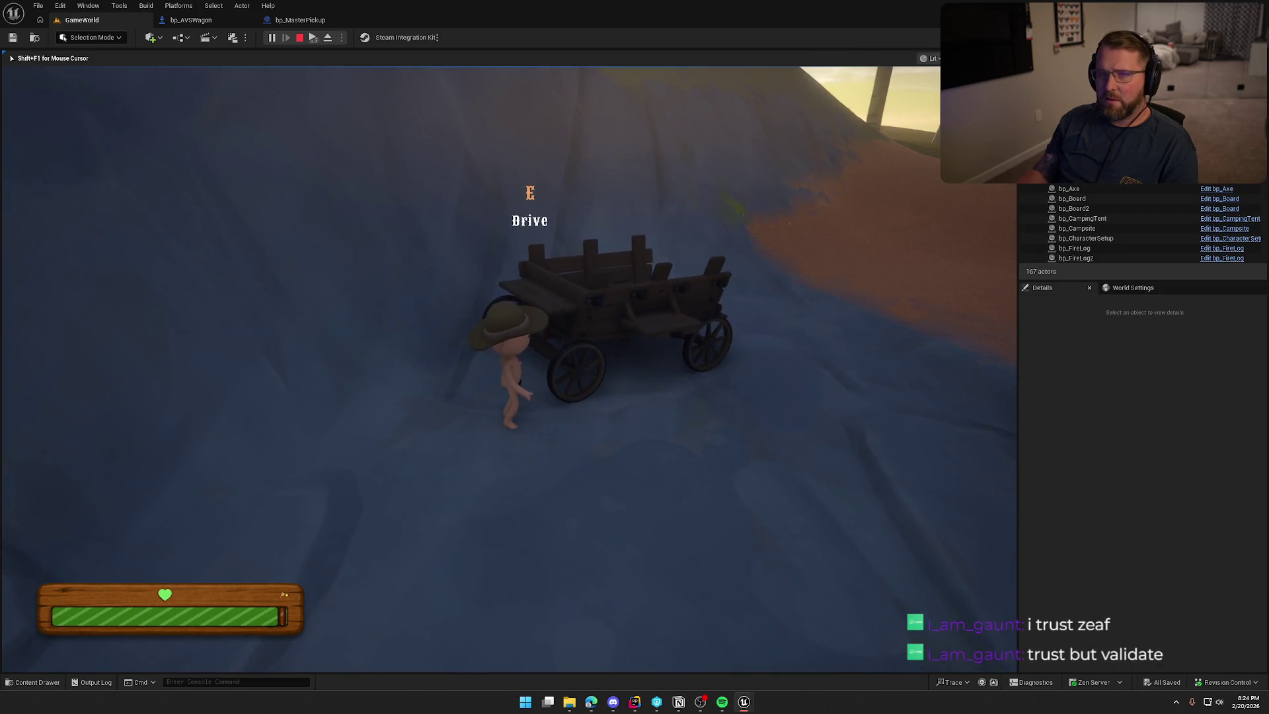
key("shift+w")
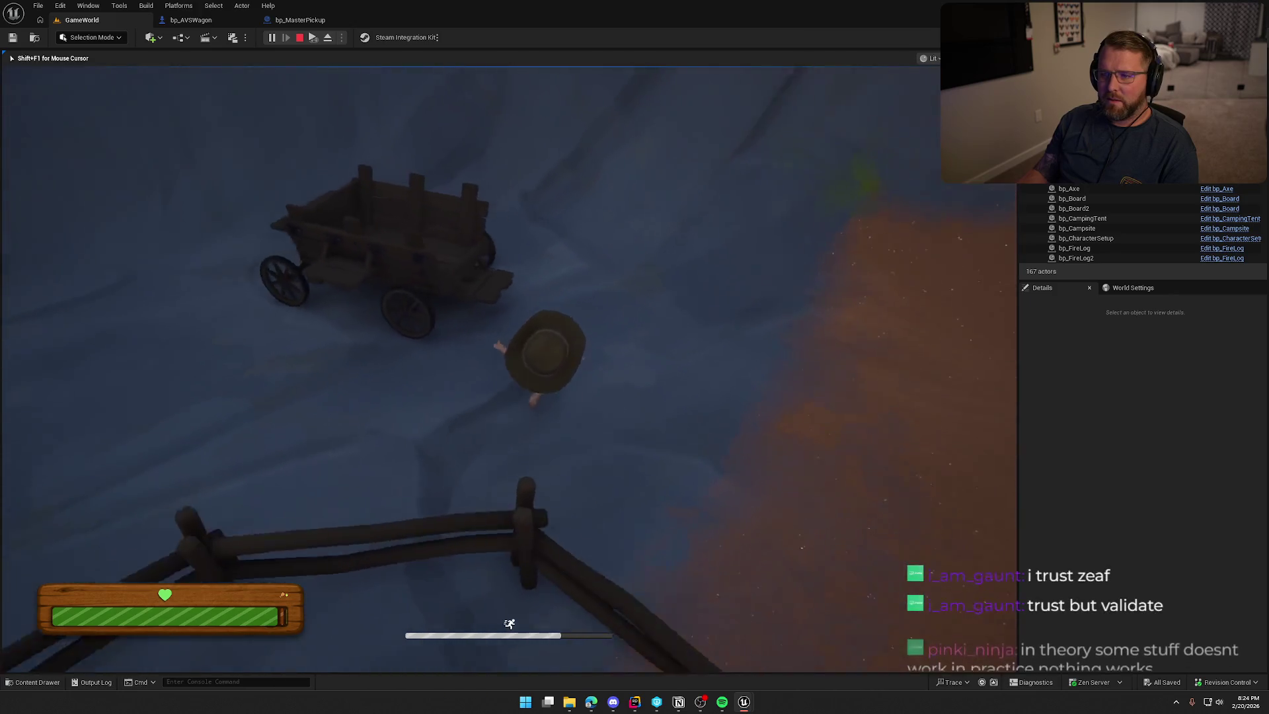
key("Escape")
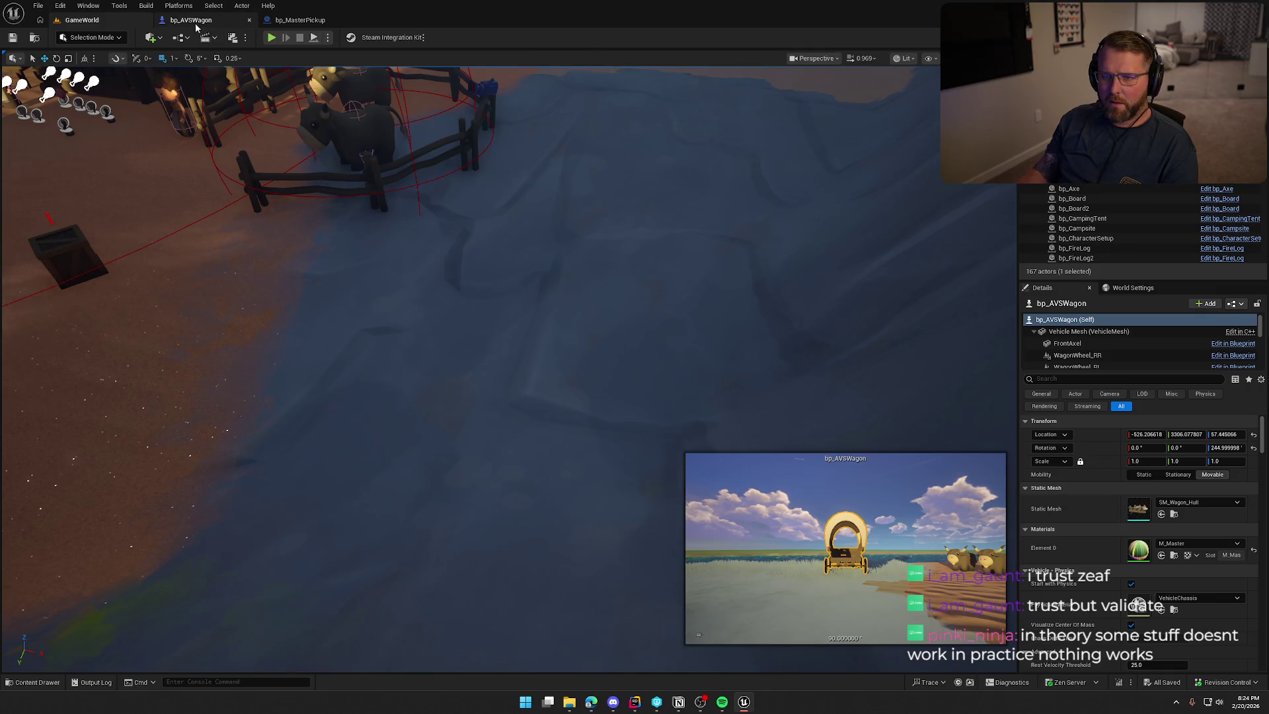
Bring bp_AVSWagon's drop-cargo loop into view and reposition the Cargo Items node
left_click(191, 19)
left_click_drag(468, 486, 512, 363)
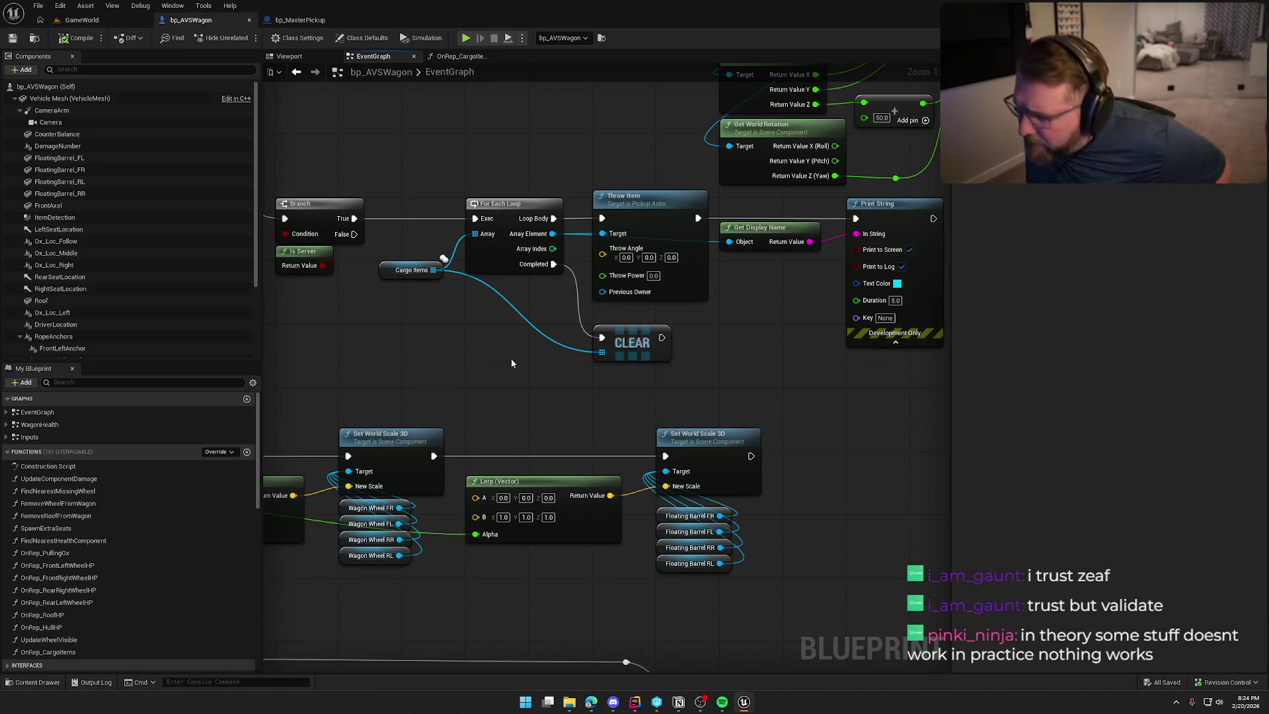
left_click_drag(367, 350, 487, 293)
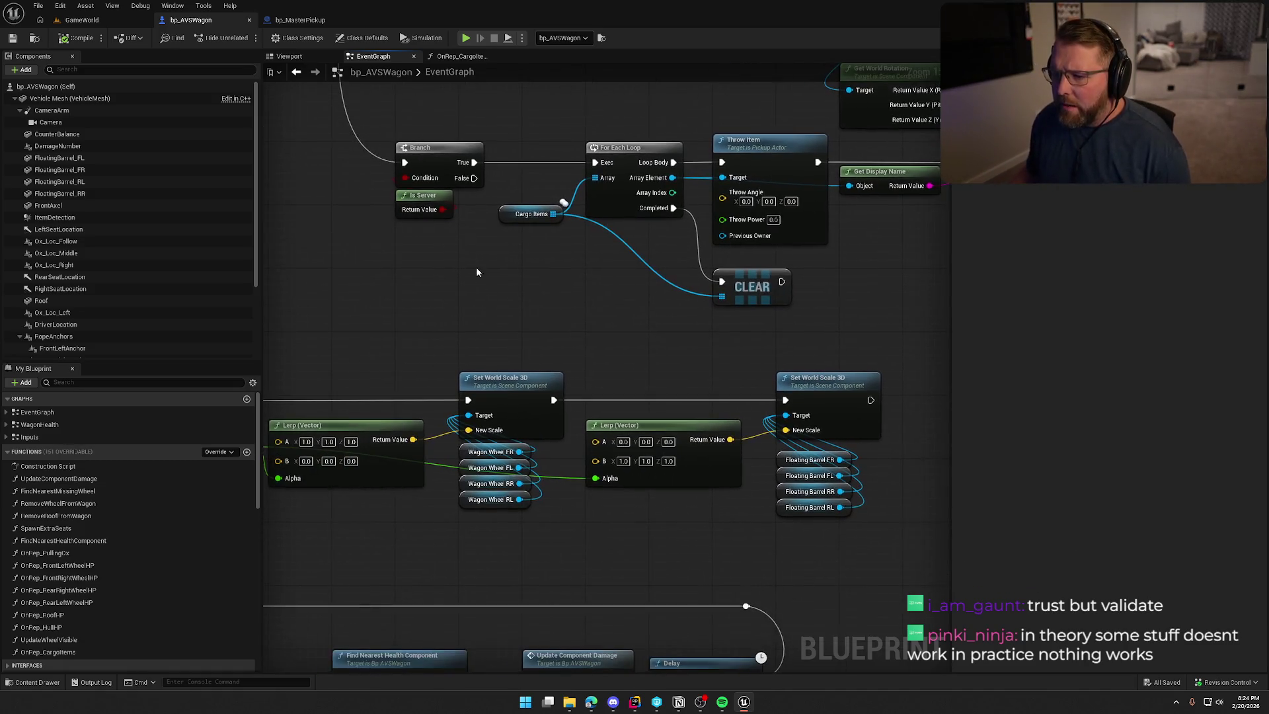
mouse_move(512, 213)
left_mouse_down()
mouse_move(437, 253)
mouse_move(407, 253)
left_mouse_up()
mouse_move(539, 140)
left_mouse_down()
mouse_move(407, 163)
mouse_move(435, 199)
left_mouse_up()
mouse_move(281, 193)
left_mouse_down()
mouse_move(668, 341)
mouse_move(738, 312)
left_mouse_up()
left_click_drag(410, 314, 462, 240)
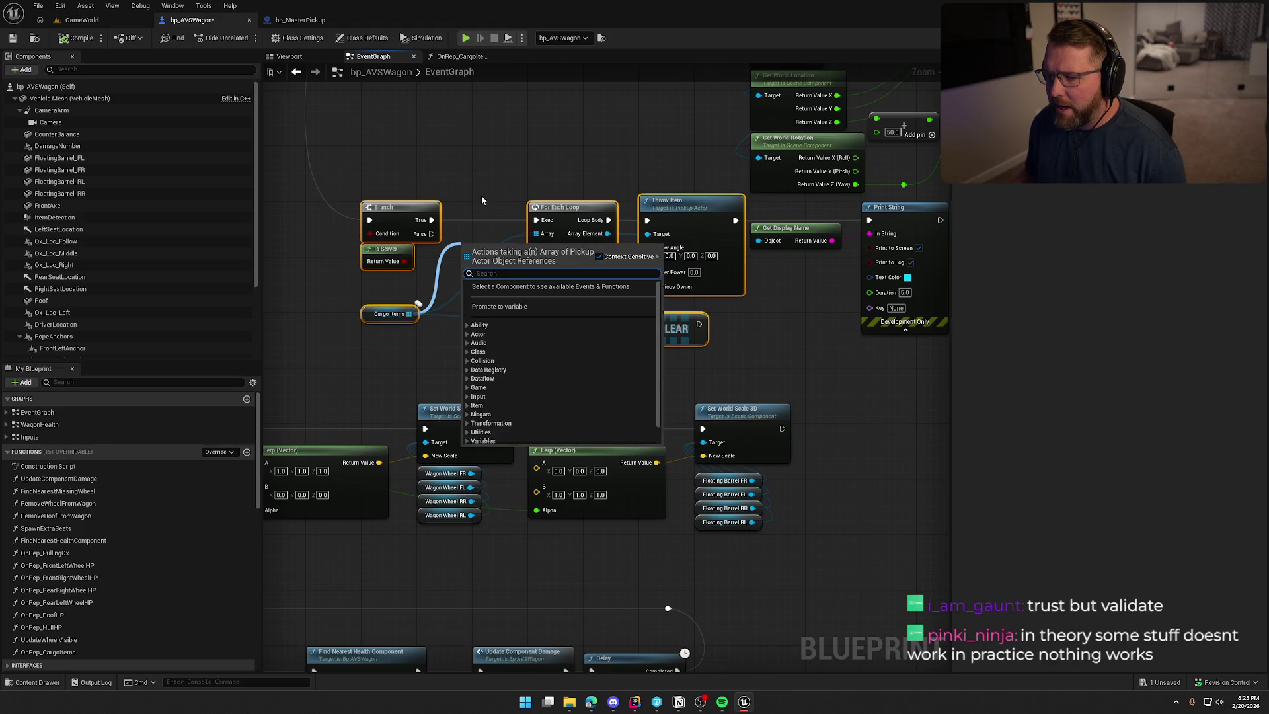
left_click(481, 196)
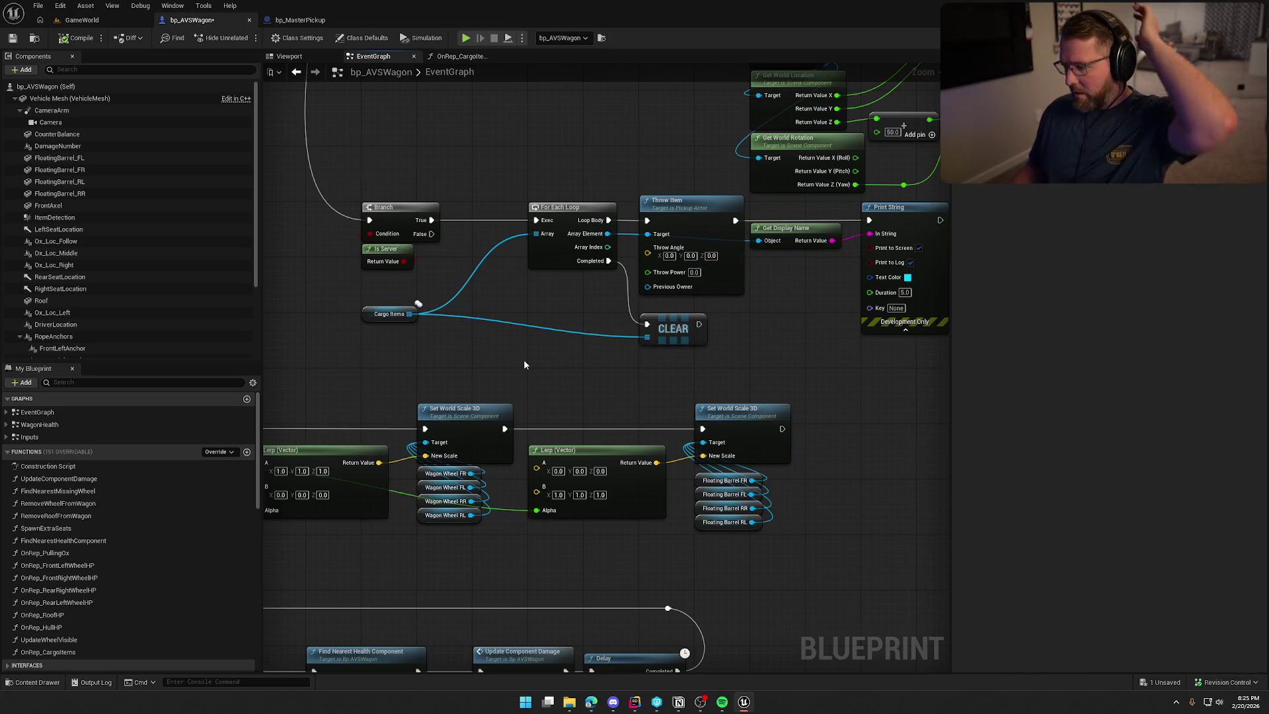
scroll(524, 359, "down", 5)
scroll(646, 245, "up", 5)
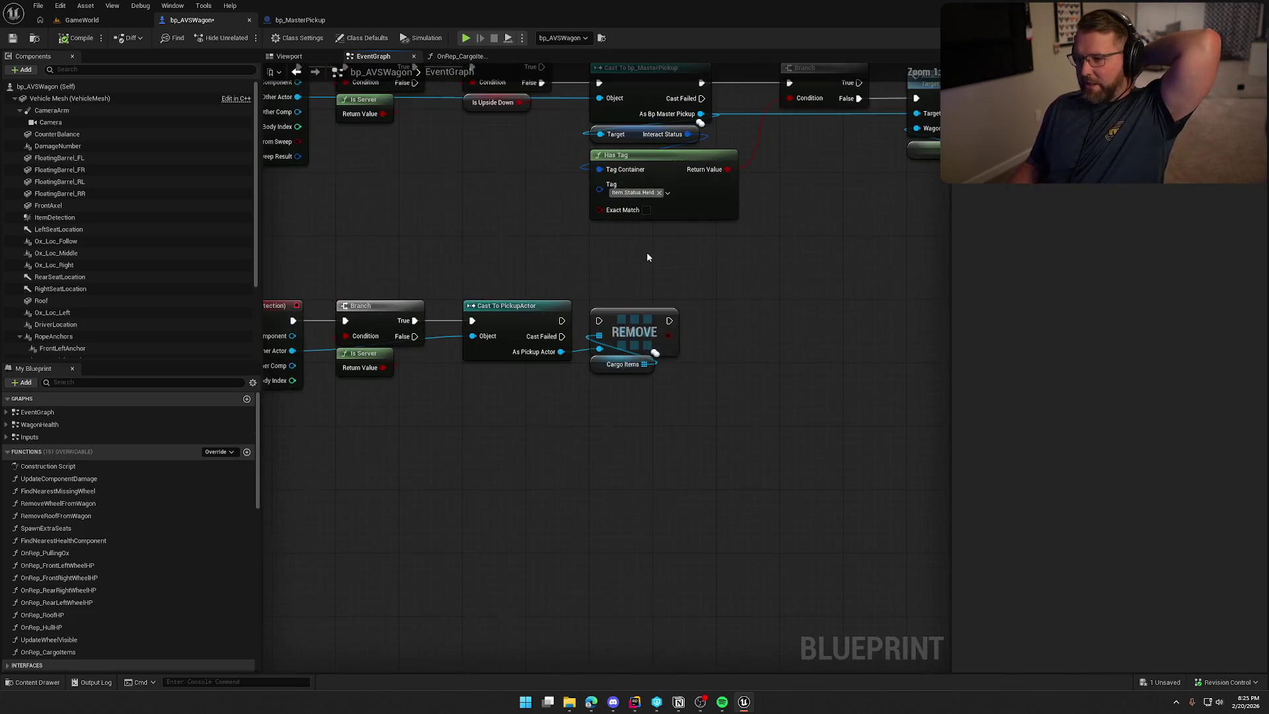
Wire Cast To PickupActor's exec output to the REMOVE Cargo Items node
left_click_drag(560, 322, 599, 320)
left_click_drag(573, 256, 713, 177)
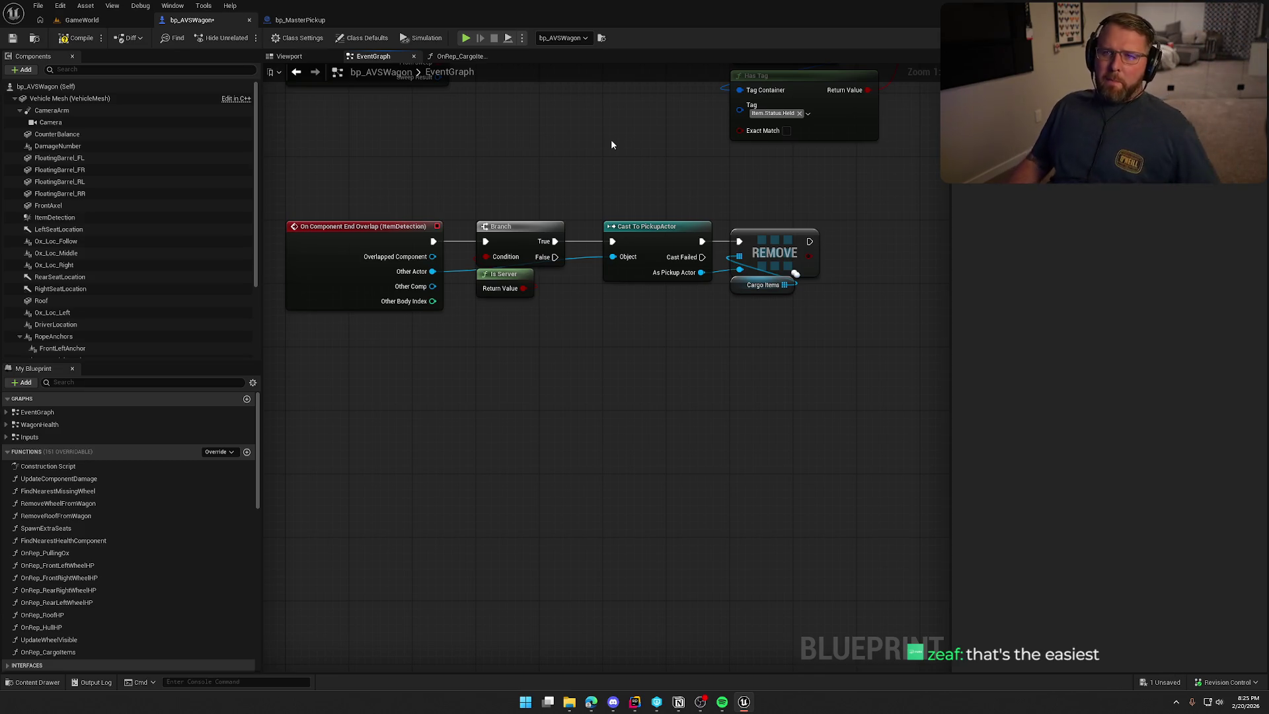
scroll(609, 435, "down", 4)
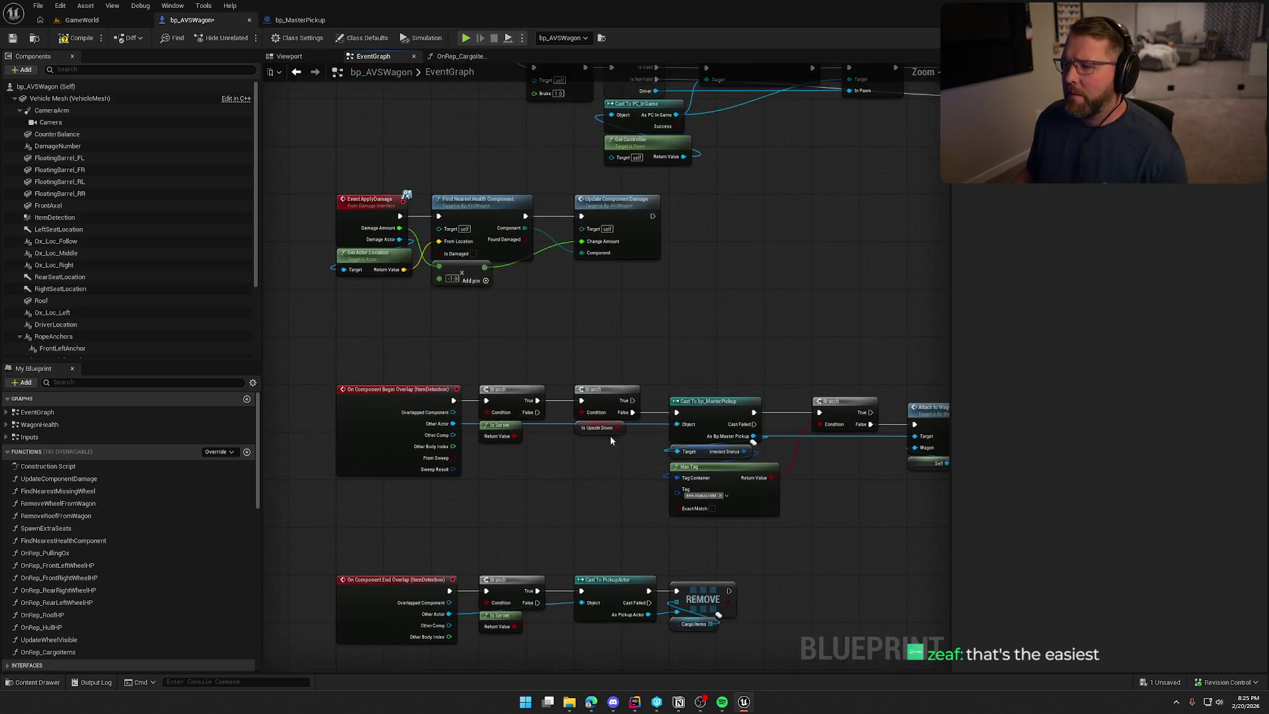
scroll(730, 537, "up", 4)
Delete the CLEAR, Print String and Get Display Name nodes from the drop-cargo logic
mouse_move(729, 537)
left_mouse_down()
mouse_move(683, 397)
mouse_move(739, 376)
left_mouse_up()
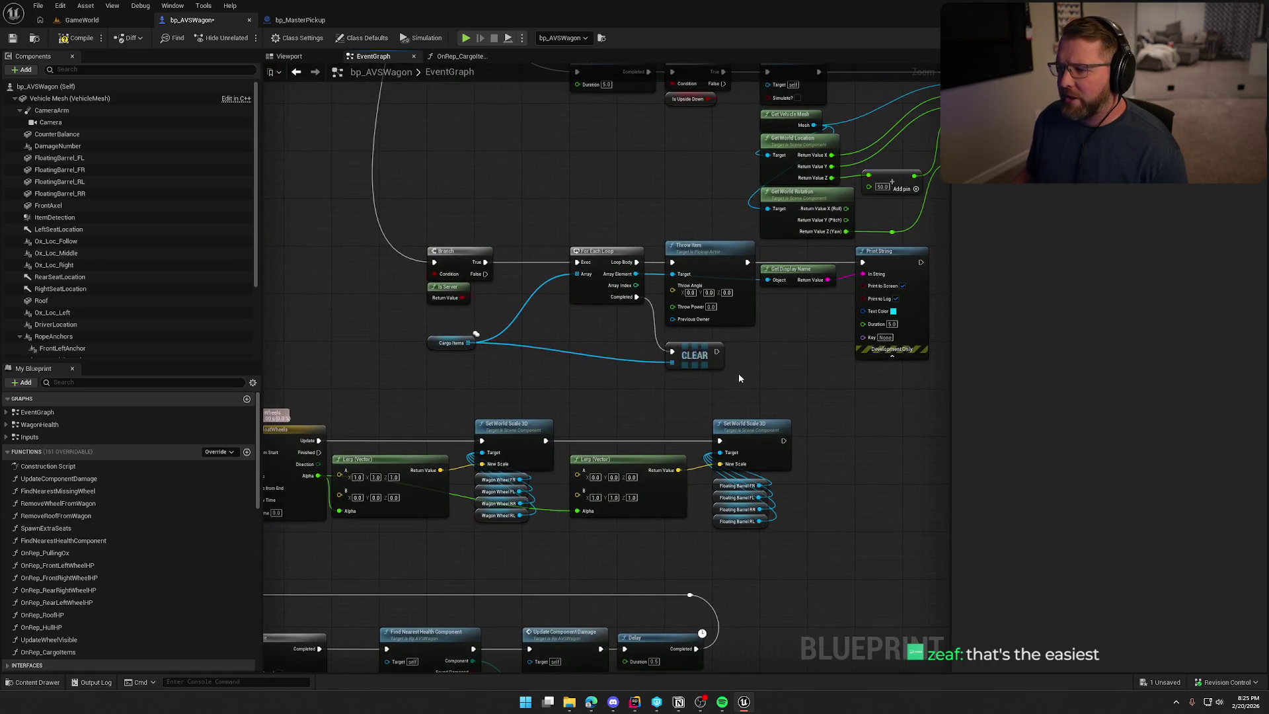
scroll(629, 395, "up", 2)
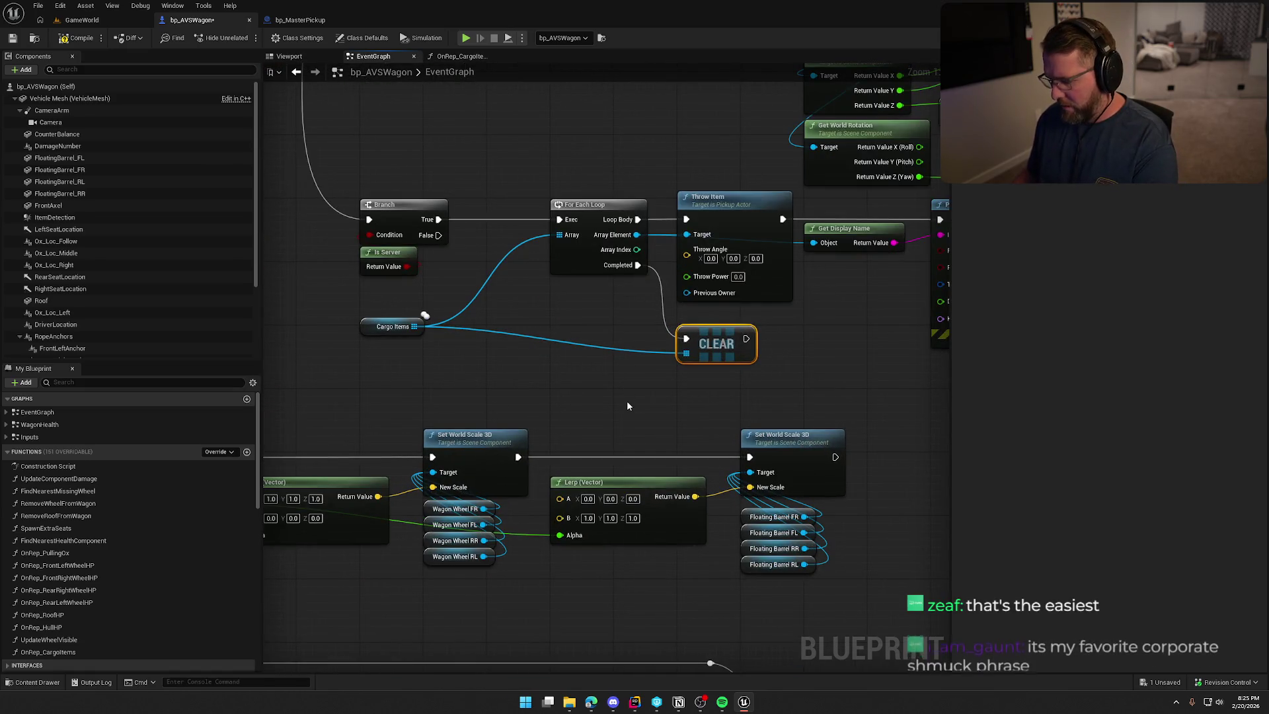
key("Delete")
left_click_drag(371, 327, 559, 286)
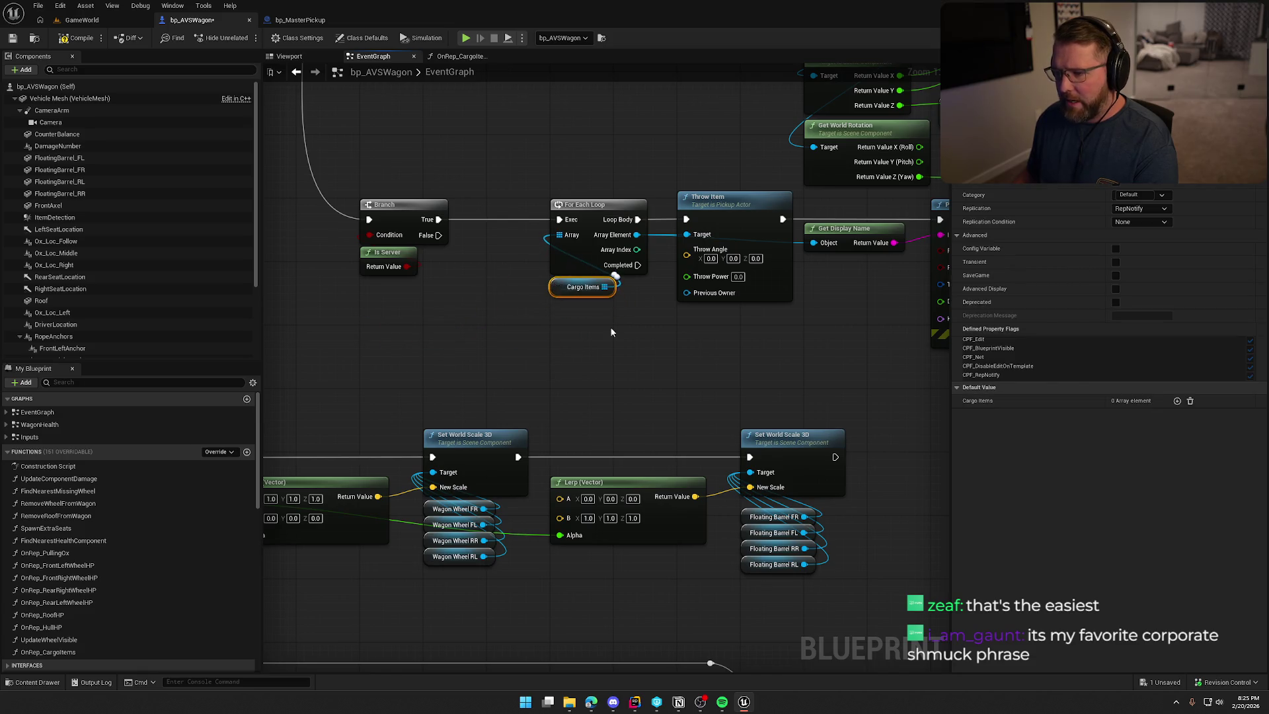
left_click_drag(667, 344, 727, 248)
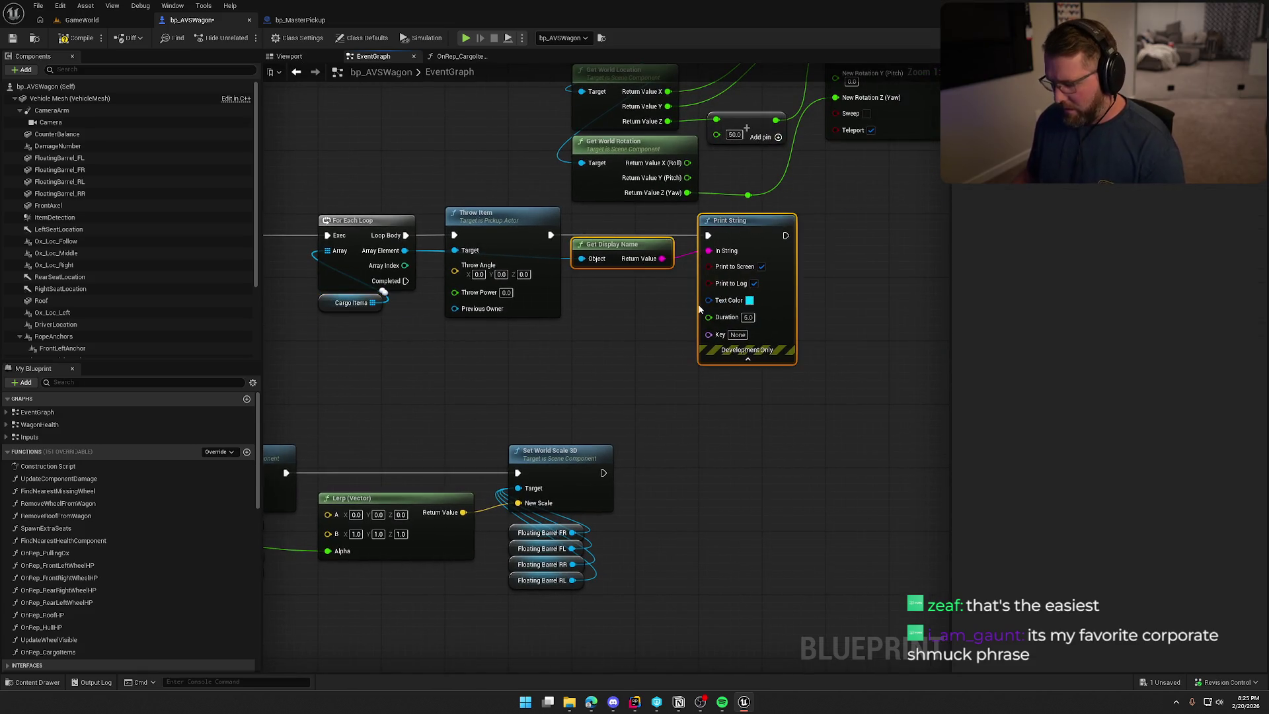
key("Delete")
Select the Branch, Cargo Items For Each Loop and Throw Item nodes together
mouse_move(720, 378)
left_mouse_down()
mouse_move(482, 234)
mouse_move(411, 234)
mouse_move(422, 220)
mouse_move(776, 367)
left_mouse_up()
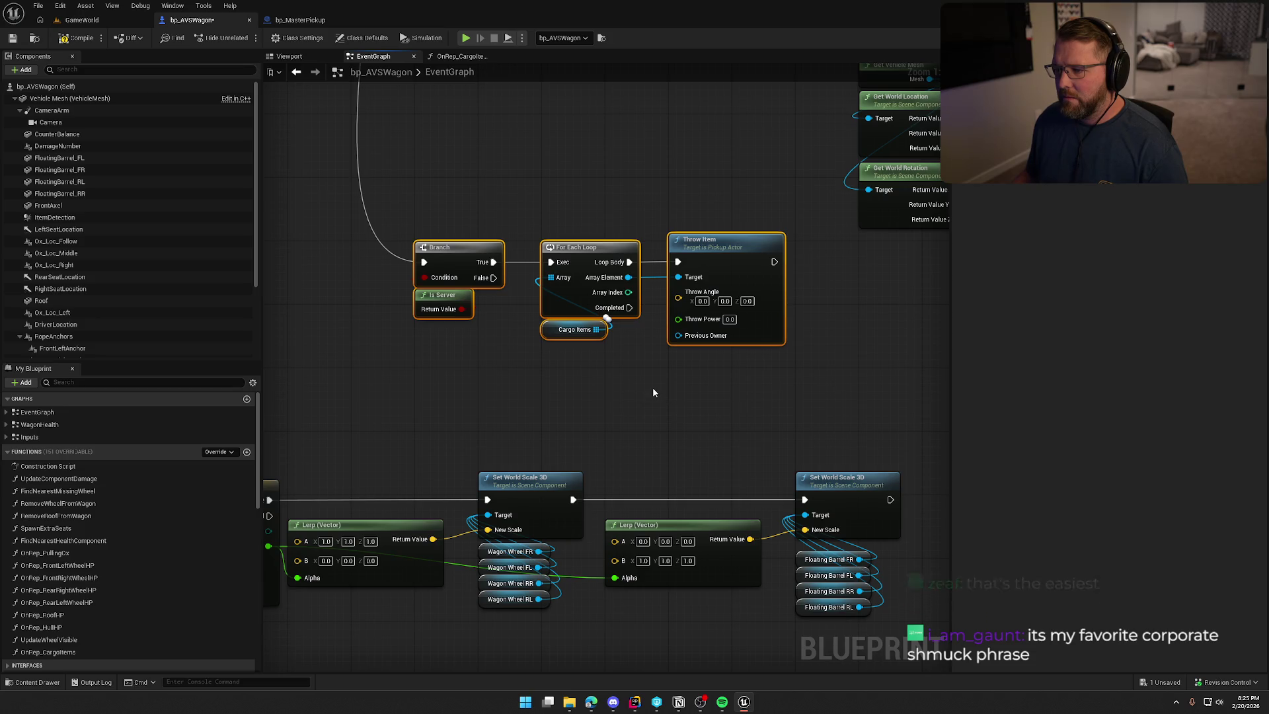
left_click_drag(653, 393, 614, 380)
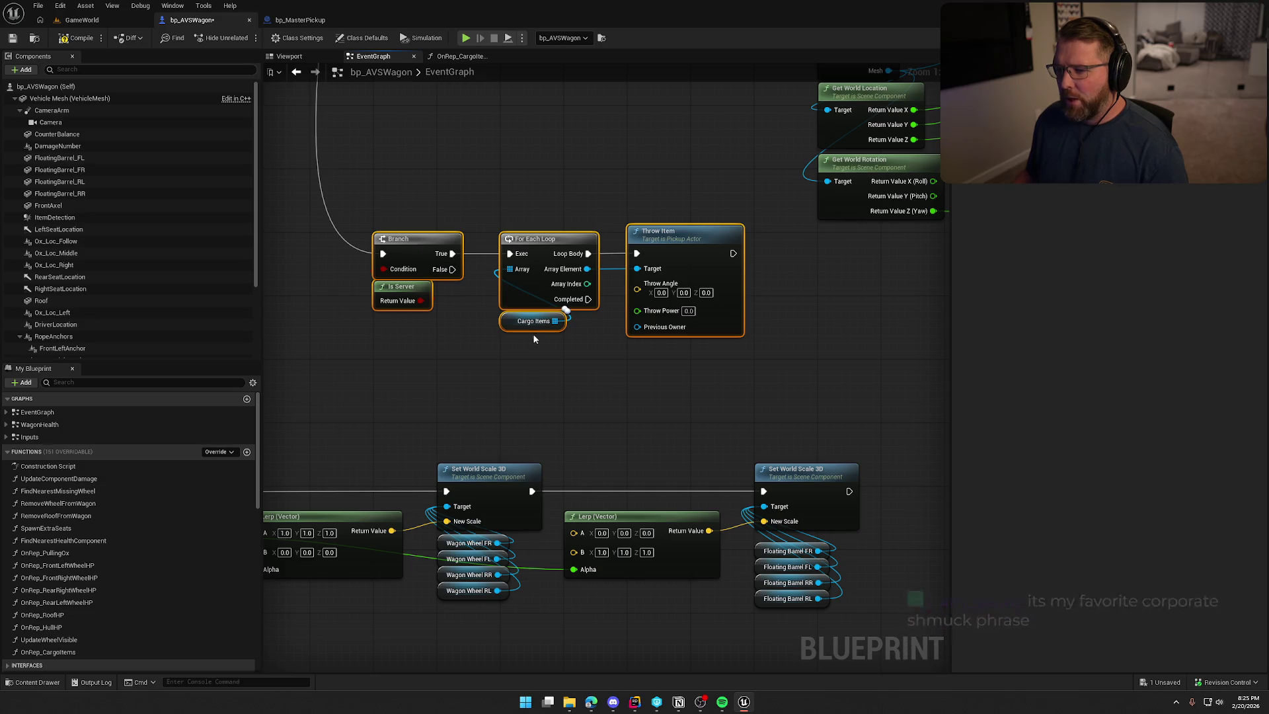
left_click_drag(355, 190, 709, 390)
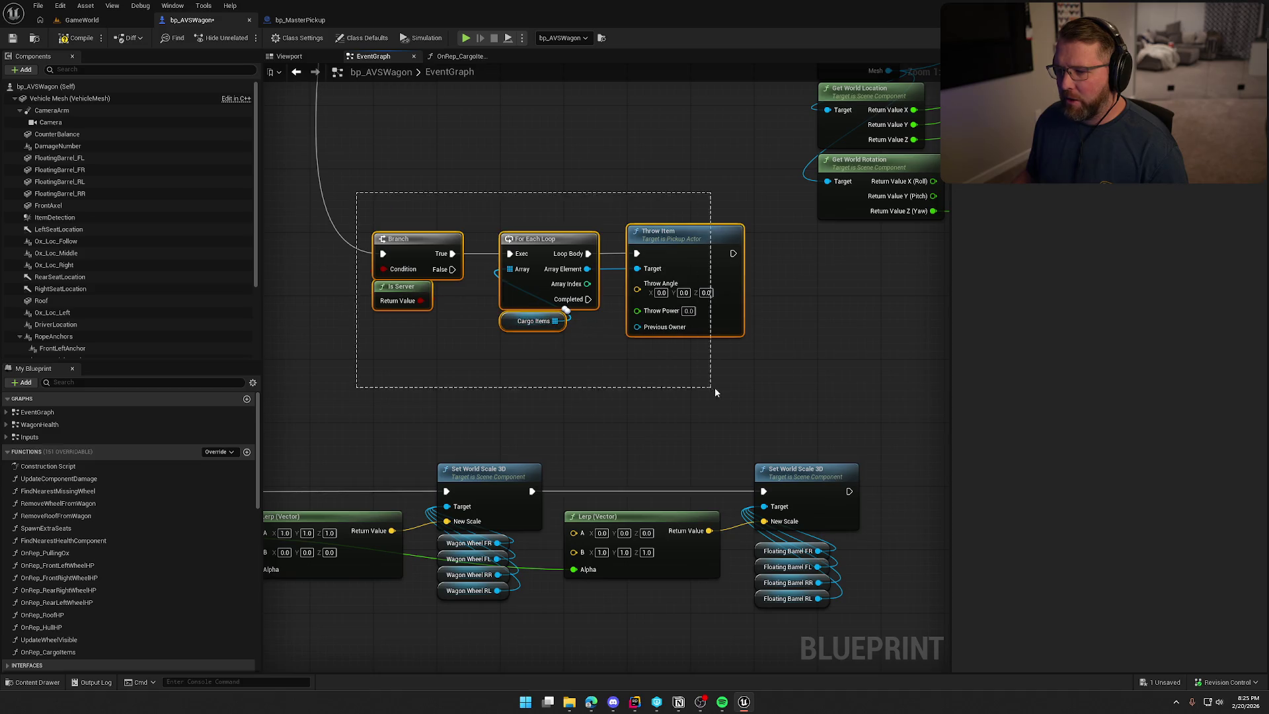
Collapse the selected cargo nodes into a new function named DropAllCargo
right_click(415, 247)
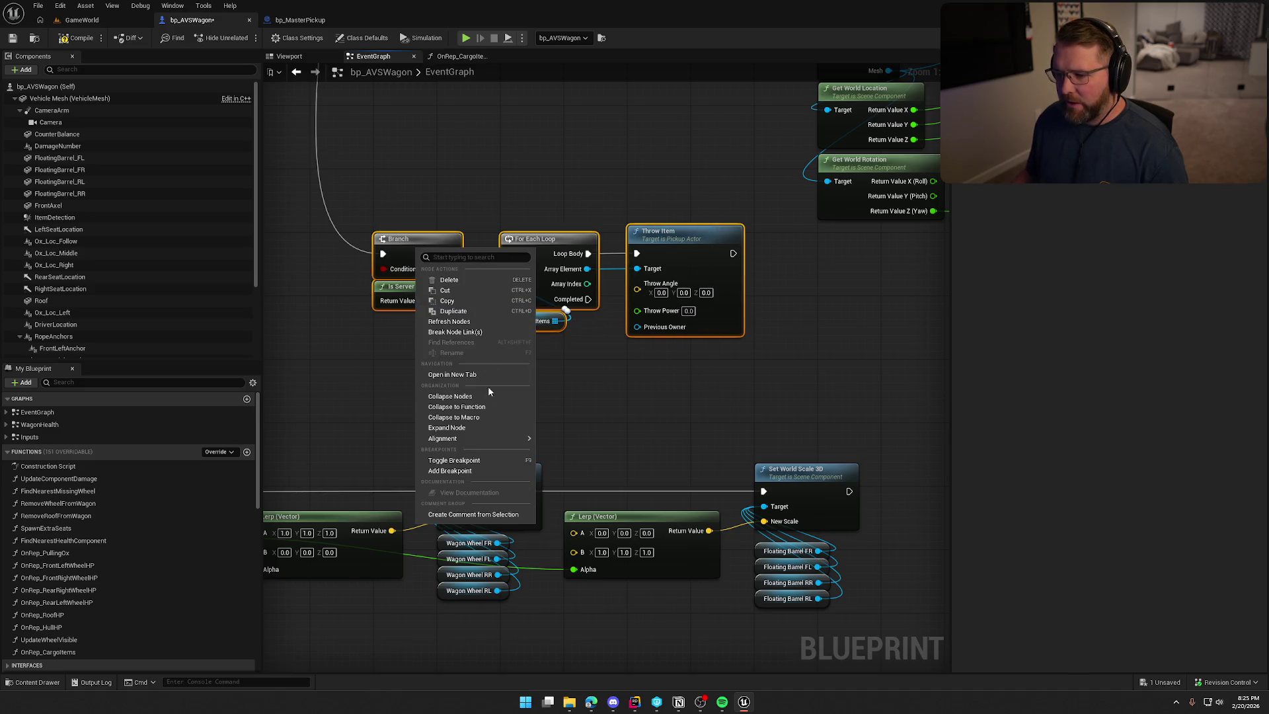
left_click(493, 405)
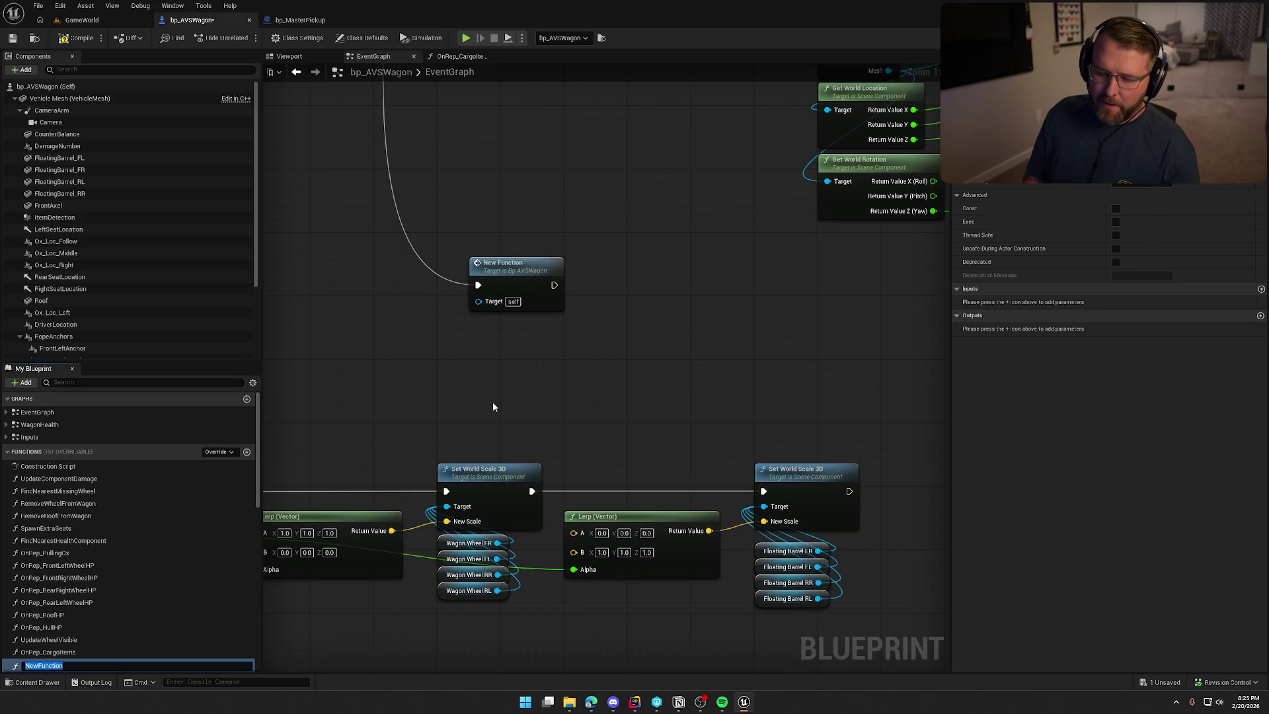
type("DropAllCargo")
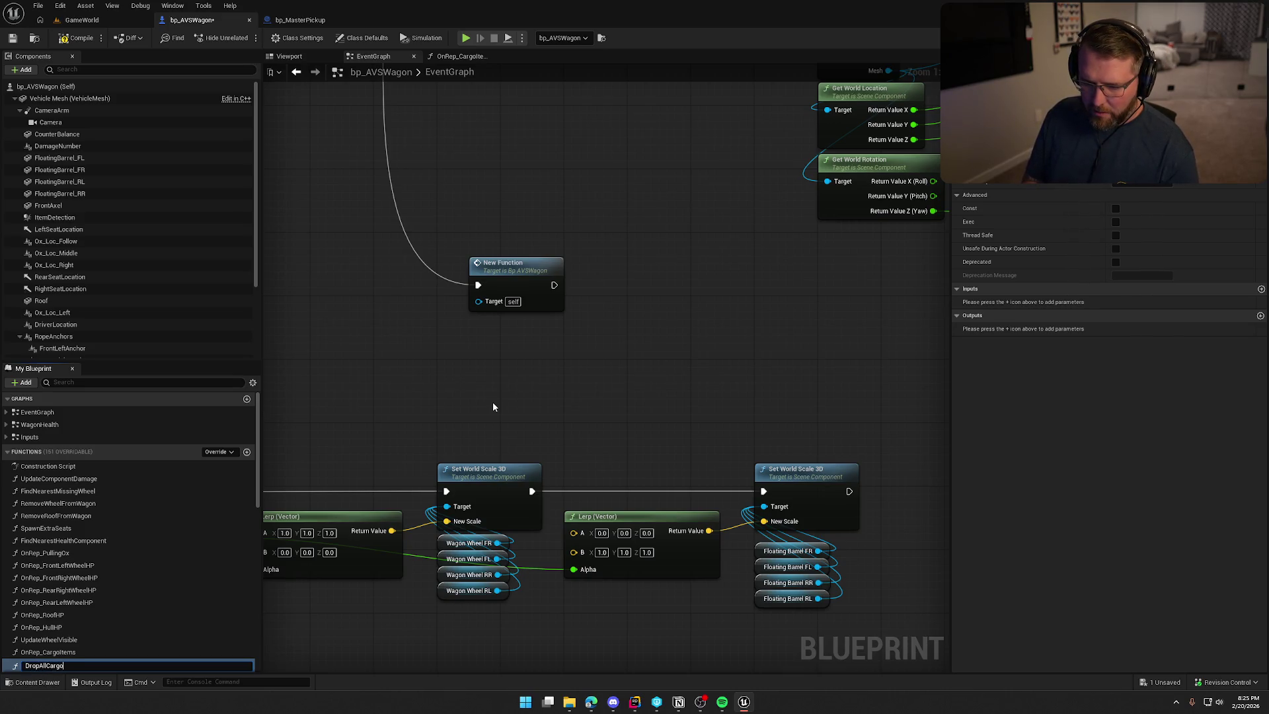
key("Return")
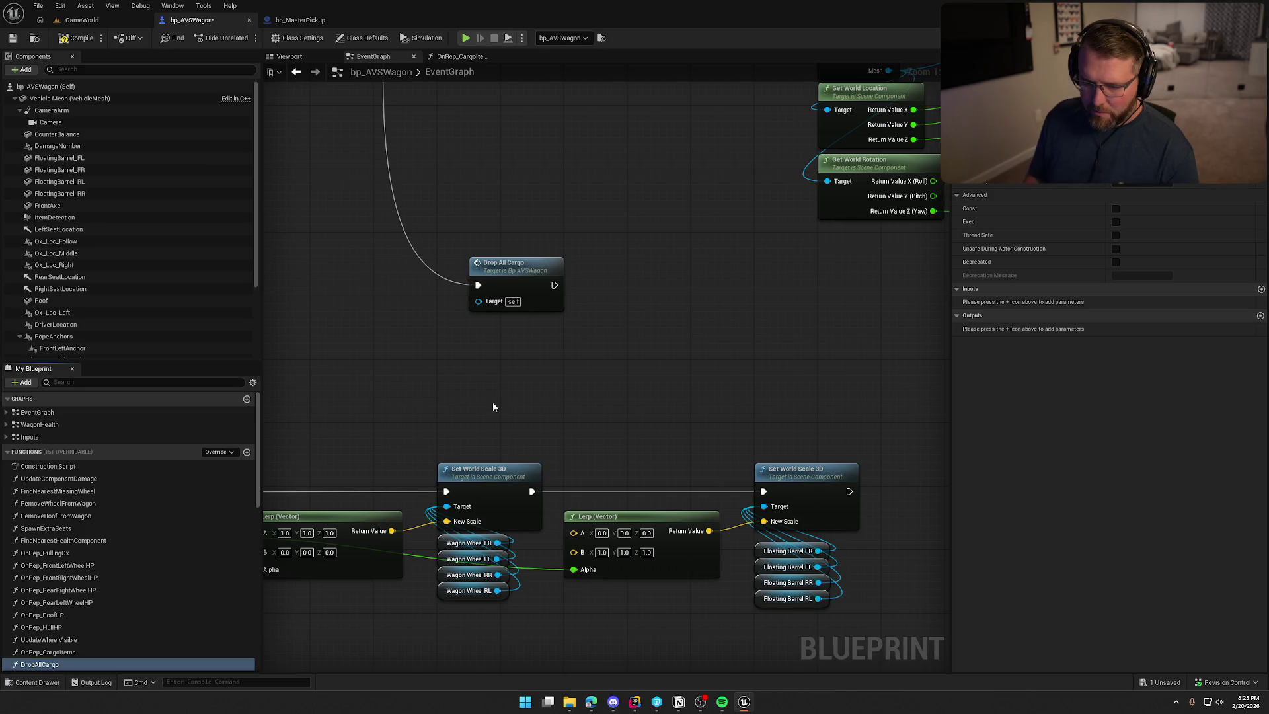
scroll(539, 397, "down", 2)
mouse_move(554, 306)
left_mouse_down()
mouse_move(607, 513)
mouse_move(484, 153)
mouse_move(498, 334)
left_mouse_up()
scroll(497, 334, "up", 2)
Open the DropAllCargo function graph and select its four nodes
double_click(504, 316)
left_click(373, 328)
left_click_drag(343, 289, 834, 430)
scroll(645, 438, "down", 6)
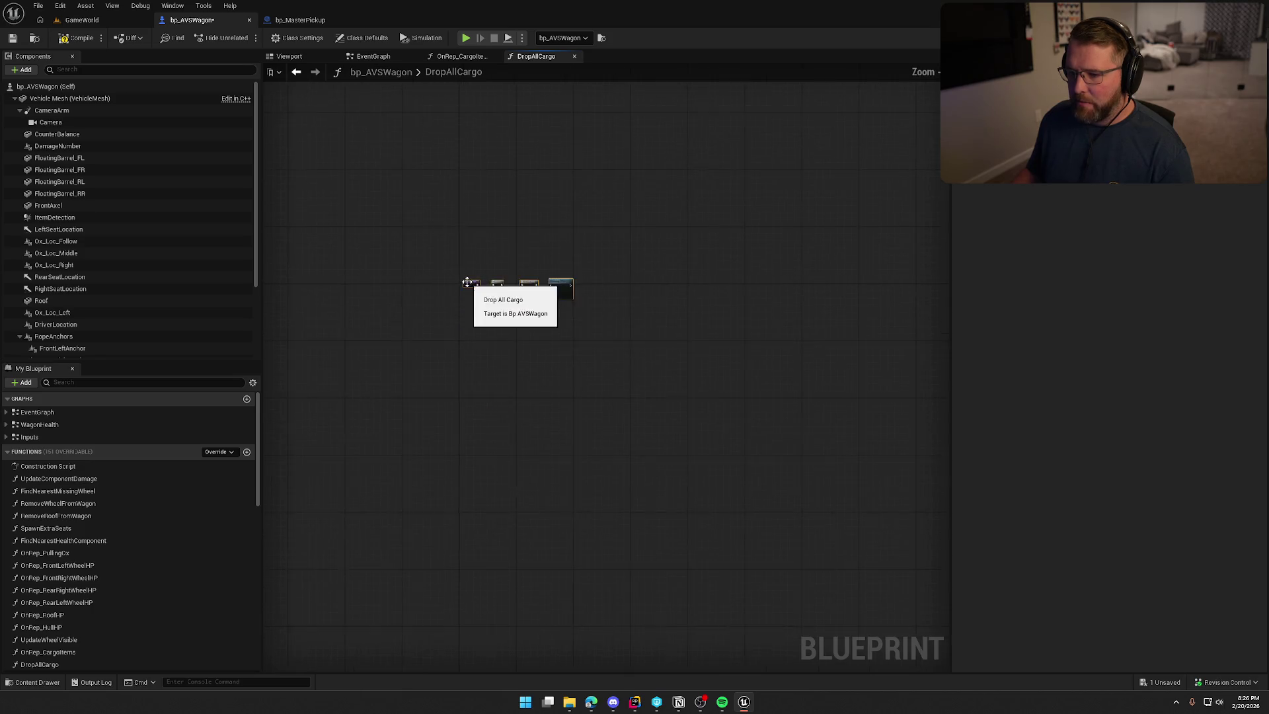
scroll(466, 287, "up", 6)
Promote Cargo Items to a local TempCargo variable and place its setter after Branch
left_click(511, 397)
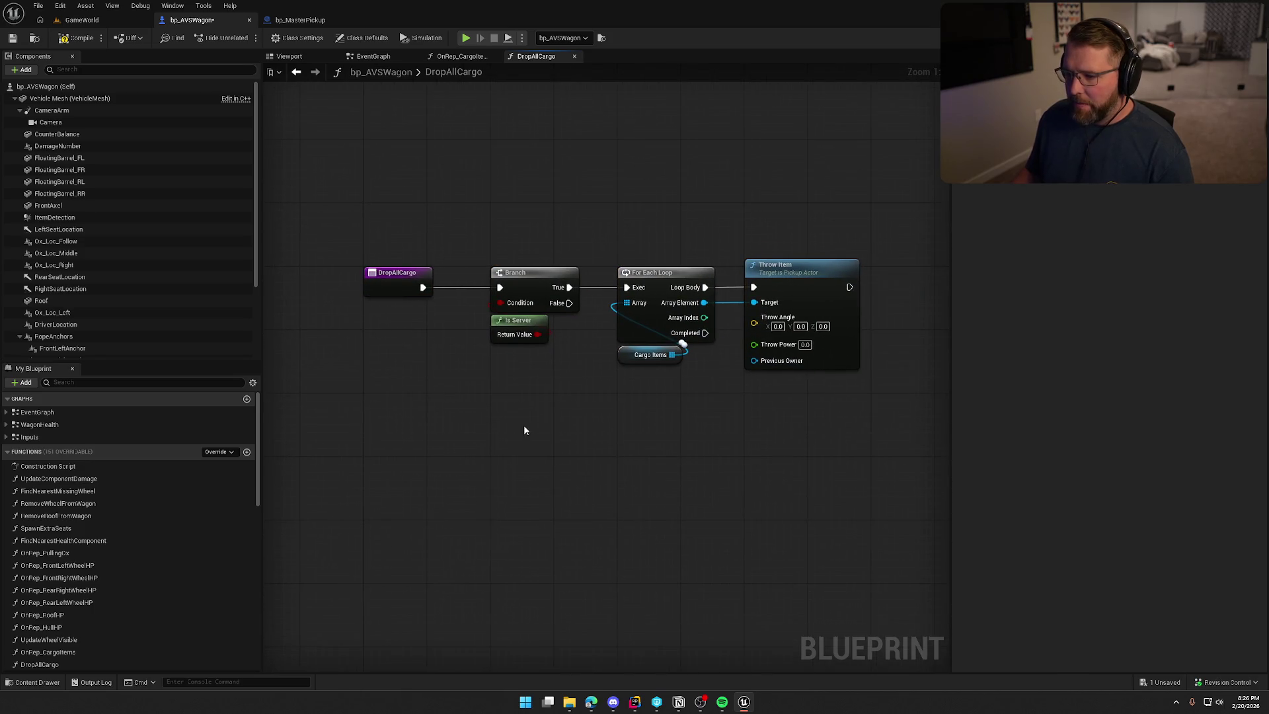
mouse_move(761, 390)
left_mouse_down()
mouse_move(518, 248)
mouse_move(686, 243)
left_mouse_up()
left_click(492, 323, "ctrl")
left_click(602, 342)
mouse_move(702, 329)
left_mouse_down()
mouse_move(380, 337)
mouse_move(431, 350)
left_mouse_up()
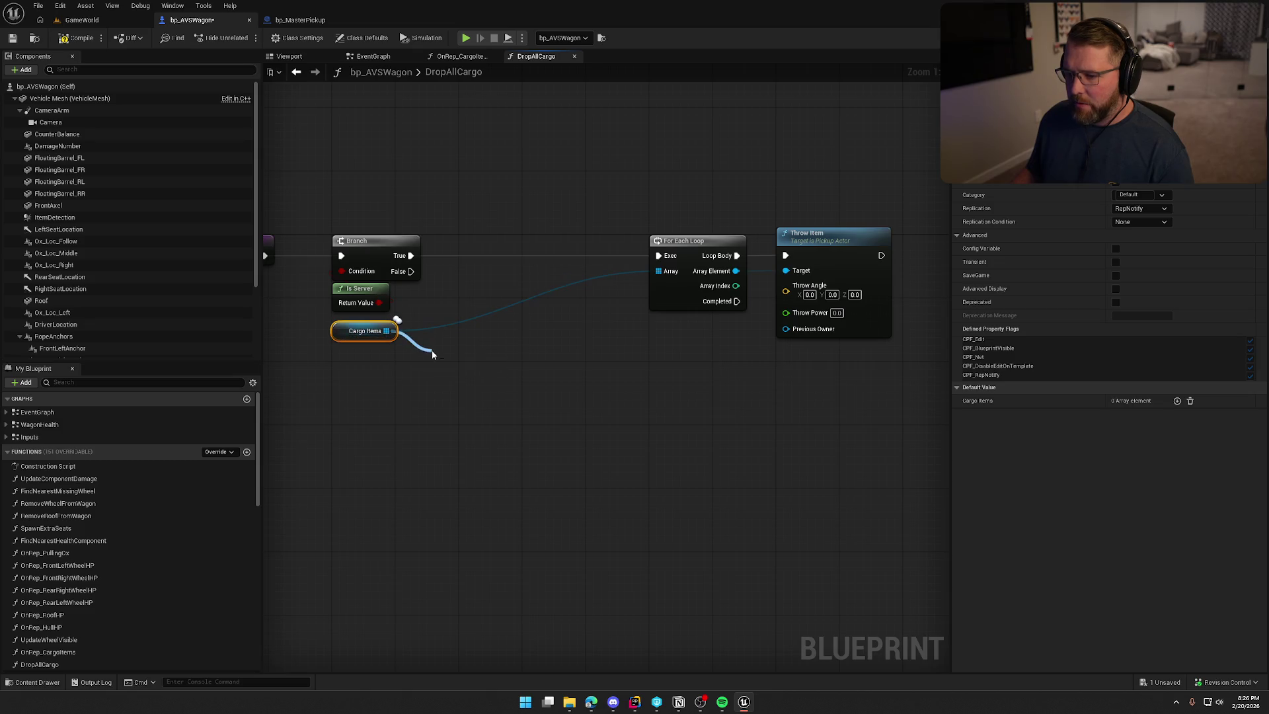
left_click(501, 416)
type("TempCargo")
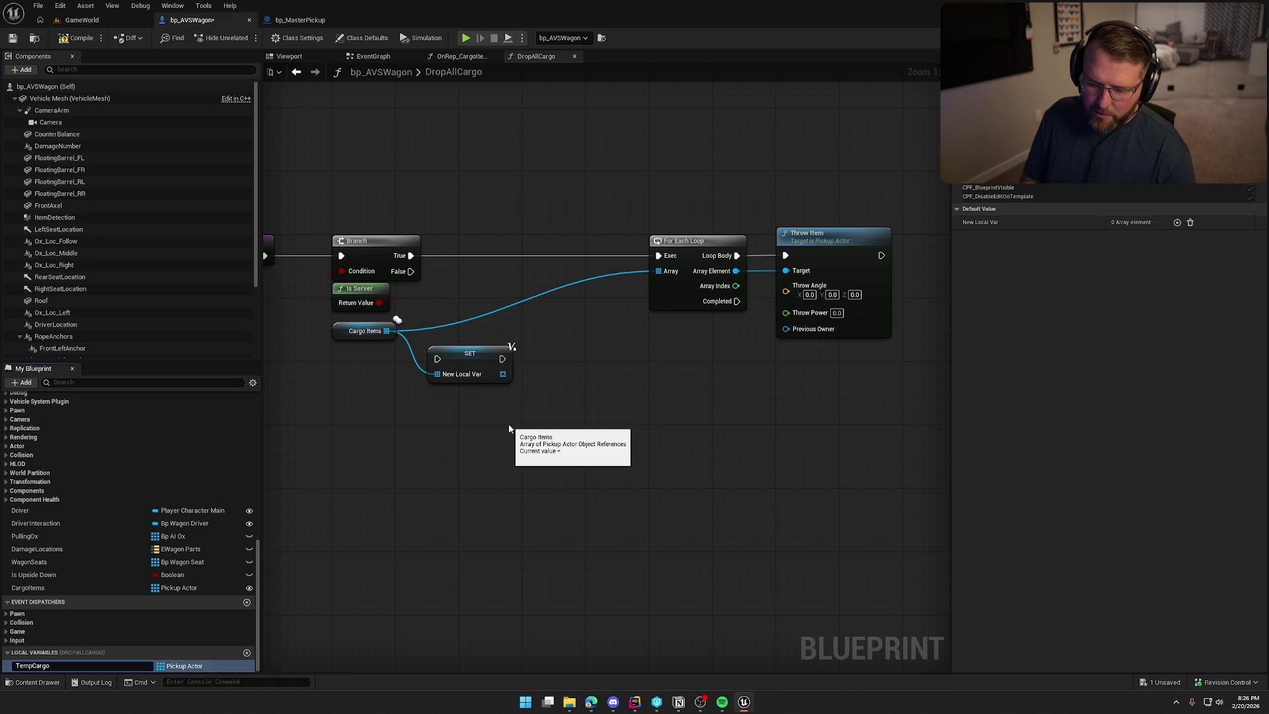
key("Return")
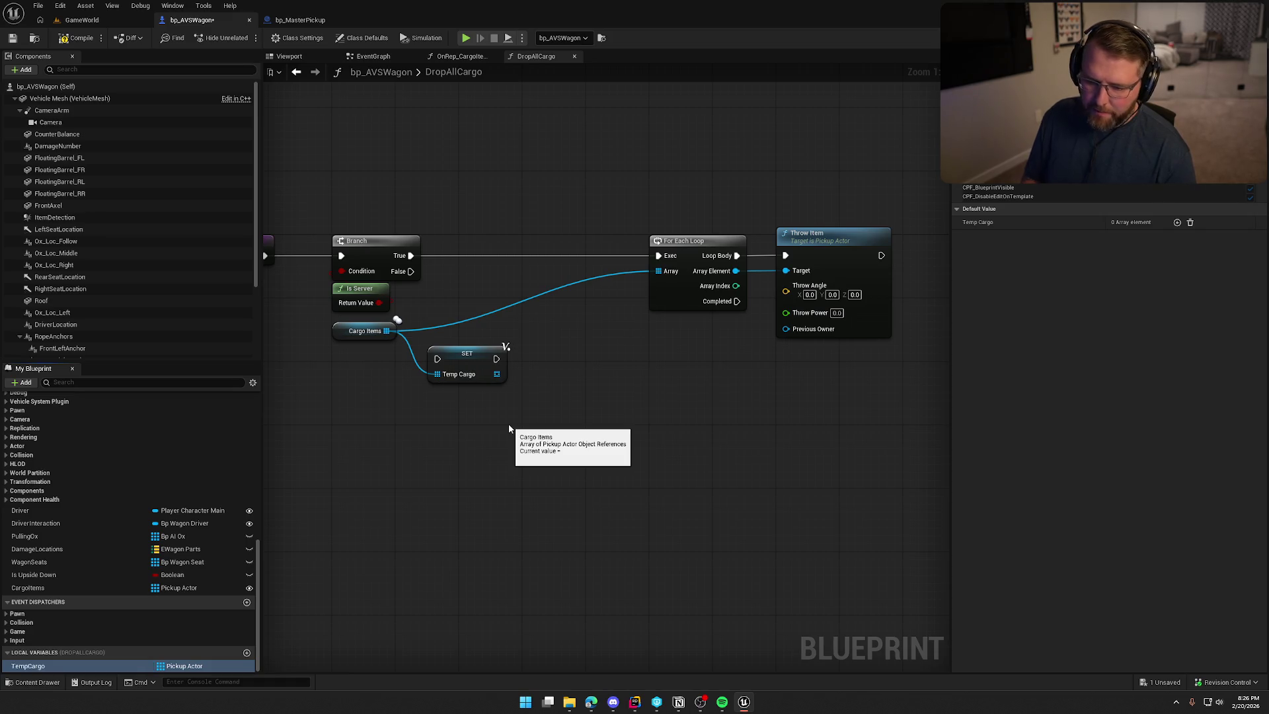
mouse_move(446, 367)
left_mouse_down()
mouse_move(468, 258)
mouse_move(598, 286)
mouse_move(667, 264)
left_mouse_up()
Wire the TempCargo setter into the For Each Loop, feed it Cargo Items, and save
mouse_move(528, 256)
left_mouse_down()
mouse_move(531, 267)
mouse_move(658, 256)
left_mouse_up()
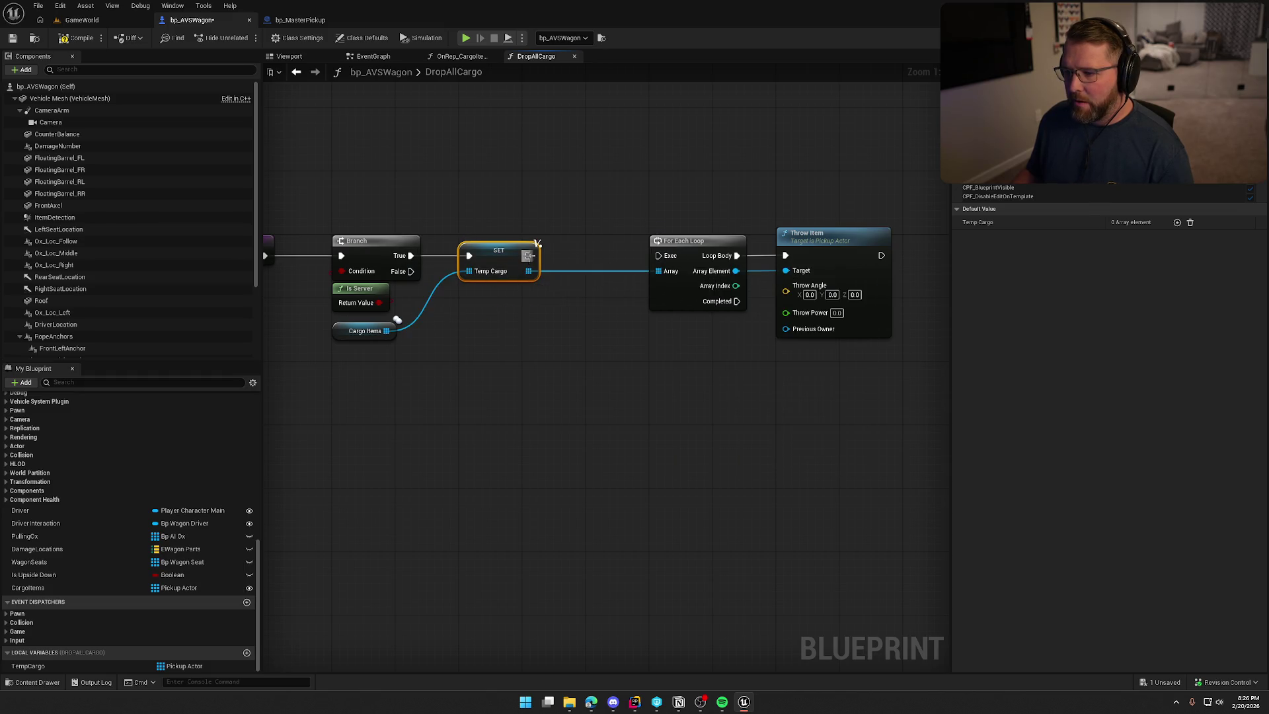
left_click_drag(639, 206, 898, 417)
left_click_drag(700, 247, 637, 248)
left_click(745, 399)
mouse_move(818, 419)
left_mouse_down()
mouse_move(439, 188)
mouse_move(381, 339)
mouse_move(506, 299)
left_mouse_up()
left_click(441, 253)
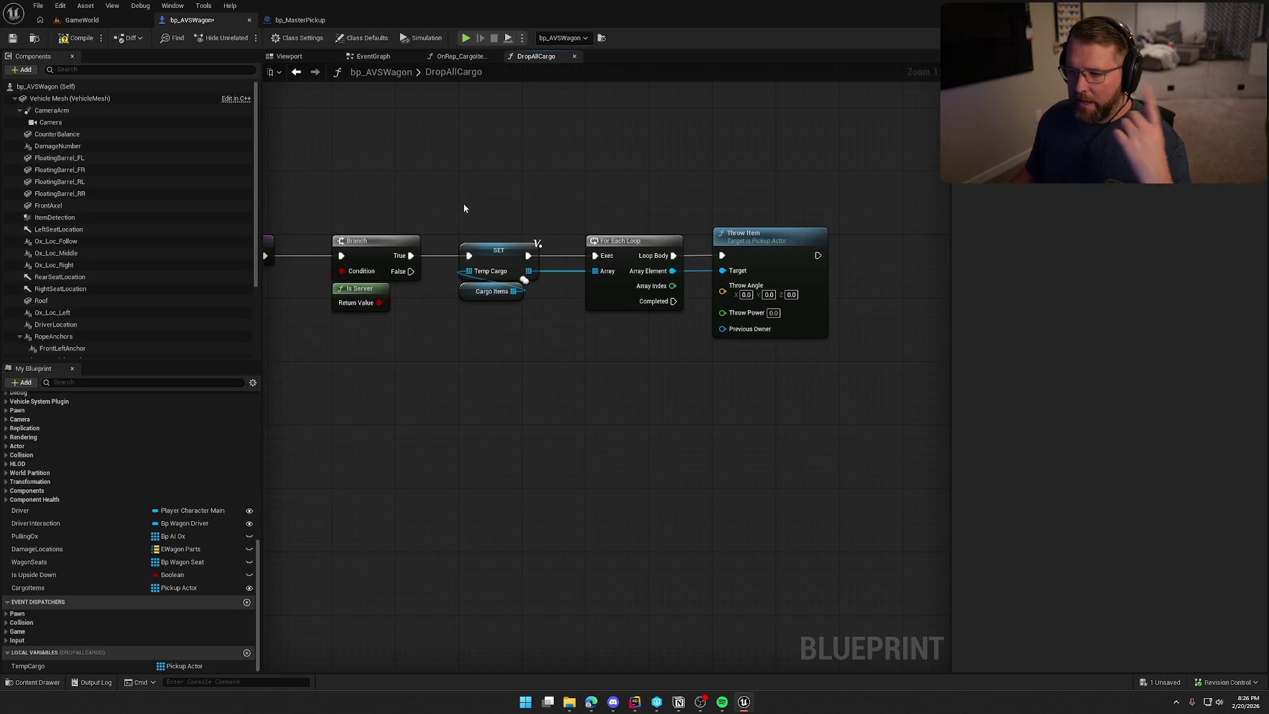
key("ctrl+s")
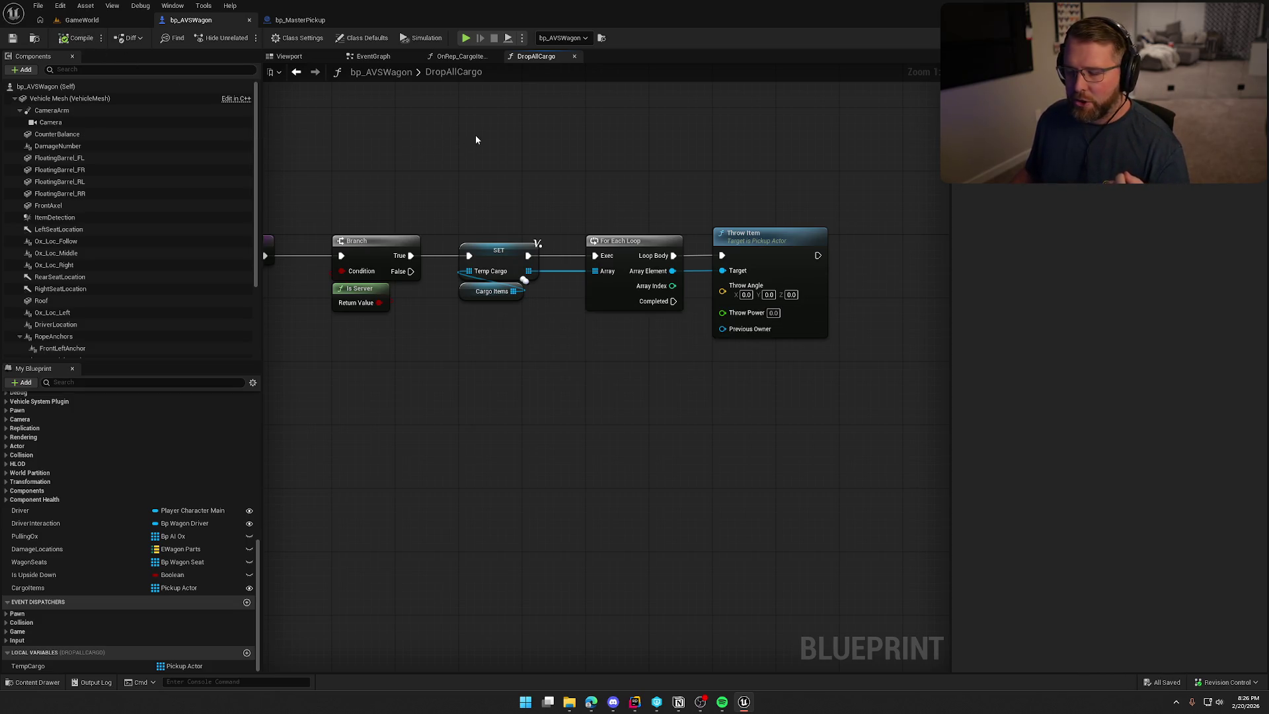
Add a Clear of Cargo Items on the loop's Completed output
mouse_move(439, 170)
left_mouse_down()
mouse_move(736, 454)
mouse_move(624, 388)
left_mouse_up()
mouse_move(538, 303)
left_mouse_down()
mouse_move(513, 331)
mouse_move(442, 324)
left_mouse_up()
left_click(619, 411)
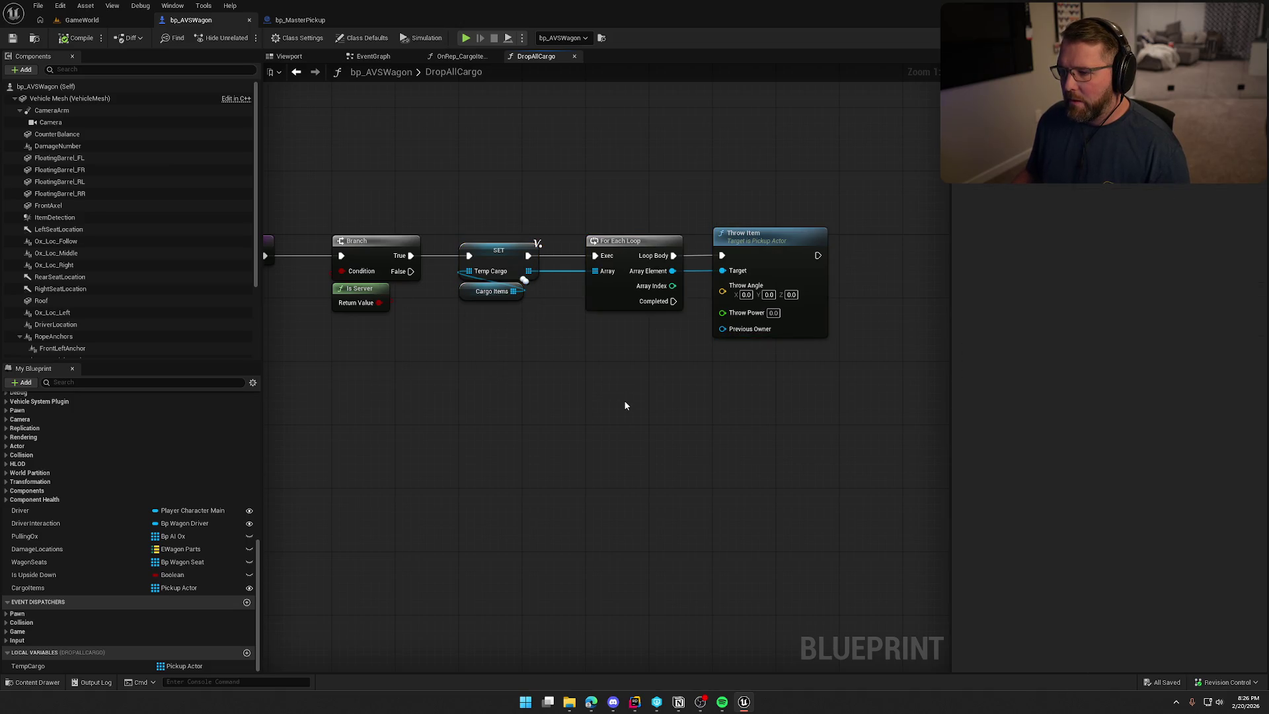
mouse_move(624, 406)
left_mouse_down()
mouse_move(638, 318)
mouse_move(621, 370)
left_mouse_up()
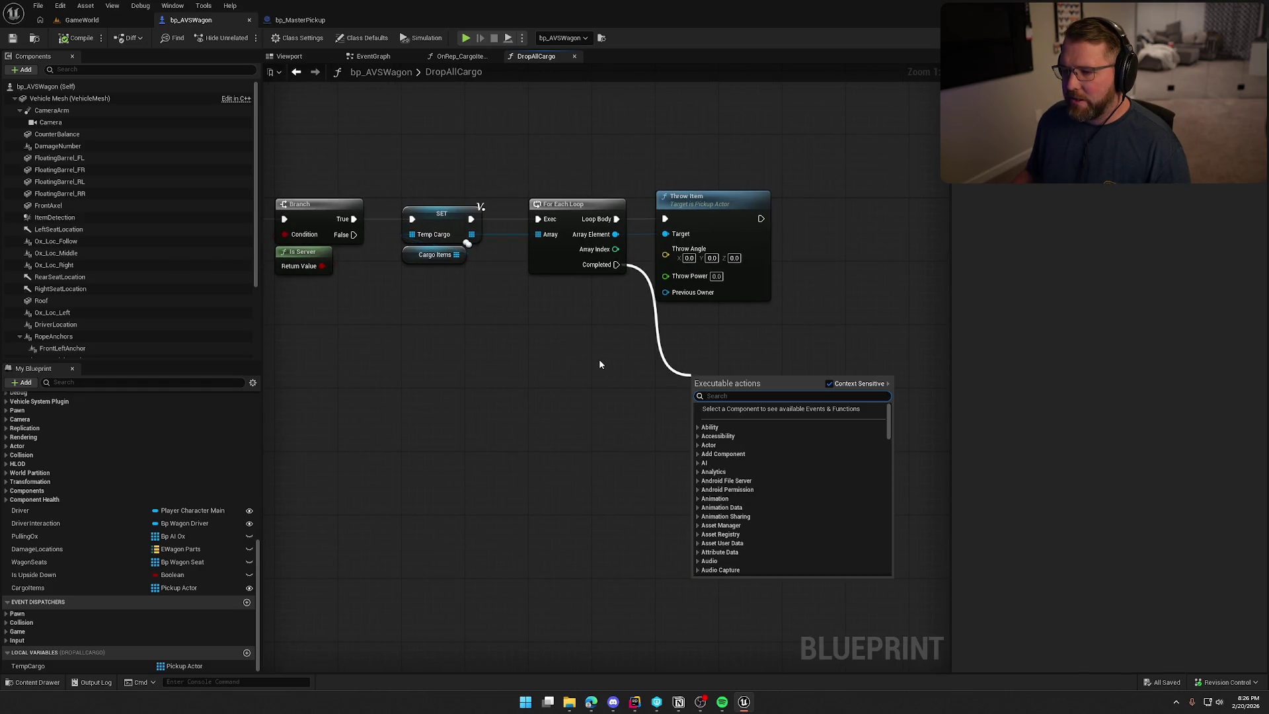
left_click(598, 359)
mouse_move(456, 254)
left_mouse_down()
mouse_move(618, 386)
mouse_move(641, 351)
left_mouse_up()
type("clear")
key("Return")
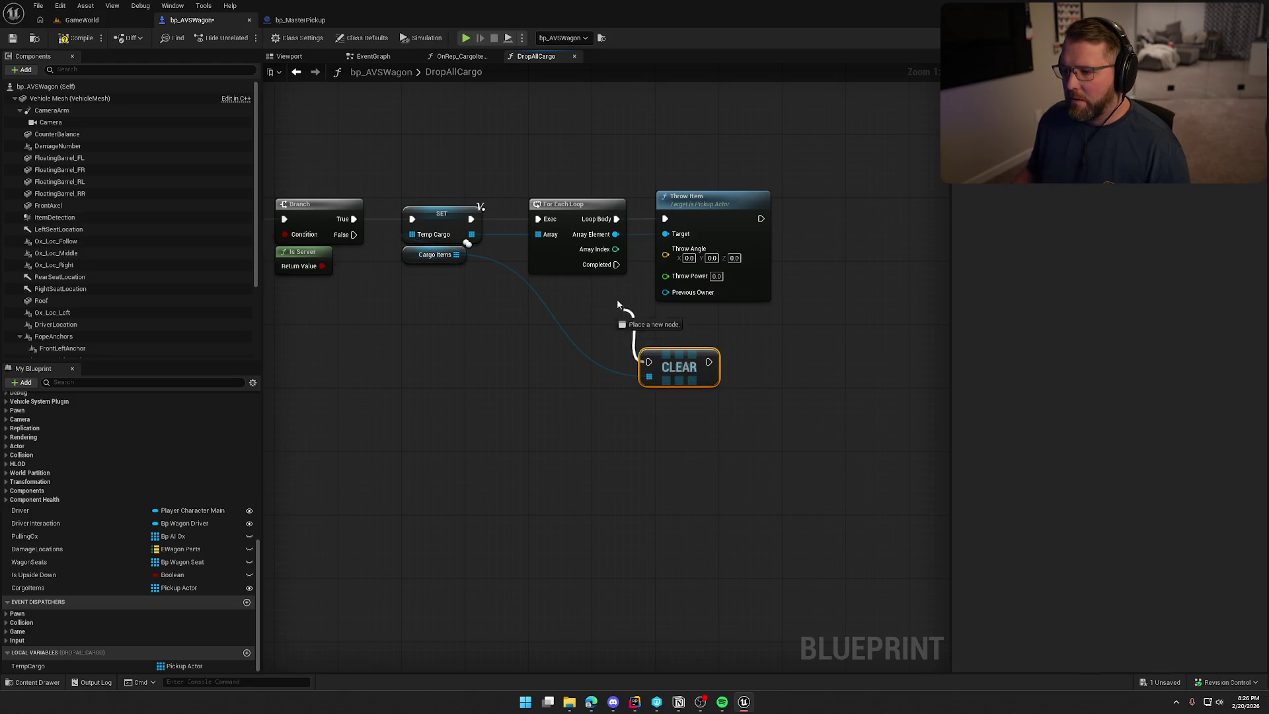
left_click_drag(676, 355, 689, 330)
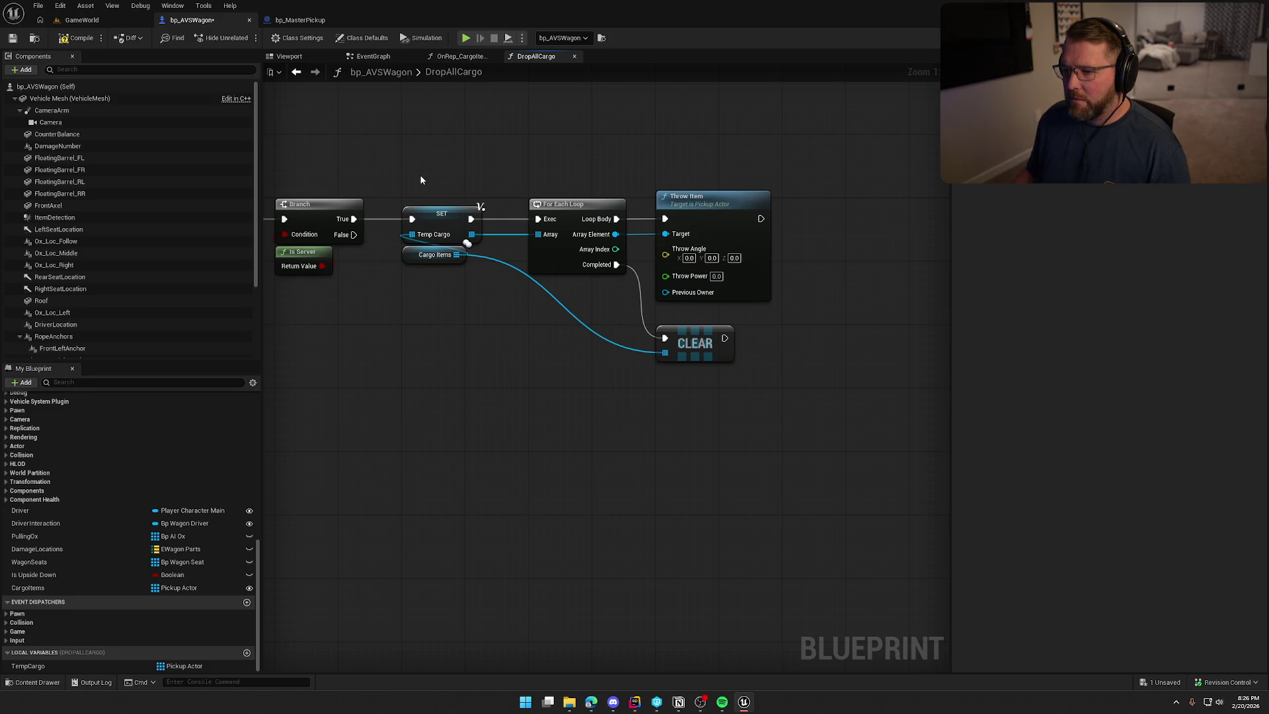
Add a Print String showing each item's Get Display Name after Throw Item
mouse_move(760, 219)
left_mouse_down()
mouse_move(843, 222)
mouse_move(830, 215)
left_mouse_up()
type("print")
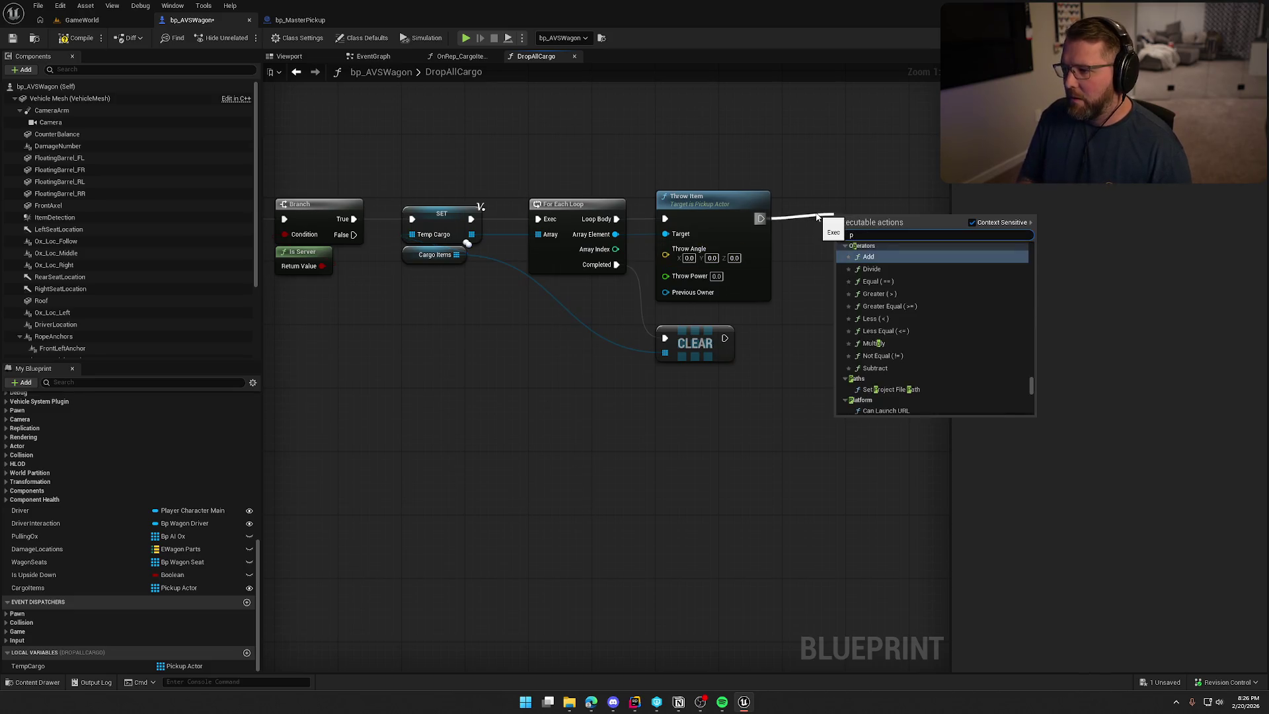
key("Return")
mouse_move(628, 209)
left_mouse_down()
mouse_move(706, 192)
mouse_move(811, 194)
mouse_move(740, 217)
mouse_move(457, 217)
left_mouse_up()
left_click_drag(595, 187, 680, 267)
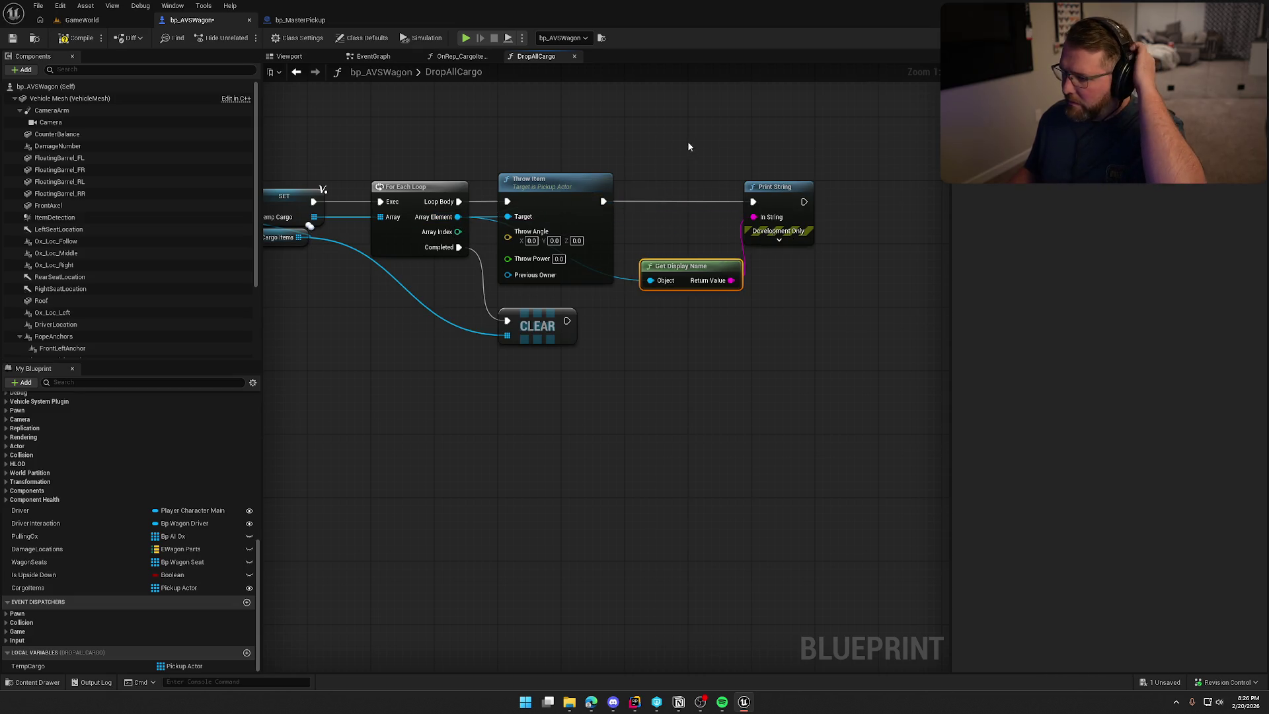
left_click(779, 239)
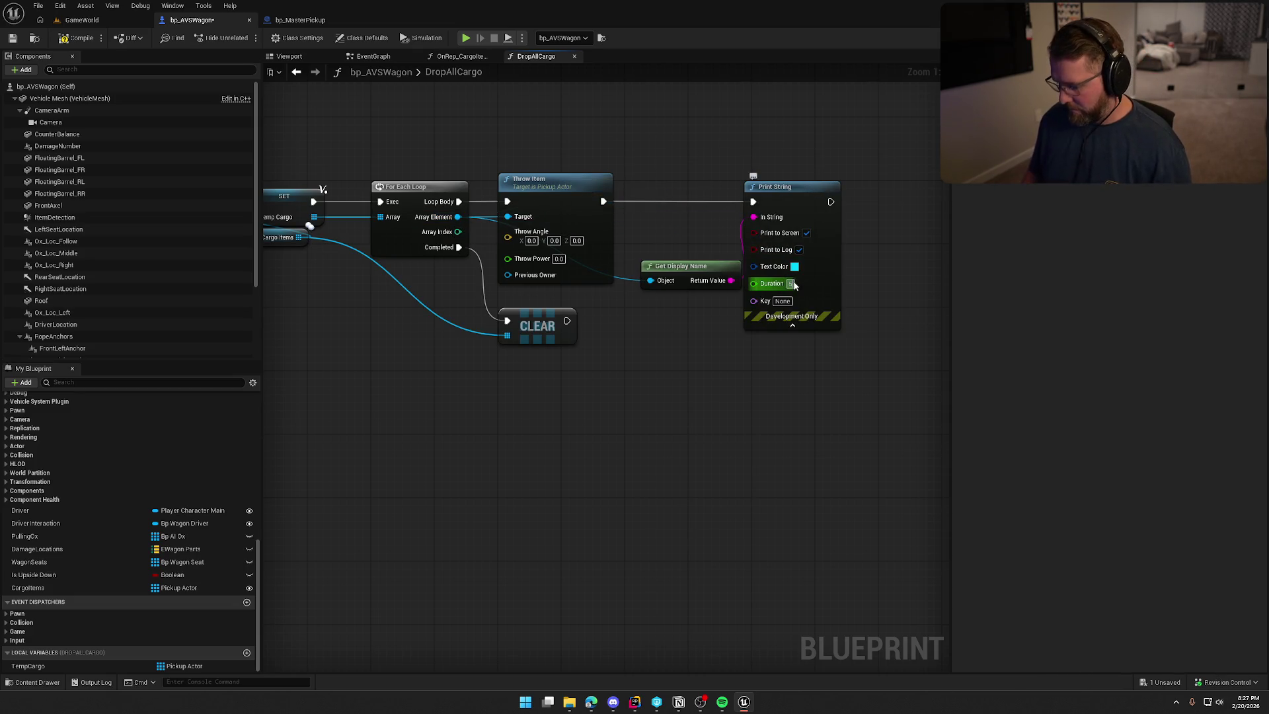
left_click(81, 20)
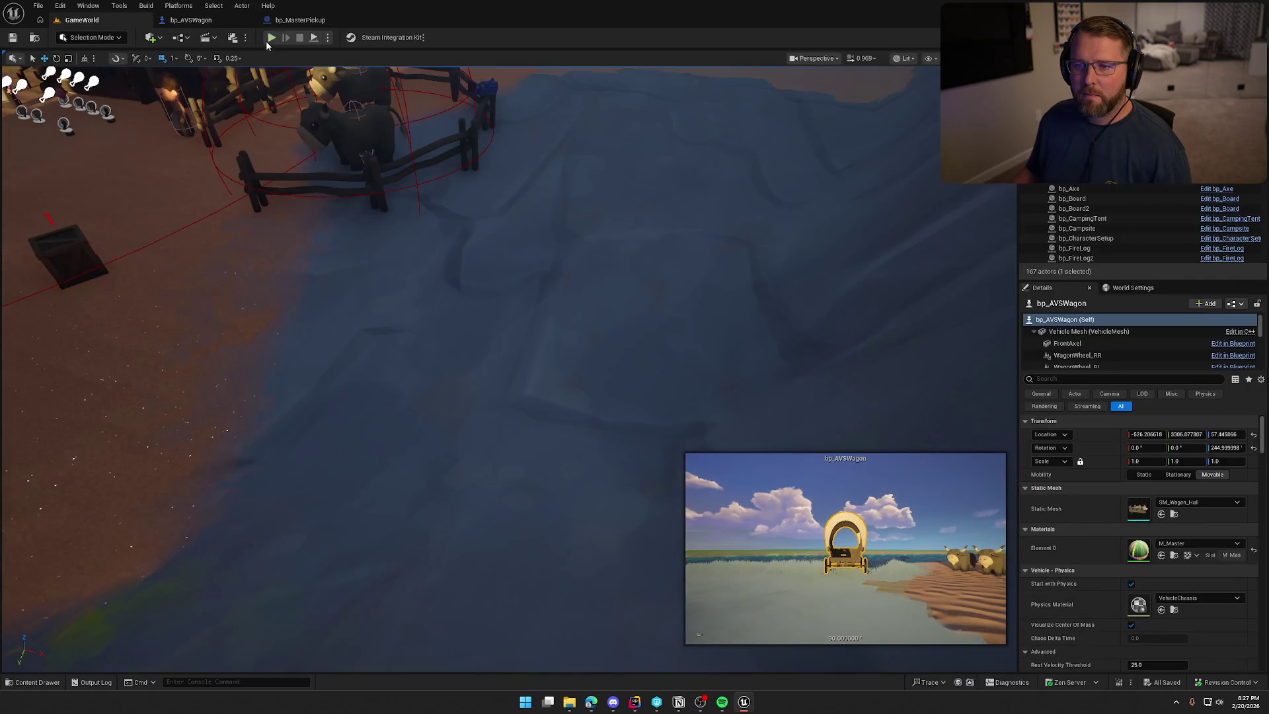
Start play with Alt+P, run to the wagon, and drop the carried money bag
key("alt+p")
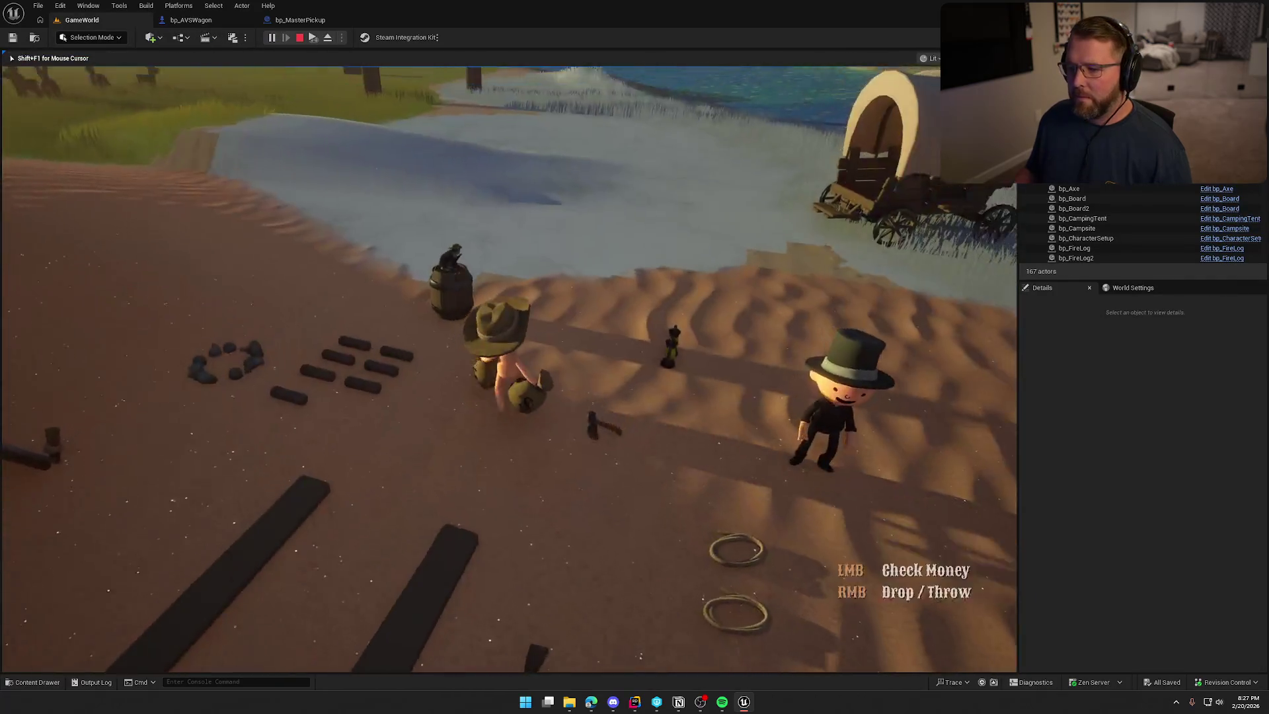
key("shift+w")
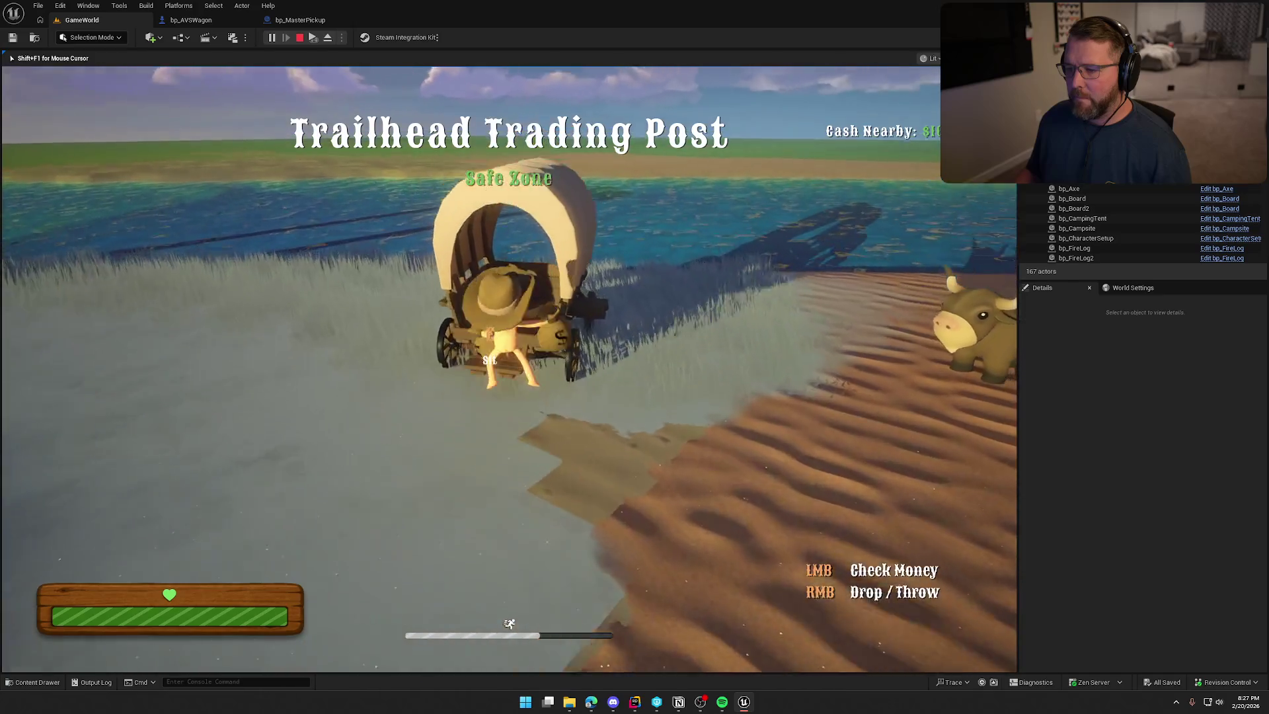
key("w")
right_click(509, 368)
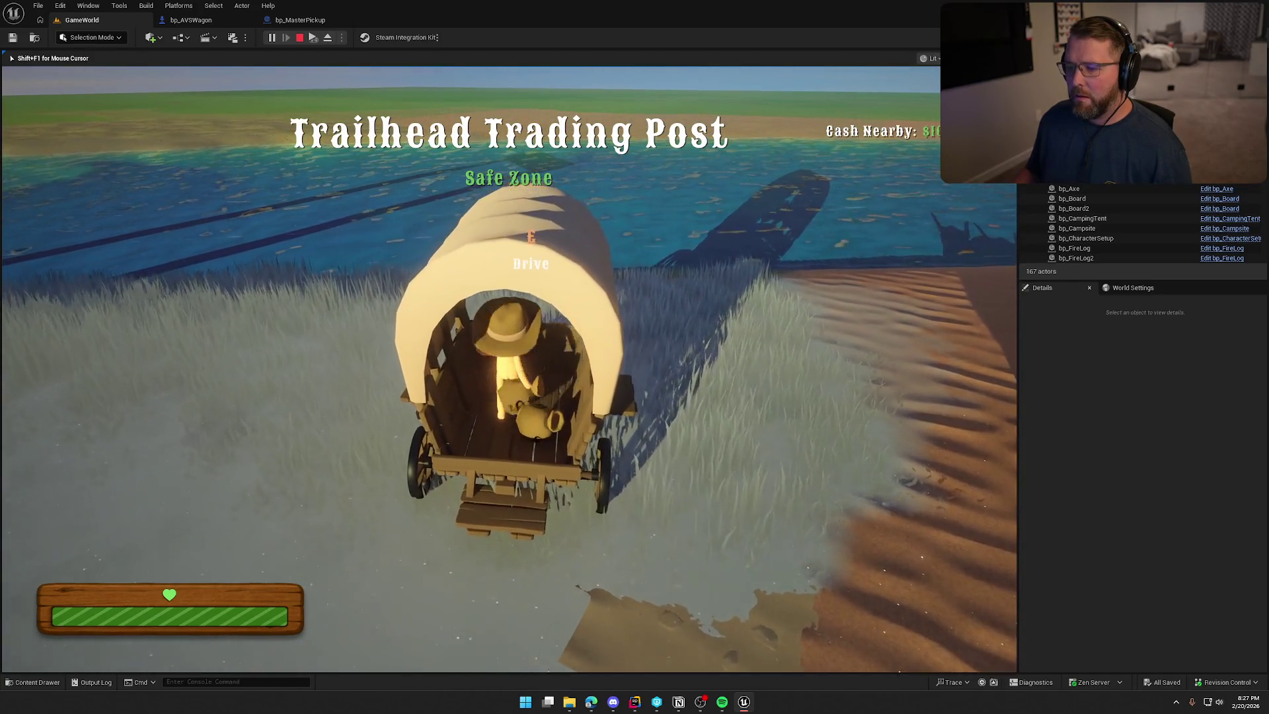
key("e")
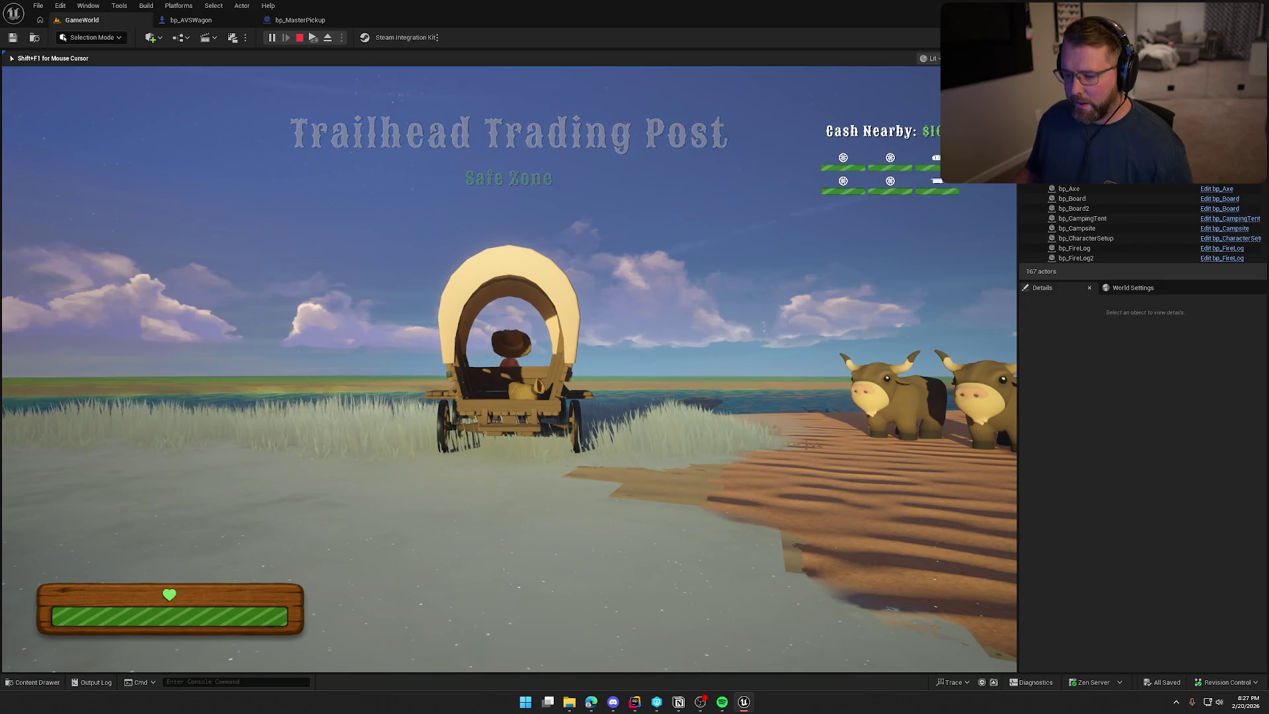
Dismiss the Windows Start menu and return focus to the running game
key("super")
left_click(693, 320)
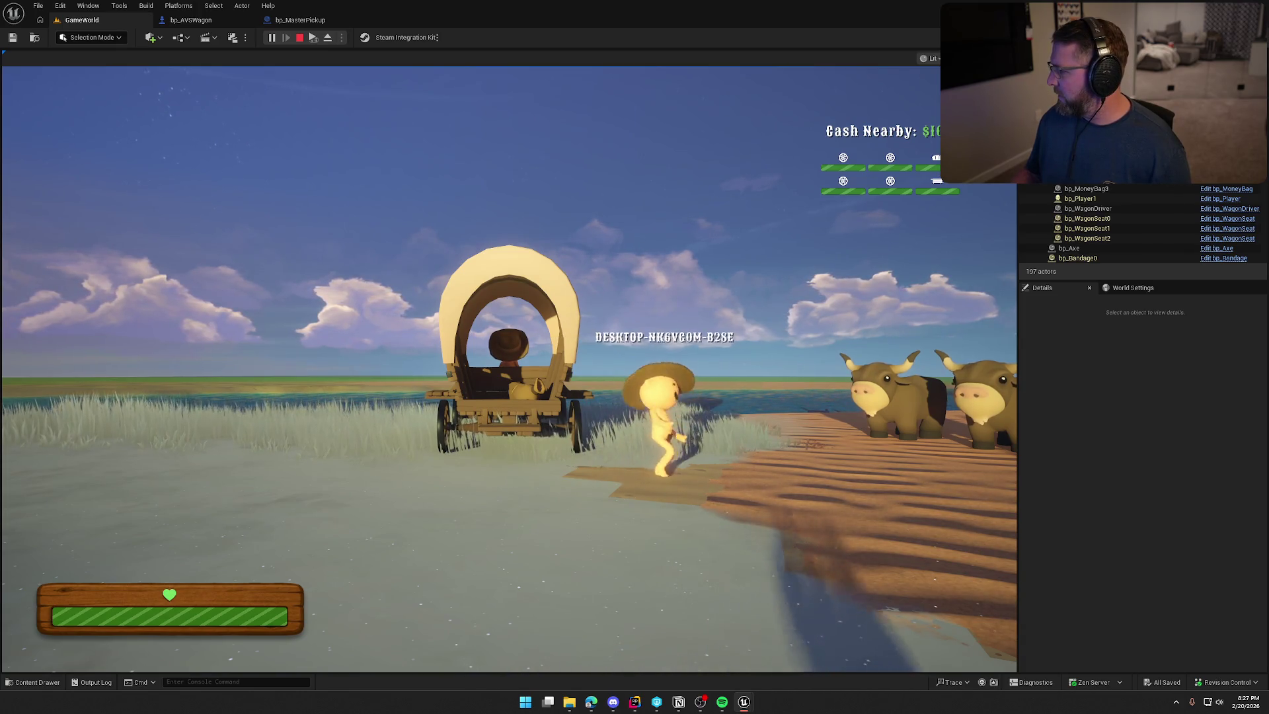
key("super")
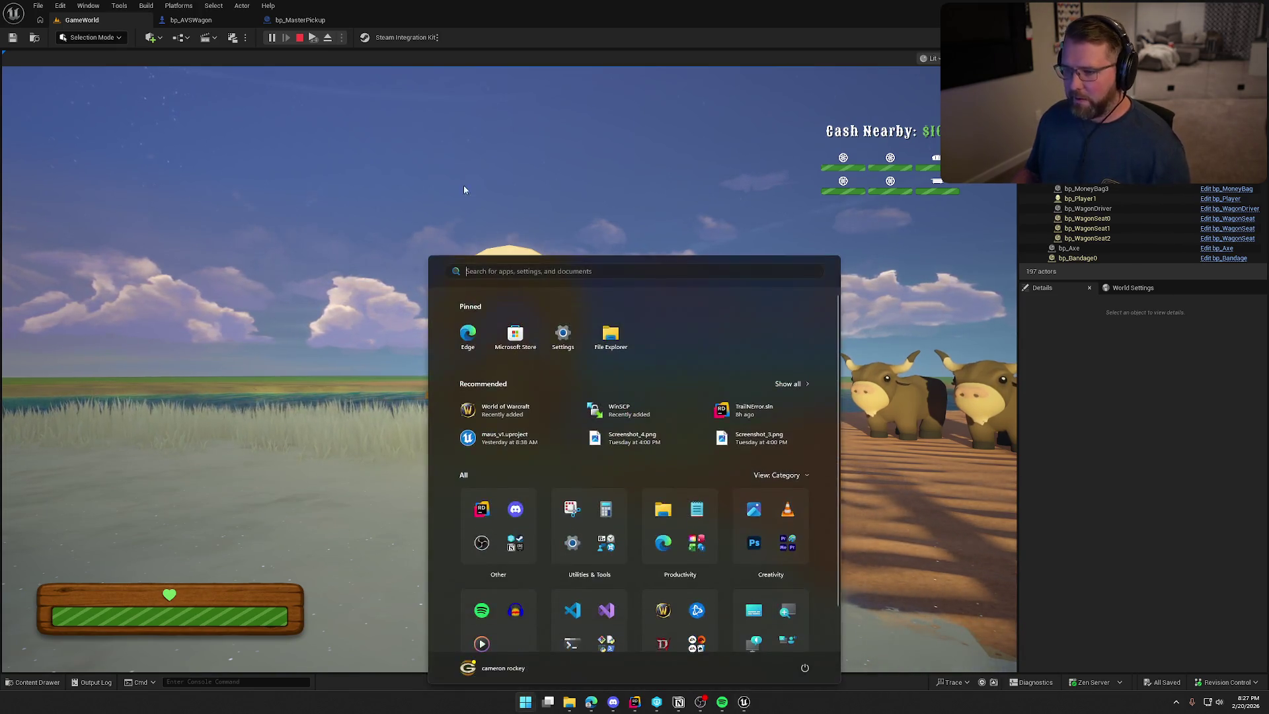
left_click(509, 370)
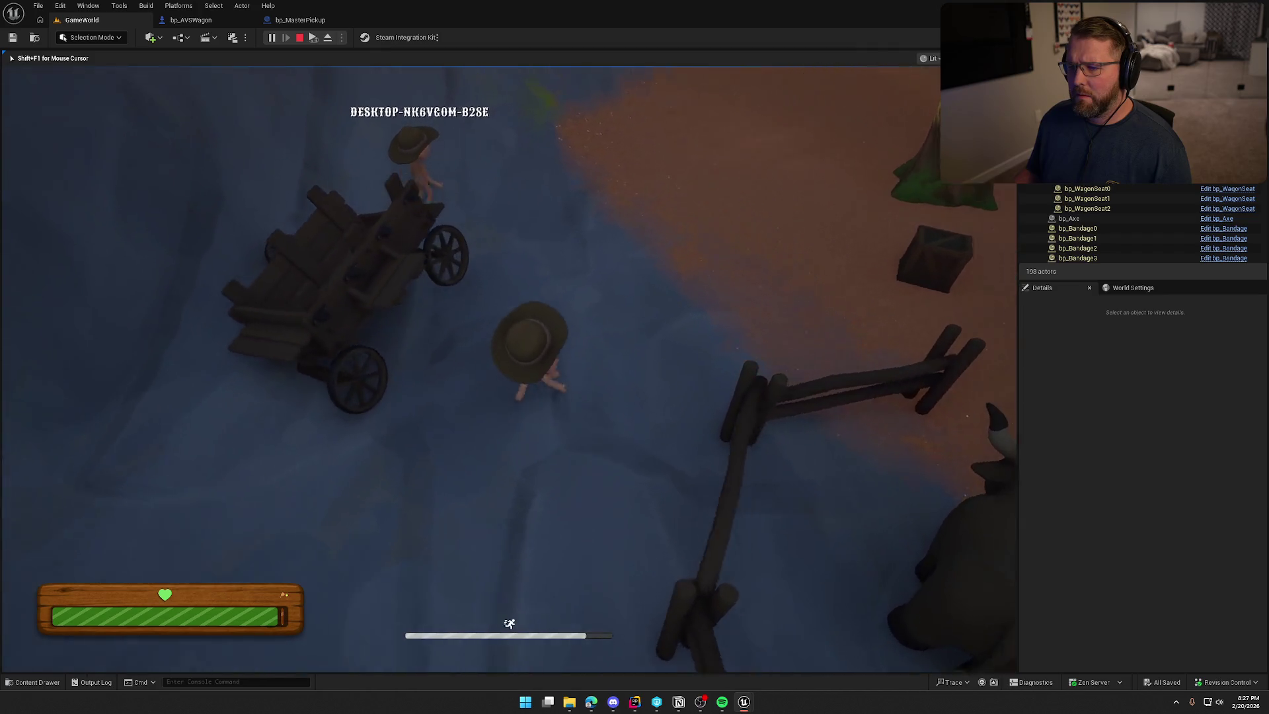
Sprint to the wagon, pick up the wagon wheel, and sit in the wagon to drive back to camp
key("shift+w")
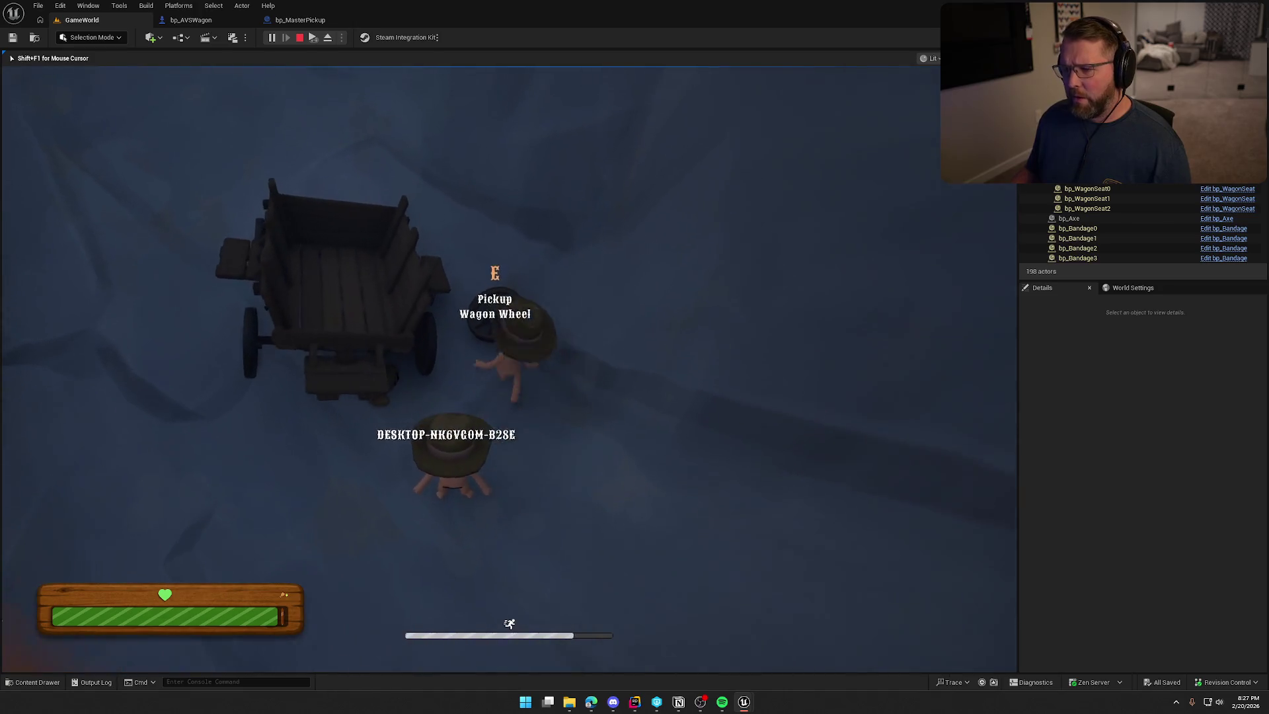
key("e")
key("e")
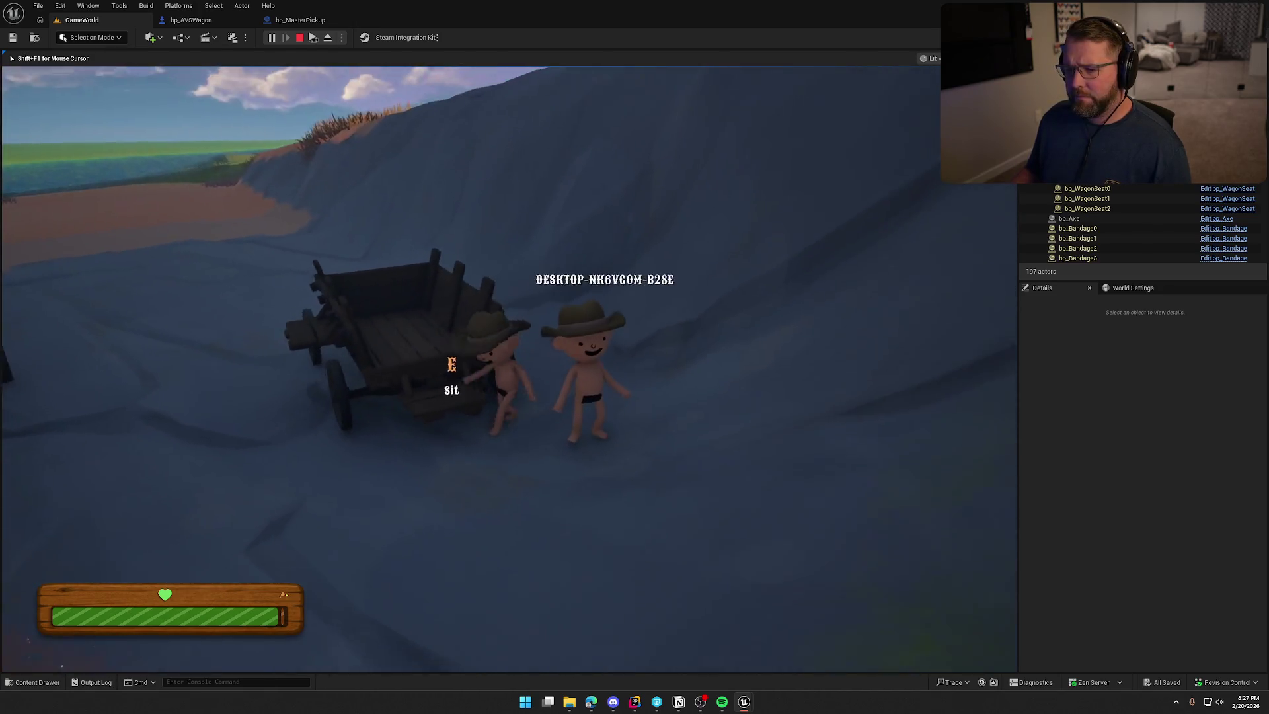
key("e")
key("e")
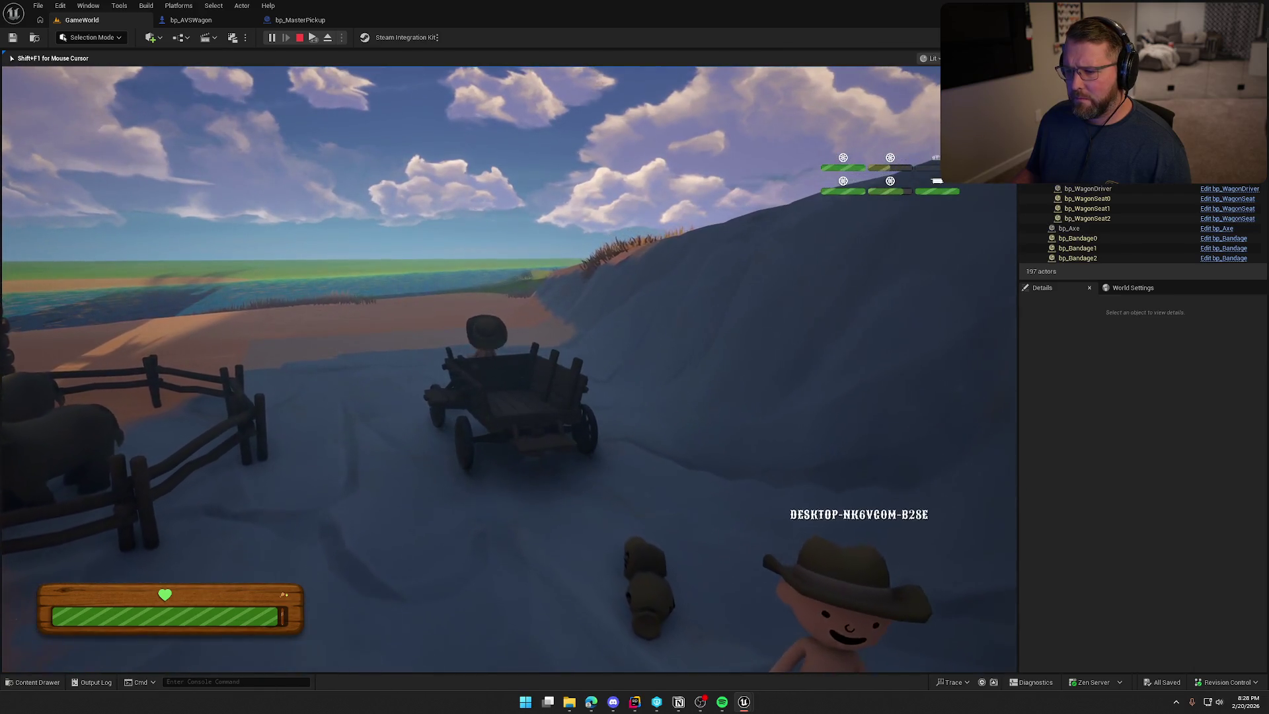
key("super")
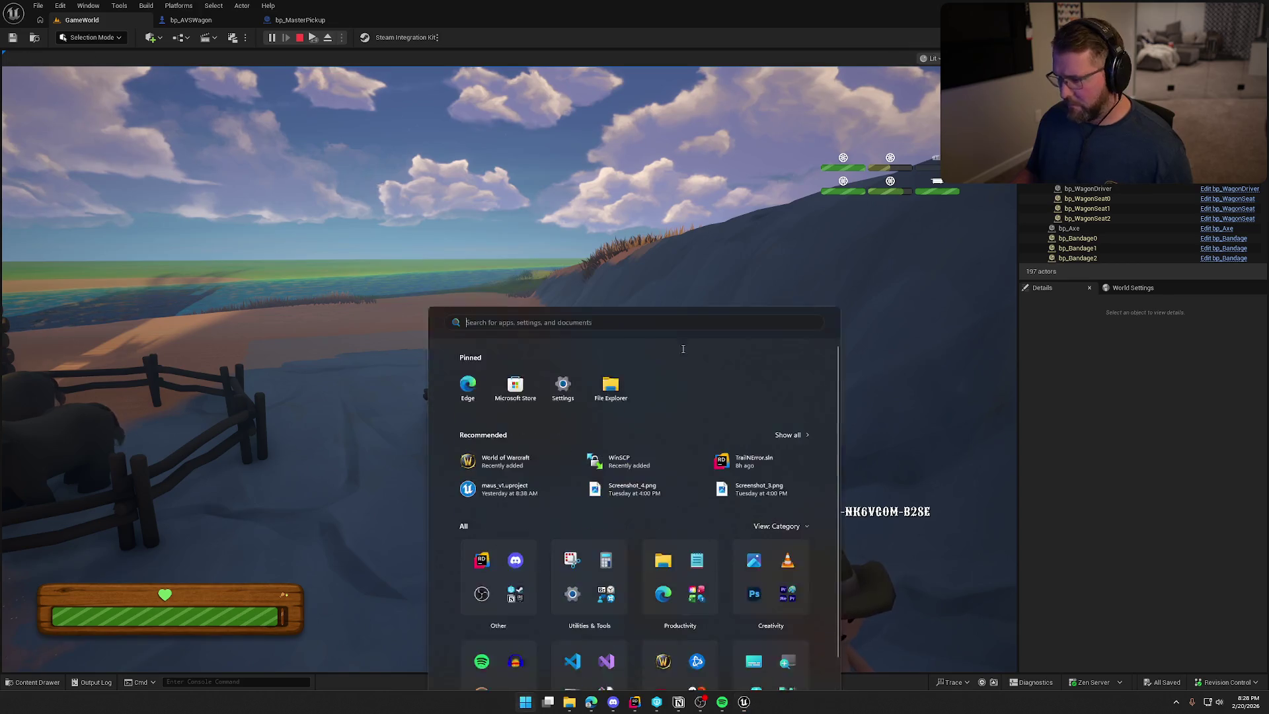
key("super")
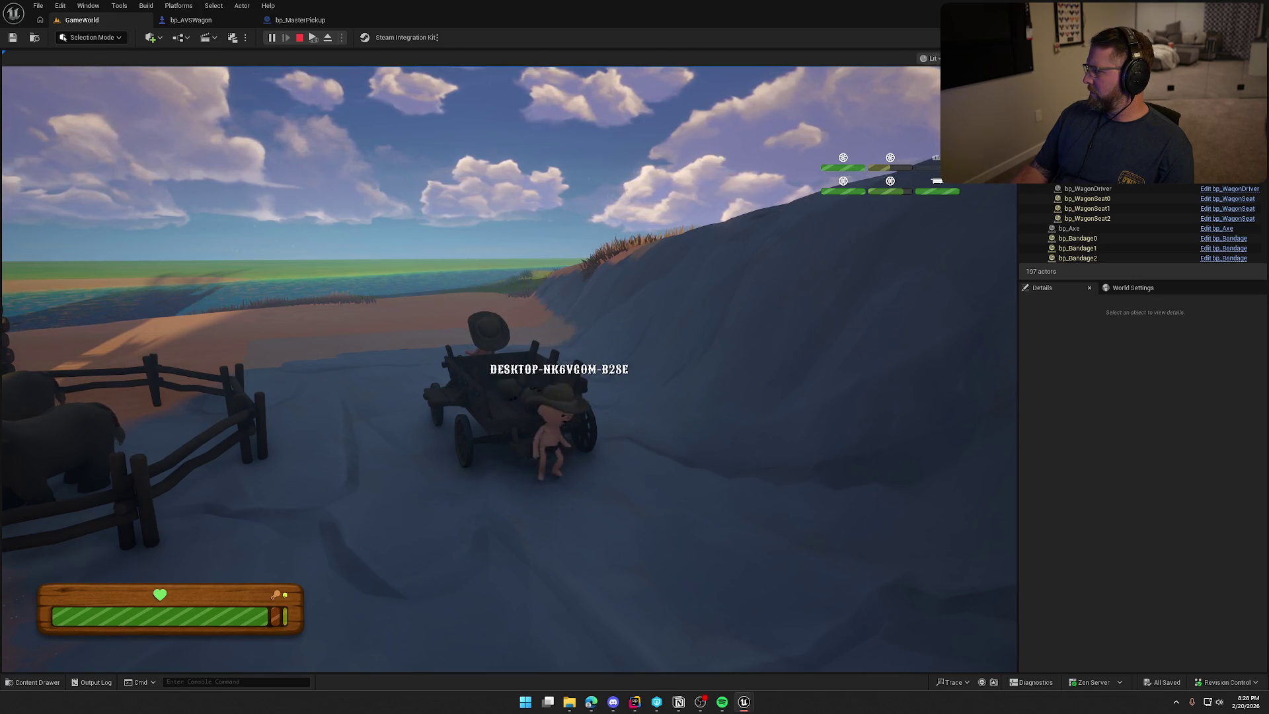
key("super")
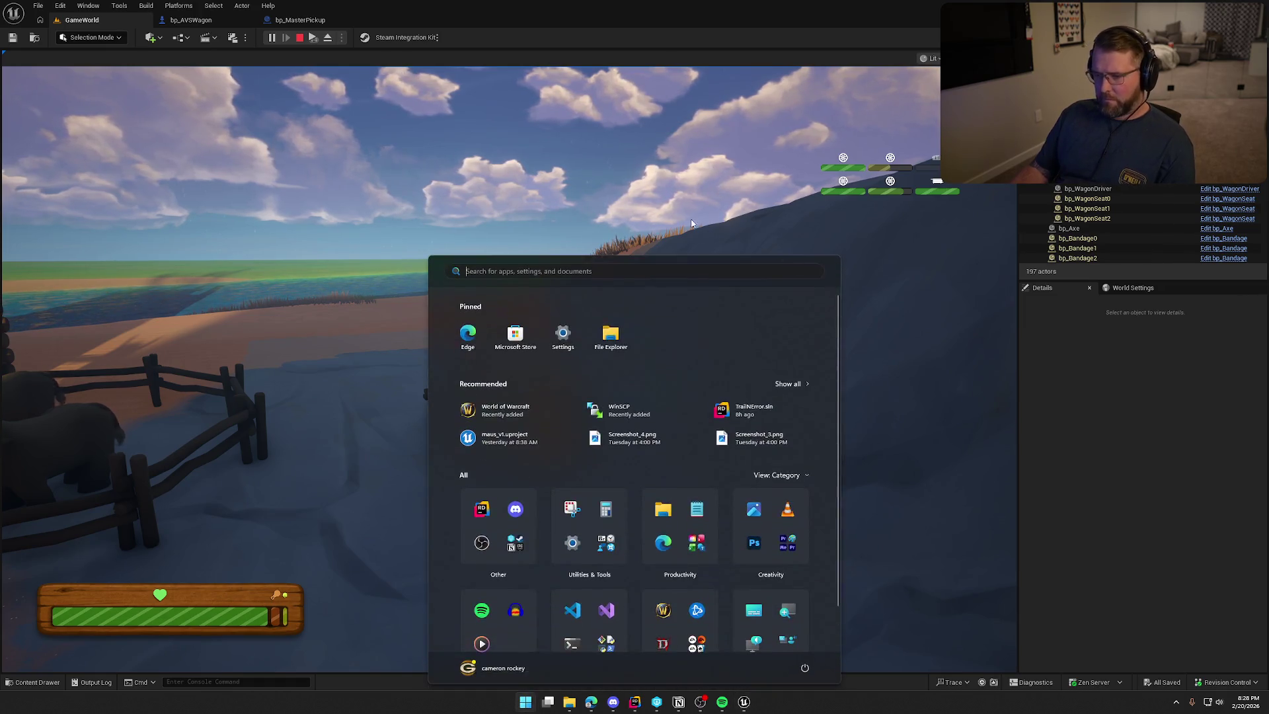
key("super")
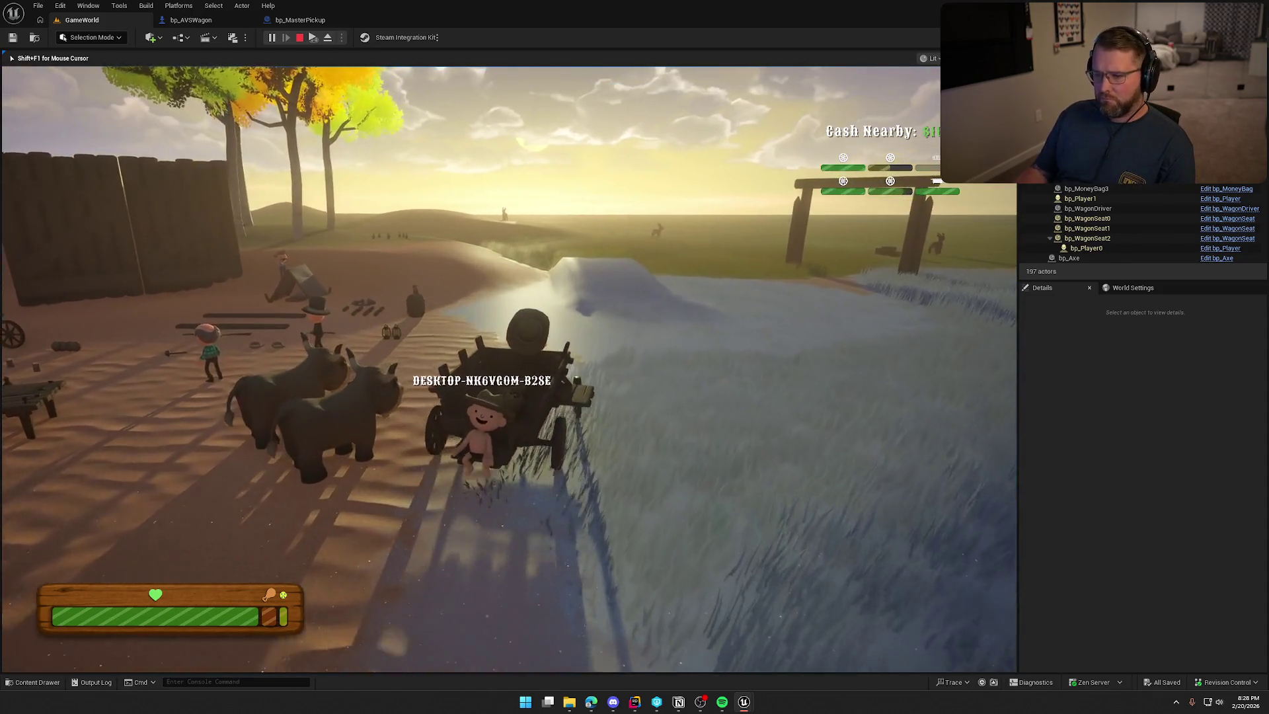
Stop the play session with Esc and fly the editor view back over the camp
key("super")
key("super")
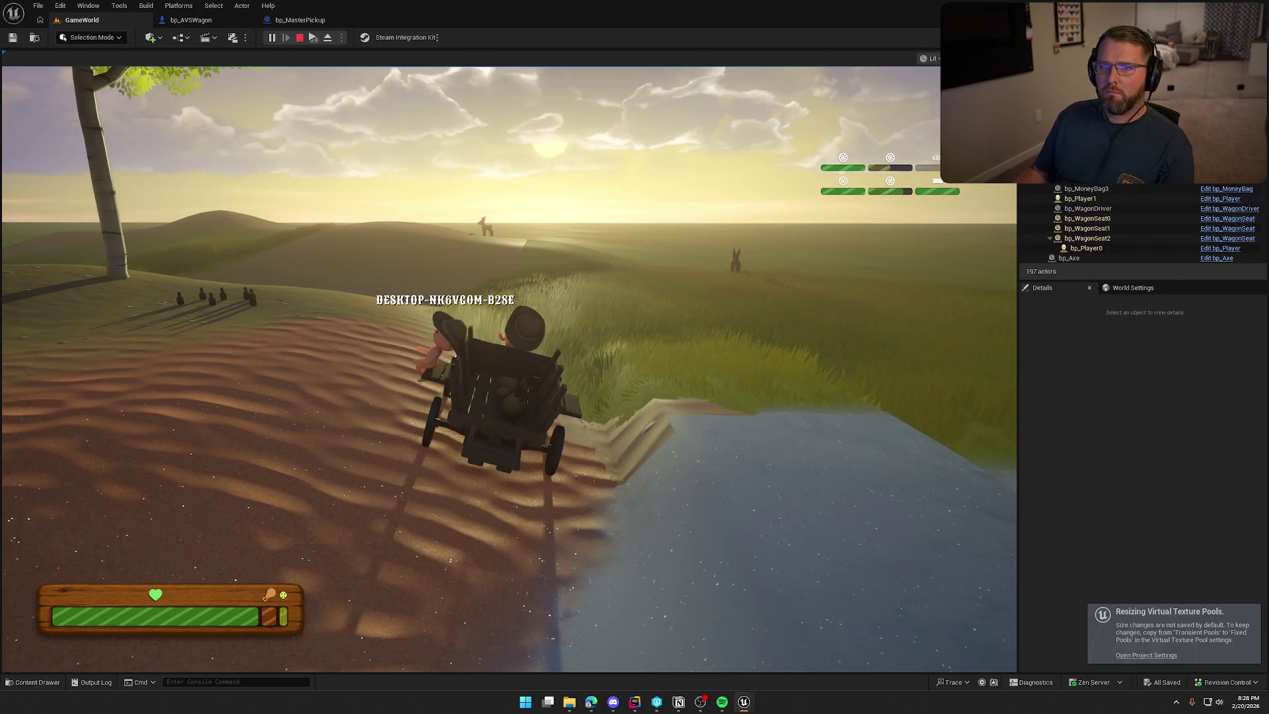
key("Escape")
left_click_drag(867, 357, 845, 476)
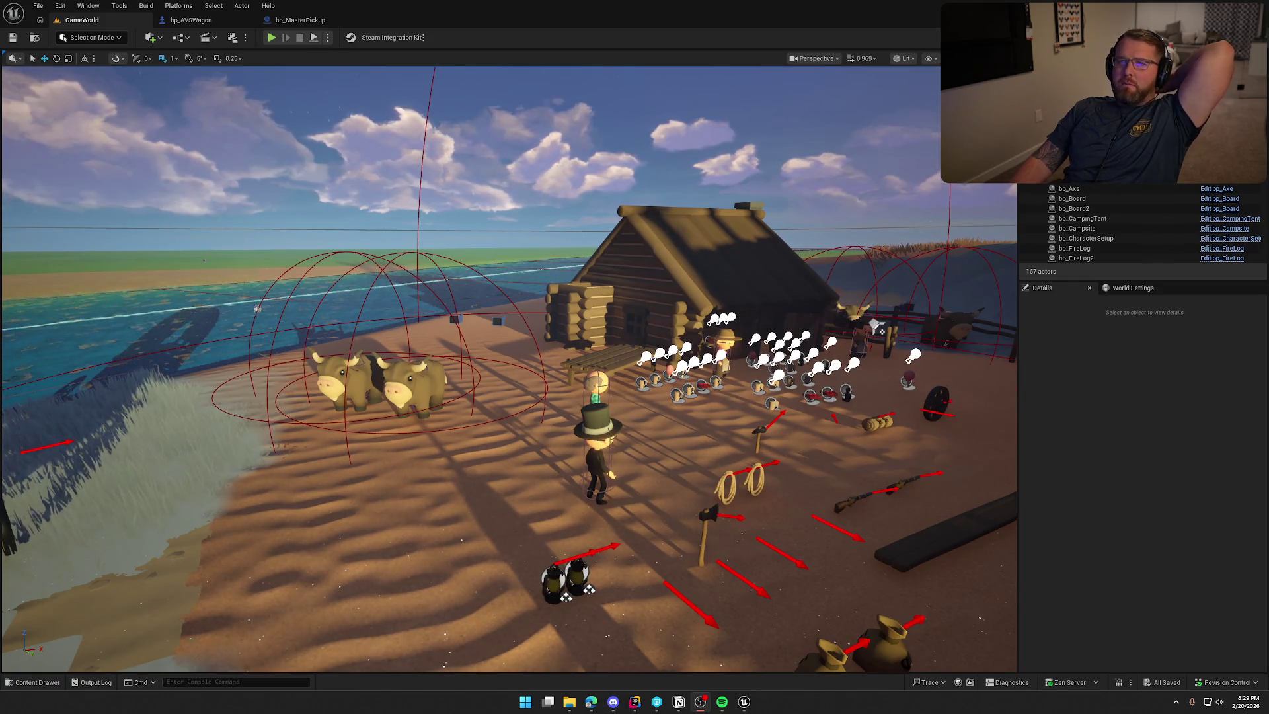
key("w")
key("a")
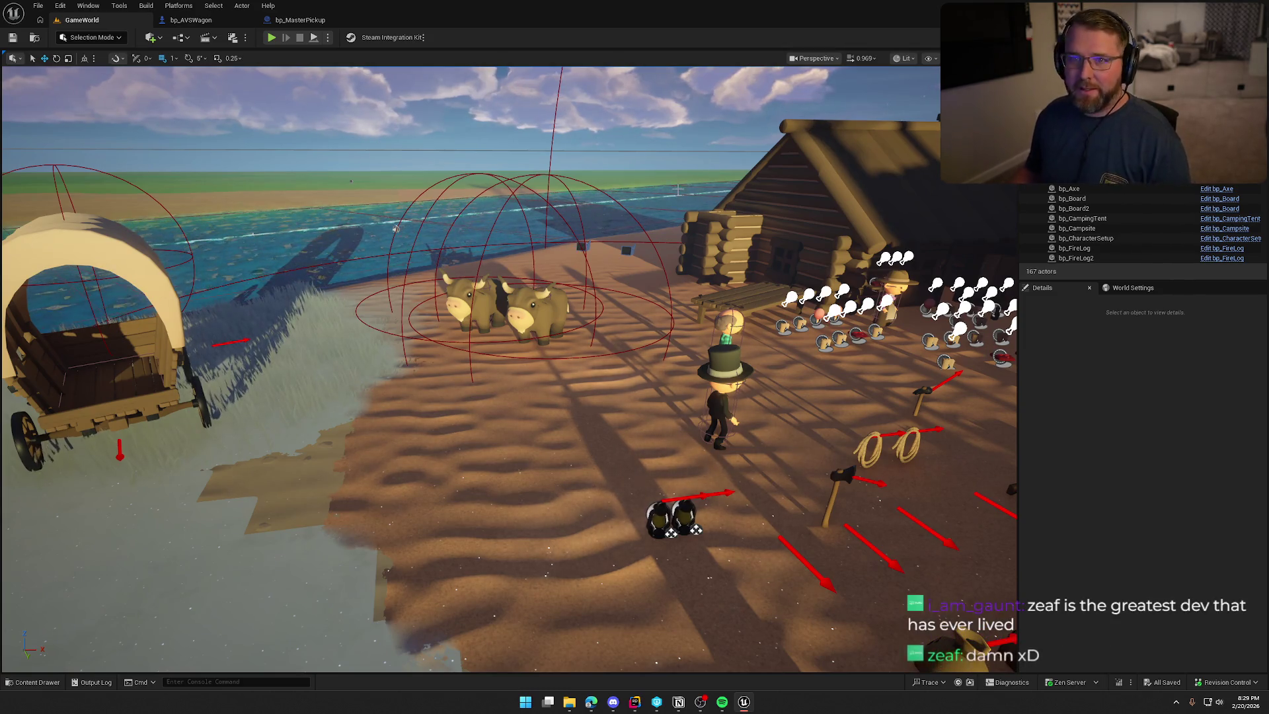
mouse_move(581, 246)
left_mouse_down()
mouse_move(575, 165)
mouse_move(595, 330)
mouse_move(667, 363)
left_mouse_up()
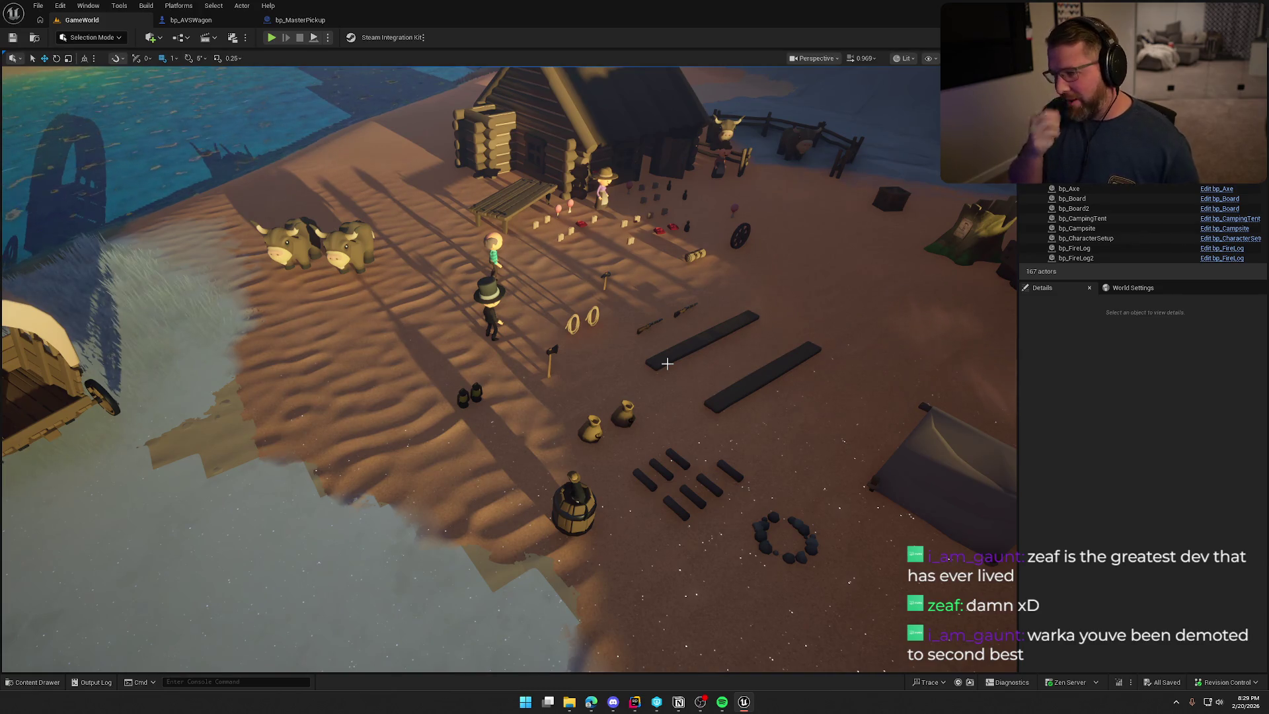
mouse_move(667, 363)
left_mouse_down()
mouse_move(667, 406)
mouse_move(667, 363)
left_mouse_up()
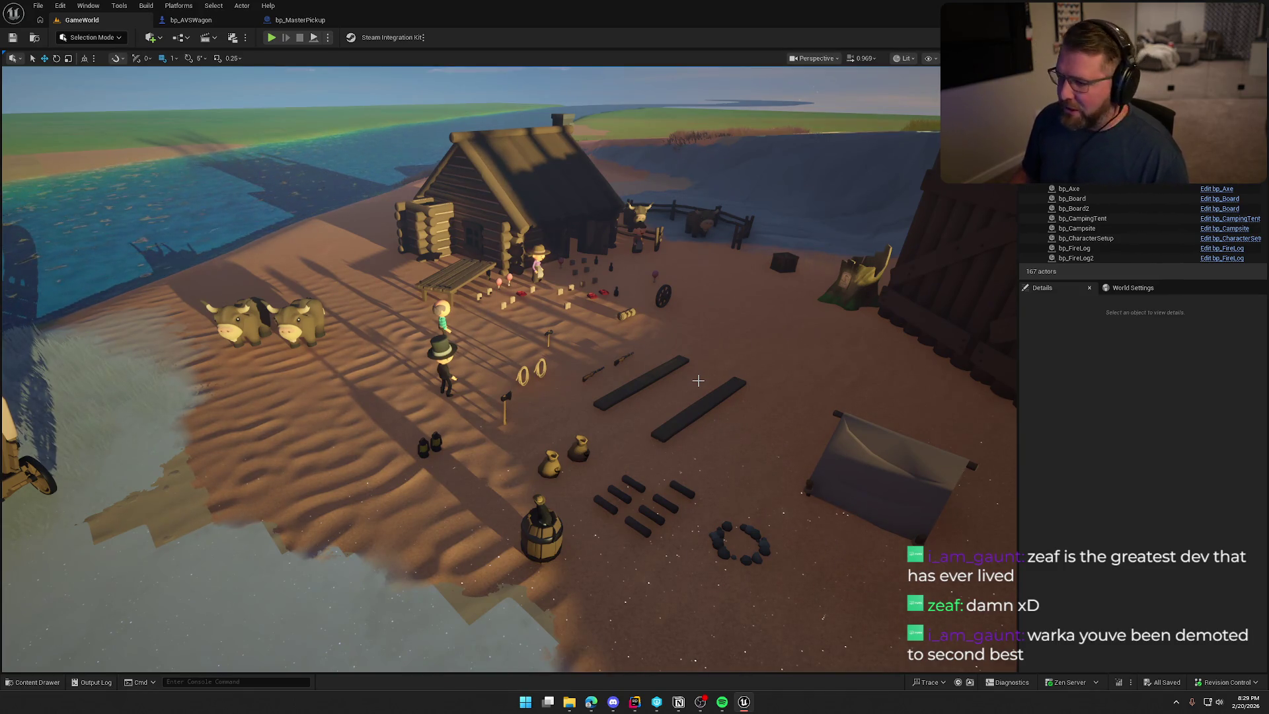
left_click_drag(705, 366, 674, 407)
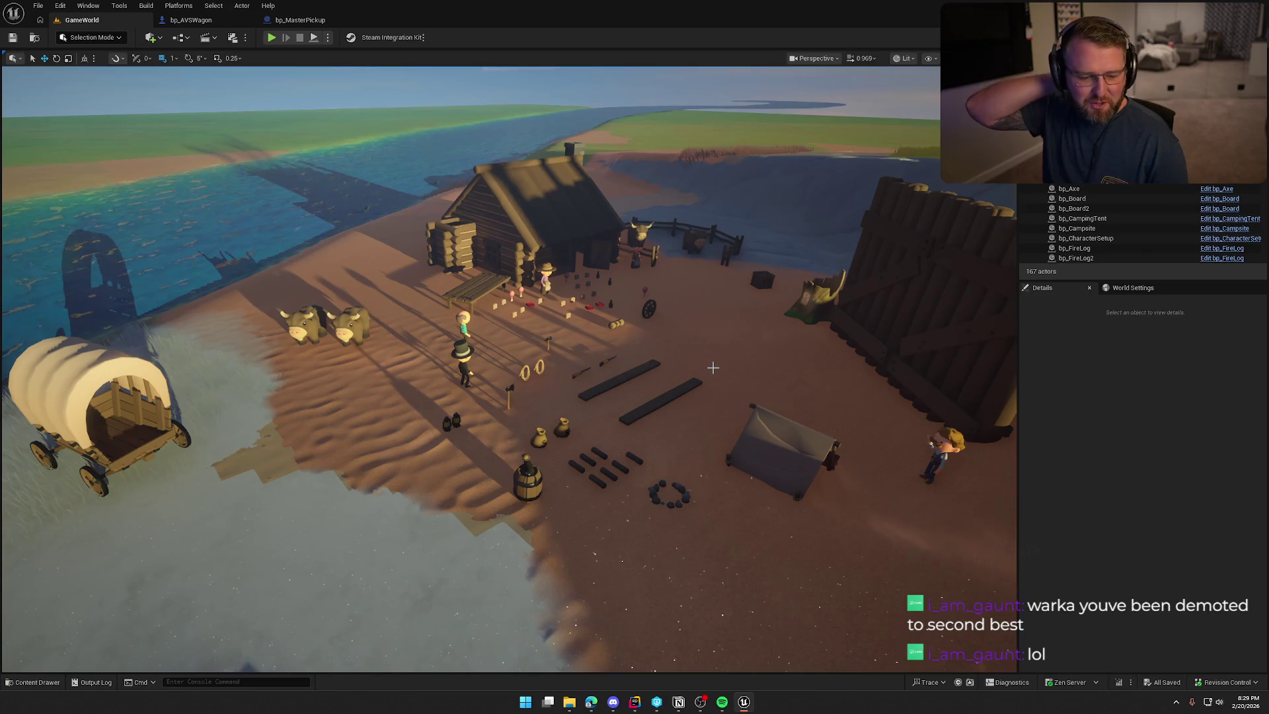
mouse_move(760, 359)
left_mouse_down()
mouse_move(750, 324)
mouse_move(763, 333)
left_mouse_up()
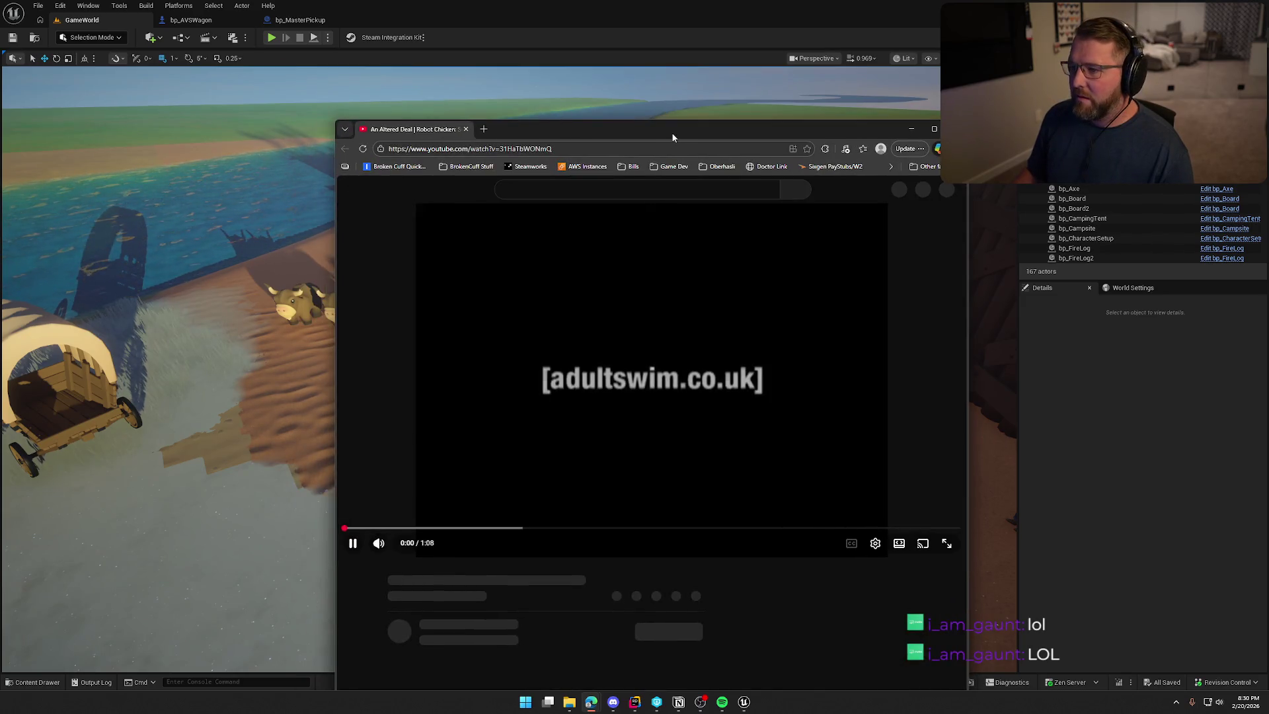
Watch the Robot Chicken clip 'An Altered Deal' full screen at low volume, then Alt+Tab to Unreal
double_click(367, 133)
double_click(521, 499)
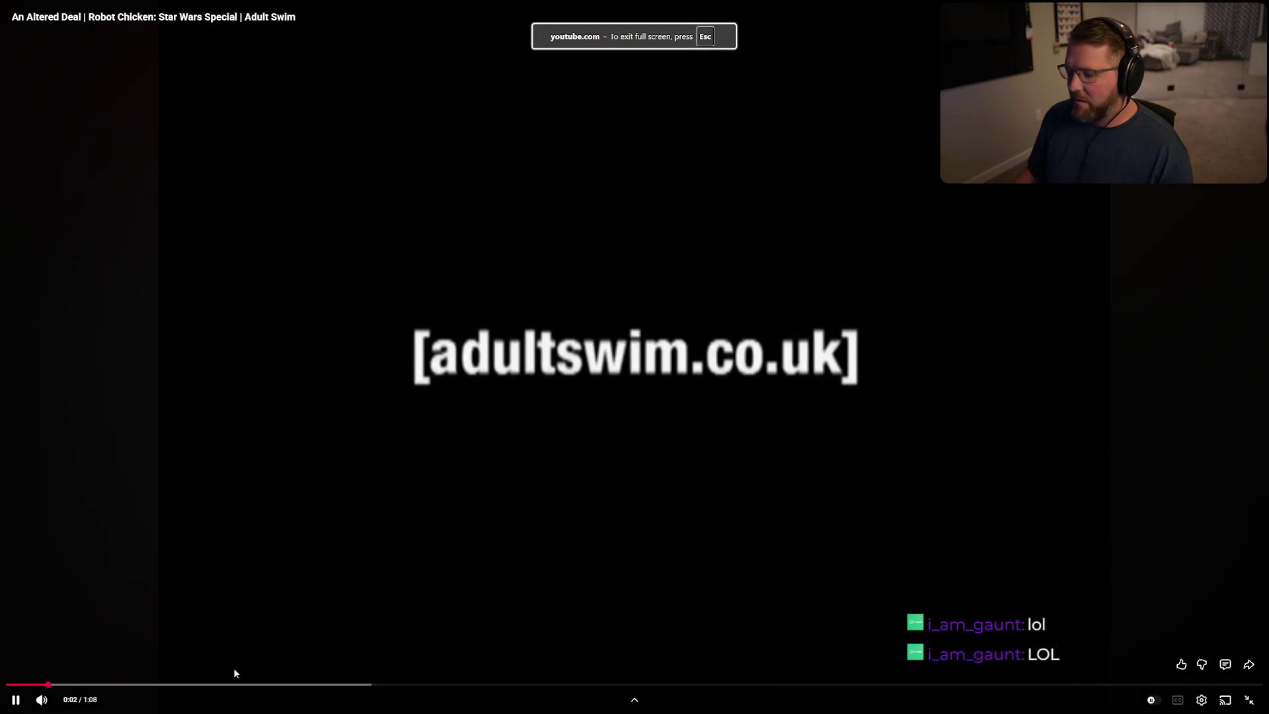
left_click(63, 700)
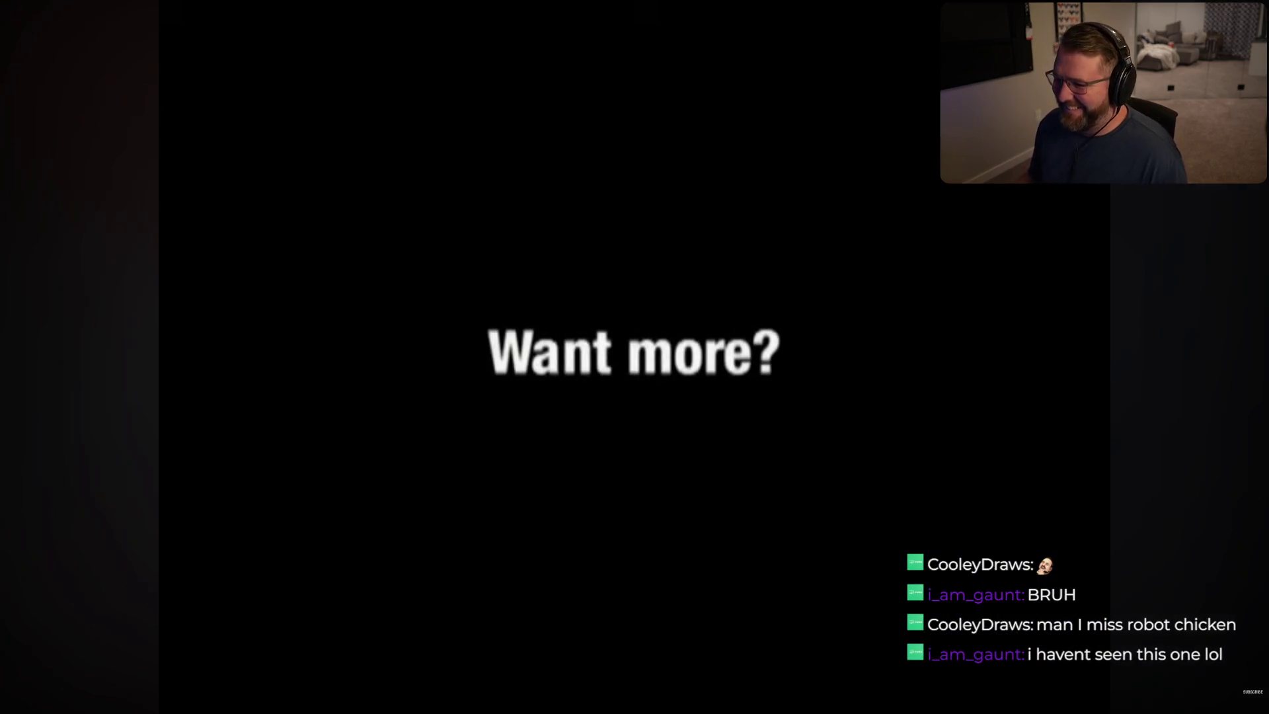
mouse_move(805, 331)
key("Escape")
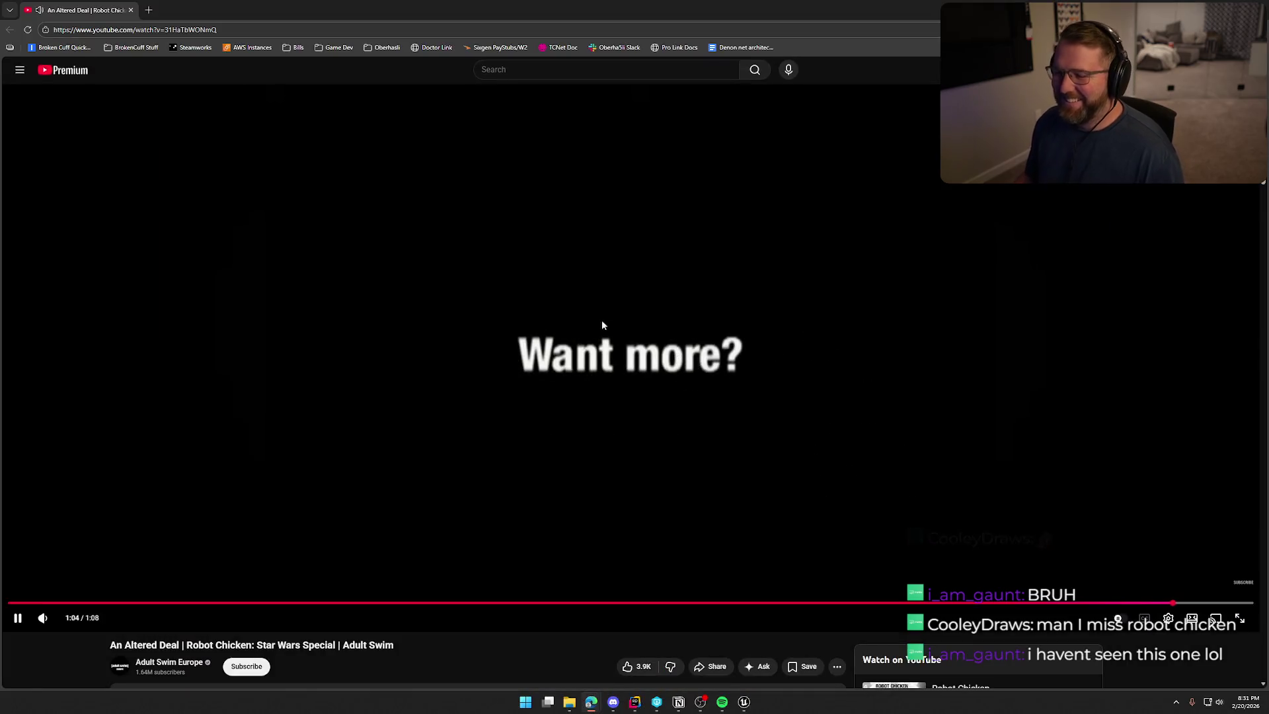
key("alt+Tab")
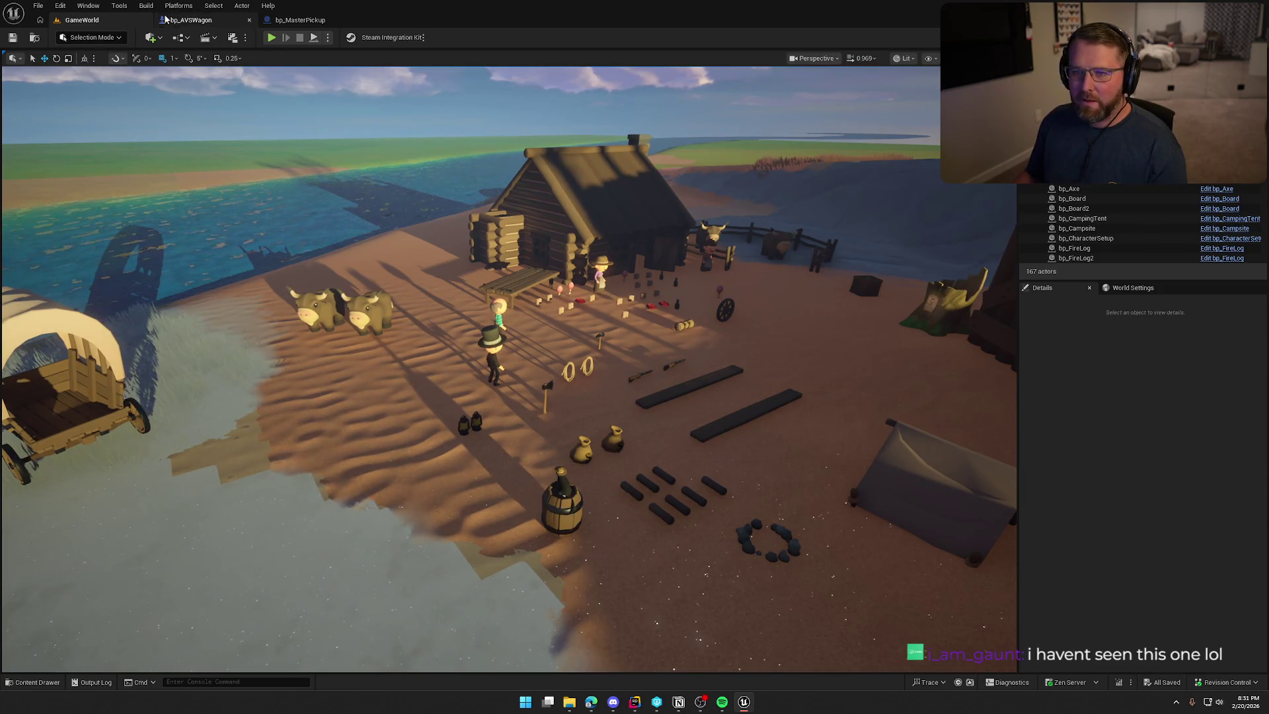
Close the wagon and pickup blueprint tabs and start Platforms > Package Project > Windows
middle_click(179, 22)
middle_click(180, 22)
left_click(173, 6)
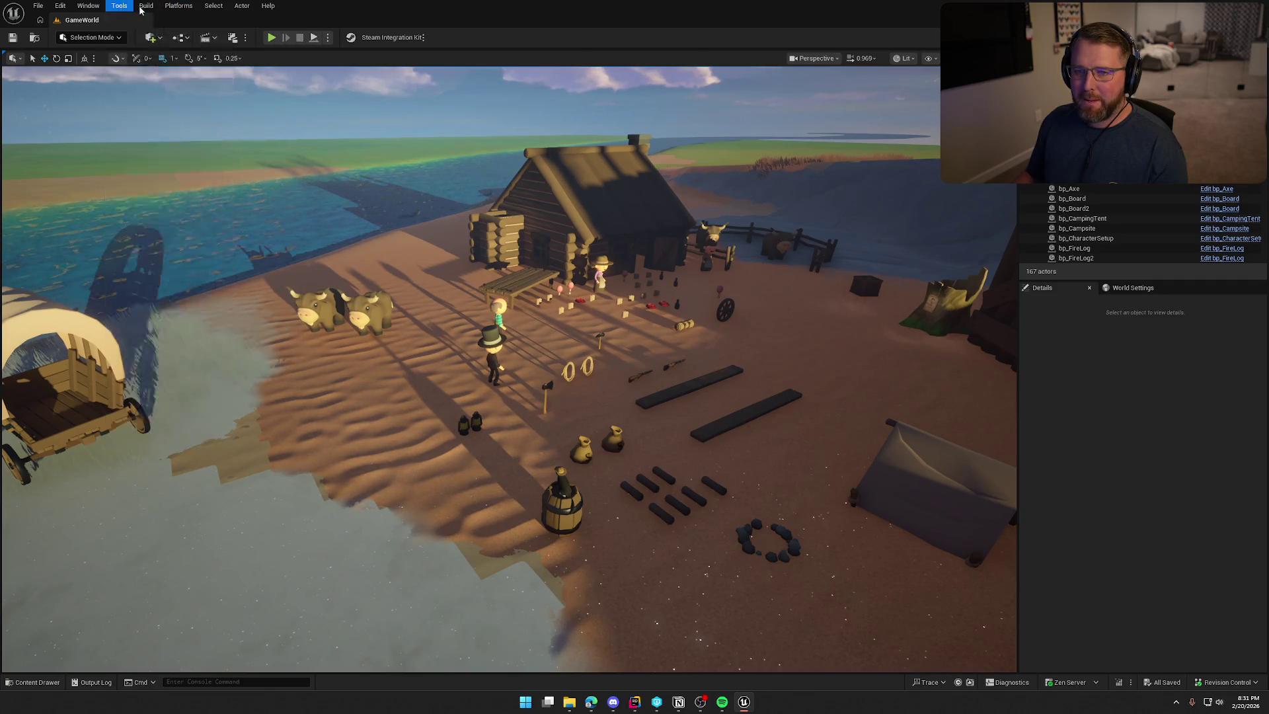
left_click(145, 5)
mouse_move(268, 99)
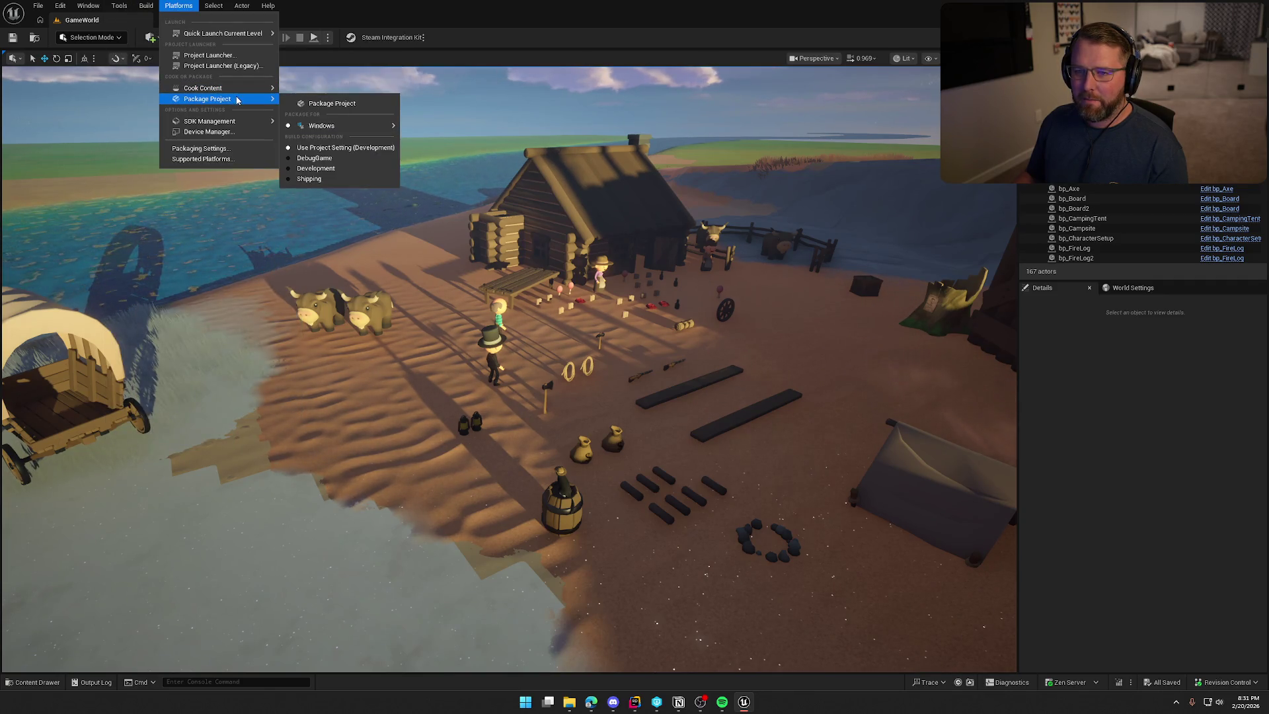
left_click(331, 104)
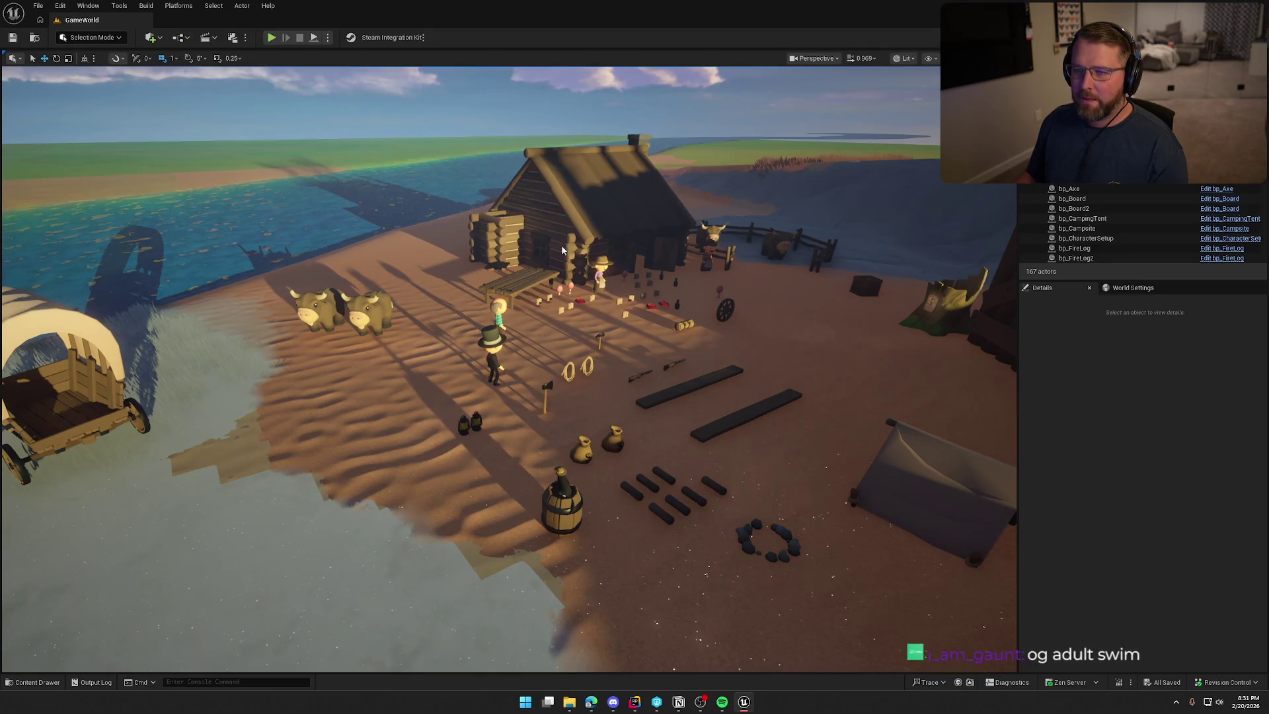
Confirm the package output folder and open the packaging output log
left_click(936, 436)
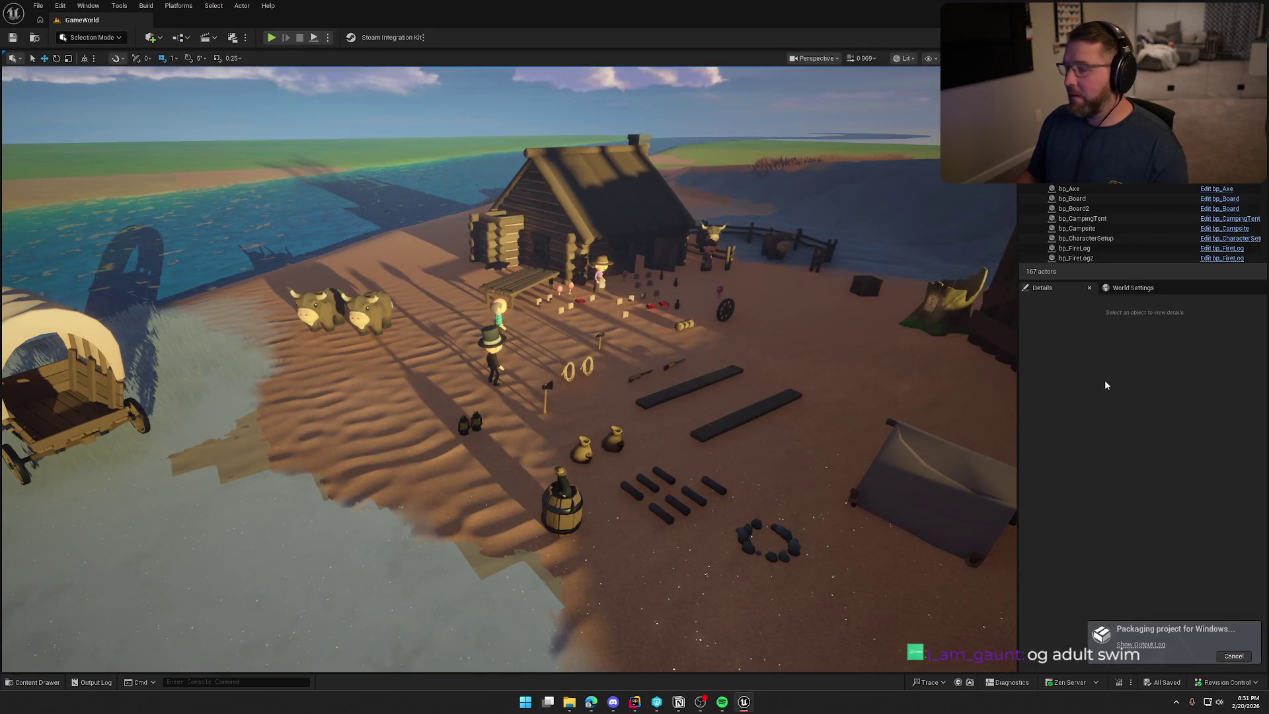
left_click(1140, 644)
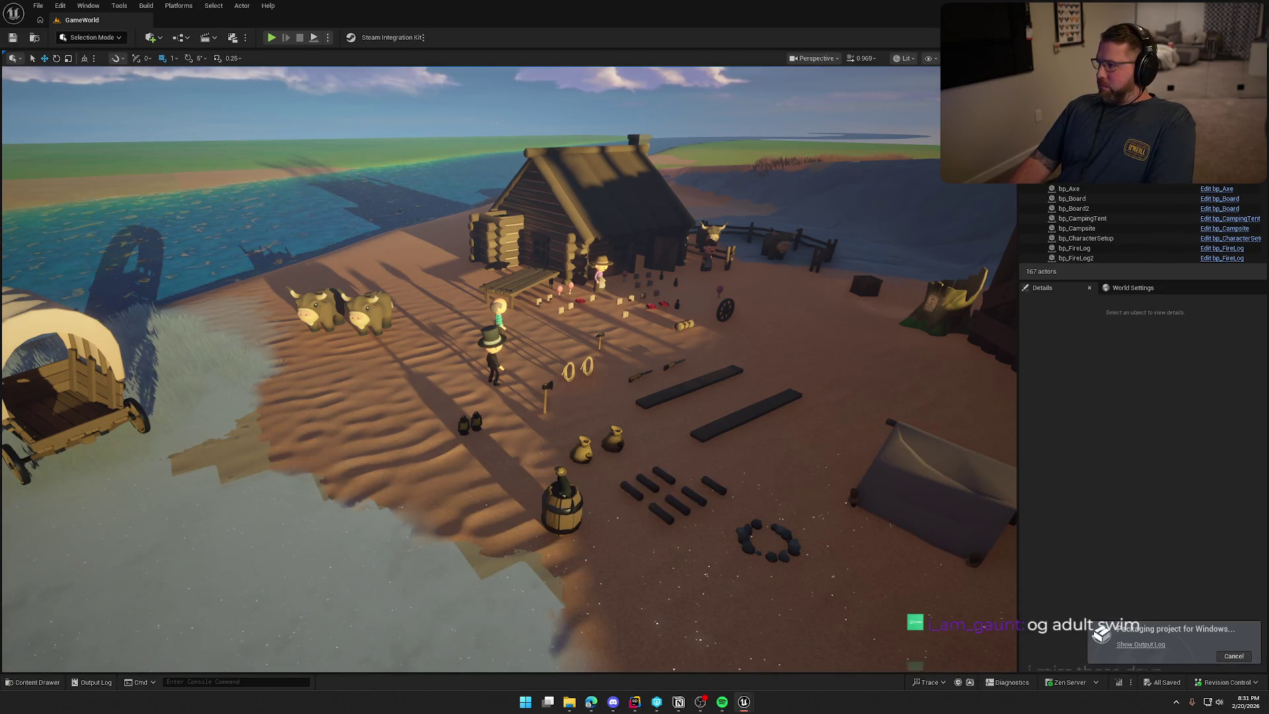
left_click(1140, 644)
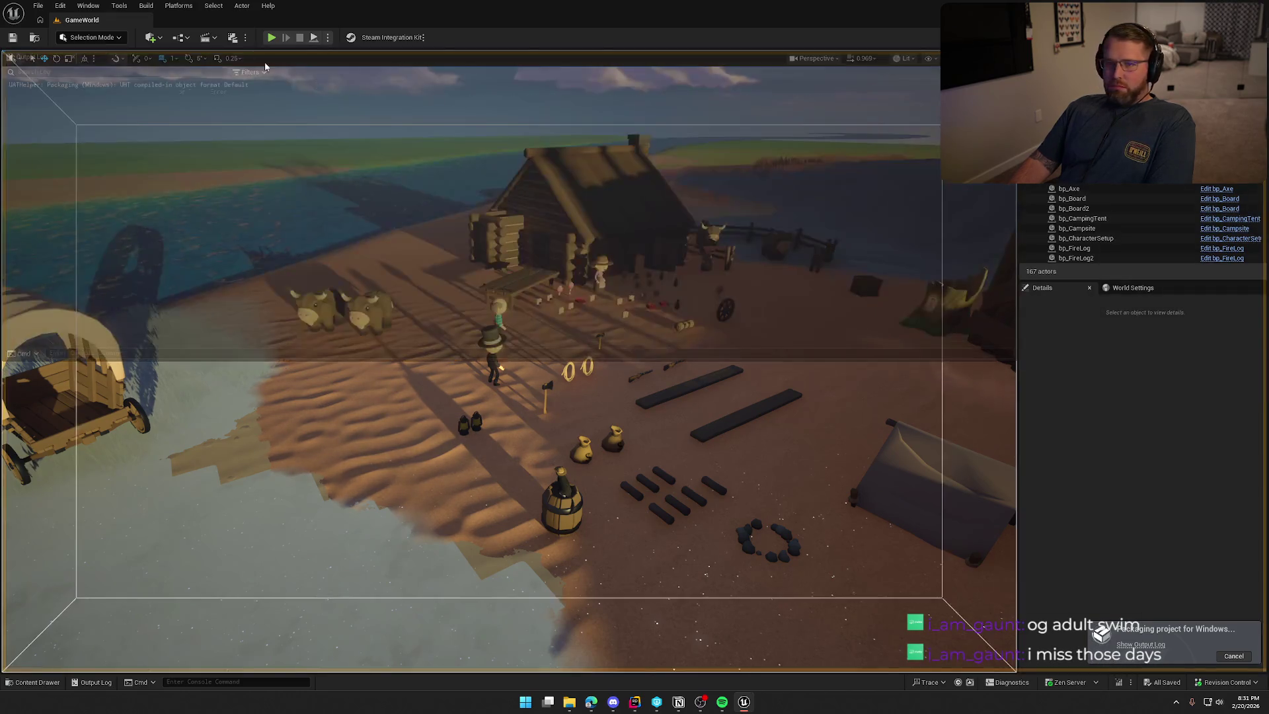